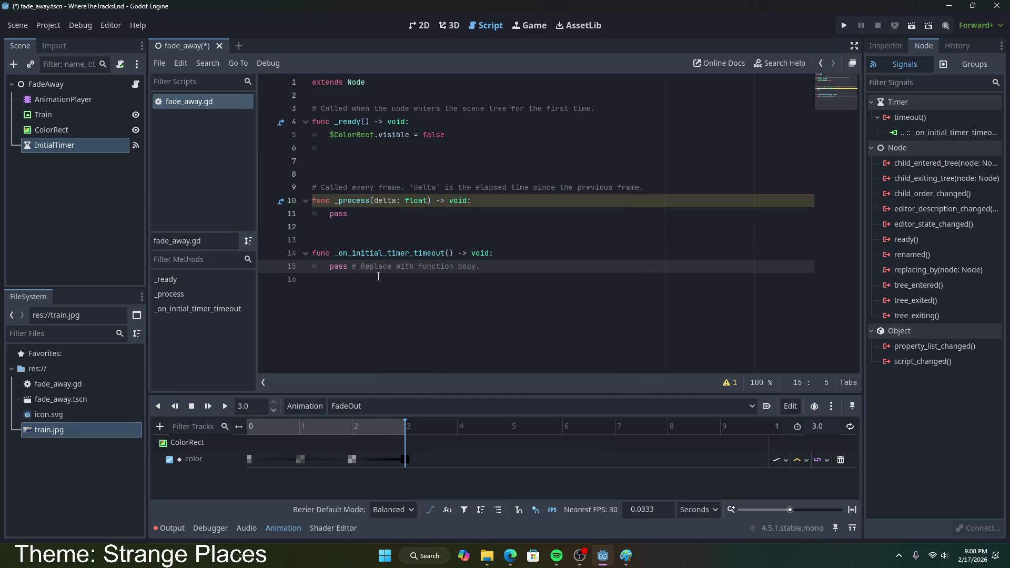
# - Replace the placeholder body on line 15 with pass followed by a RunFadeOut call
pyautogui.moveTo(480, 267); pyautogui.dragTo(332, 268)
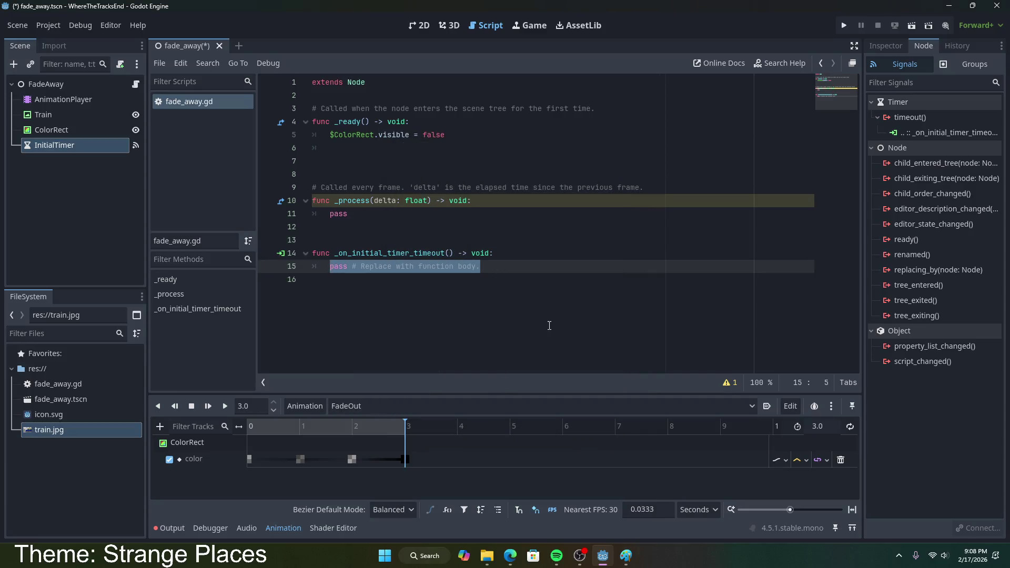
pyautogui.press('BackSpace')
pyautogui.write('//')
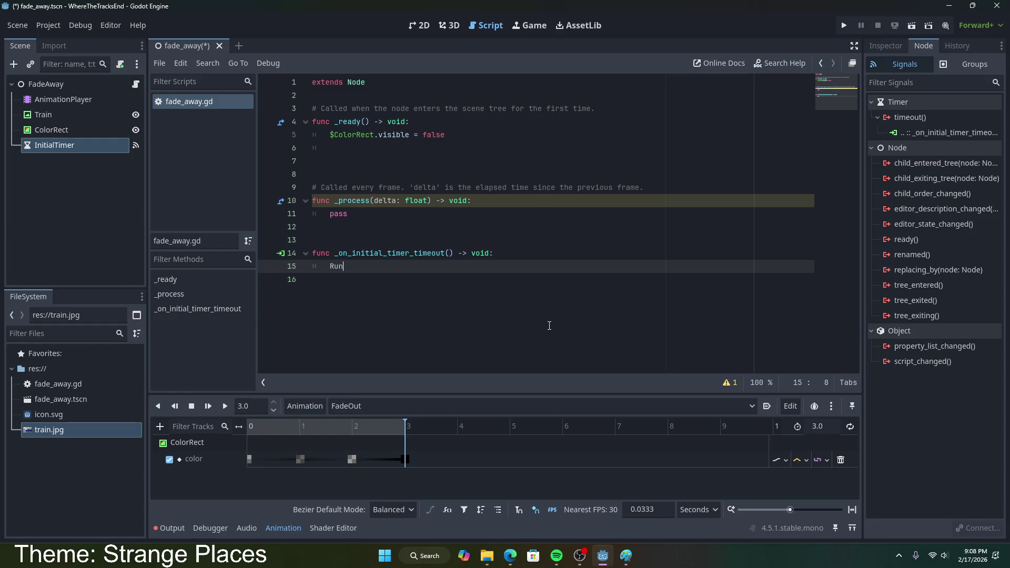
pyautogui.press('BackSpace')
pyautogui.press('BackSpace')
pyautogui.write('pass')
pyautogui.press('Return')
pyautogui.write('Run')
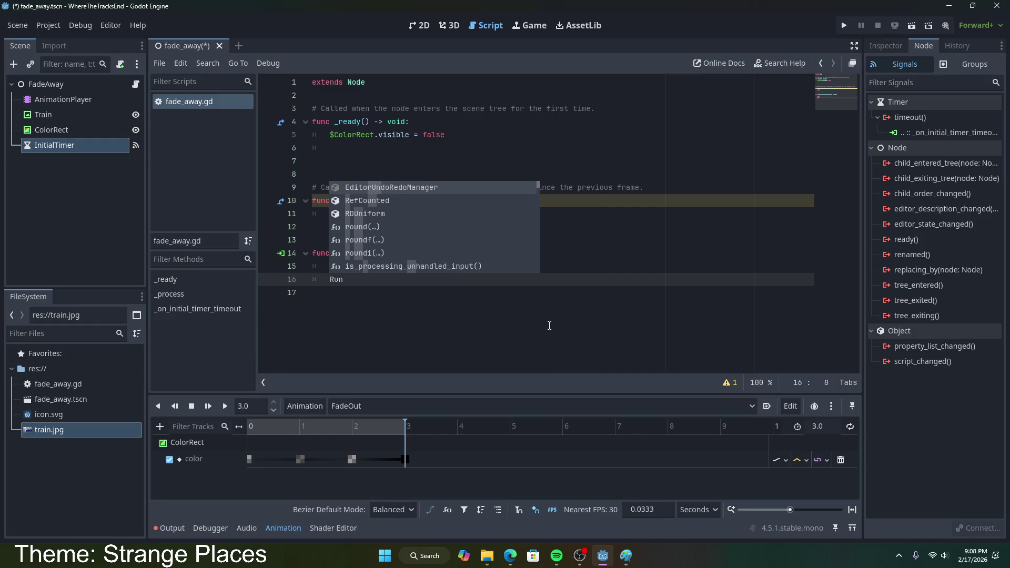
pyautogui.write('Fa')
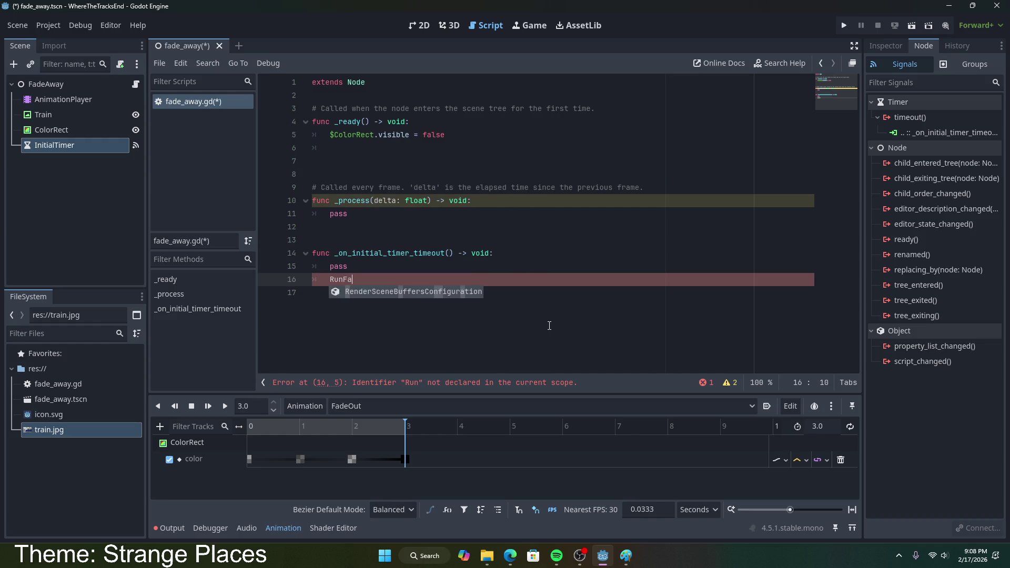
pyautogui.write('deAwa')
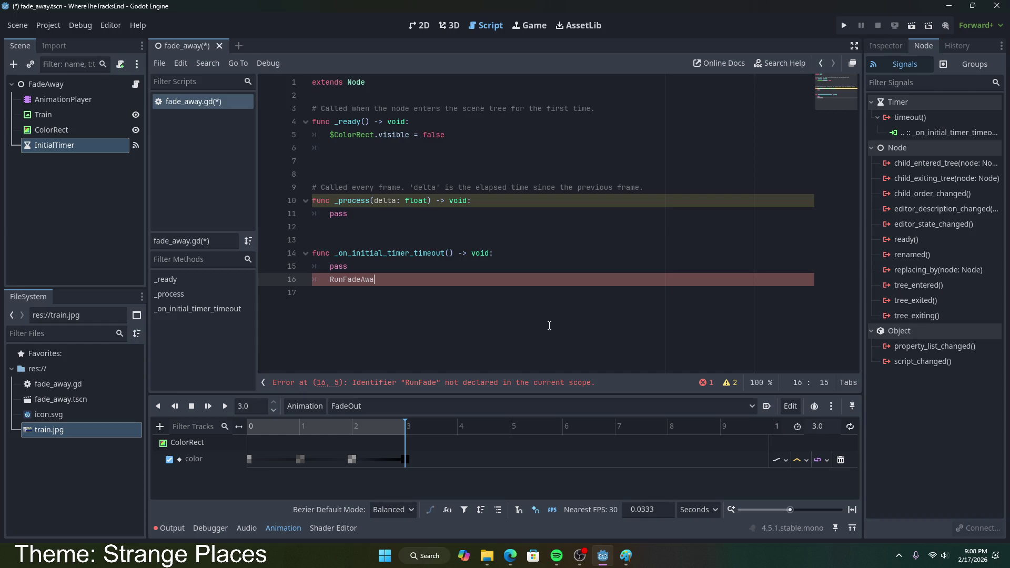
pyautogui.press('BackSpace')
pyautogui.press('BackSpace')
pyautogui.press('BackSpace')
pyautogui.write('Out')
# - Delete the blank line after the _ready code and return to the RunFadeOut line
pyautogui.click(429, 146)
pyautogui.moveTo(456, 151); pyautogui.dragTo(463, 137)
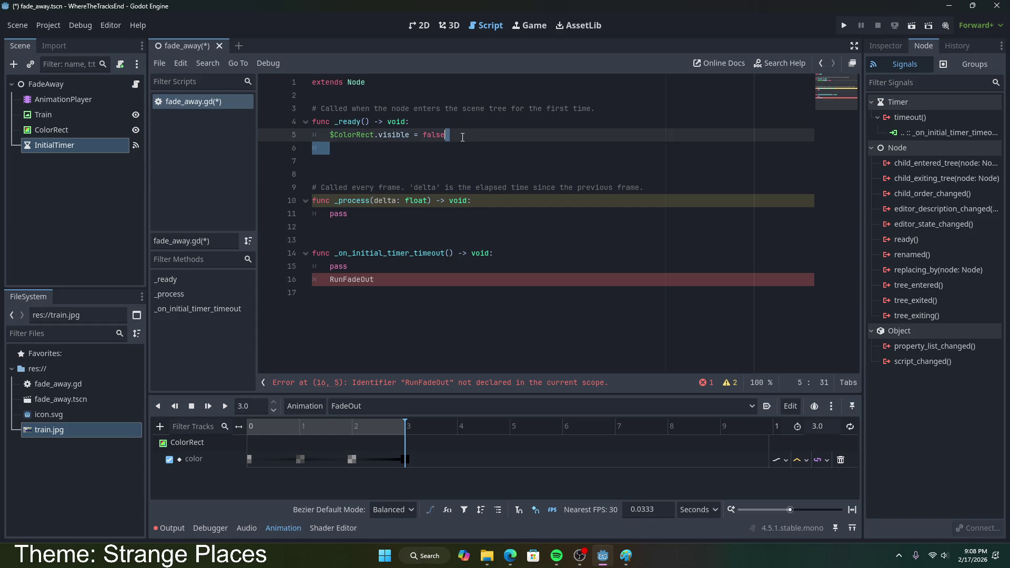
pyautogui.press('BackSpace')
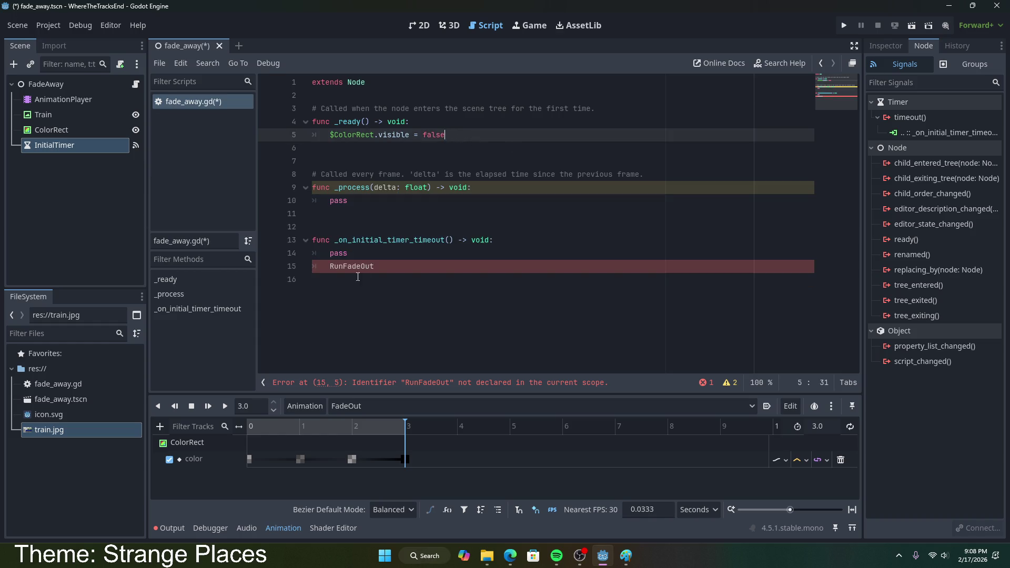
pyautogui.click(375, 267)
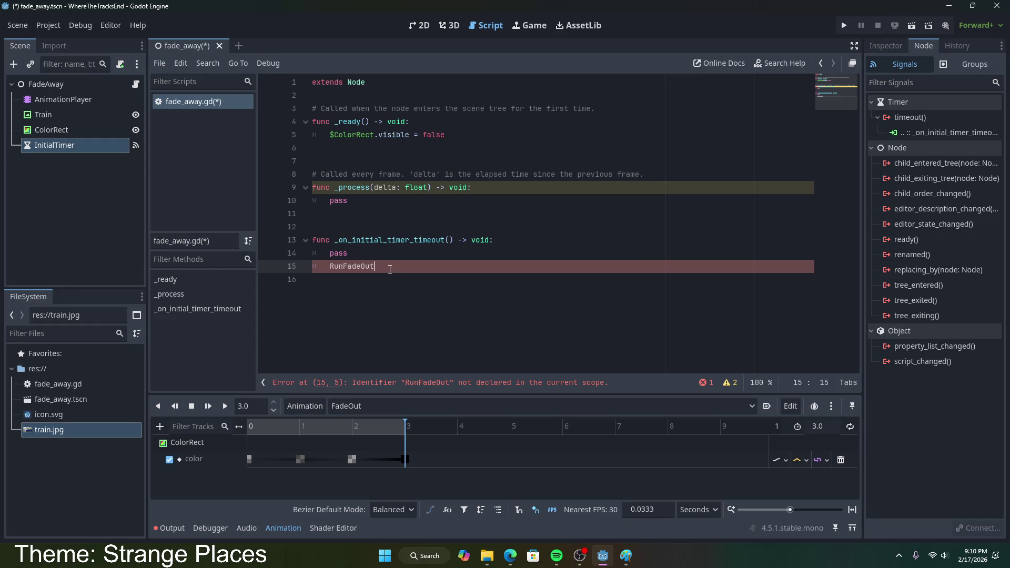
# - Replace RunFadeOut on line 15 with $AnimationPlayer using the autocomplete suggestion
pyautogui.hotkey('shift', 'Home')
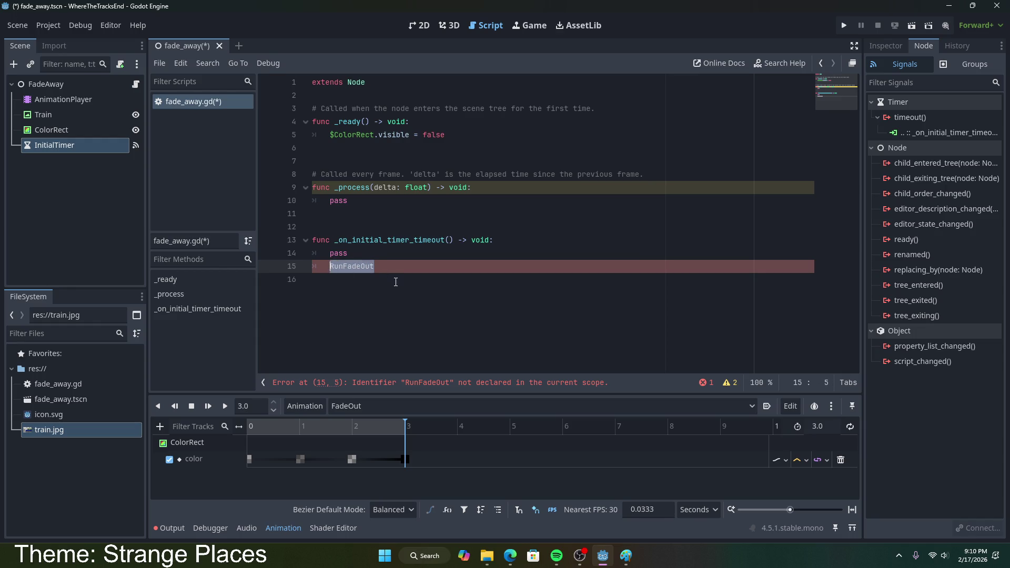
pyautogui.press('BackSpace')
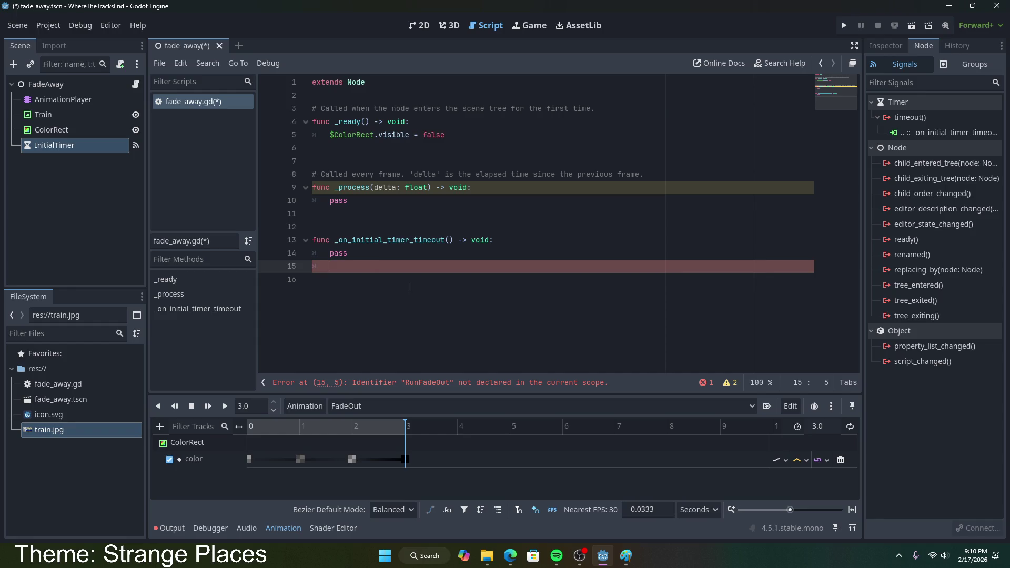
pyautogui.write('@')
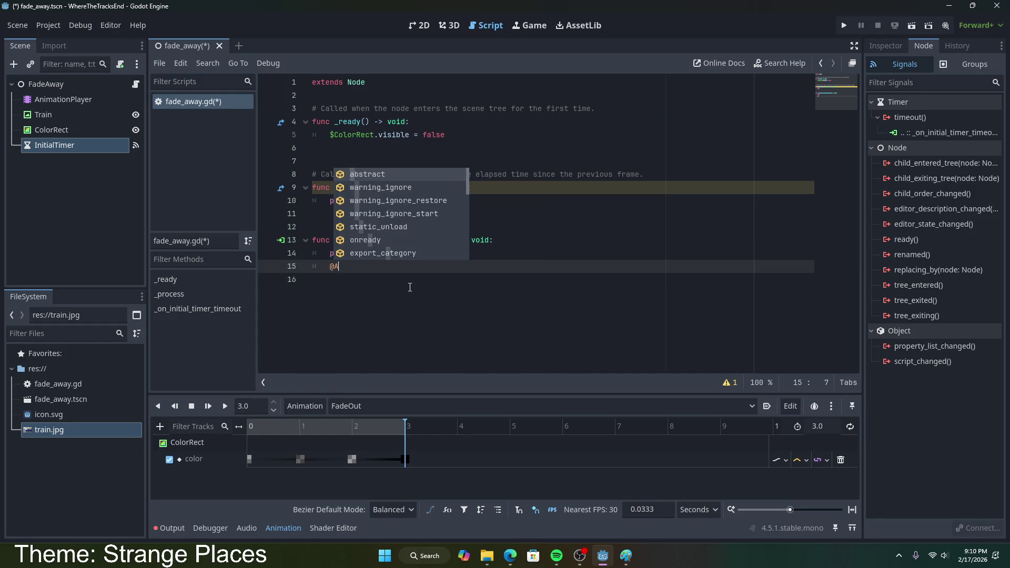
pyautogui.press('BackSpace')
pyautogui.write('$Anim')
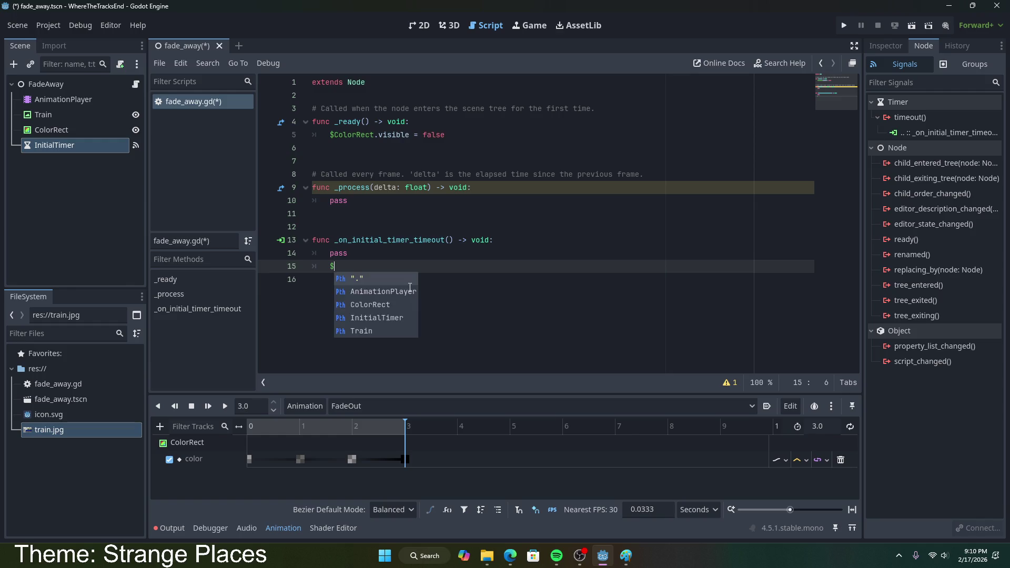
pyautogui.press('Return')
# - Try AnimationPlayer member names such as start, then open the AnimationPlayer class documentation
pyautogui.write('.st')
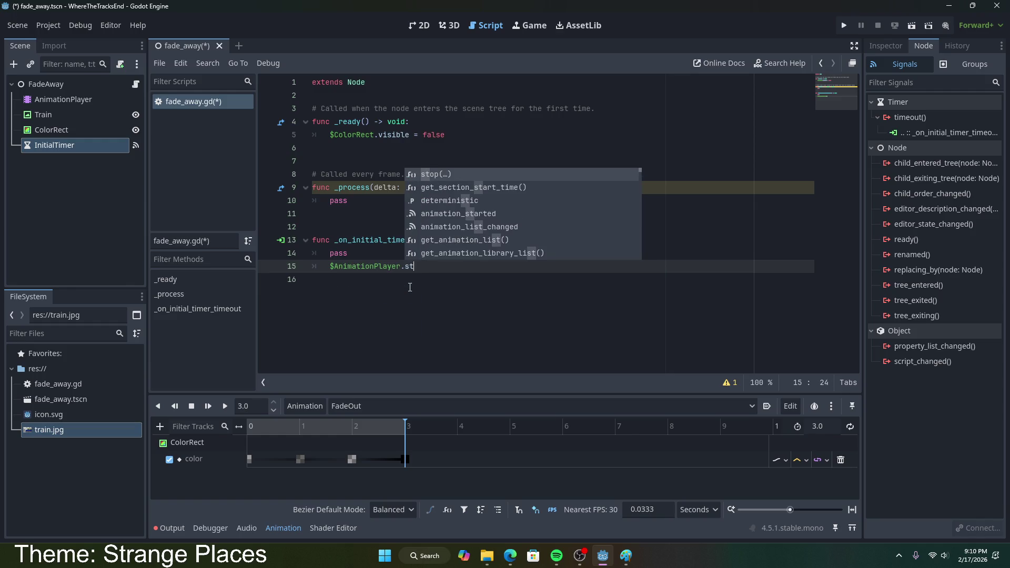
pyautogui.press('BackSpace')
pyautogui.press('BackSpace')
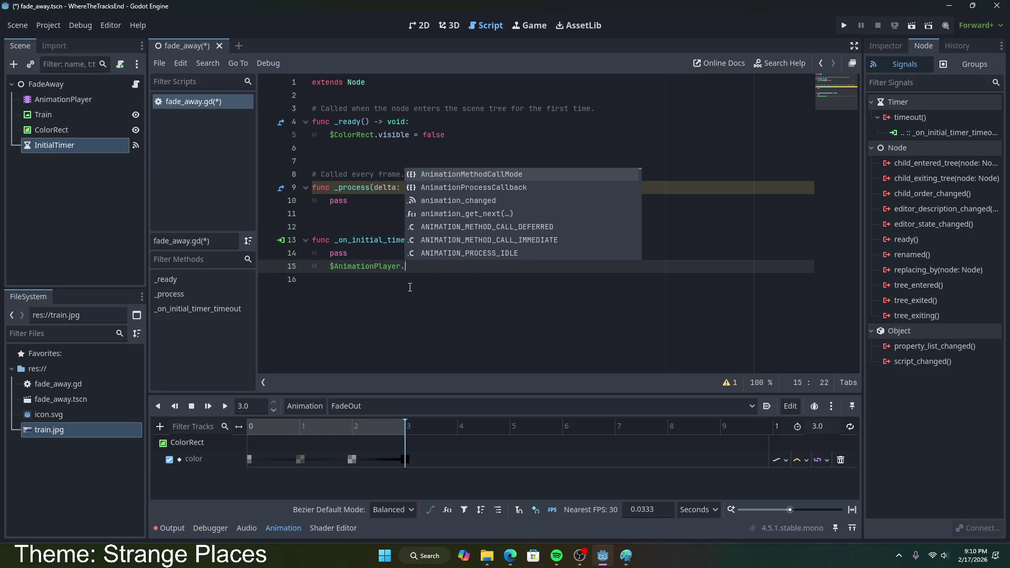
pyautogui.write('st')
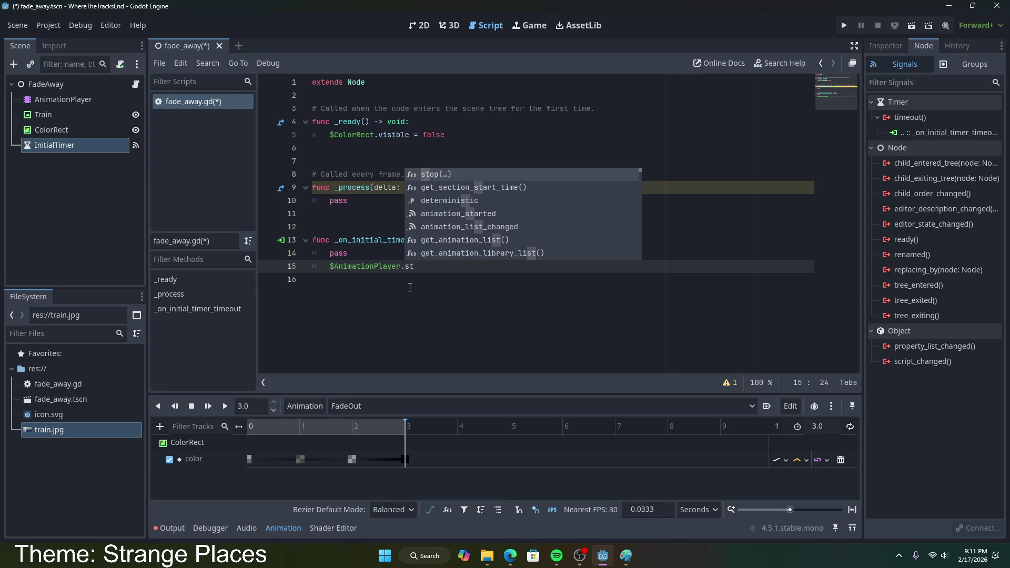
pyautogui.write('art')
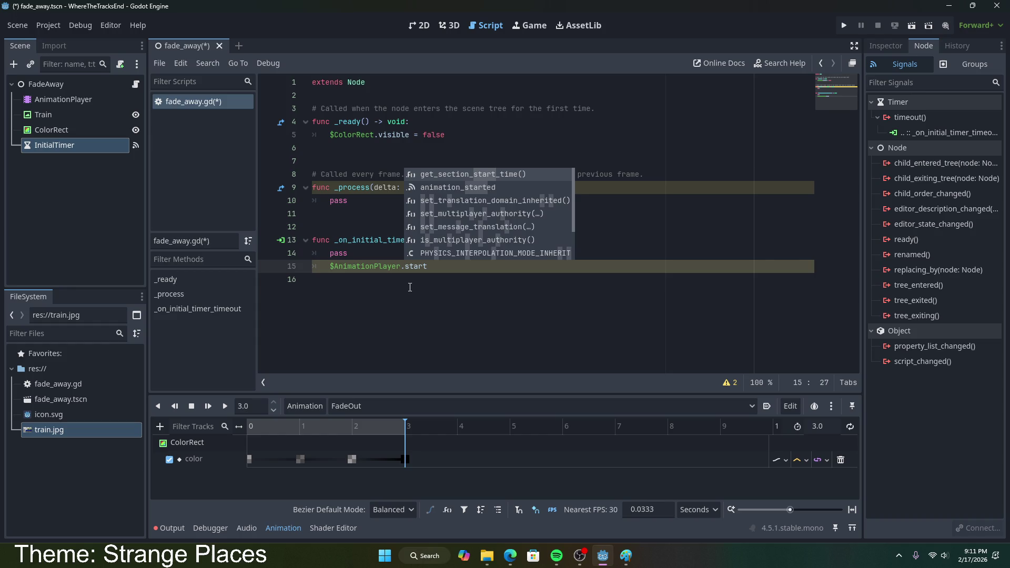
pyautogui.press('BackSpace')
pyautogui.press('BackSpace')
pyautogui.press('BackSpace')
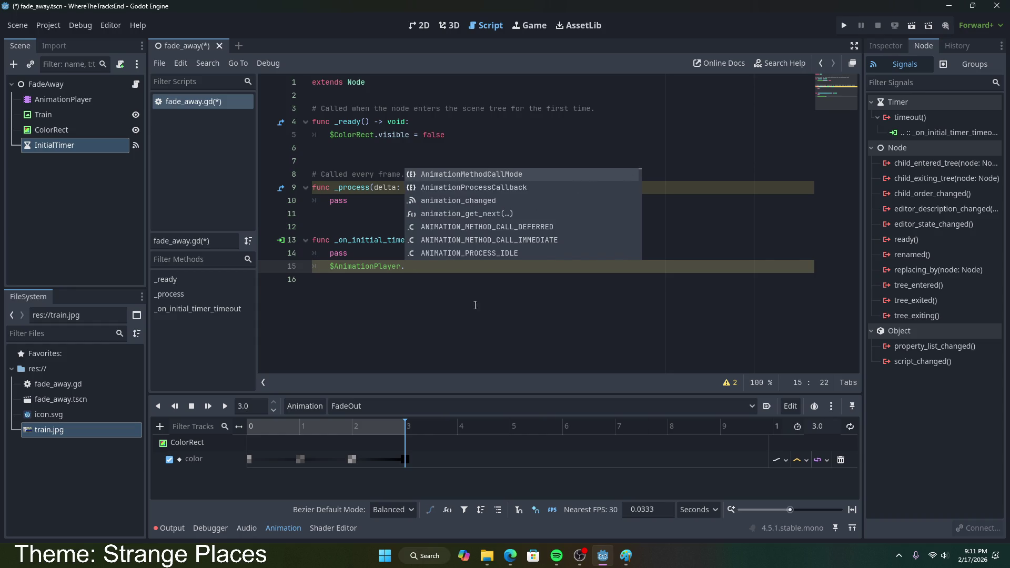
pyautogui.keyDown('ctrl'); pyautogui.click(368, 266); pyautogui.keyUp('ctrl')
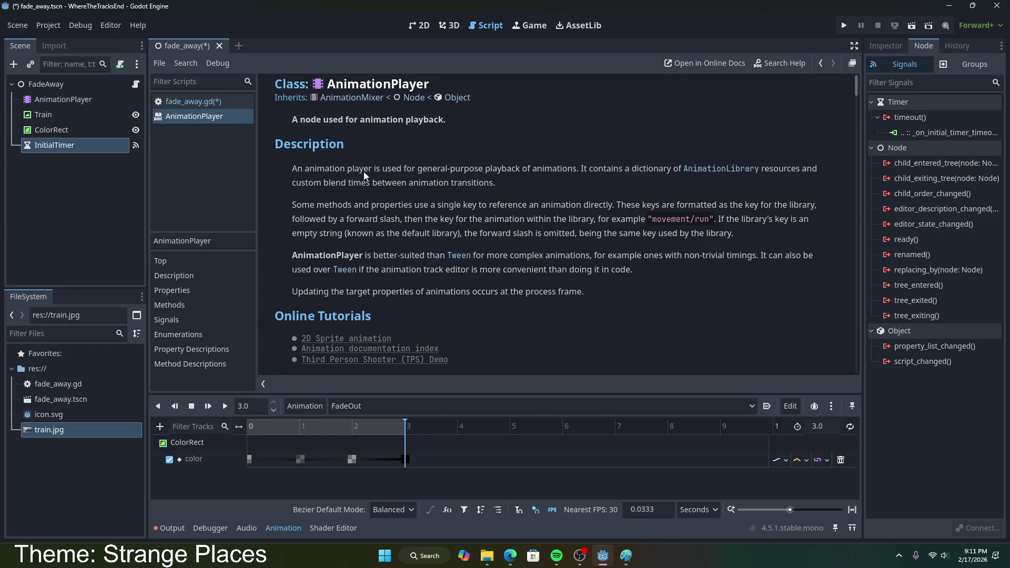
# - Back in fade_away.gd, complete line 15 as $AnimationPlayer.play("FadeOut") and save the script
pyautogui.scroll(-5, 437, 231)
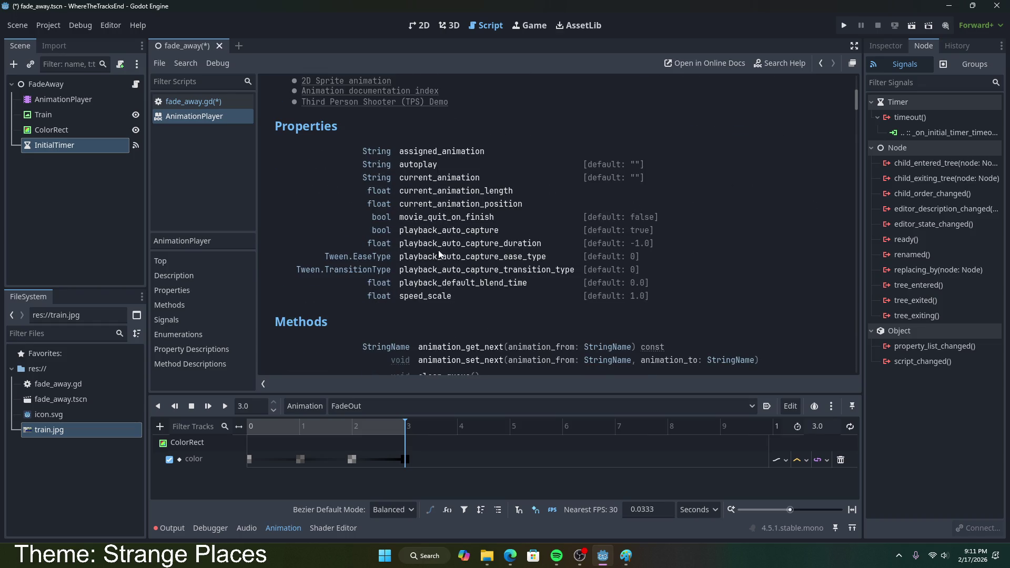
pyautogui.scroll(-3, 462, 276)
pyautogui.scroll(-10, 462, 277)
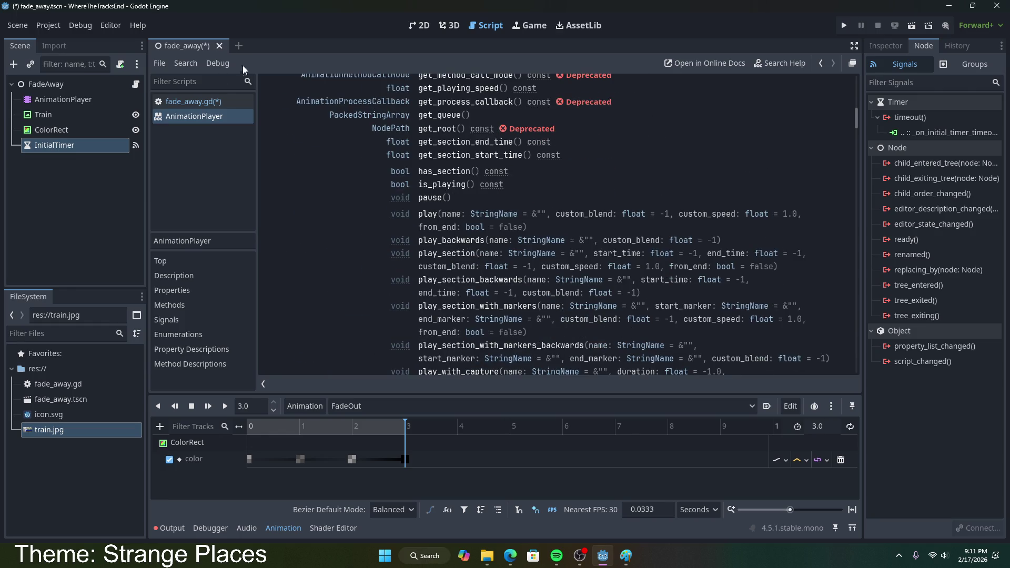
pyautogui.click(182, 96)
pyautogui.write('play("Fade')
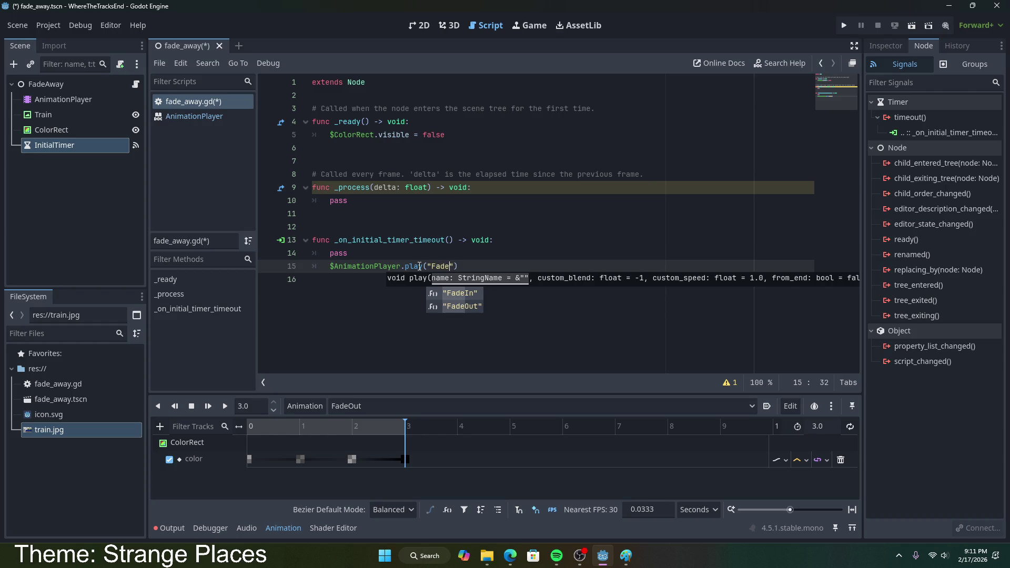
pyautogui.write('Out')
pyautogui.press('Return')
pyautogui.click(500, 265)
pyautogui.hotkey('ctrl', 's')
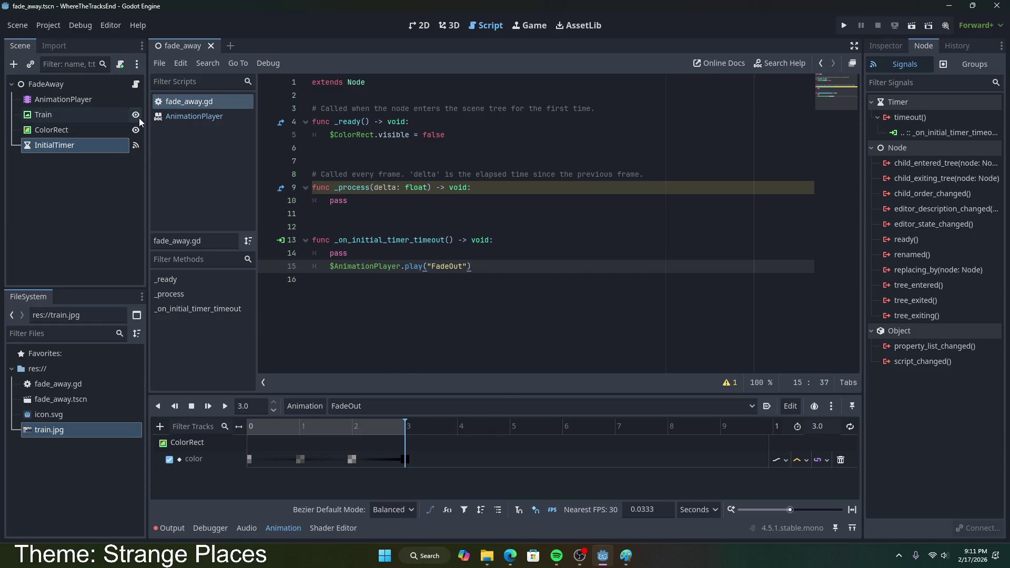
# - Run the project with the current scene as main scene, then close the train-interior test window
pyautogui.click(844, 26)
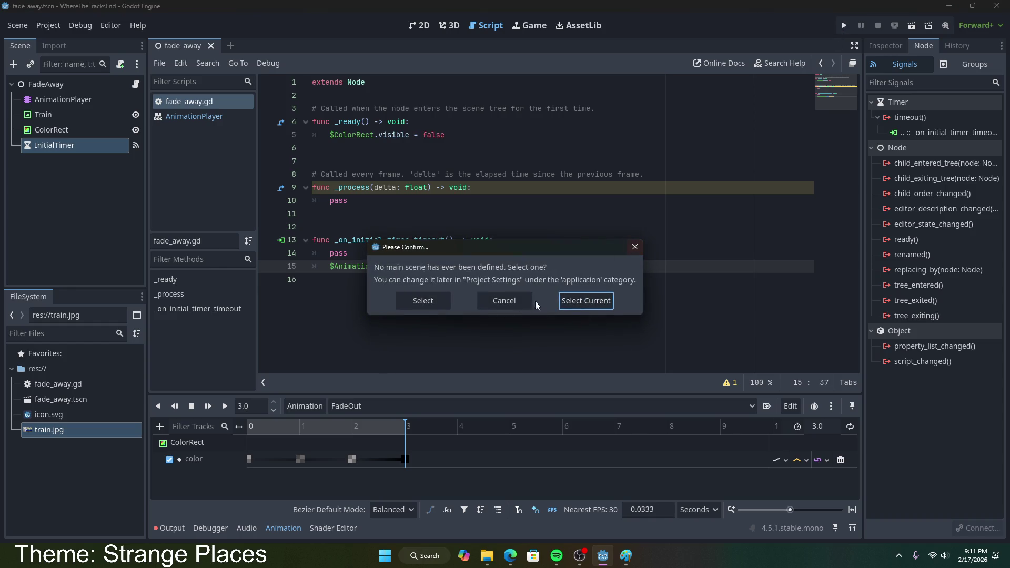
pyautogui.click(598, 301)
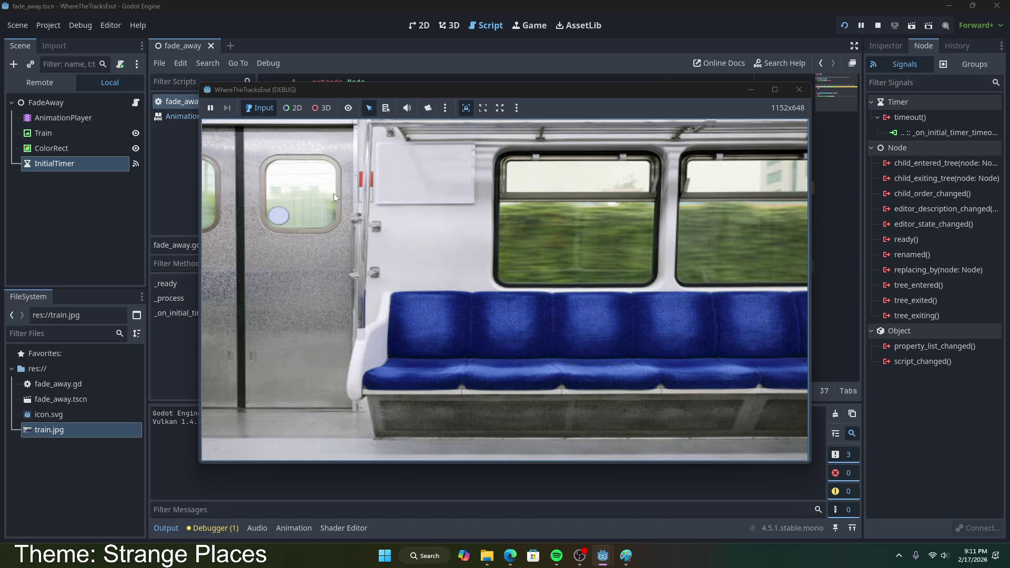
pyautogui.moveTo(321, 88)
pyautogui.mouseDown()
pyautogui.moveTo(313, 205)
pyautogui.moveTo(313, 153)
pyautogui.mouseUp()
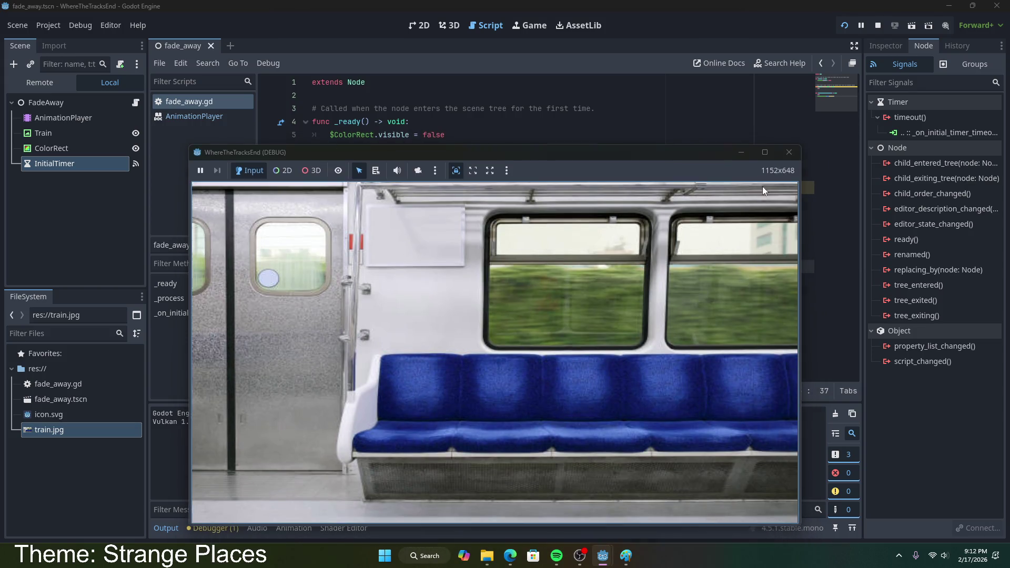
pyautogui.click(789, 152)
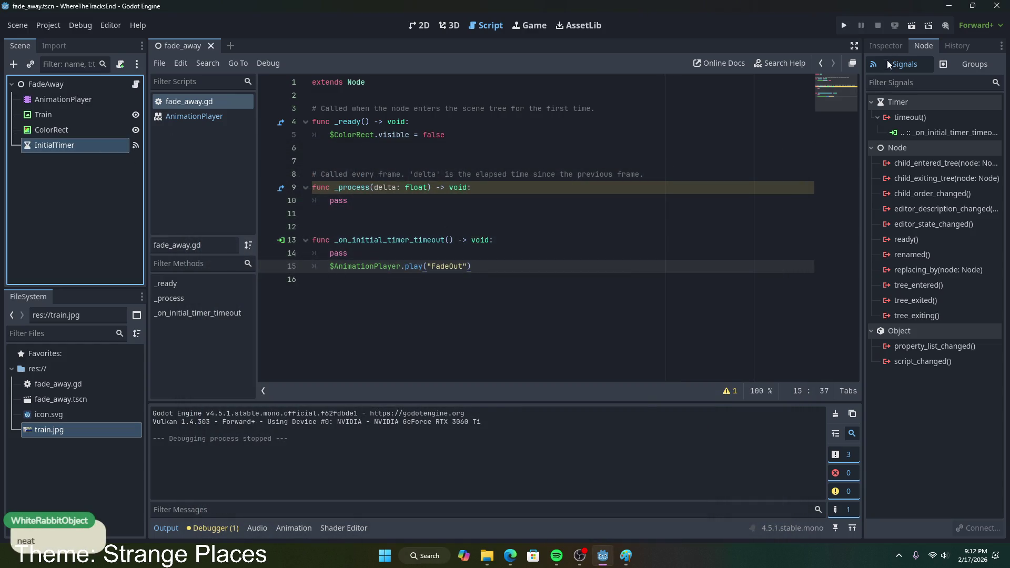
# - Set the InitialTimer's wait time to 5.0 seconds
pyautogui.click(886, 46)
pyautogui.click(950, 150)
pyautogui.write('5')
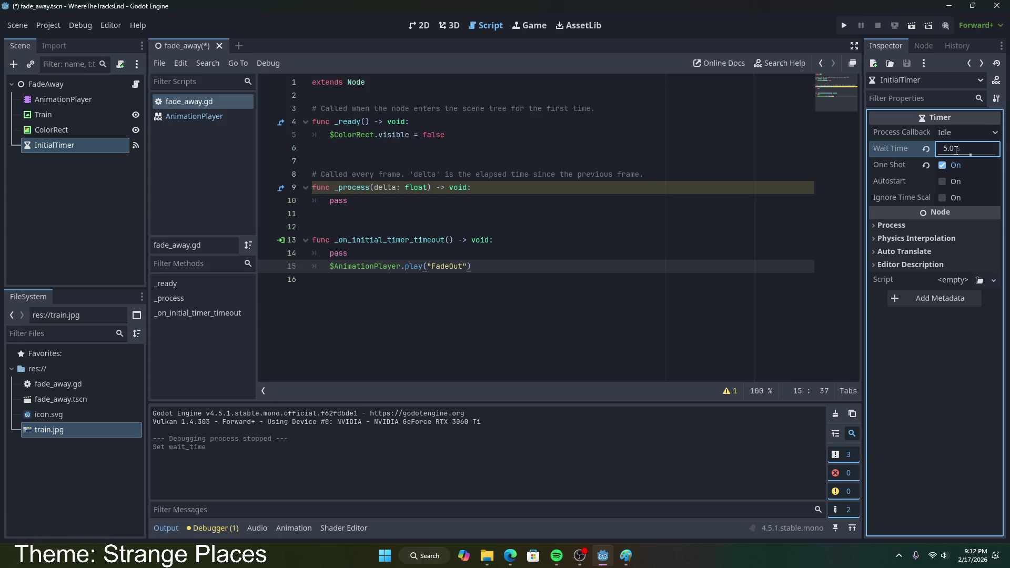
pyautogui.click(447, 174)
# - Add $ColorRect.visible = true to the timeout handler, remove pass, and save
pyautogui.moveTo(445, 135); pyautogui.dragTo(328, 134)
pyautogui.hotkey('ctrl', 'c')
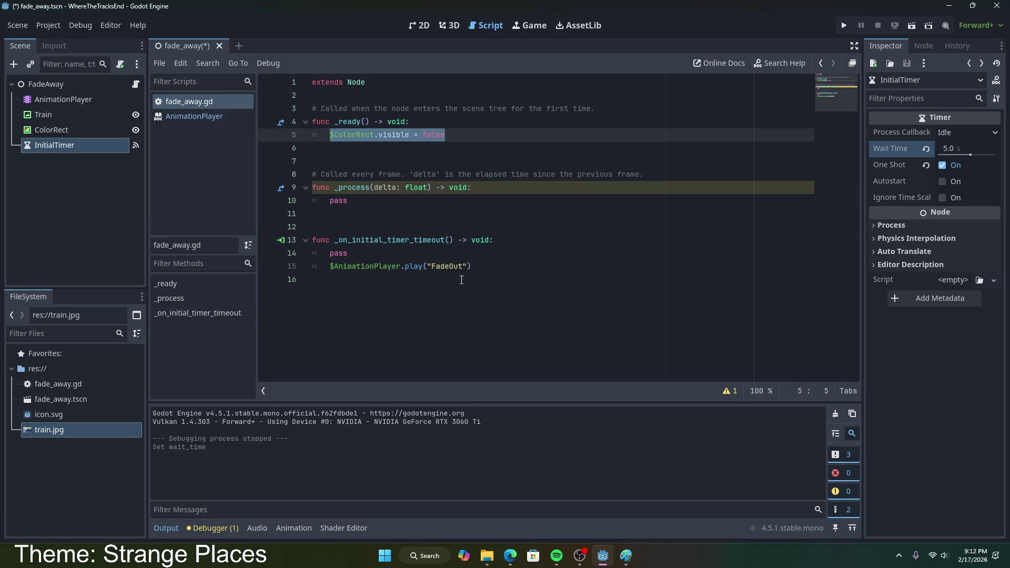
pyautogui.click(479, 253)
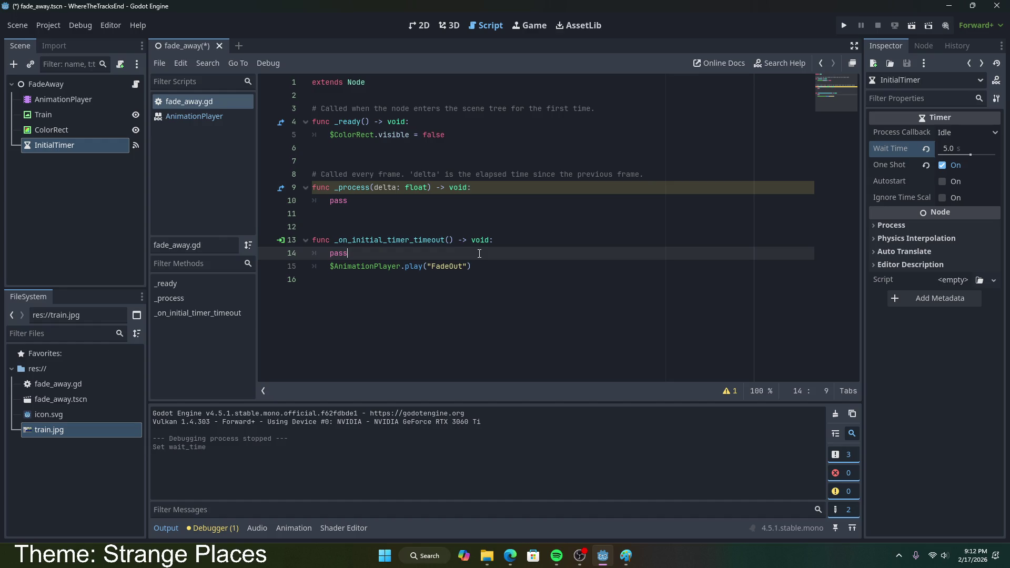
pyautogui.press('Return')
pyautogui.hotkey('ctrl', 'v')
pyautogui.doubleClick(432, 266)
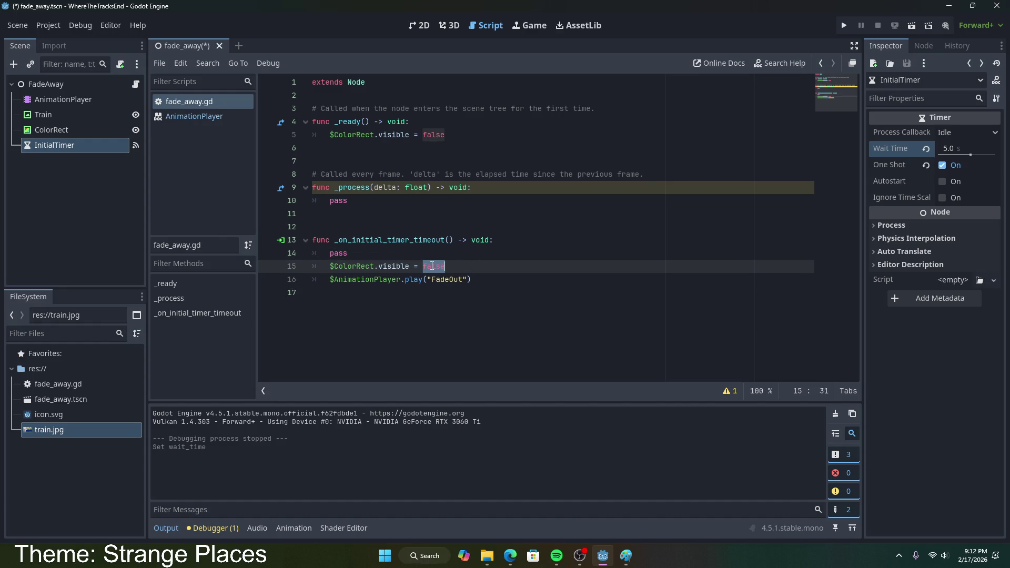
pyautogui.write('true')
pyautogui.click(520, 251)
pyautogui.press('BackSpace')
pyautogui.press('BackSpace')
pyautogui.press('BackSpace')
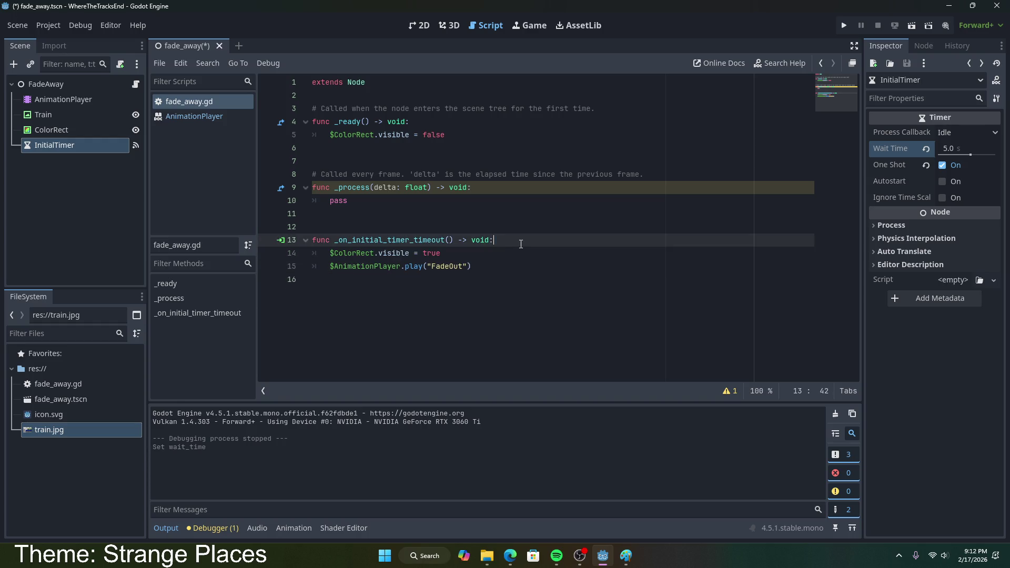
pyautogui.hotkey('ctrl', 's')
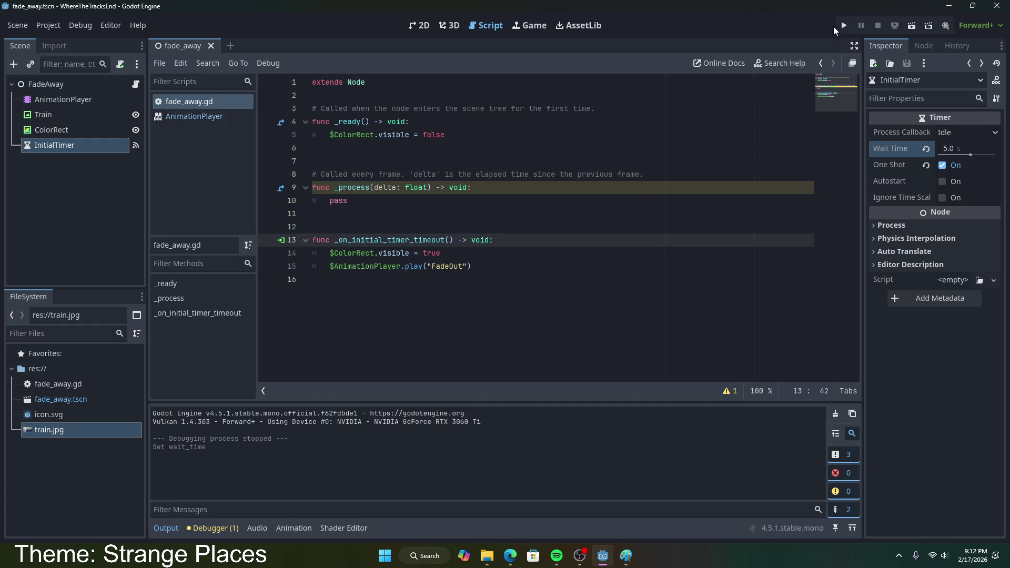
# - Run the scene, watch the train carriage image appear, then close the game window
pyautogui.click(843, 27)
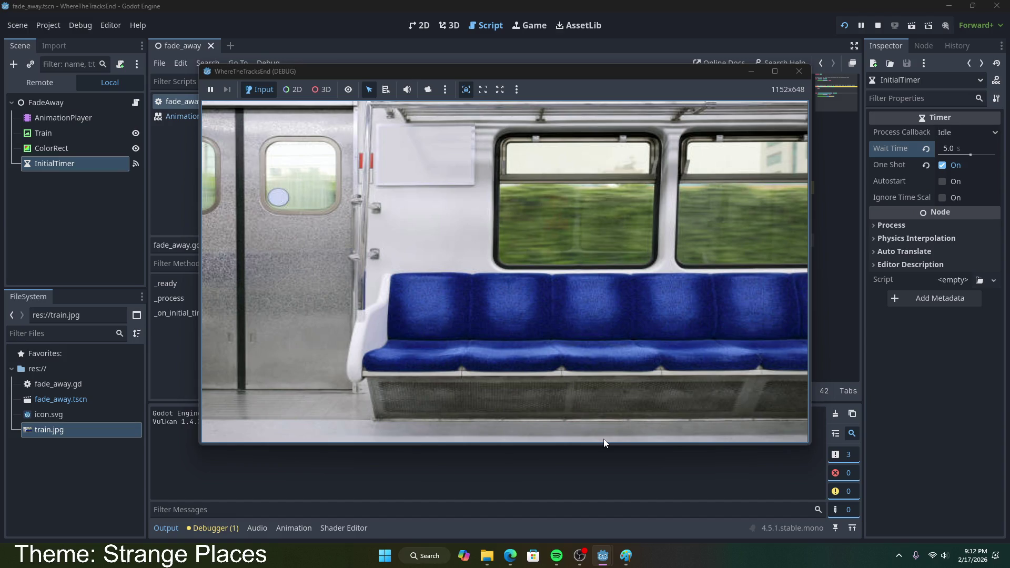
pyautogui.moveTo(619, 72)
pyautogui.mouseDown()
pyautogui.moveTo(602, 77)
pyautogui.moveTo(621, 83)
pyautogui.moveTo(592, 77)
pyautogui.mouseUp()
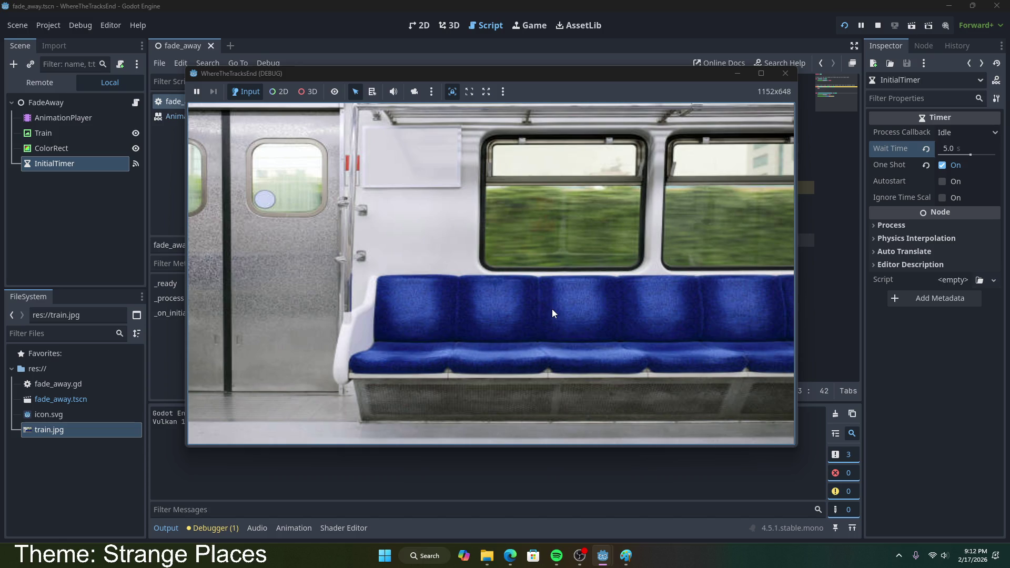
pyautogui.click(785, 74)
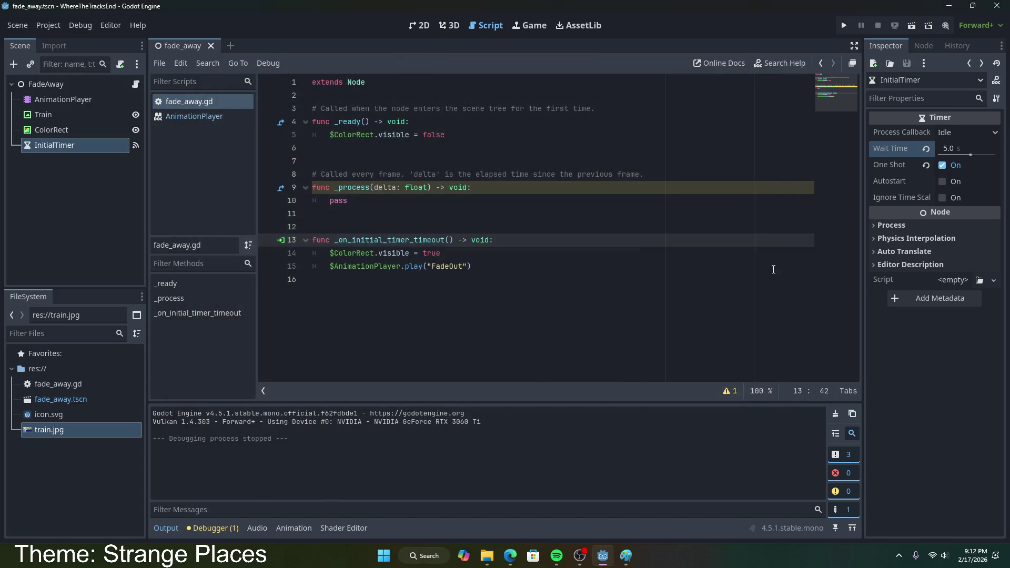
# - Enable Autostart on InitialTimer, relaunch with F5, and close the game after the black screen
pyautogui.click(942, 182)
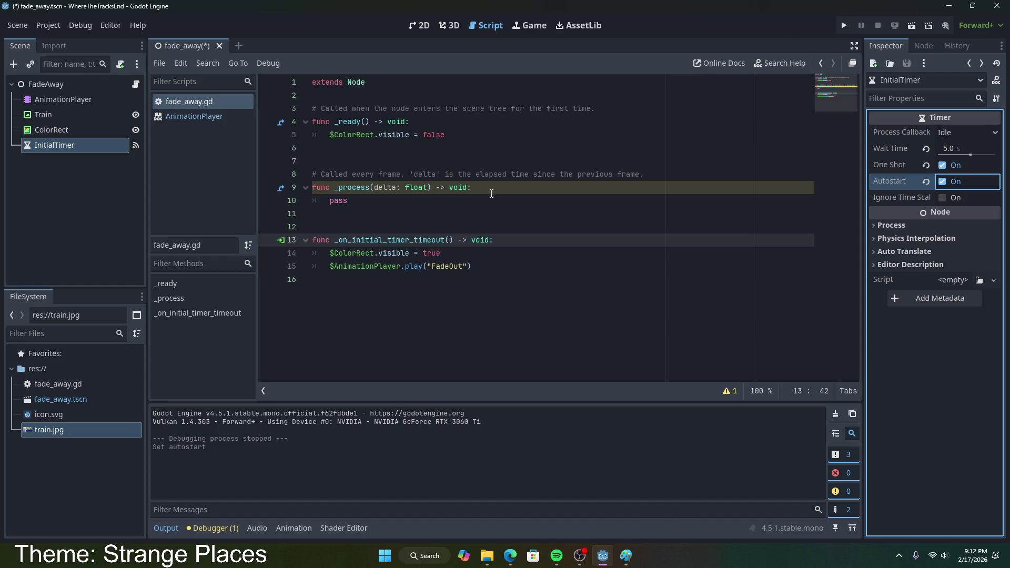
pyautogui.press('F5')
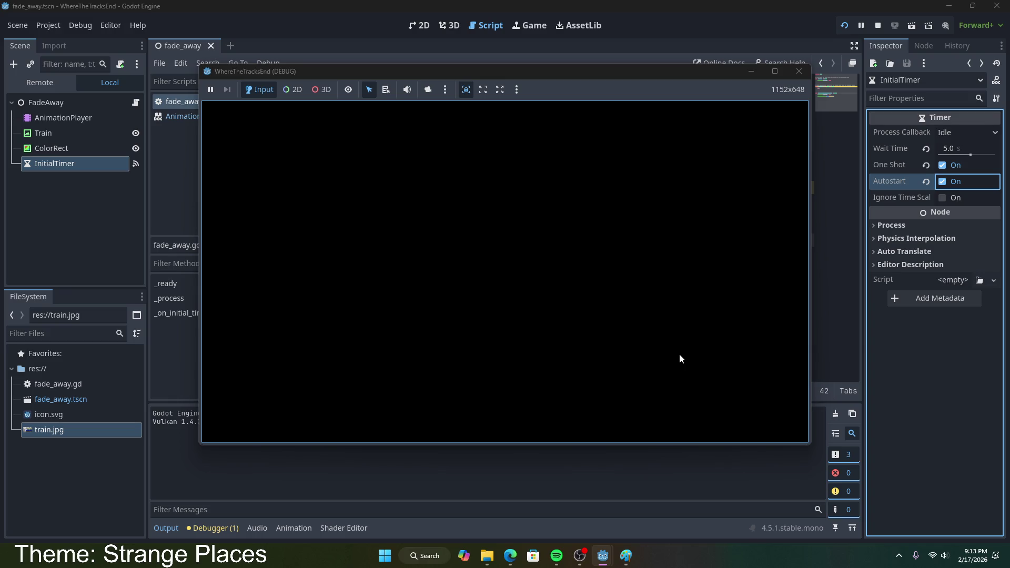
pyautogui.click(799, 71)
# - Switch to Edge, search for 'free sound', and open the Freesound website
pyautogui.click(610, 270)
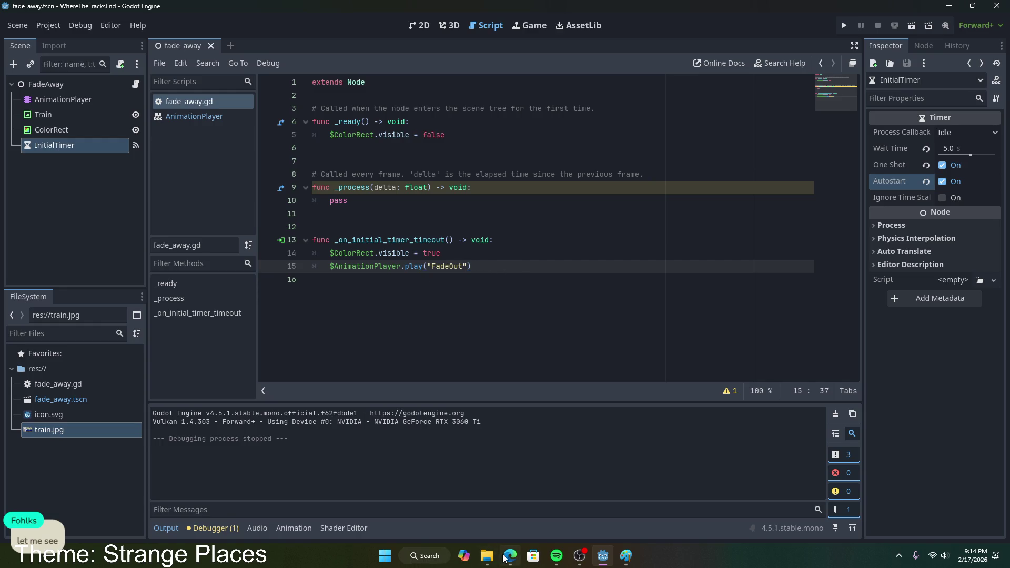
pyautogui.click(510, 556)
pyautogui.click(837, 11)
pyautogui.click(813, 32)
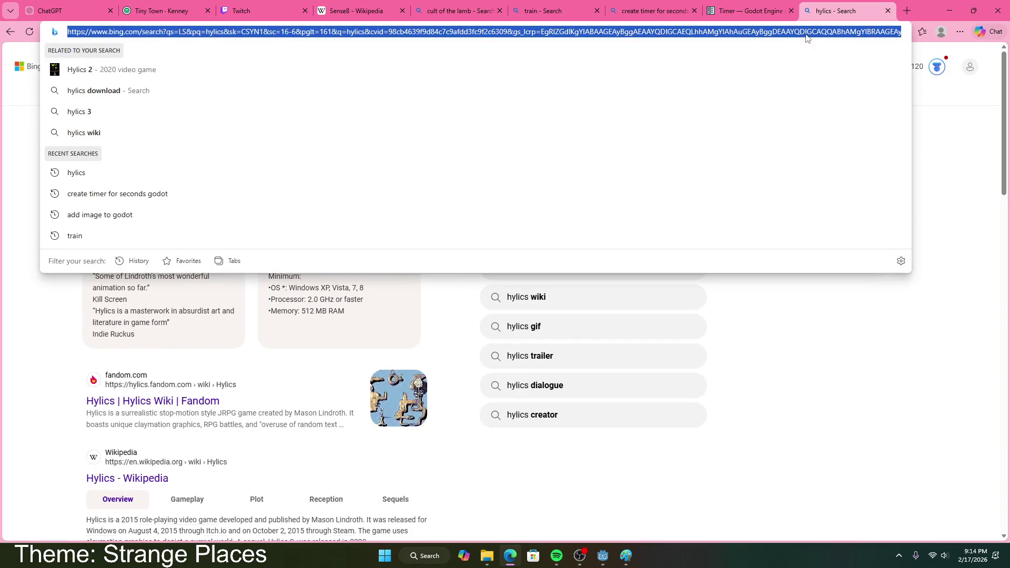
pyautogui.write('free sound')
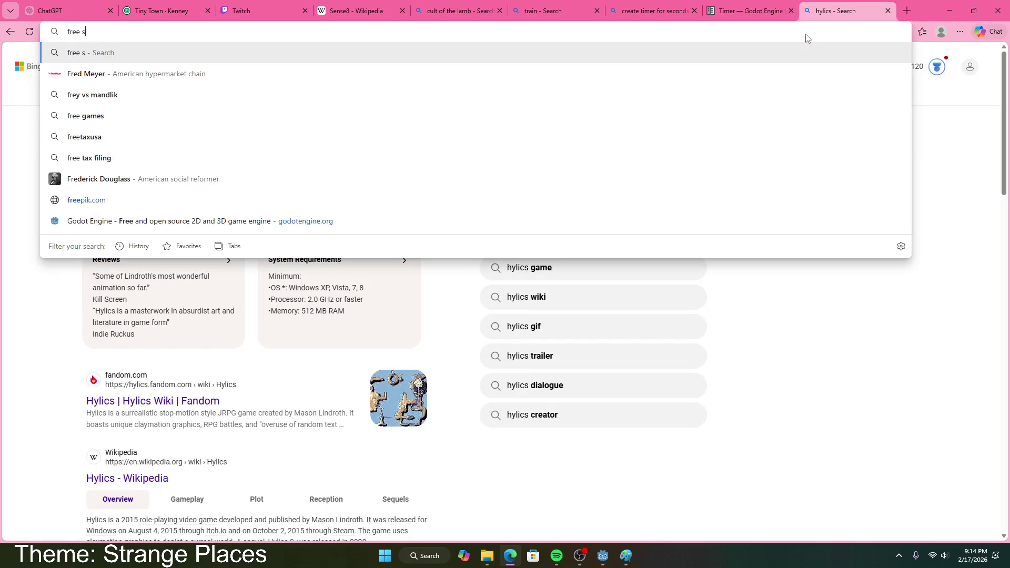
pyautogui.press('Return')
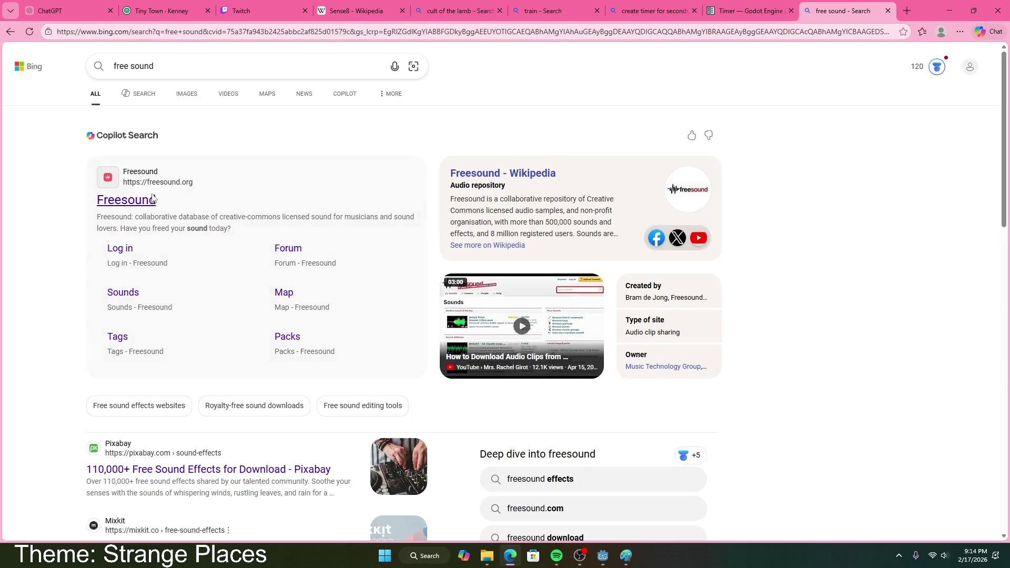
pyautogui.click(152, 196)
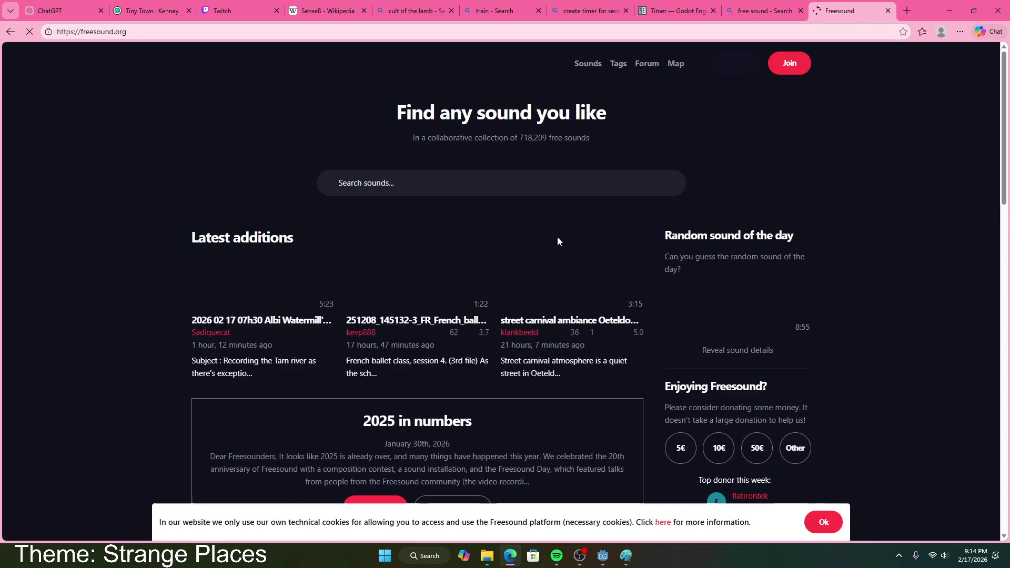
pyautogui.scroll(-2, 389, 211)
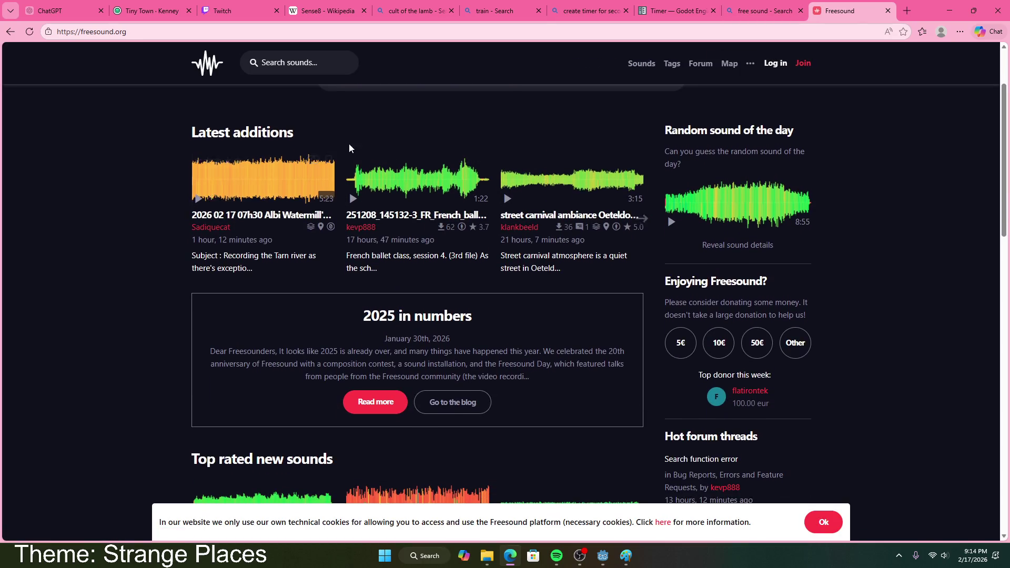
pyautogui.scroll(2, 412, 184)
# - Search Freesound for 'train' and preview the first result, far electric train field 02 190509_1379.wav
pyautogui.write('train')
pyautogui.press('Return')
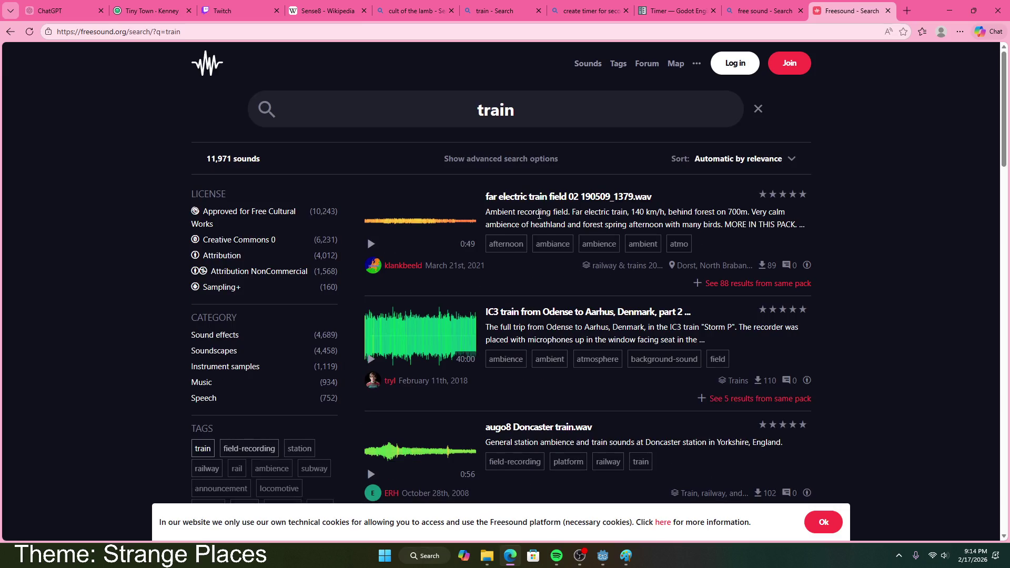
pyautogui.click(370, 245)
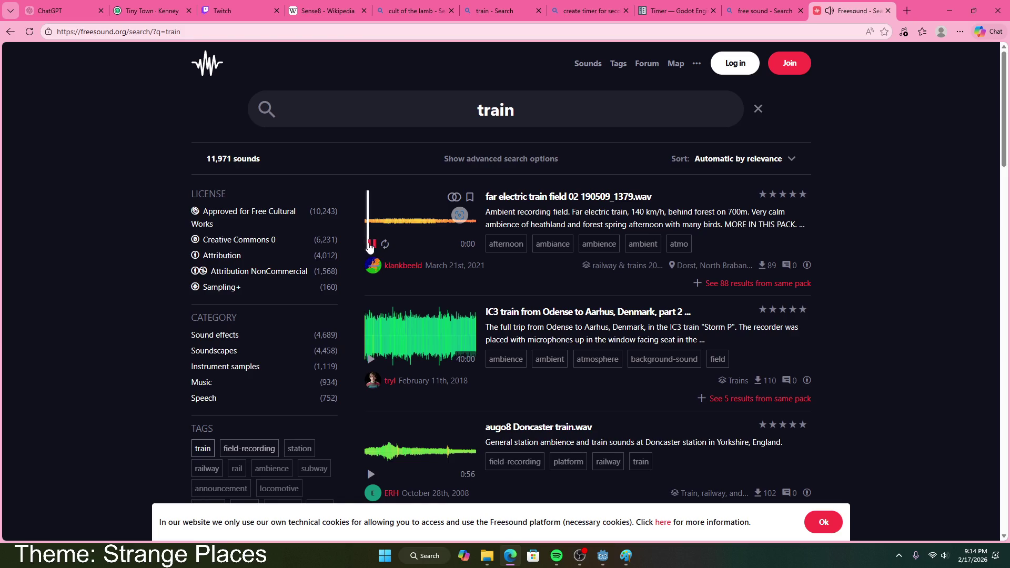
pyautogui.click(370, 245)
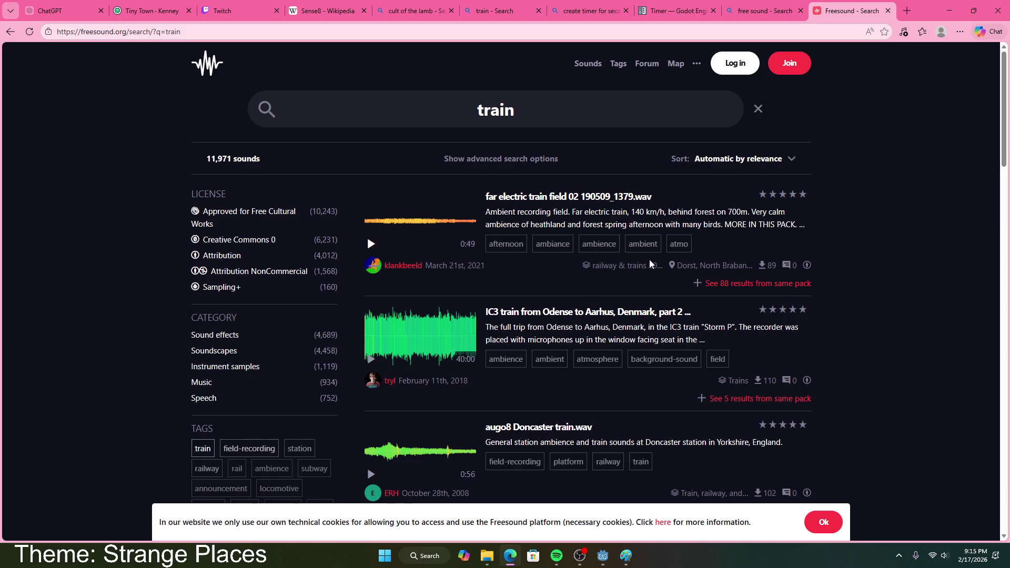
pyautogui.scroll(-4, 559, 315)
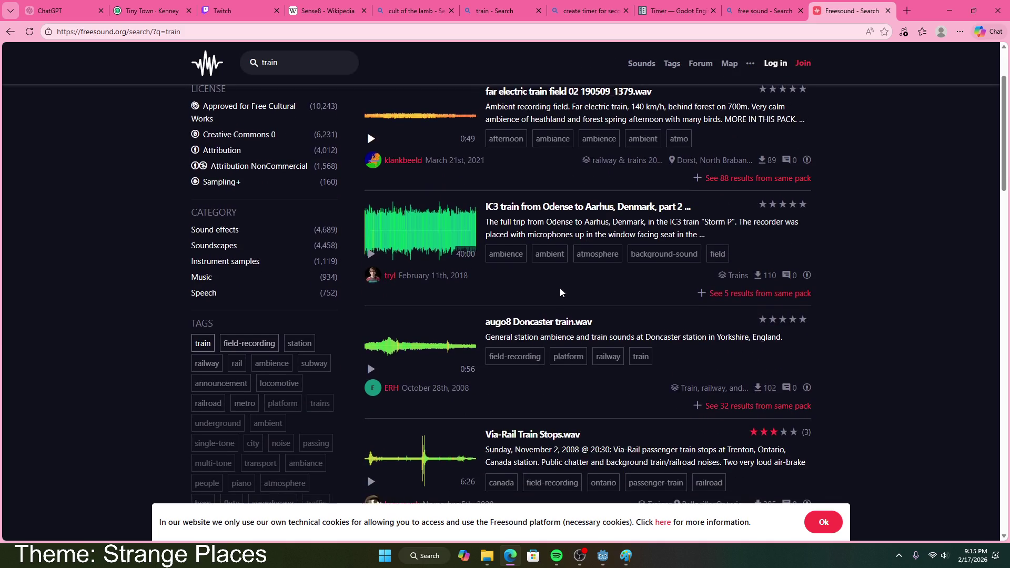
pyautogui.scroll(4, 550, 278)
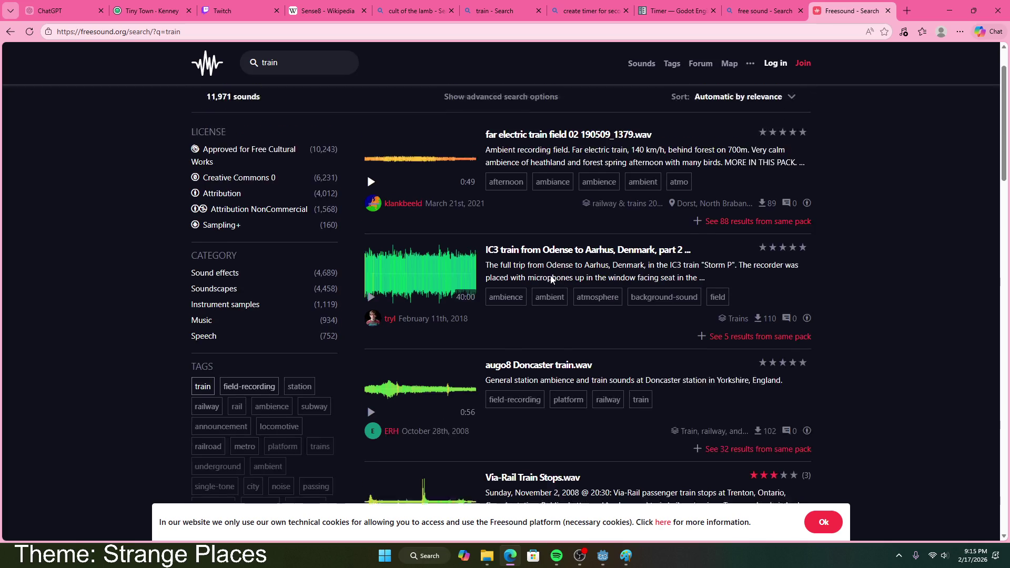
pyautogui.scroll(-7, 469, 351)
pyautogui.click(371, 219)
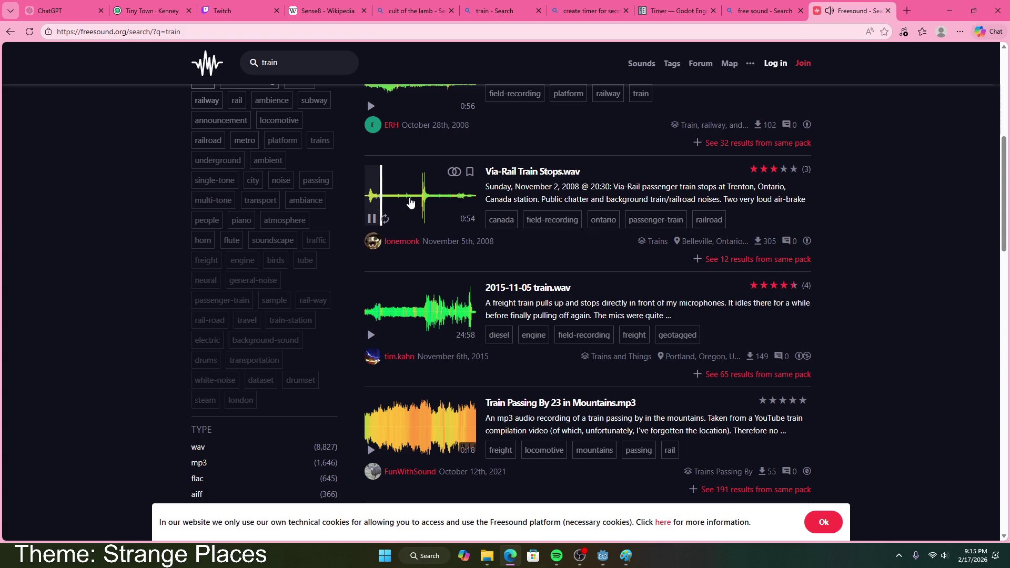
pyautogui.click(420, 205)
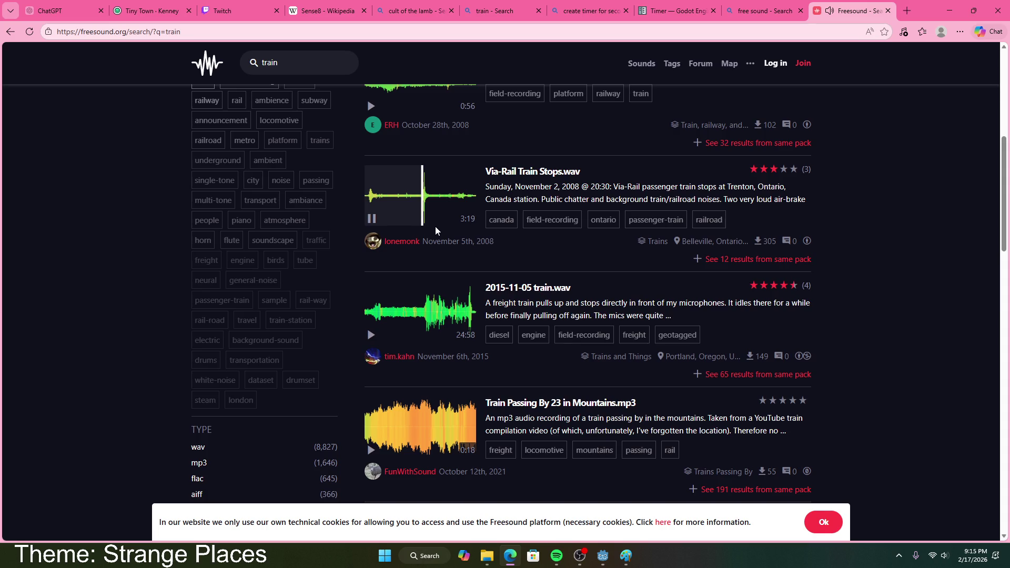
pyautogui.click(371, 219)
pyautogui.click(944, 559)
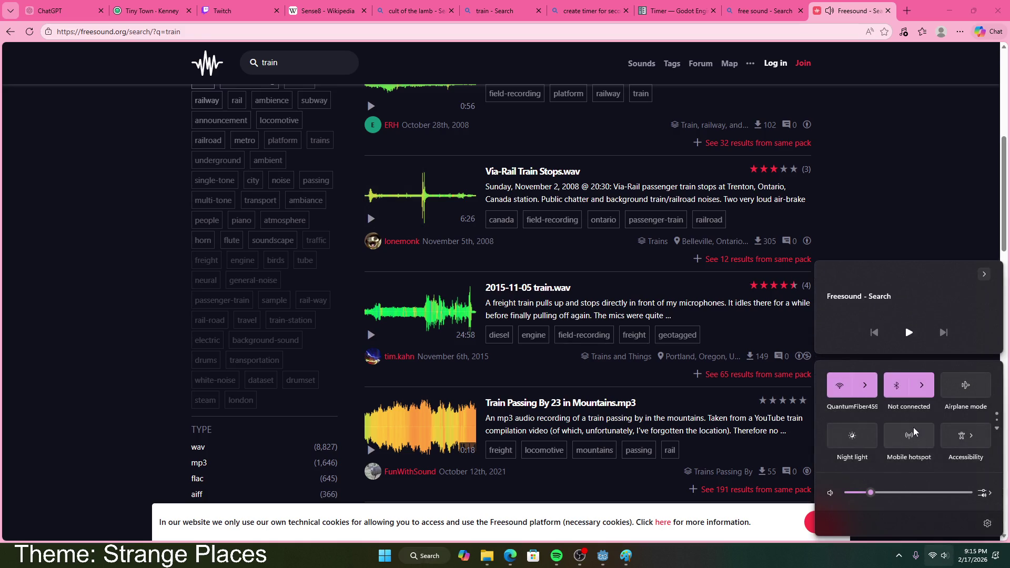
pyautogui.click(862, 244)
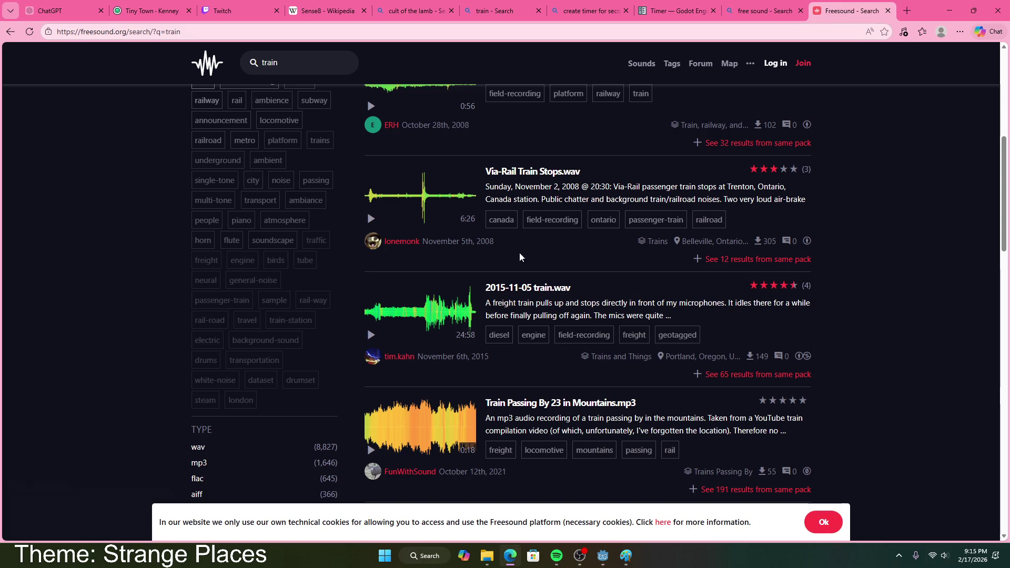
pyautogui.click(371, 335)
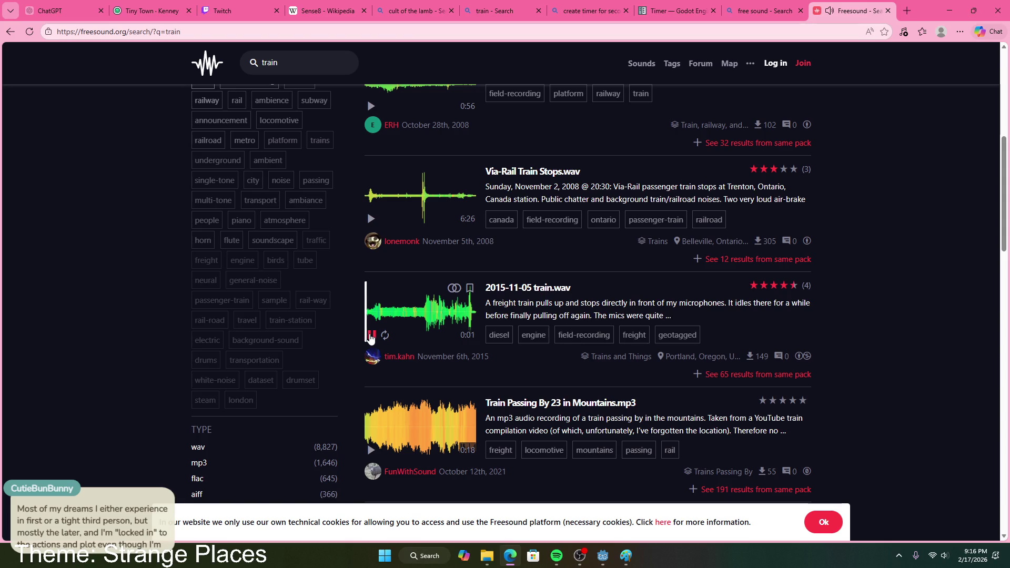
pyautogui.click(376, 336)
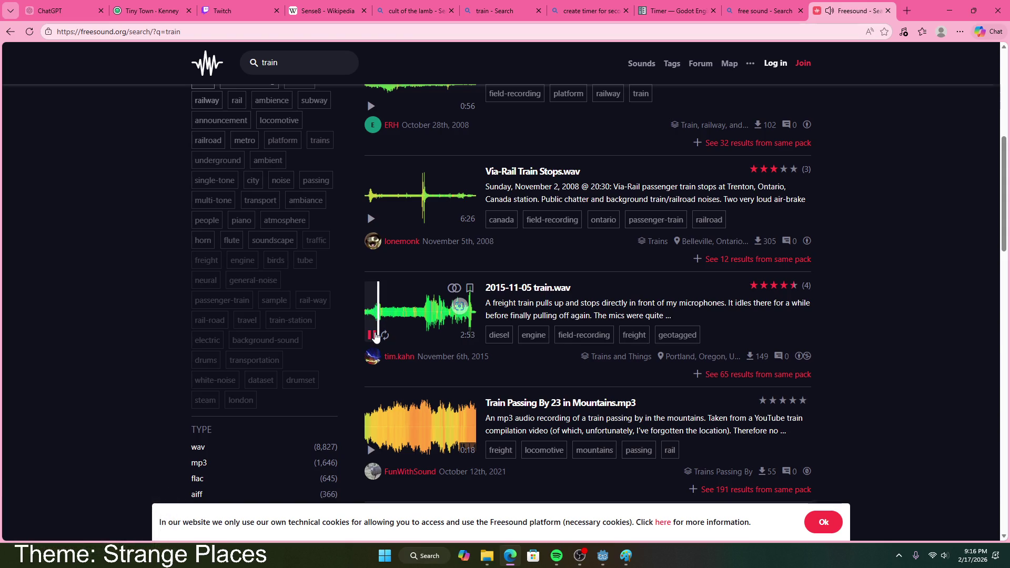
pyautogui.click(423, 323)
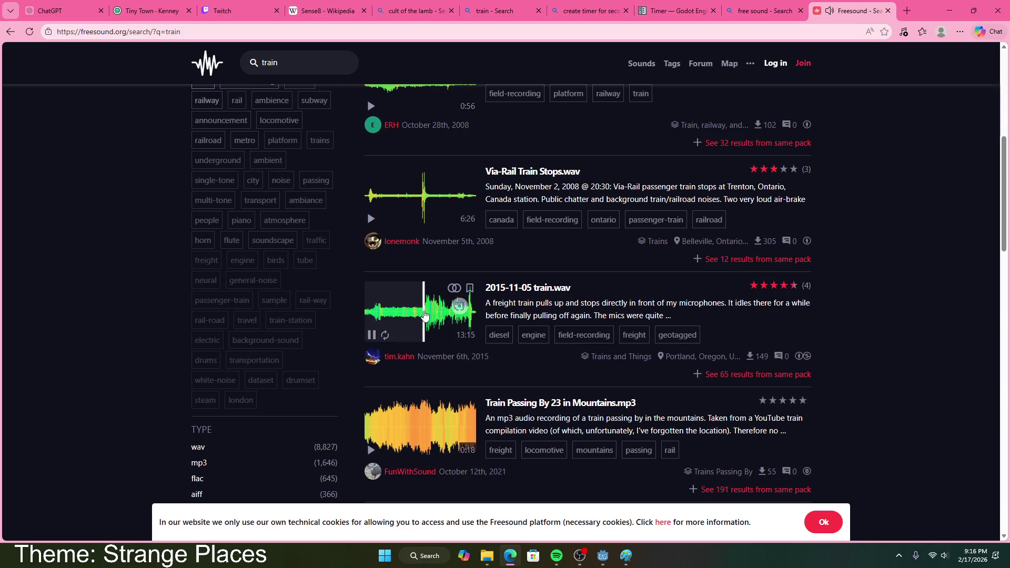
pyautogui.click(371, 334)
pyautogui.scroll(-4, 390, 336)
pyautogui.click(371, 239)
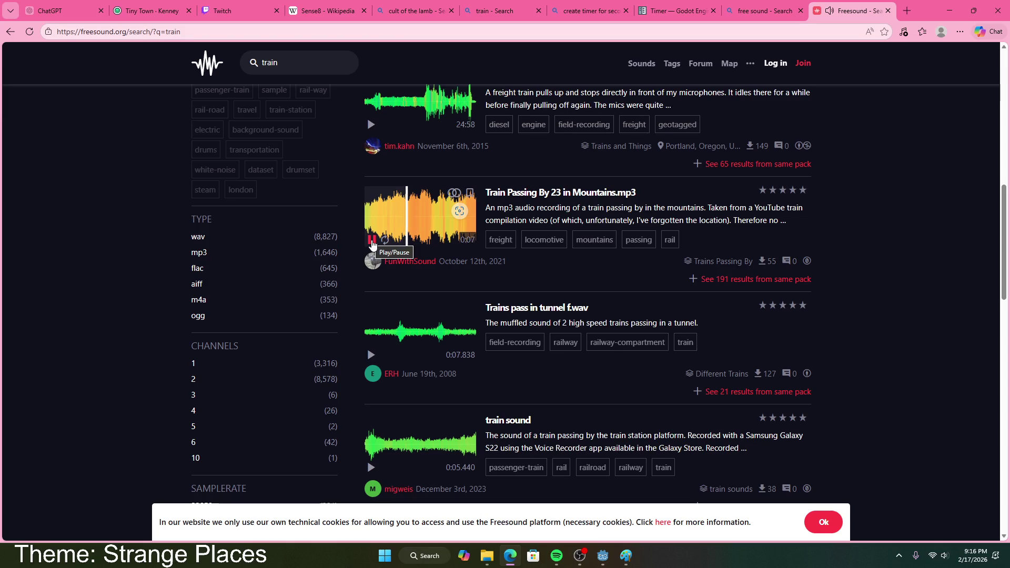
pyautogui.click(371, 241)
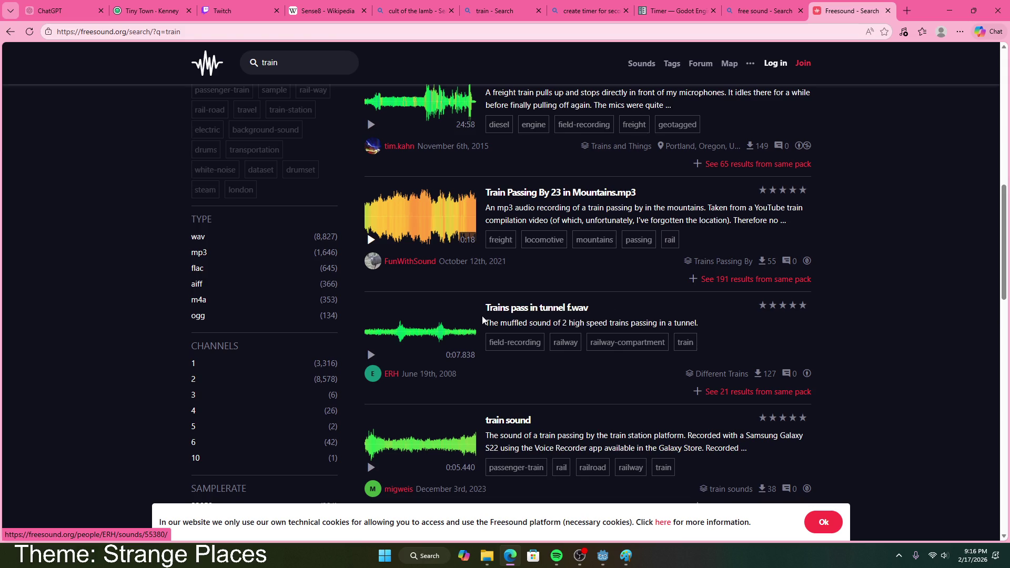
pyautogui.scroll(-3, 482, 320)
pyautogui.click(371, 258)
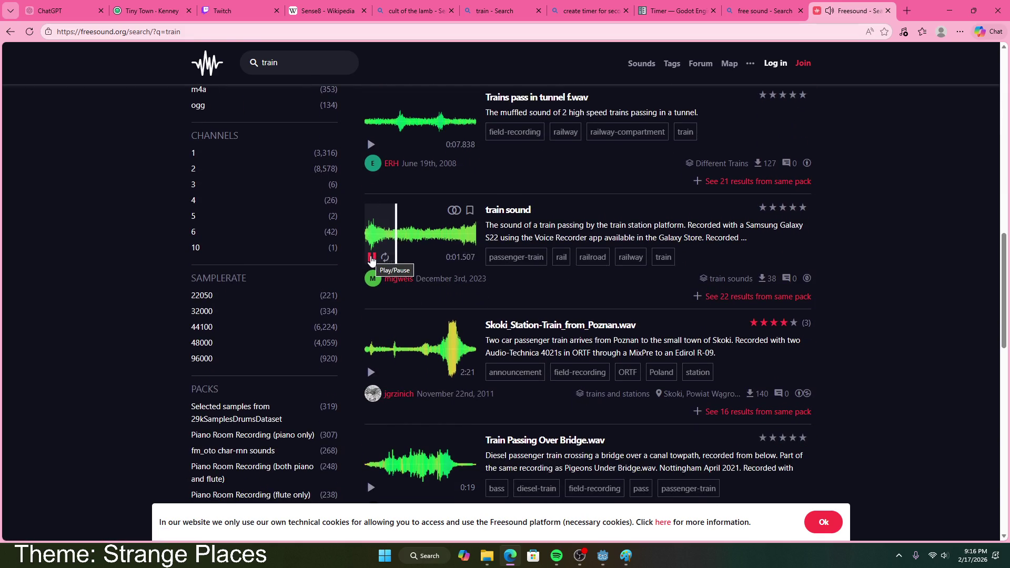
pyautogui.scroll(-4, 526, 236)
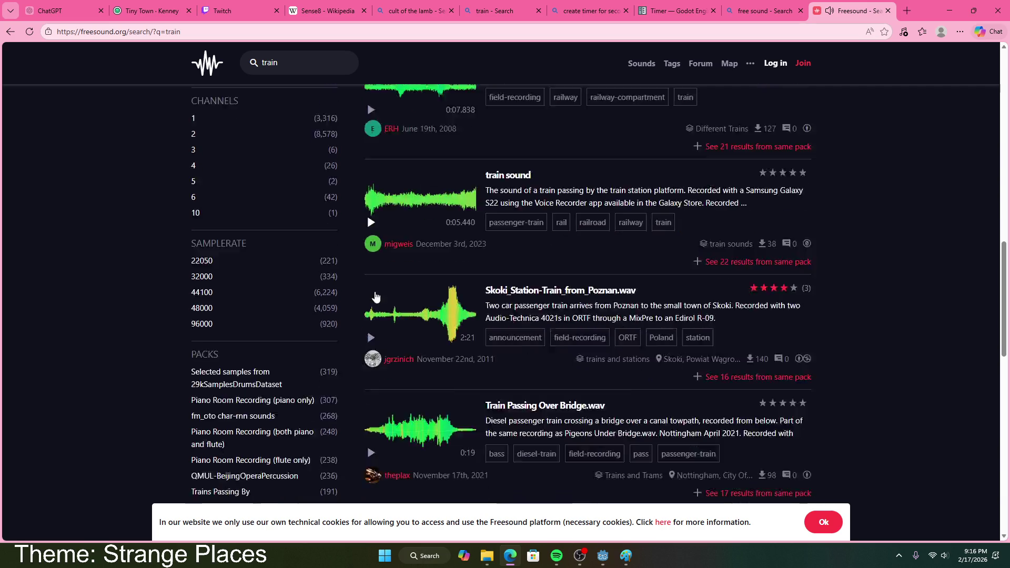
pyautogui.click(949, 11)
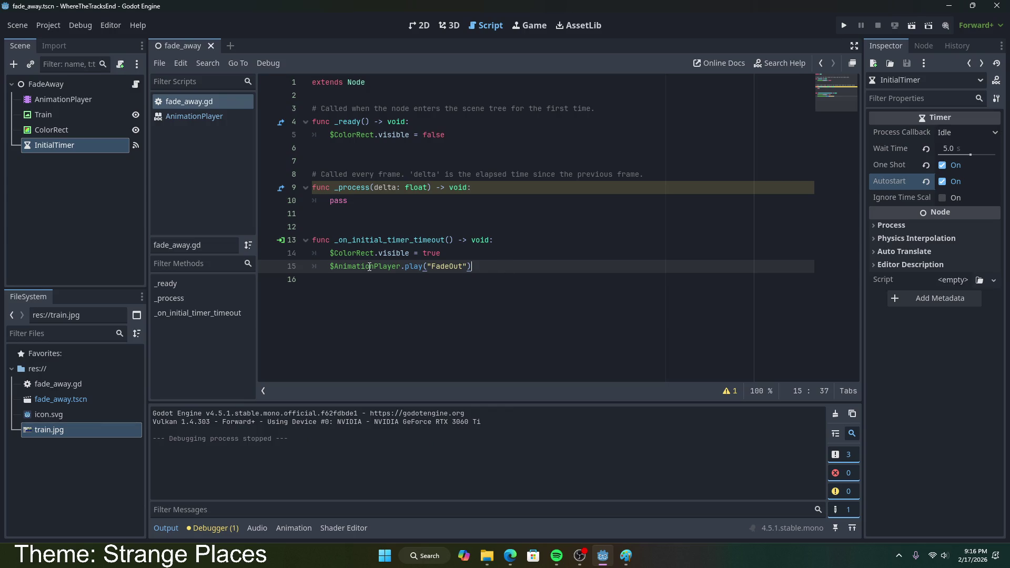
# - Review the ColorRect line in _ready and the timeout handler's two lines
pyautogui.moveTo(330, 135); pyautogui.dragTo(450, 135)
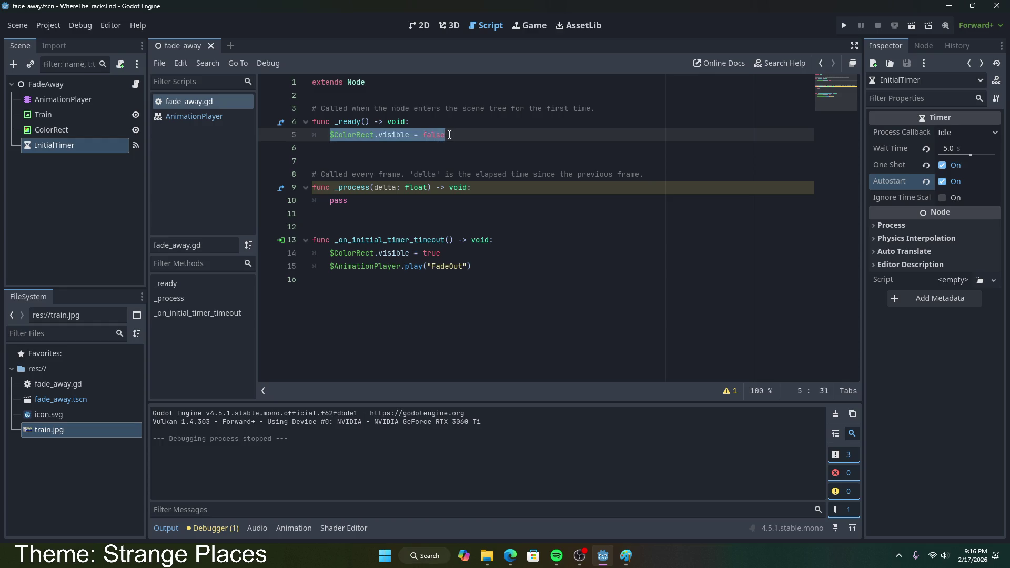
pyautogui.moveTo(462, 137)
pyautogui.mouseDown()
pyautogui.moveTo(471, 154)
pyautogui.moveTo(469, 139)
pyautogui.mouseUp()
pyautogui.click(469, 134)
pyautogui.moveTo(330, 253); pyautogui.dragTo(473, 274)
pyautogui.click(482, 271)
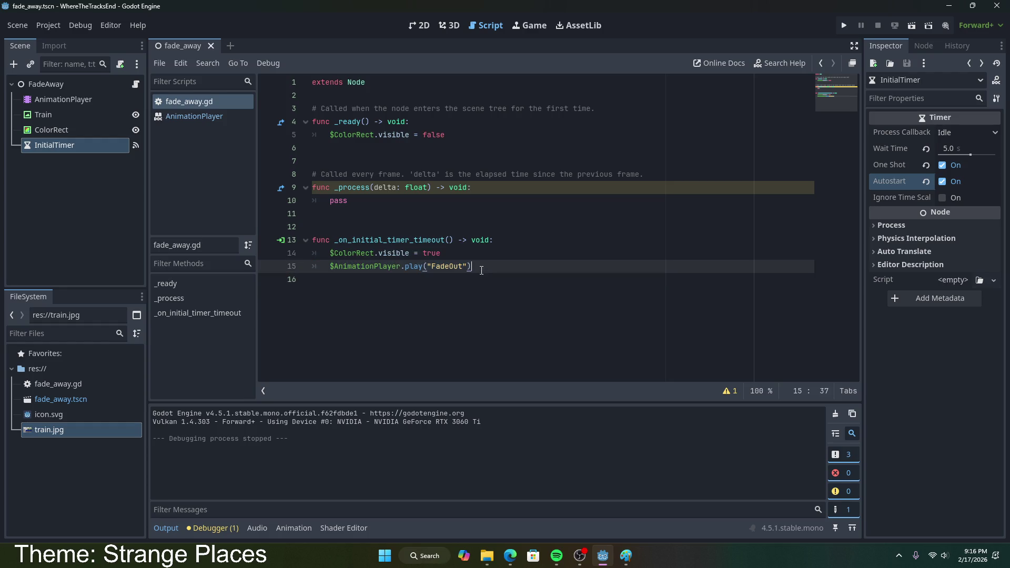
# - Add a CALL THE NEXT SCENE comment after the FadeOut call, then open a new empty scene
pyautogui.press('Return')
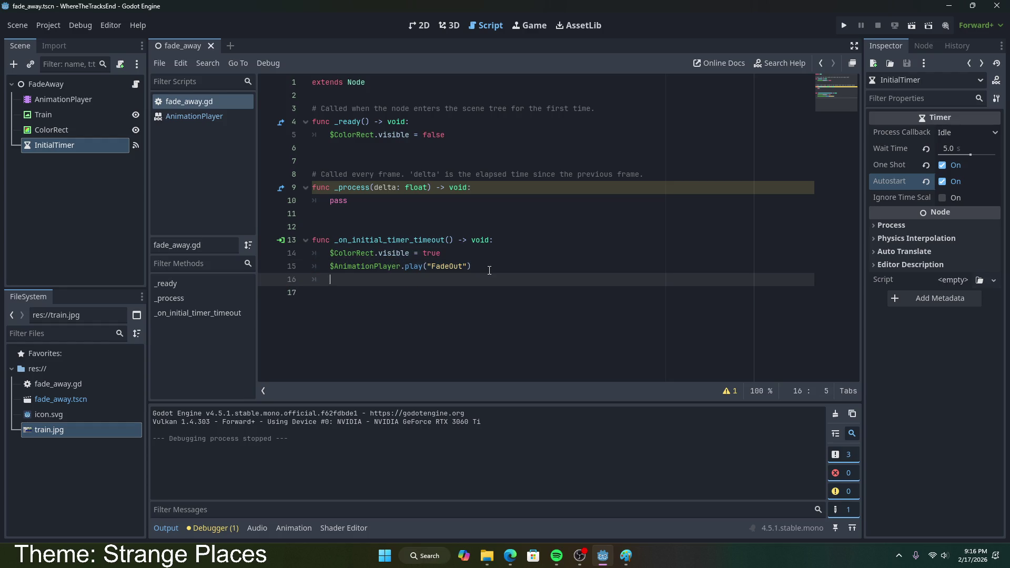
pyautogui.write('#CALL THE NEXT ')
pyautogui.write('SCENE')
pyautogui.click(424, 295)
pyautogui.click(428, 285)
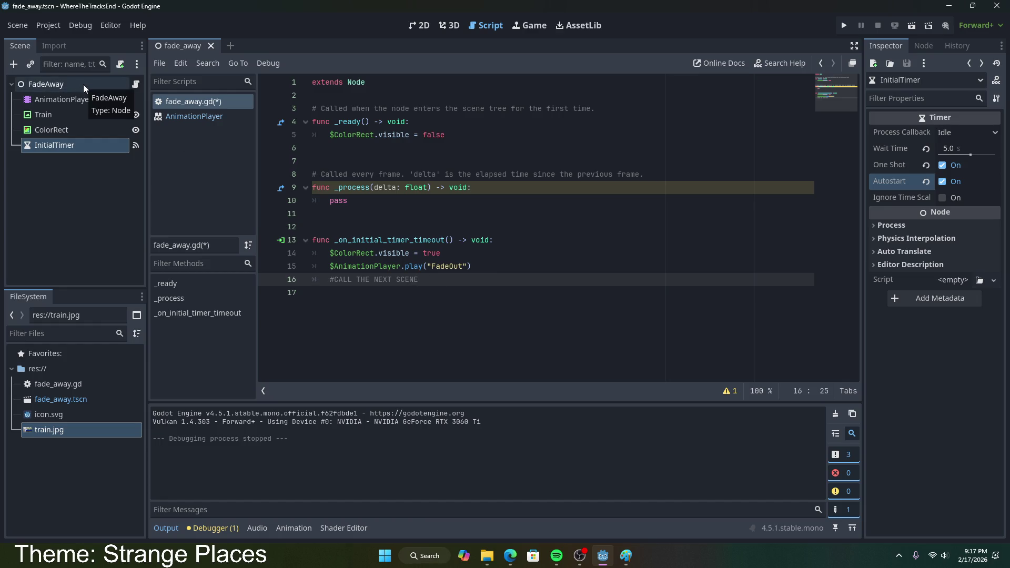
pyautogui.moveTo(330, 280); pyautogui.dragTo(437, 282)
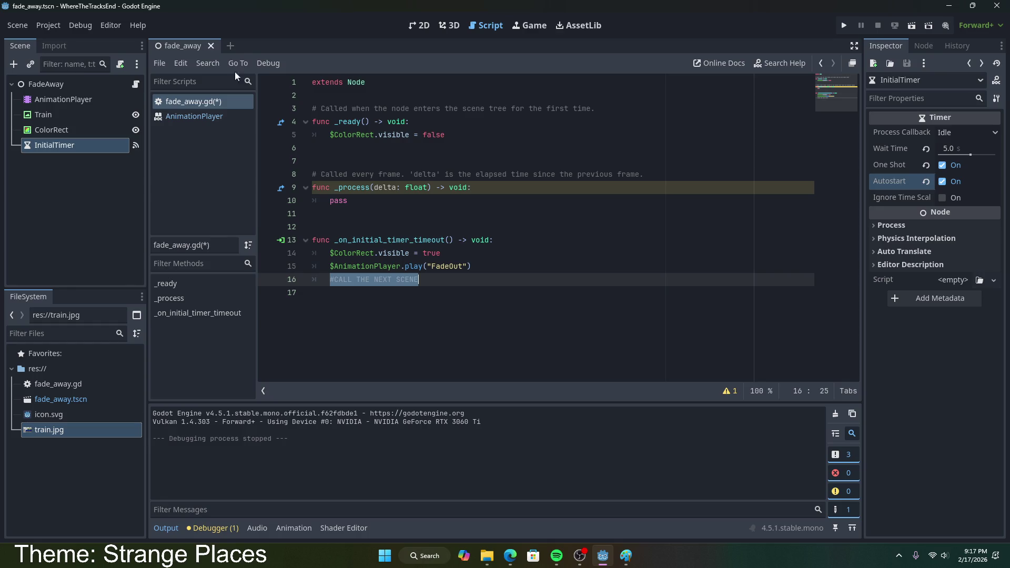
pyautogui.click(230, 46)
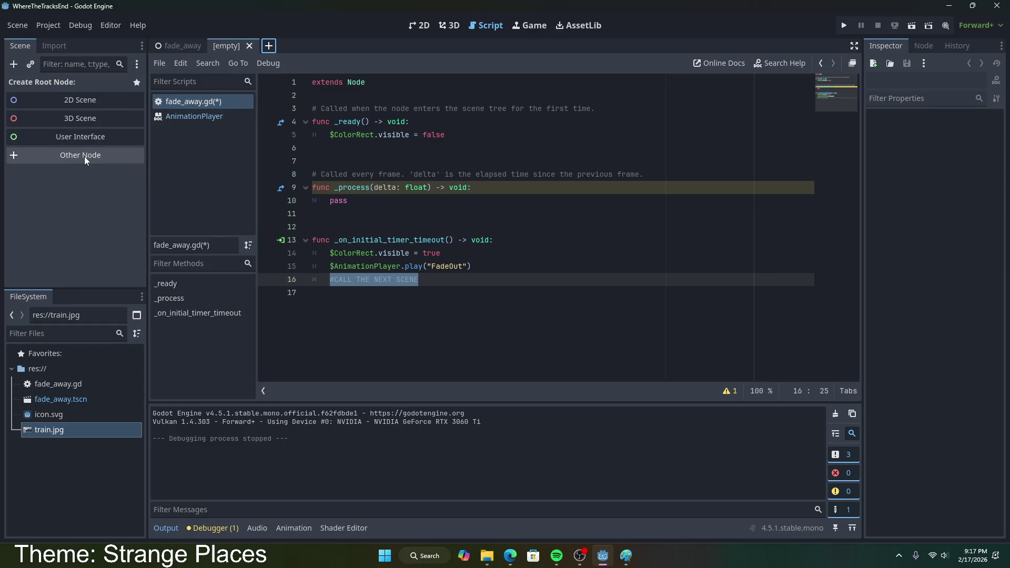
# - Create a Node2D root for the new scene and rename it Dream1
pyautogui.click(84, 156)
pyautogui.click(735, 92)
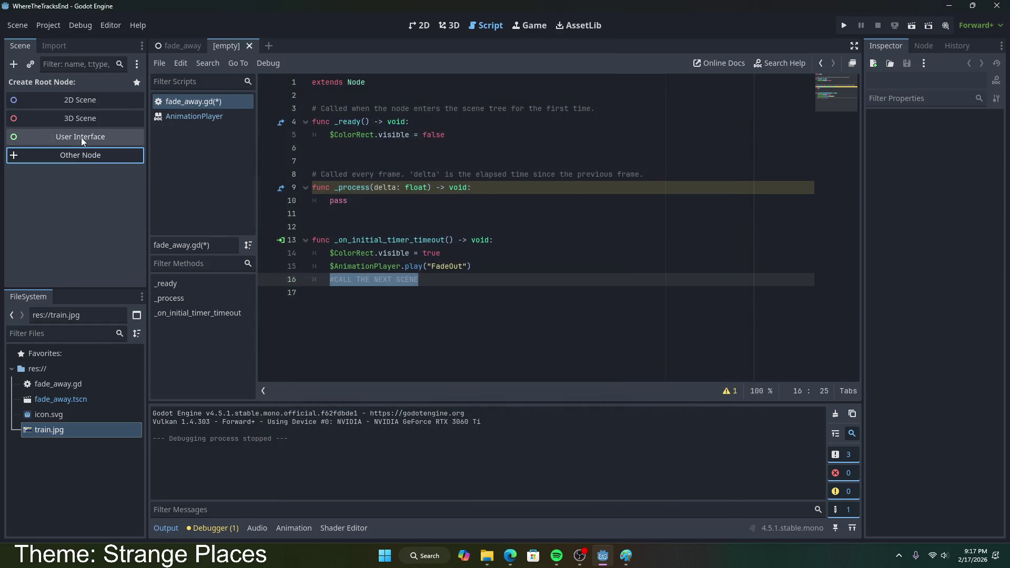
pyautogui.click(88, 99)
pyautogui.rightClick(78, 86)
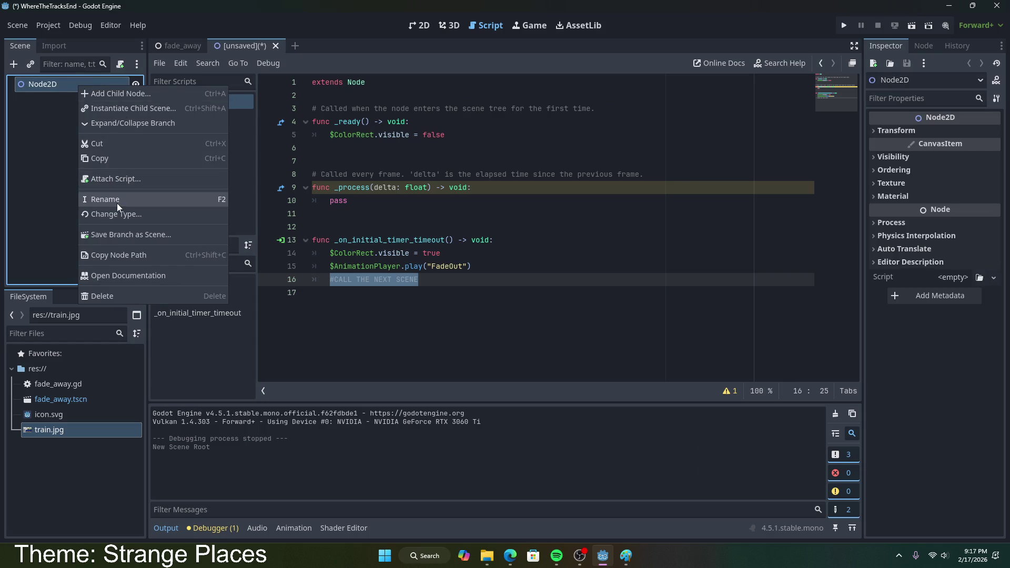
pyautogui.click(162, 202)
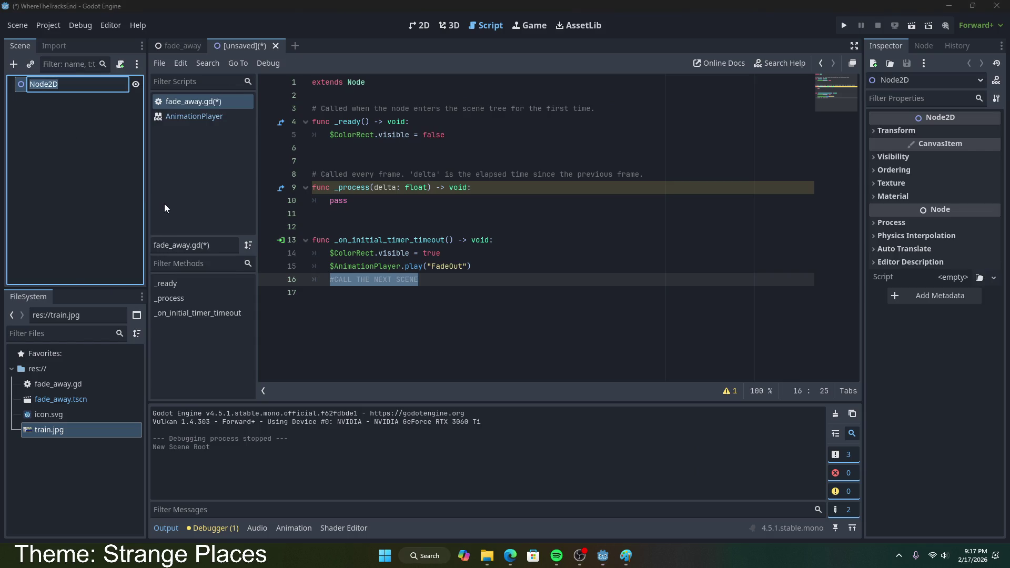
pyautogui.write('Dream1')
pyautogui.press('Return')
# - Save the scene as dream_1.tscn and attach a new dream_1.gd script to Dream1
pyautogui.hotkey('ctrl', 's')
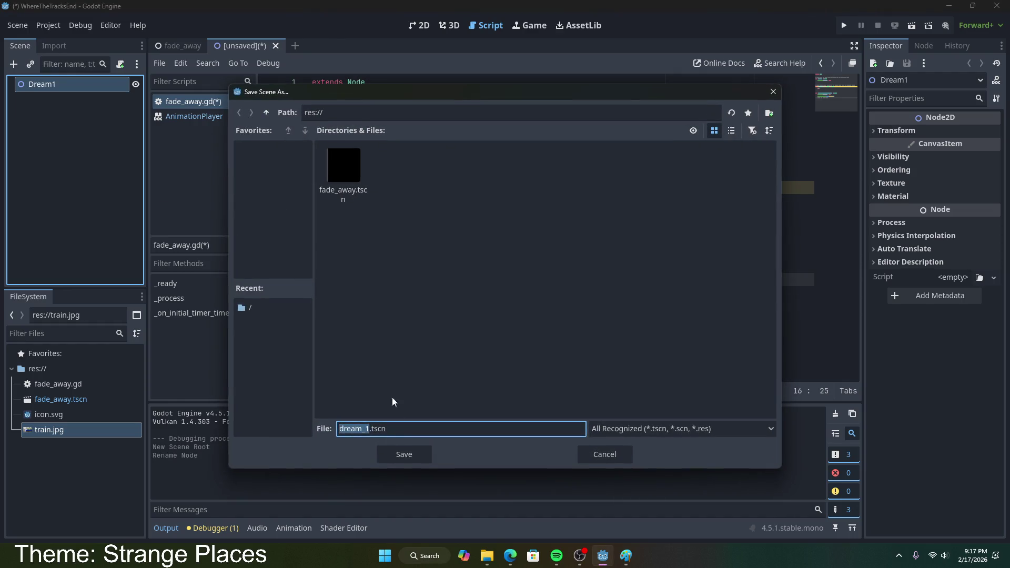
pyautogui.click(391, 456)
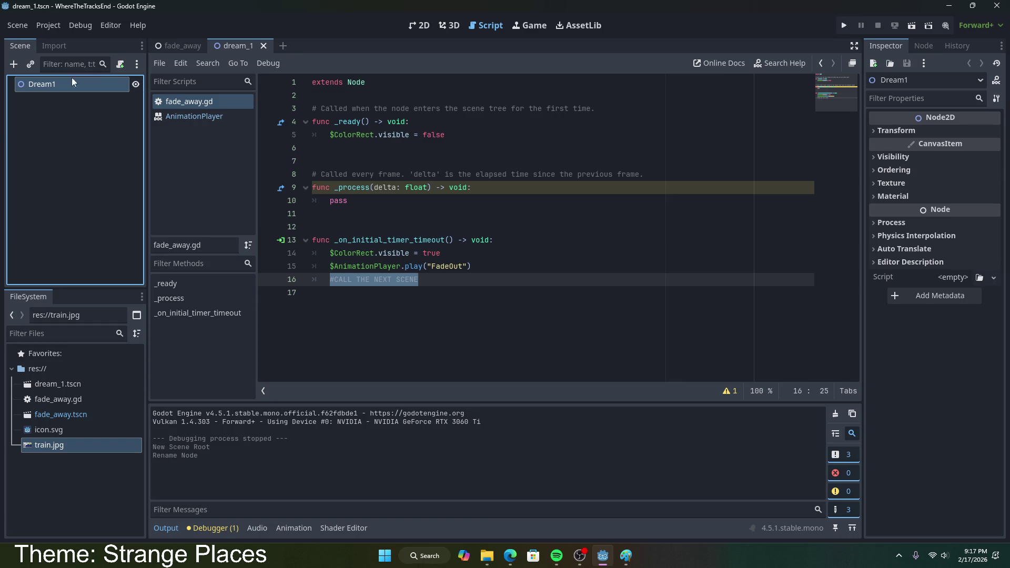
pyautogui.rightClick(54, 85)
pyautogui.click(120, 63)
pyautogui.click(459, 373)
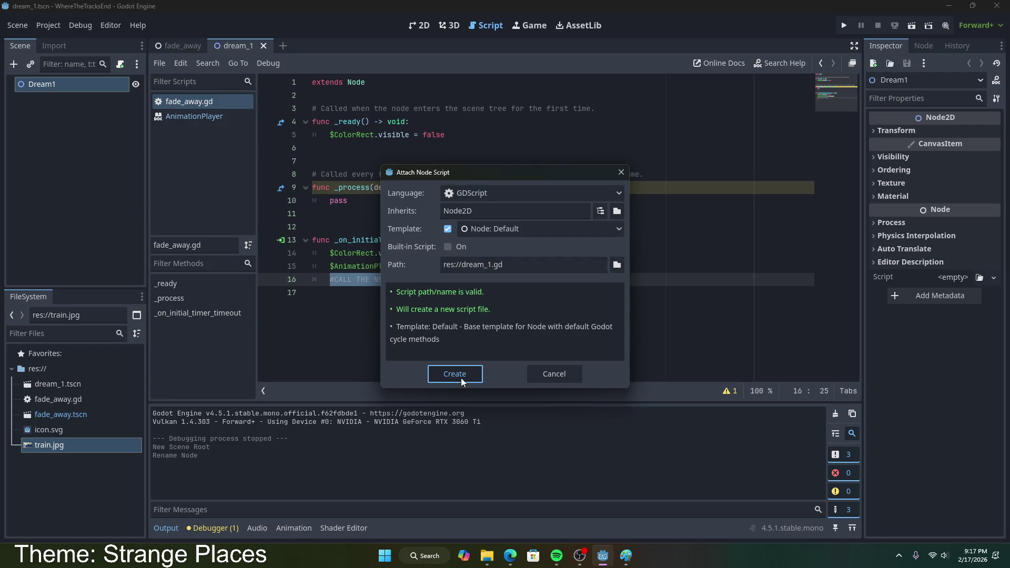
pyautogui.click(331, 148)
pyautogui.moveTo(330, 148); pyautogui.dragTo(498, 153)
# - Save Dream1, check the FadeAway scene's AnimationPlayer, then return to the Dream1 scene
pyautogui.rightClick(80, 84)
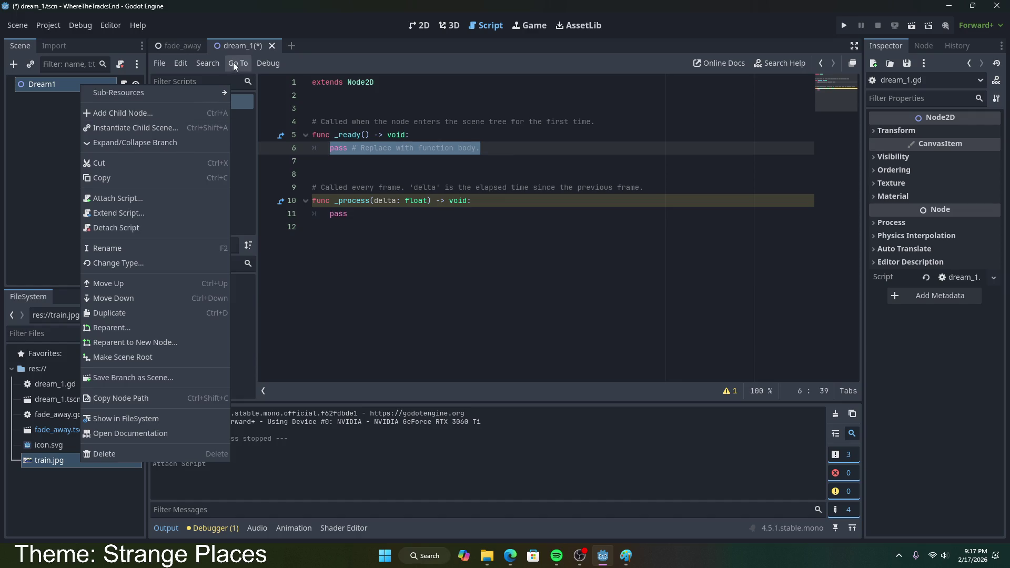
pyautogui.press('Escape')
pyautogui.click(514, 152)
pyautogui.hotkey('ctrl', 's')
pyautogui.hotkey('ctrl', 'Tab')
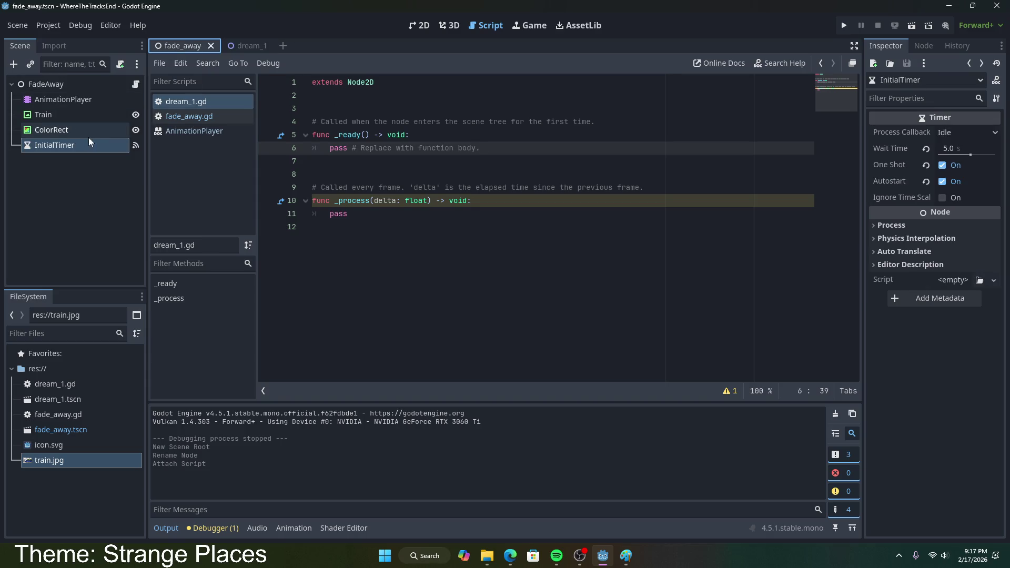
pyautogui.click(74, 102)
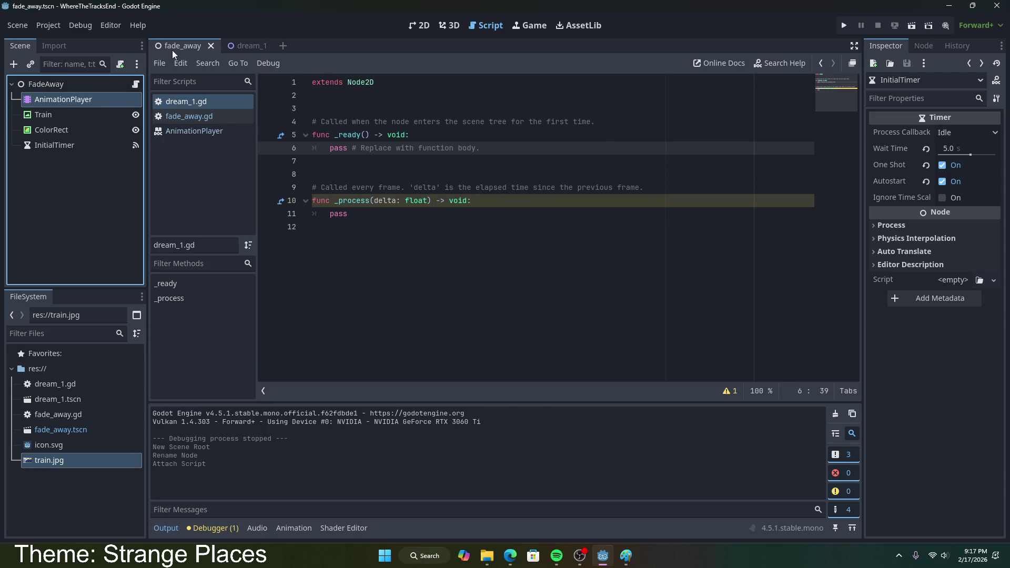
pyautogui.click(241, 49)
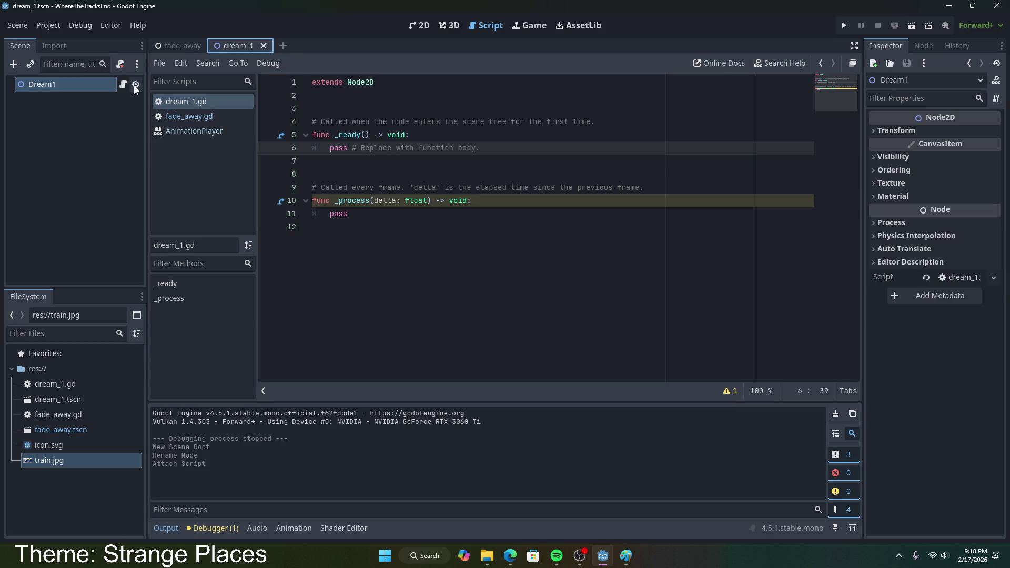
# - Place the caret after pass in _process of the default dream_1.gd template
pyautogui.click(417, 248)
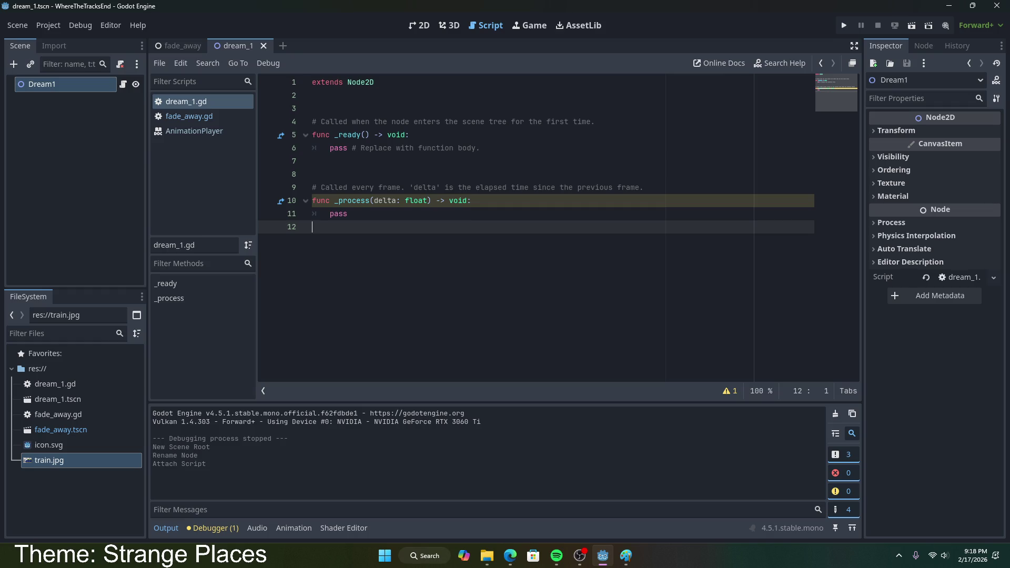
pyautogui.hotkey('alt', 'Tab')
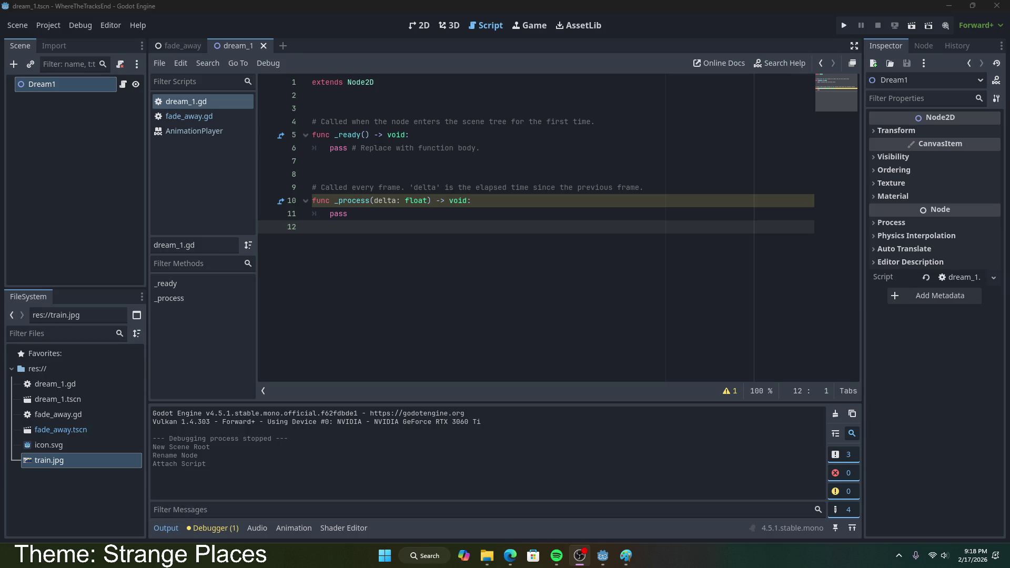
pyautogui.click(402, 211)
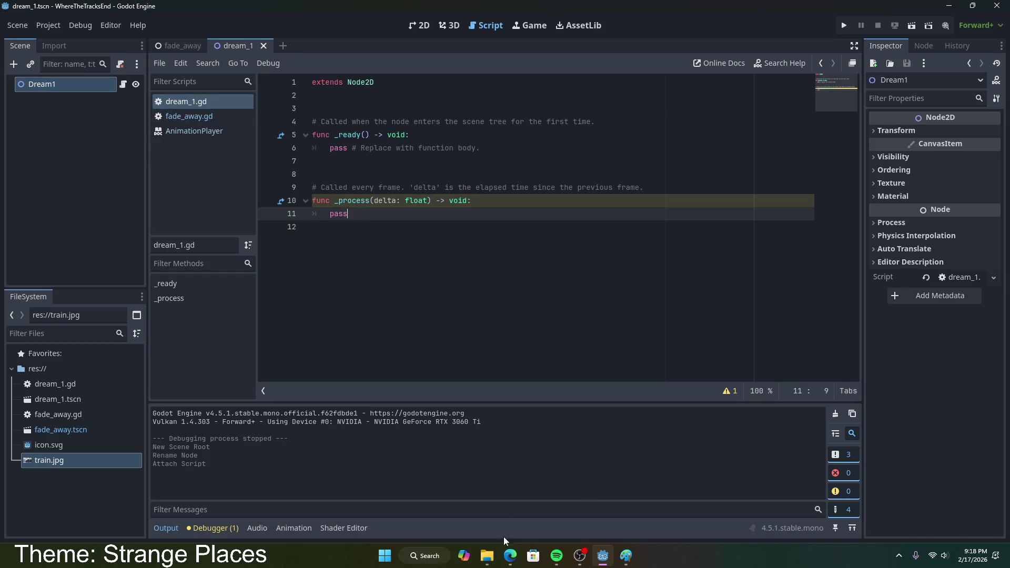
# - Erase Paint's green drawing to a blank white canvas using an enlarged eraser
pyautogui.click(626, 555)
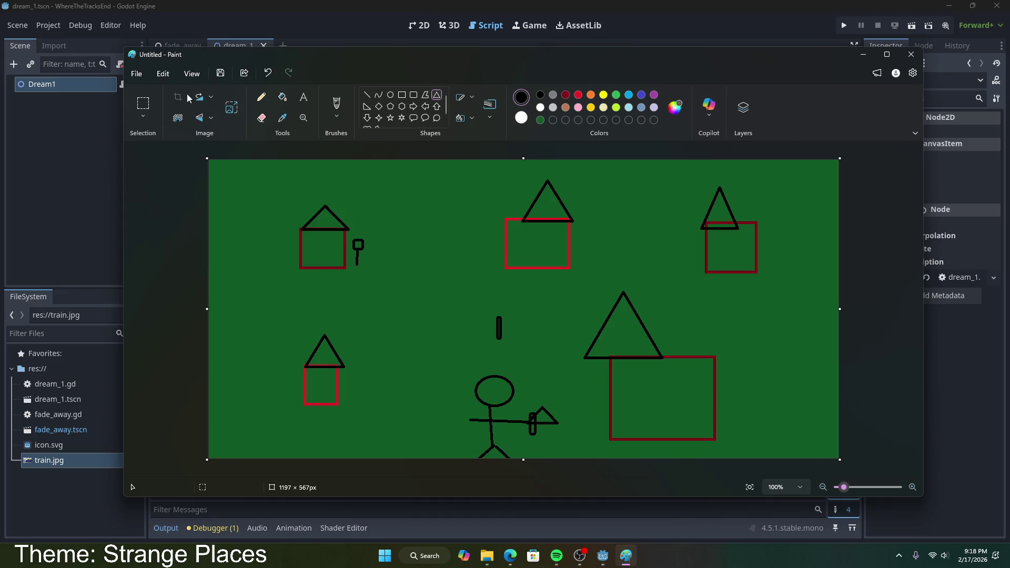
pyautogui.click(146, 75)
pyautogui.doubleClick(152, 75)
pyautogui.click(153, 78)
pyautogui.click(261, 118)
pyautogui.moveTo(256, 215)
pyautogui.mouseDown()
pyautogui.moveTo(314, 215)
pyautogui.moveTo(295, 252)
pyautogui.moveTo(337, 261)
pyautogui.mouseUp()
pyautogui.moveTo(141, 361); pyautogui.dragTo(140, 241)
pyautogui.moveTo(498, 308)
pyautogui.mouseDown()
pyautogui.moveTo(245, 226)
pyautogui.moveTo(836, 198)
pyautogui.moveTo(539, 300)
pyautogui.moveTo(195, 388)
pyautogui.mouseUp()
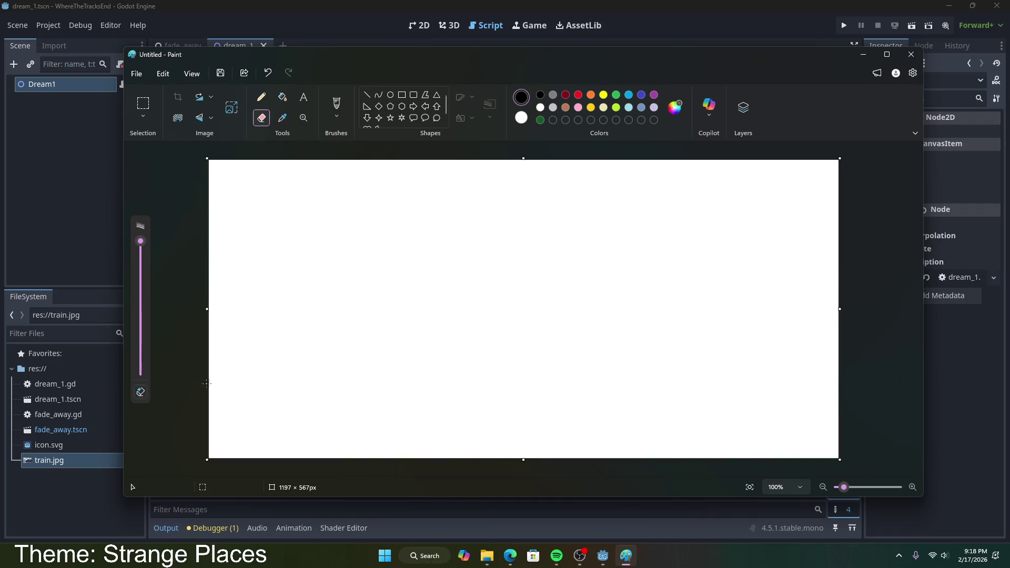
# - Open Paint's Image properties for the 1197 × 567 canvas, then Godot's Project Settings
pyautogui.click(139, 74)
pyautogui.click(141, 74)
pyautogui.click(143, 73)
pyautogui.moveTo(182, 127)
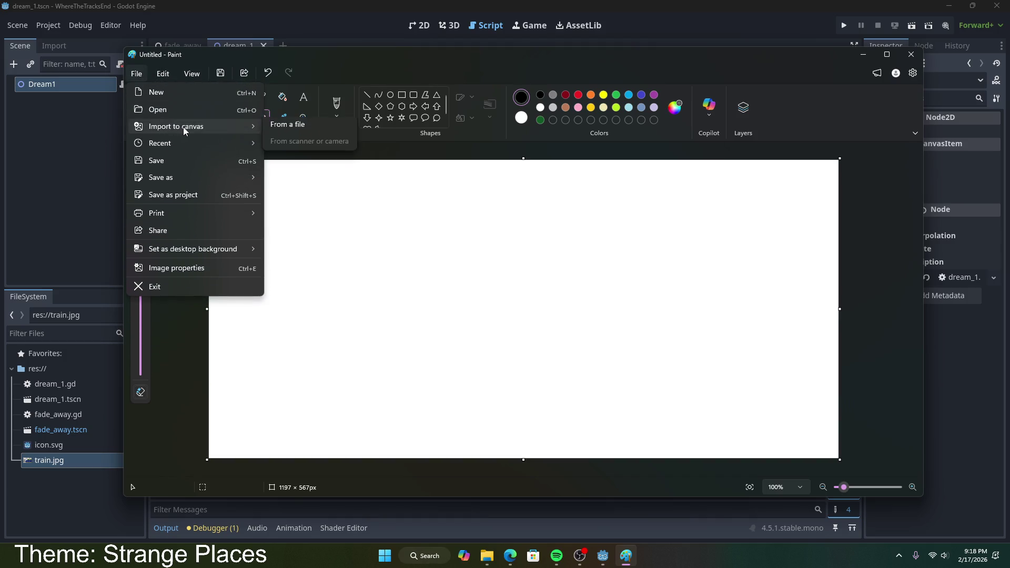
pyautogui.click(184, 271)
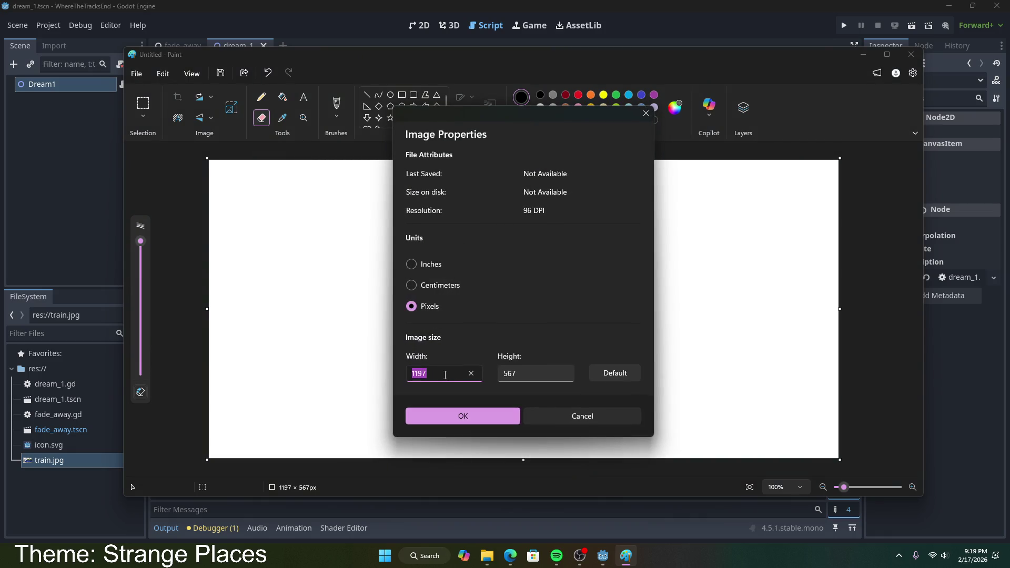
pyautogui.click(59, 26)
pyautogui.click(74, 41)
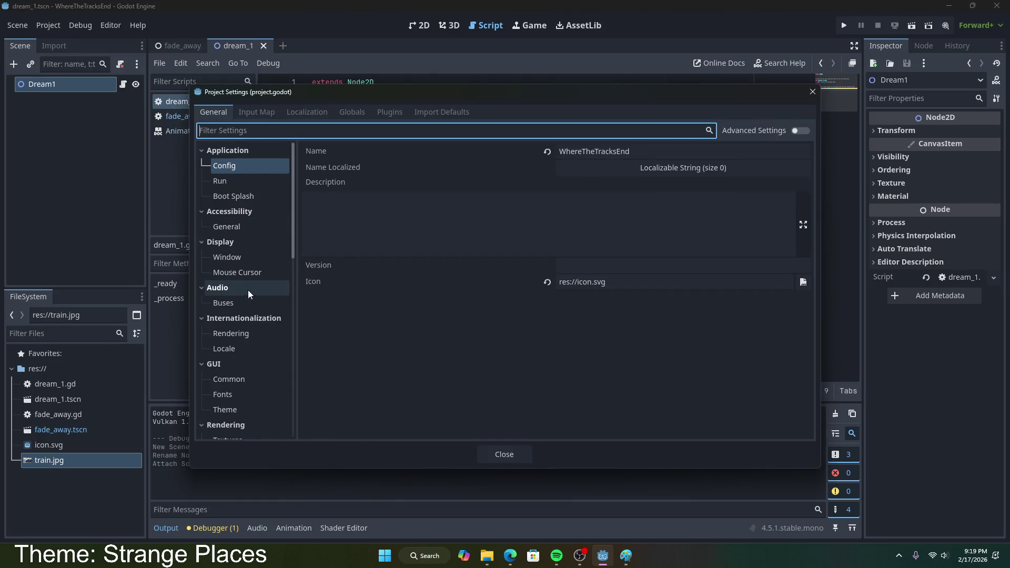
# - Set the window viewport size to 1080 wide and 720 high
pyautogui.click(241, 229)
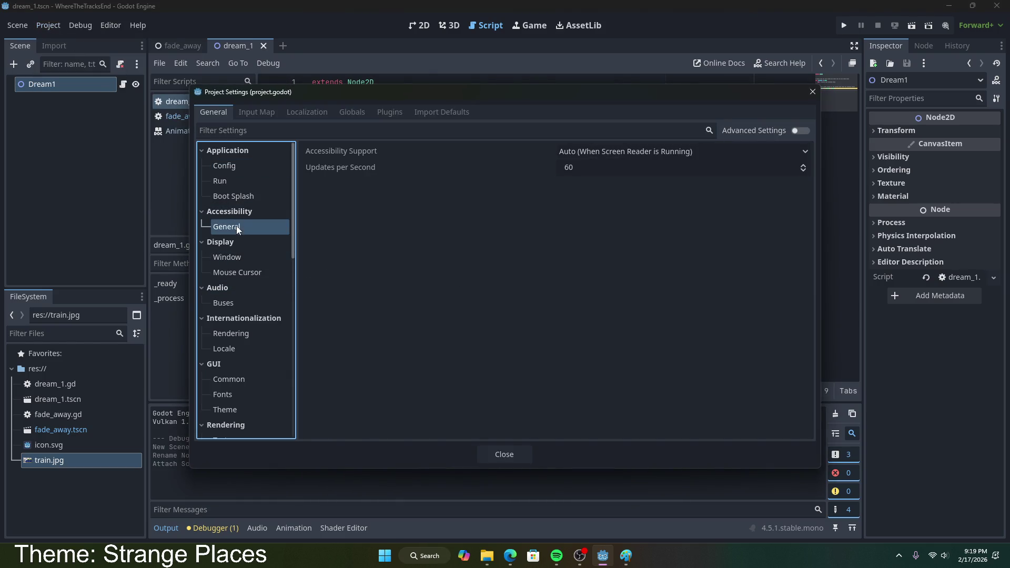
pyautogui.click(256, 261)
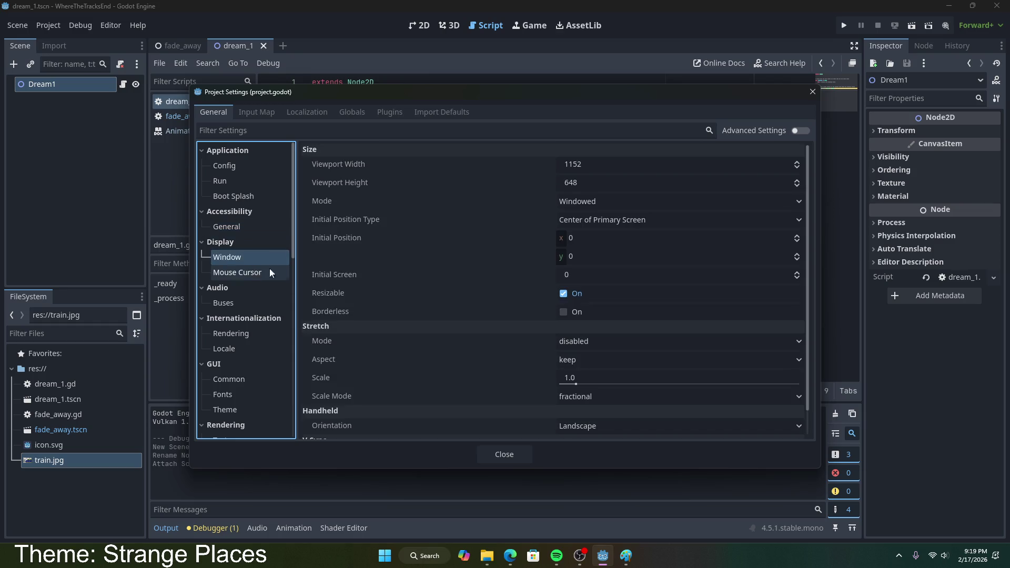
pyautogui.click(592, 165)
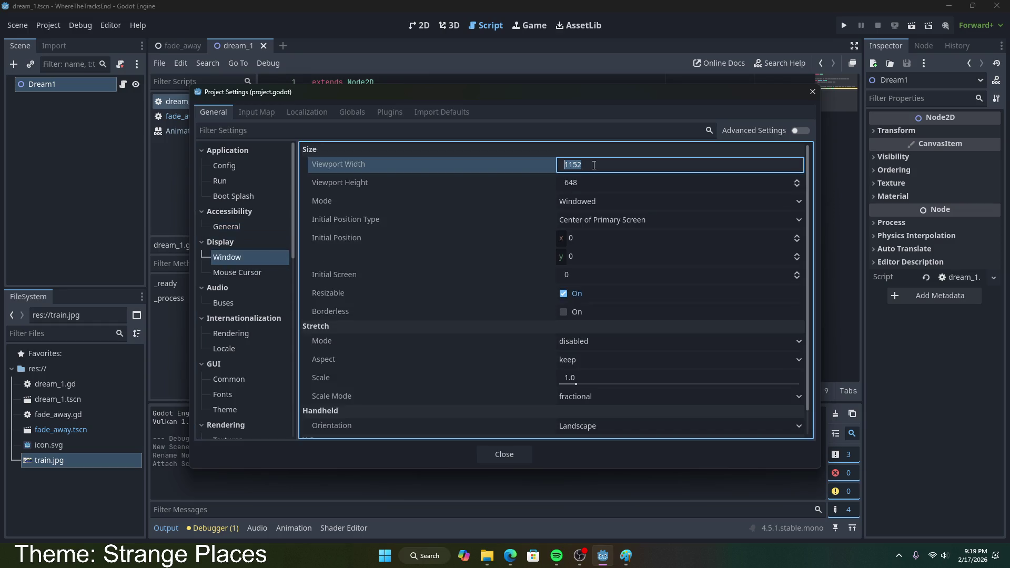
pyautogui.write('1050')
pyautogui.press('BackSpace')
pyautogui.press('BackSpace')
pyautogui.write('80')
pyautogui.click(584, 182)
pyautogui.write('720')
pyautogui.press('Return')
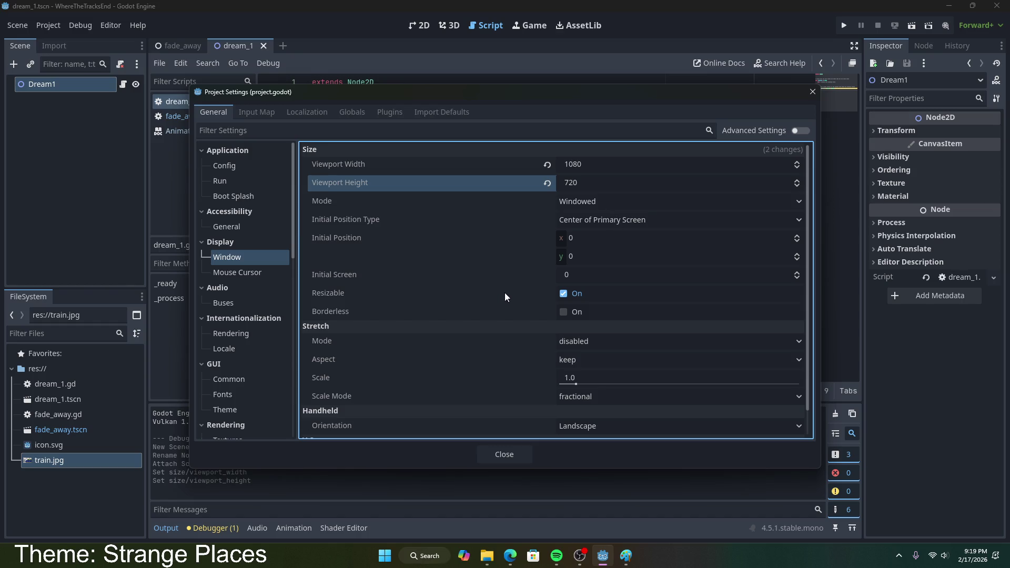
# - Set the window Stretch Mode to canvas_items
pyautogui.scroll(-1, 569, 303)
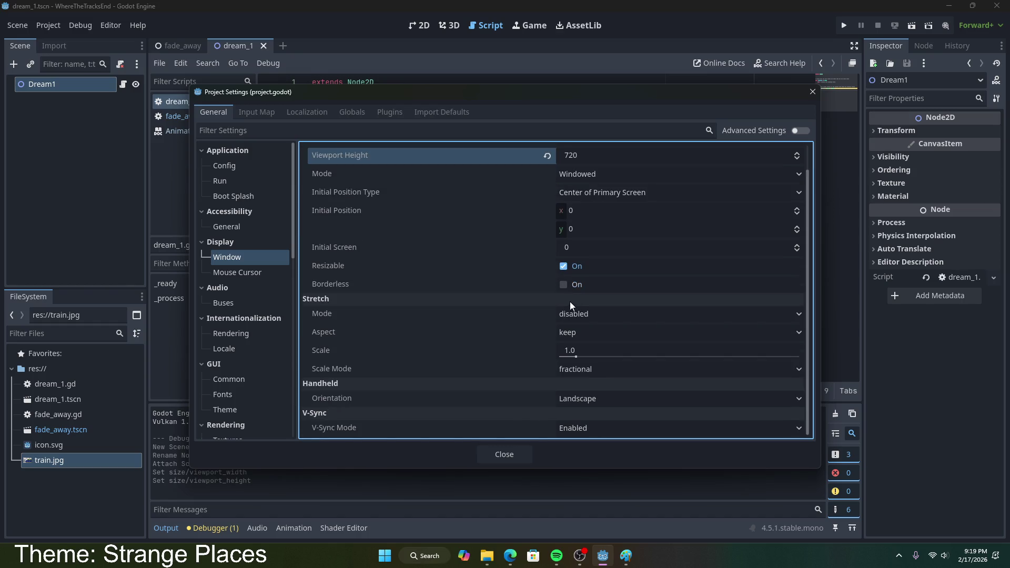
pyautogui.click(603, 314)
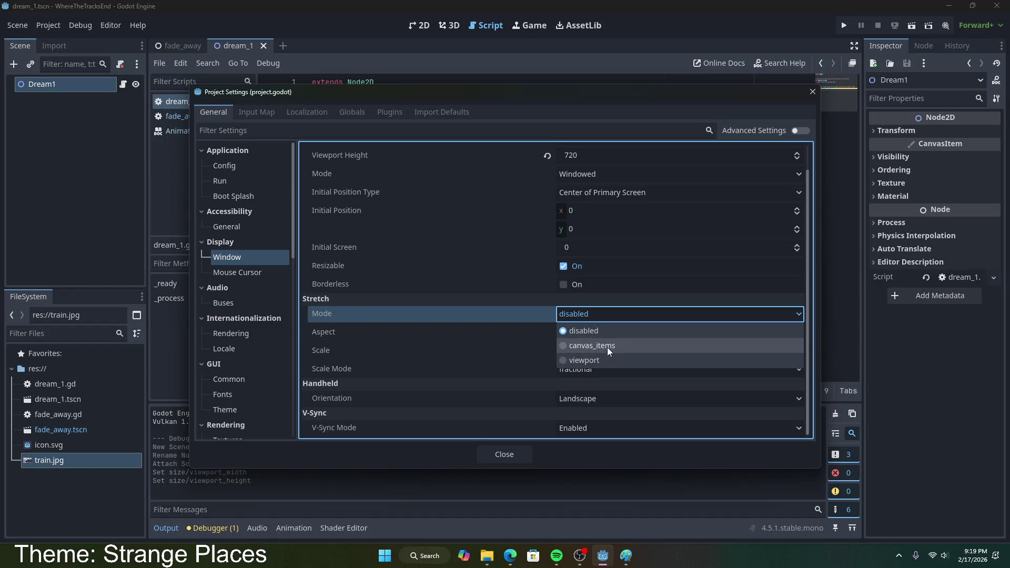
pyautogui.click(604, 356)
pyautogui.click(604, 316)
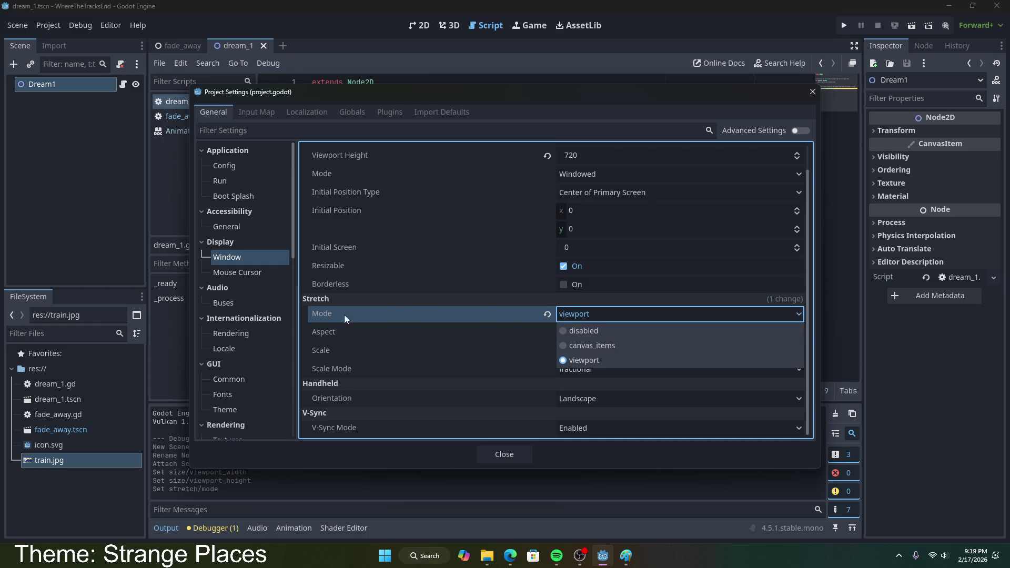
pyautogui.click(328, 314)
pyautogui.moveTo(325, 313)
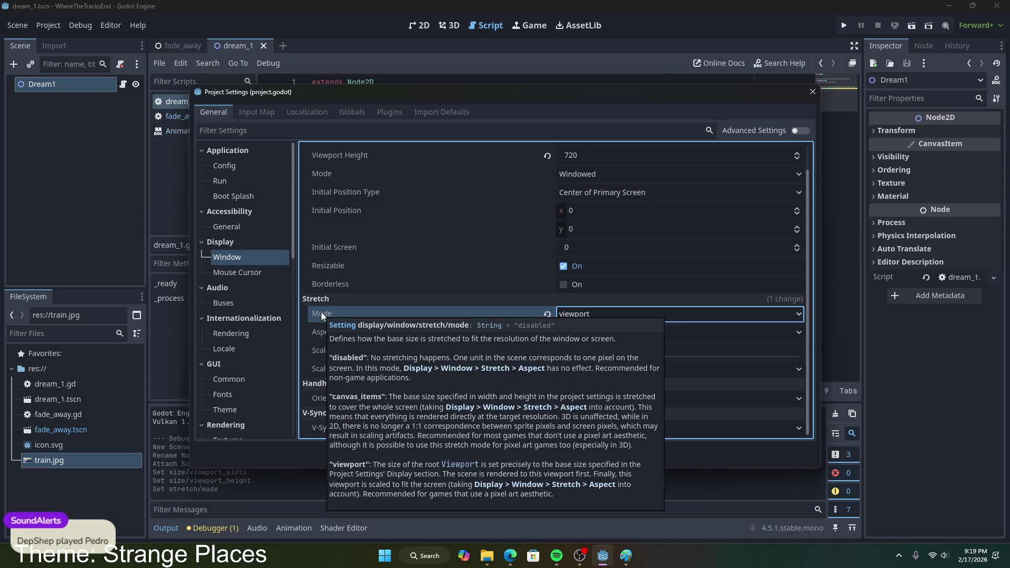
pyautogui.click(594, 313)
pyautogui.click(600, 344)
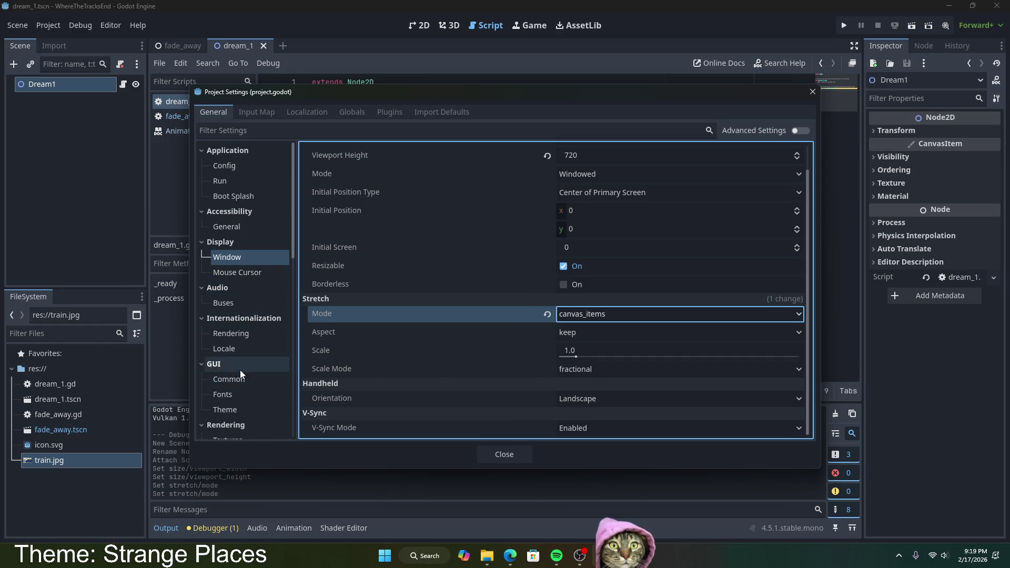
# - Browse the canvas texture filter and 2D/3D render layer name settings, then open the Input Map
pyautogui.scroll(-3, 241, 368)
pyautogui.click(241, 295)
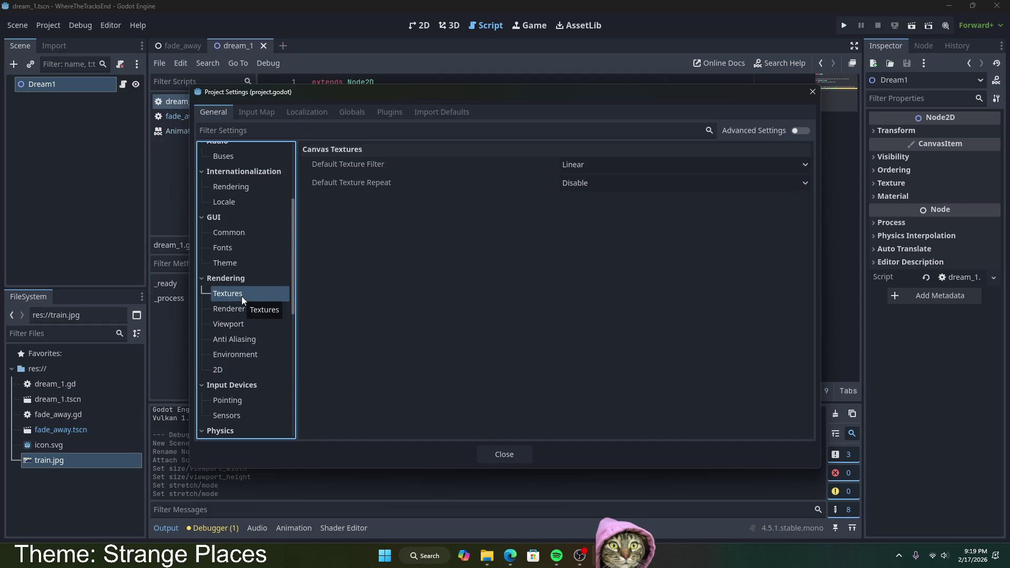
pyautogui.scroll(-1, 246, 378)
pyautogui.scroll(-7, 247, 380)
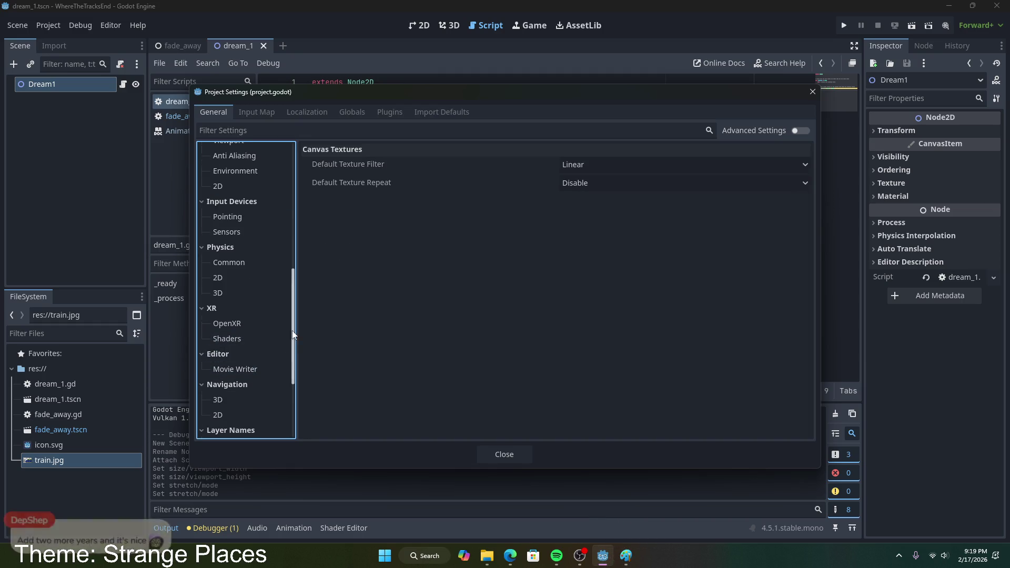
pyautogui.click(257, 306)
pyautogui.click(254, 318)
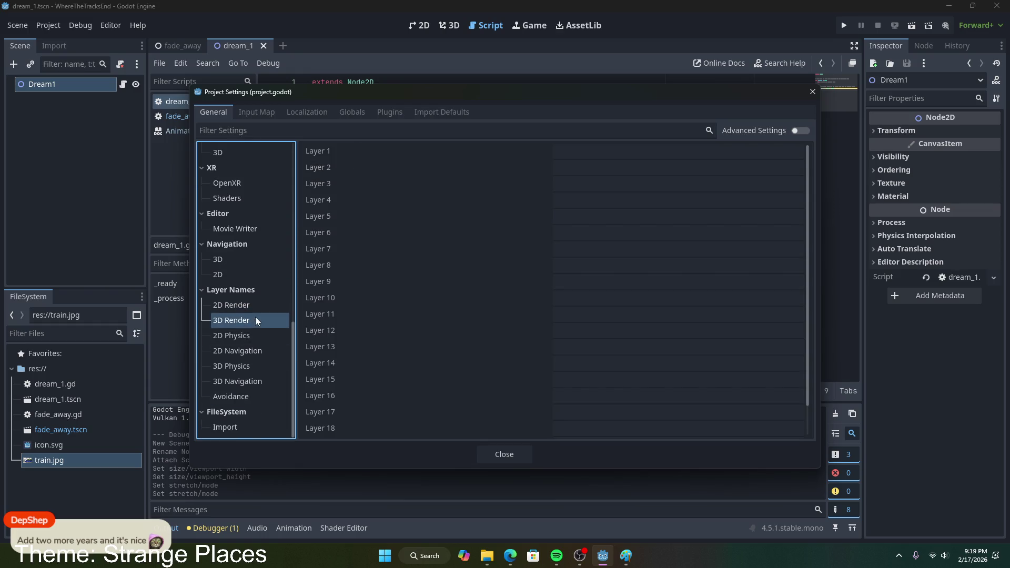
pyautogui.click(265, 112)
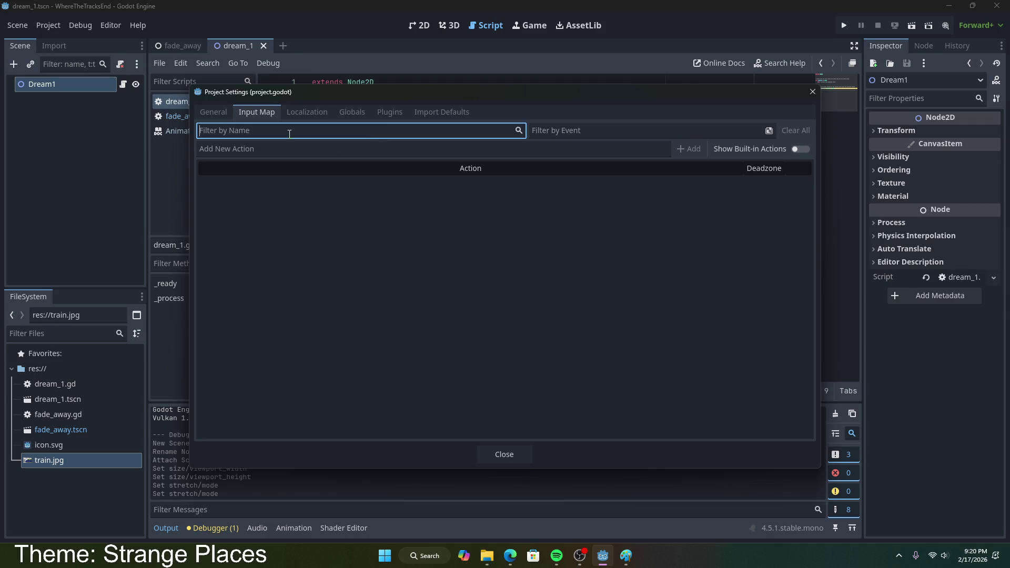
# - Add the moveUp and moveDown input actions
pyautogui.click(558, 149)
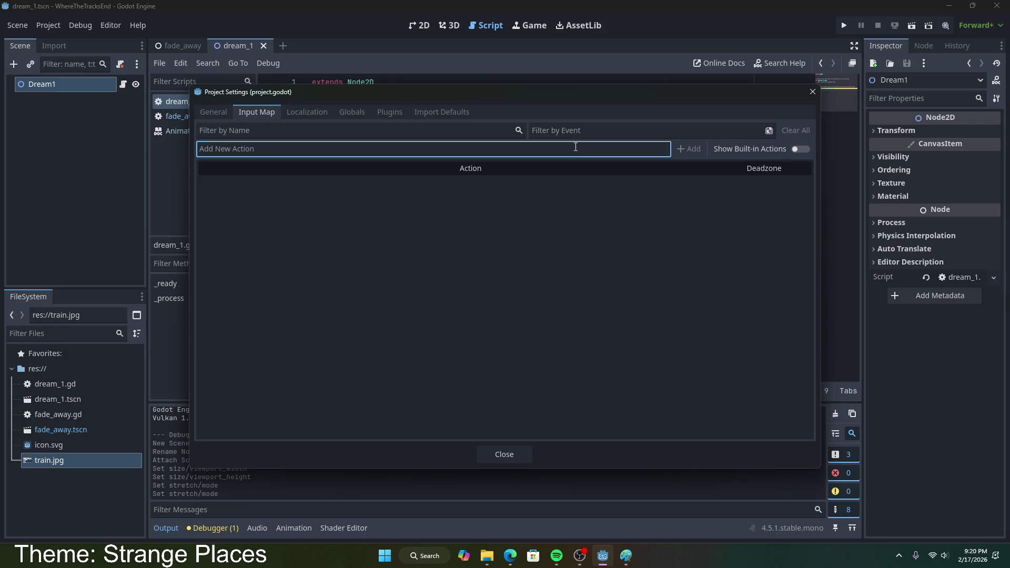
pyautogui.write('mobe')
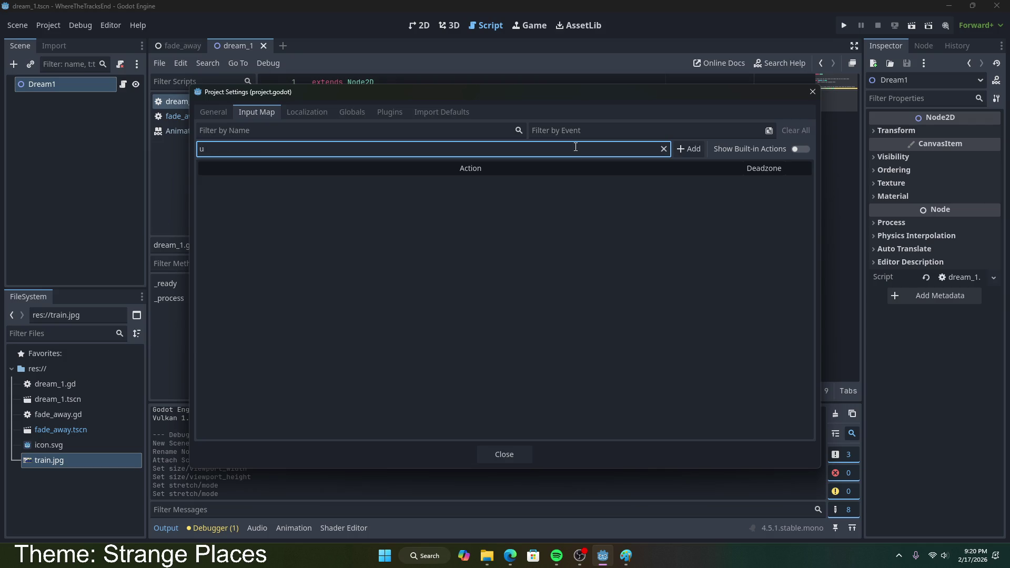
pyautogui.press('BackSpace')
pyautogui.press('BackSpace')
pyautogui.write('veUp')
pyautogui.click(687, 149)
pyautogui.click(458, 150)
pyautogui.write('moveDown')
pyautogui.press('Return')
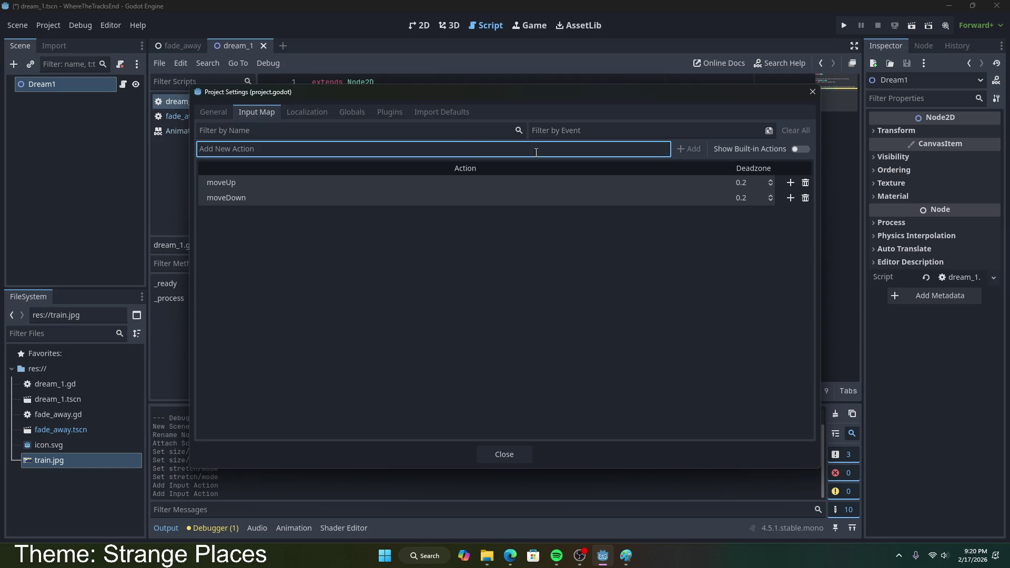
# - Add the moveRight and moveLeft input actions
pyautogui.write('moveRight')
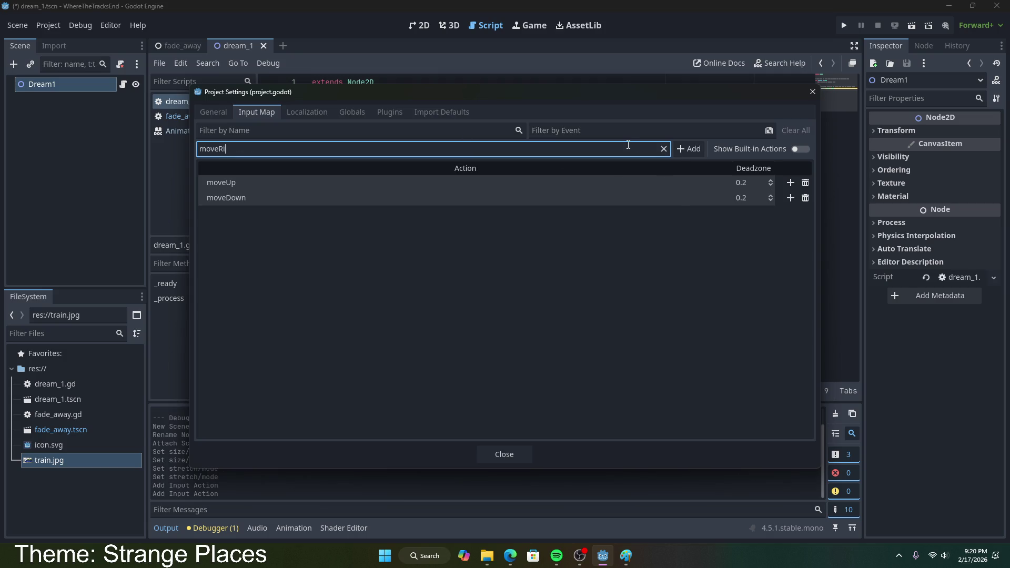
pyautogui.click(687, 149)
pyautogui.click(568, 150)
pyautogui.write('moveLeft')
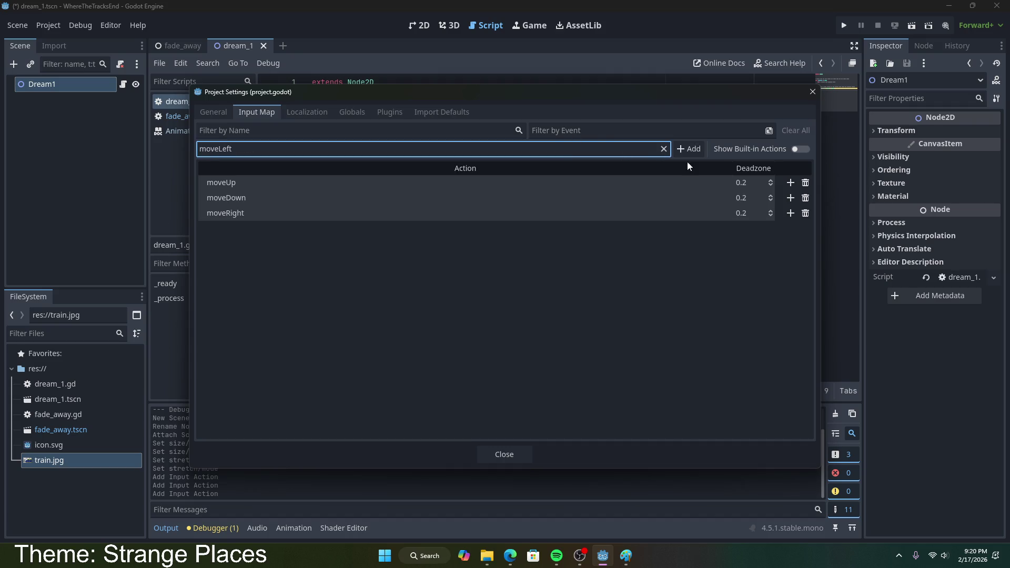
pyautogui.click(684, 150)
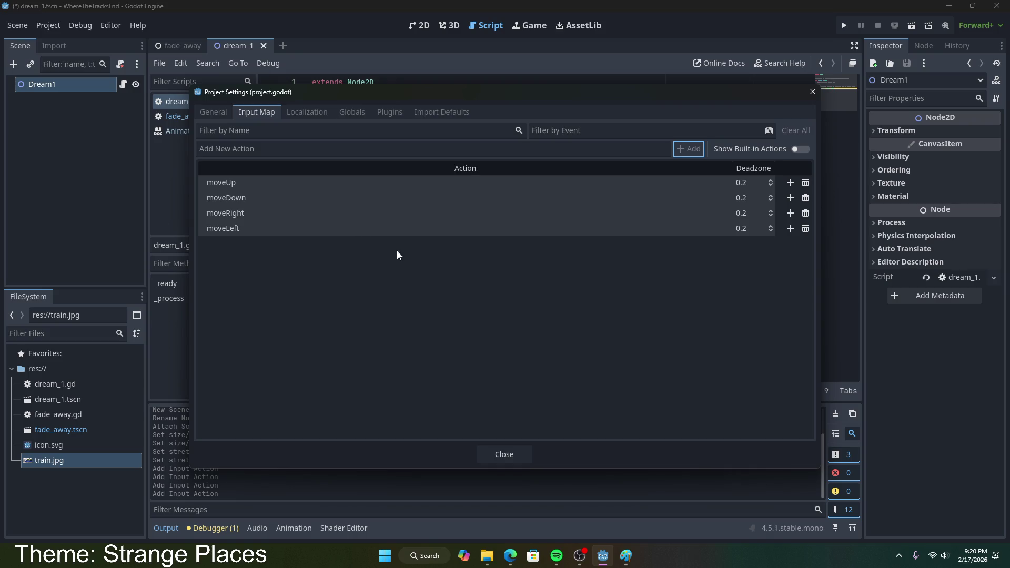
pyautogui.doubleClick(494, 183)
# - Bind moveUp to W and Up, and moveDown to Down and S
pyautogui.click(785, 184)
pyautogui.click(791, 183)
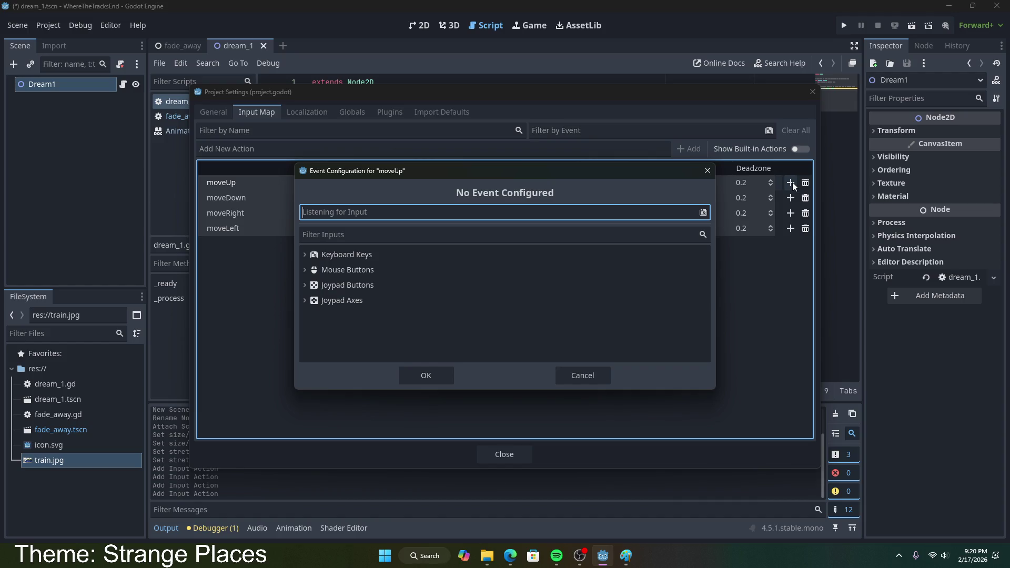
pyautogui.press('w')
pyautogui.click(442, 371)
pyautogui.click(790, 183)
pyautogui.press('Up')
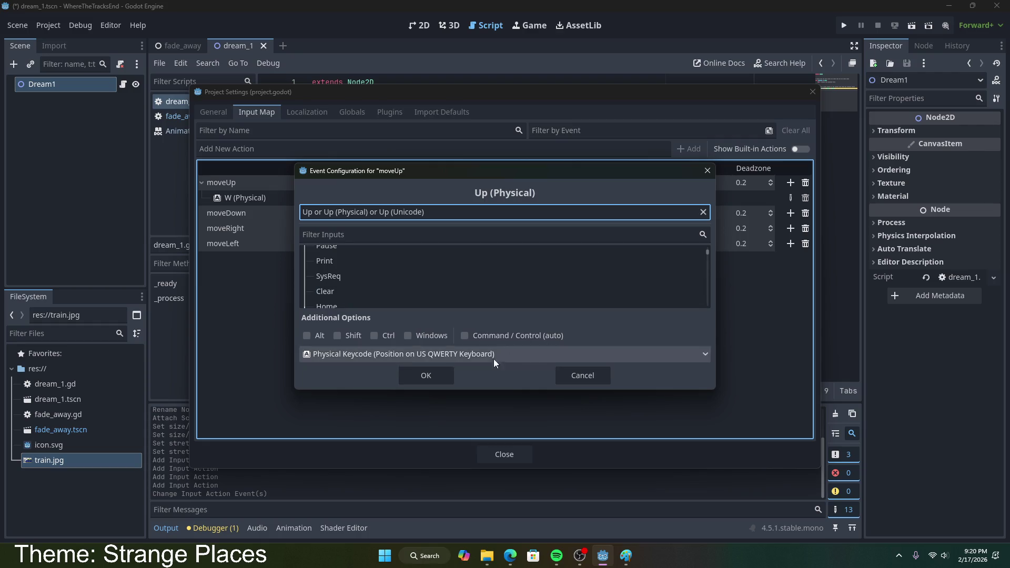
pyautogui.click(427, 371)
pyautogui.click(790, 228)
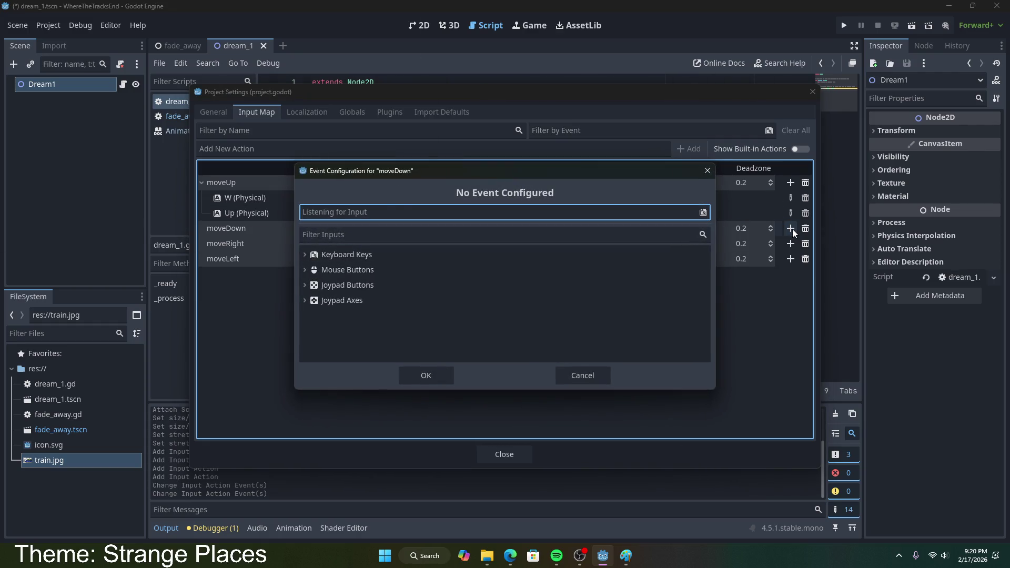
pyautogui.press('Down')
pyautogui.click(430, 372)
pyautogui.click(790, 230)
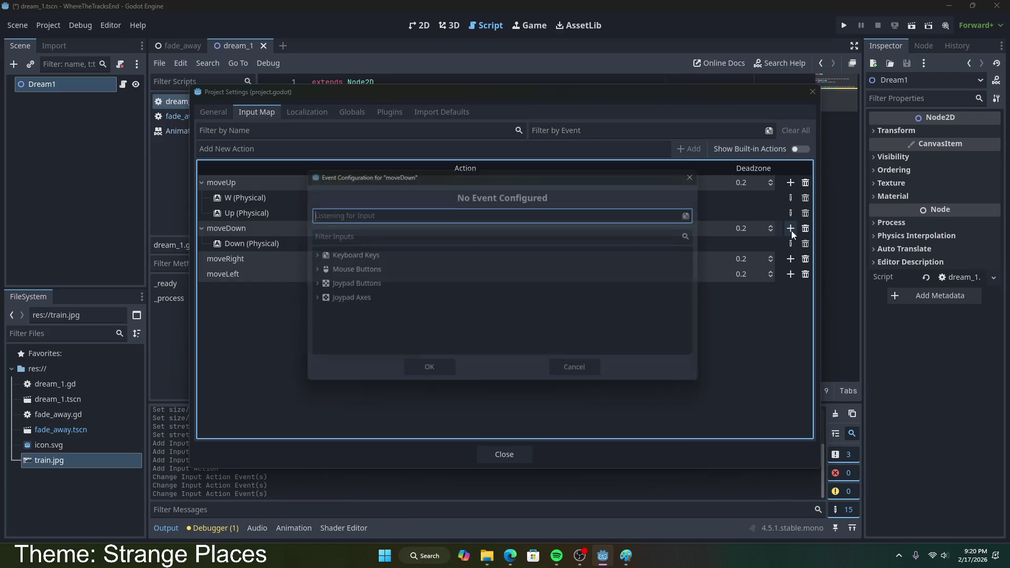
pyautogui.press('s')
pyautogui.click(444, 375)
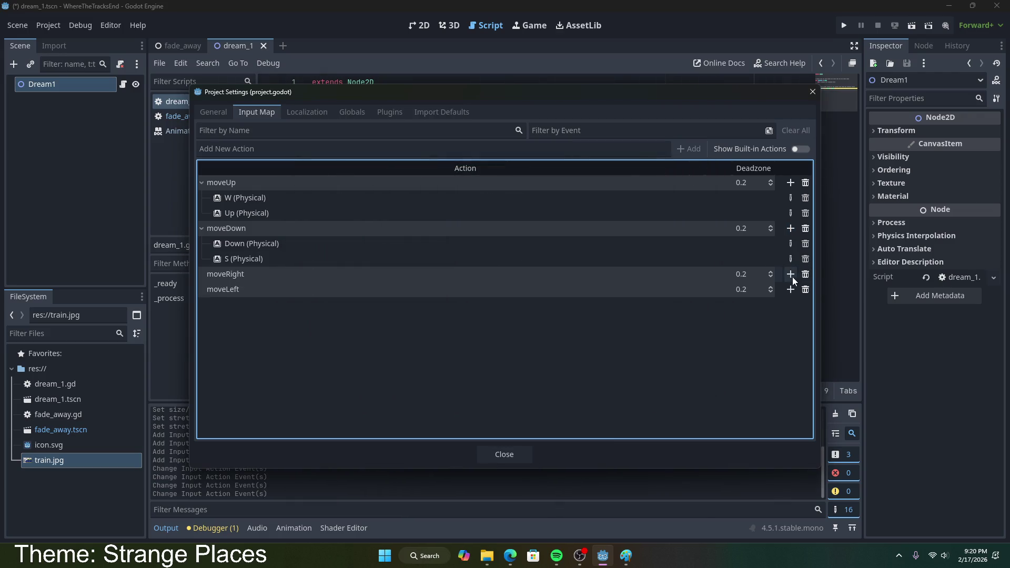
# - Bind moveRight to Right and D, moveLeft to A and Left, then close Project Settings
pyautogui.click(791, 274)
pyautogui.press('Right')
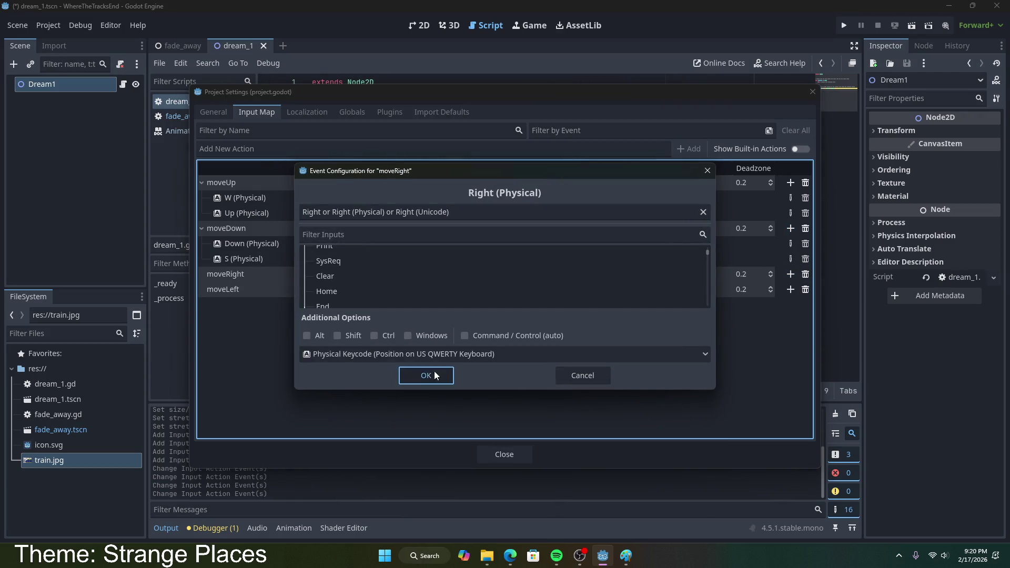
pyautogui.click(426, 374)
pyautogui.click(790, 274)
pyautogui.press('d')
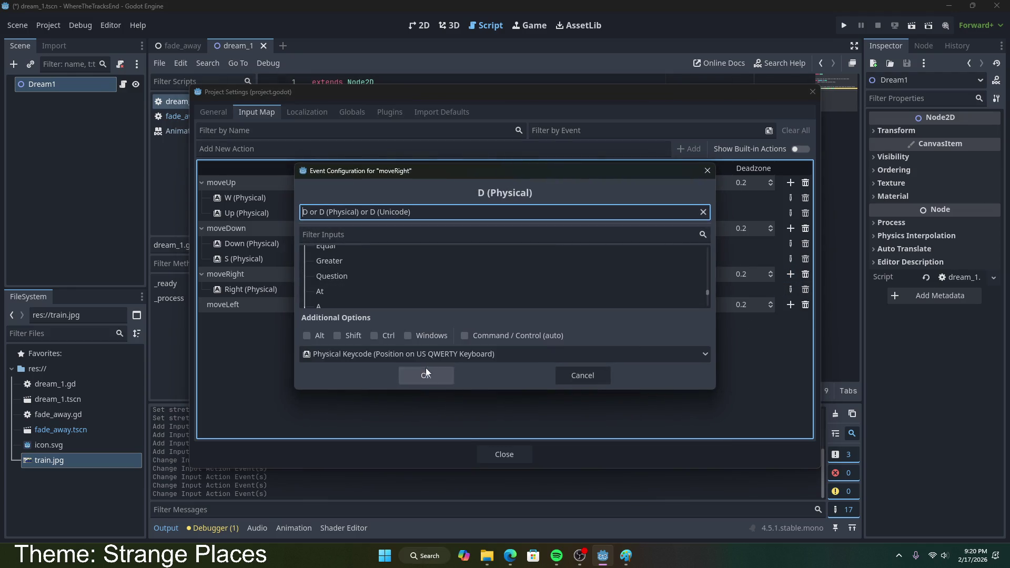
pyautogui.click(427, 371)
pyautogui.click(790, 320)
pyautogui.press('a')
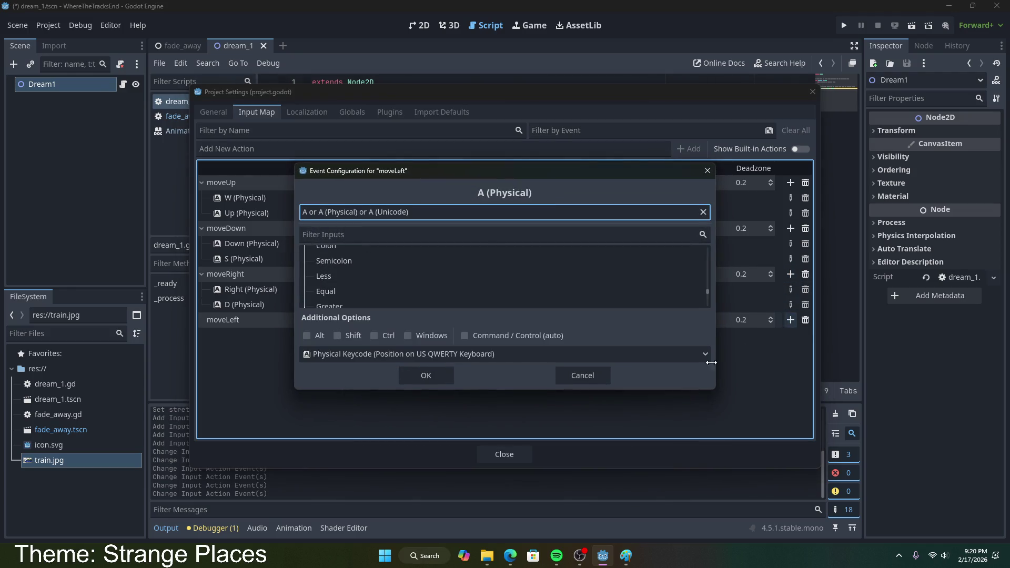
pyautogui.click(423, 374)
pyautogui.click(787, 320)
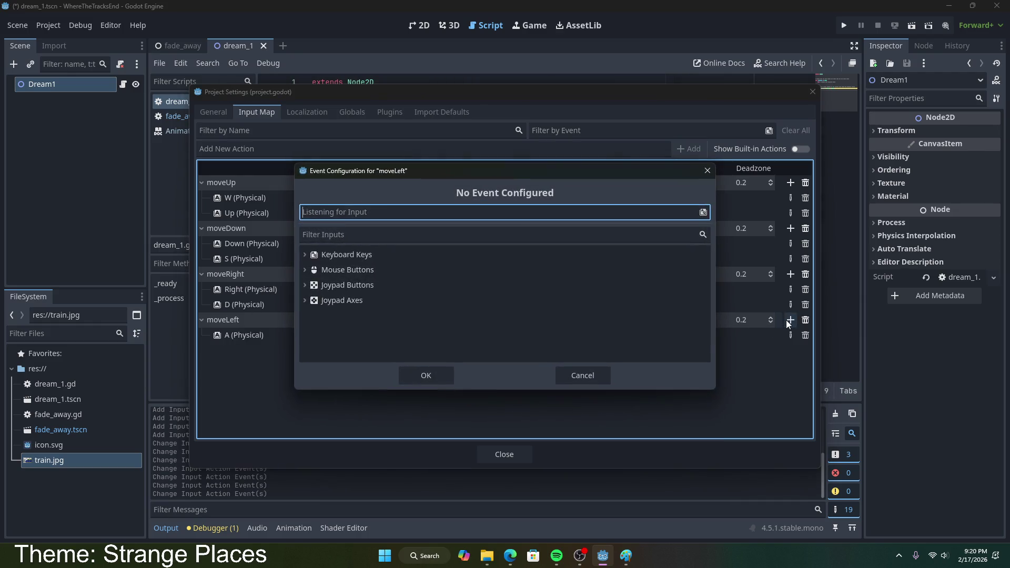
pyautogui.press('Left')
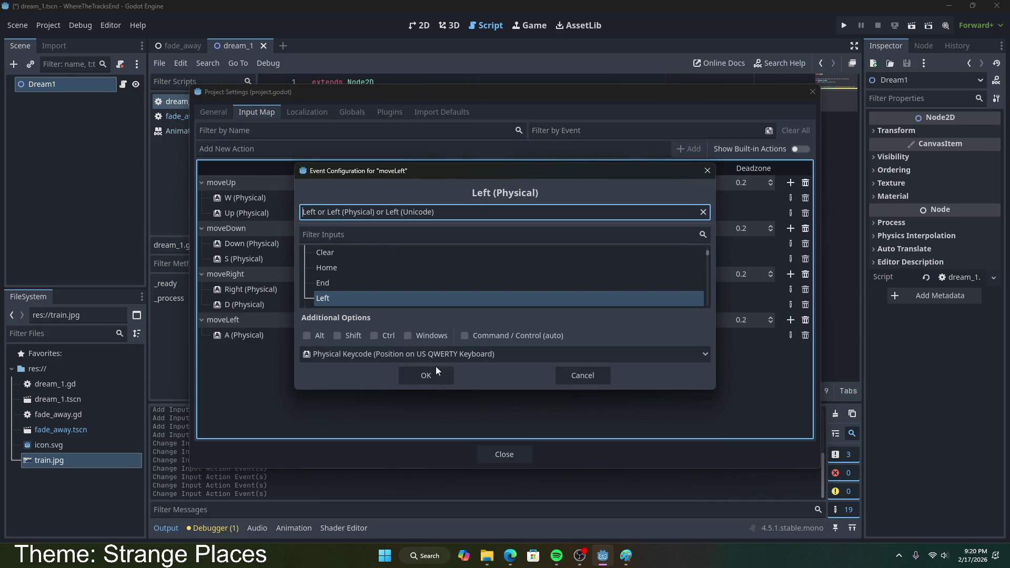
pyautogui.click(436, 374)
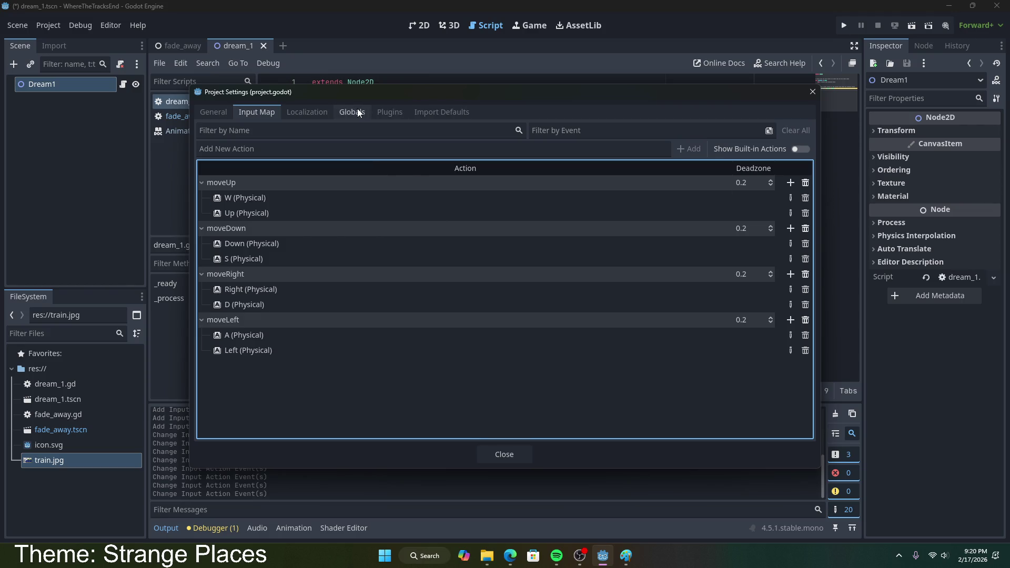
pyautogui.click(505, 455)
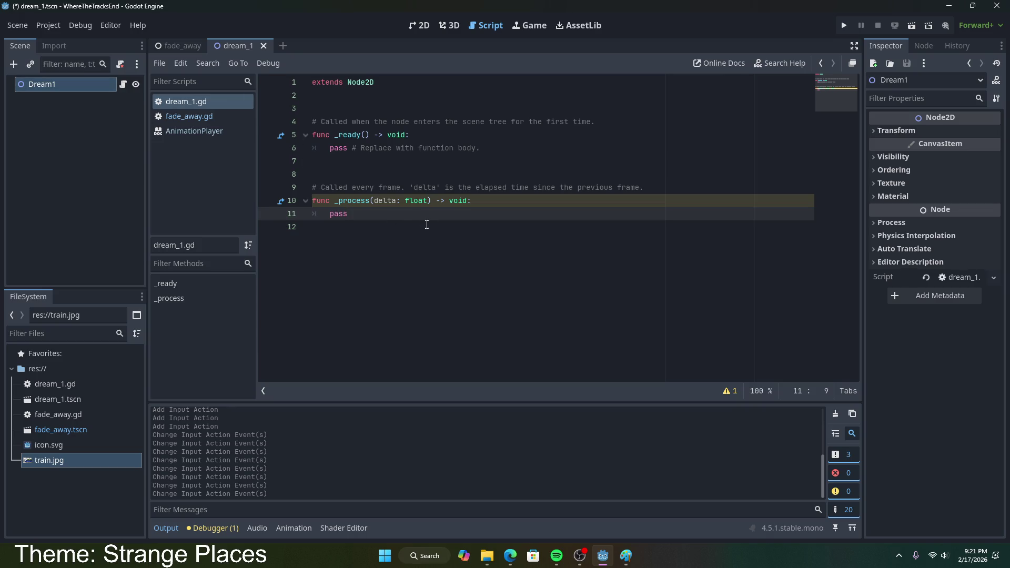
# - Switch to Paint's Image Properties dialog for the 1197 × 567 canvas
pyautogui.hotkey('alt', 'Tab')
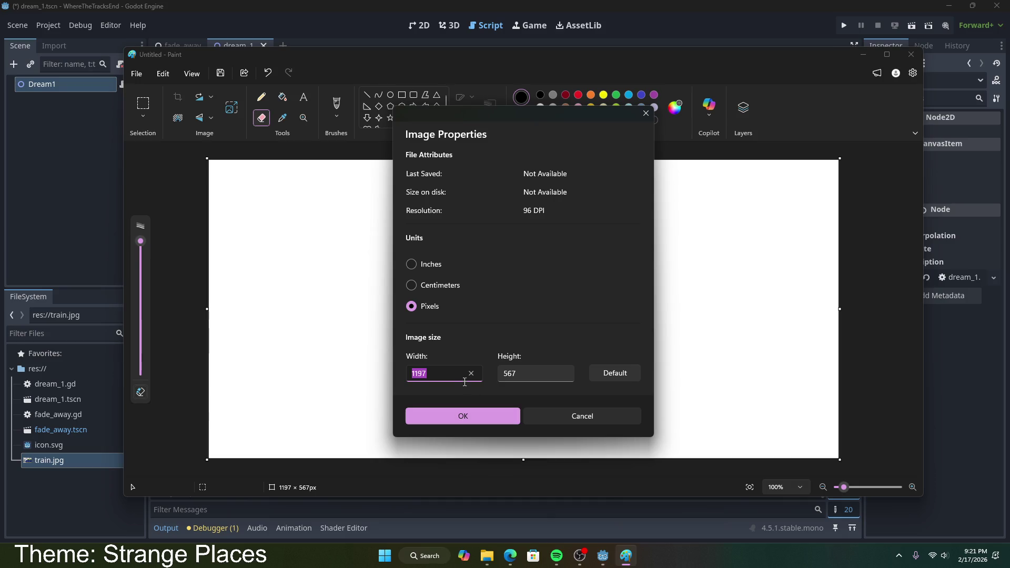
# - Resize Paint's canvas to 1080 × 720 pixels, select the Pencil, and return to the browser
pyautogui.write('1080')
pyautogui.press('Tab')
pyautogui.hotkey('ctrl', 'a')
pyautogui.write('720')
pyautogui.click(461, 416)
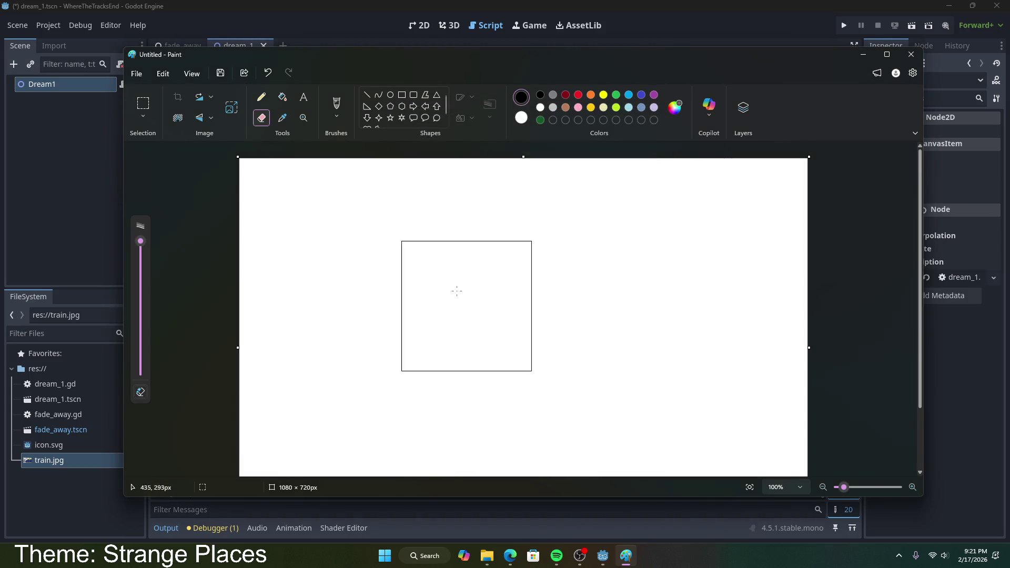
pyautogui.click(262, 97)
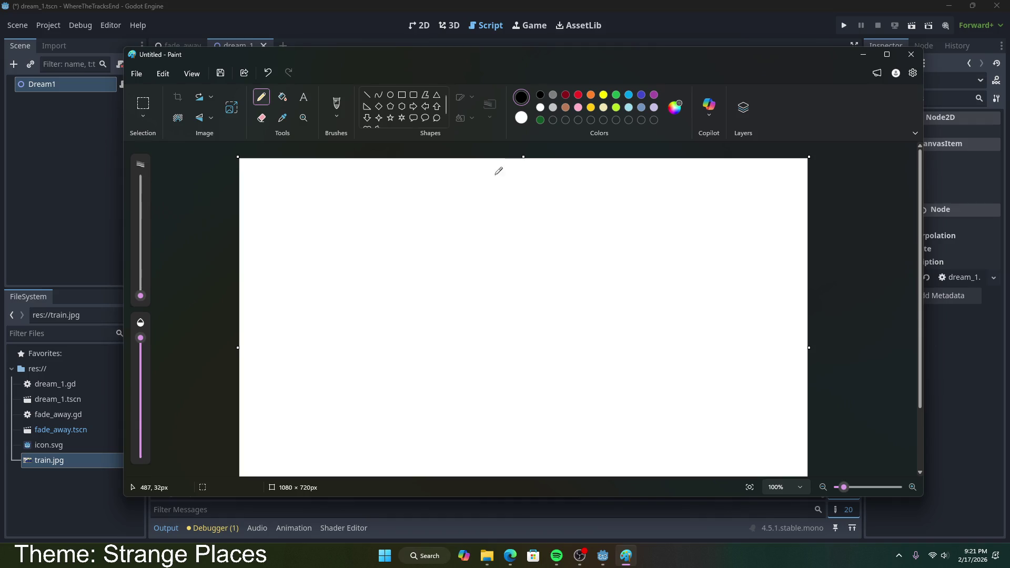
pyautogui.click(510, 555)
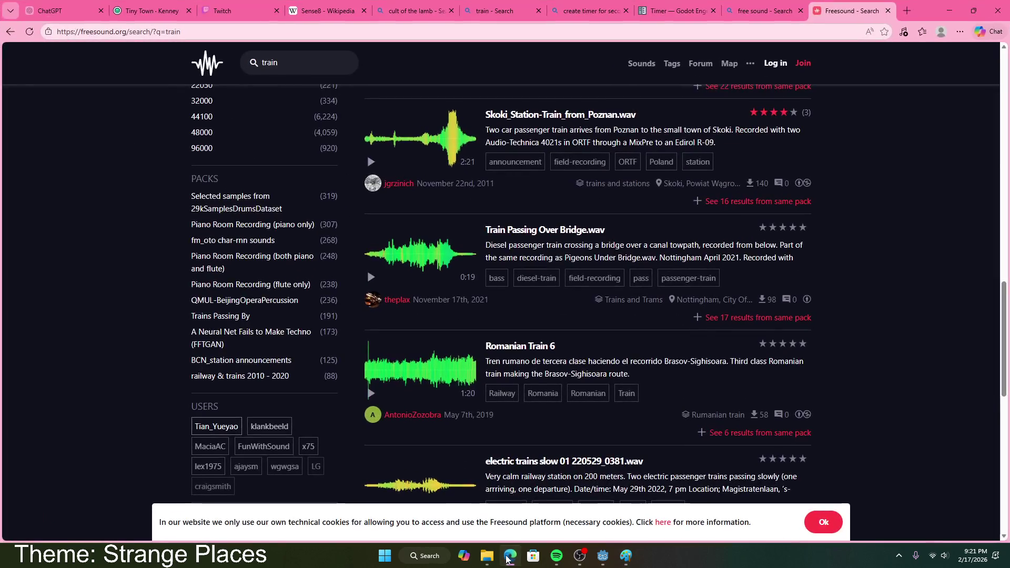
# - Download kenney_tiny-town.zip from the Tiny Town page without donating and show it in Downloads
pyautogui.click(150, 11)
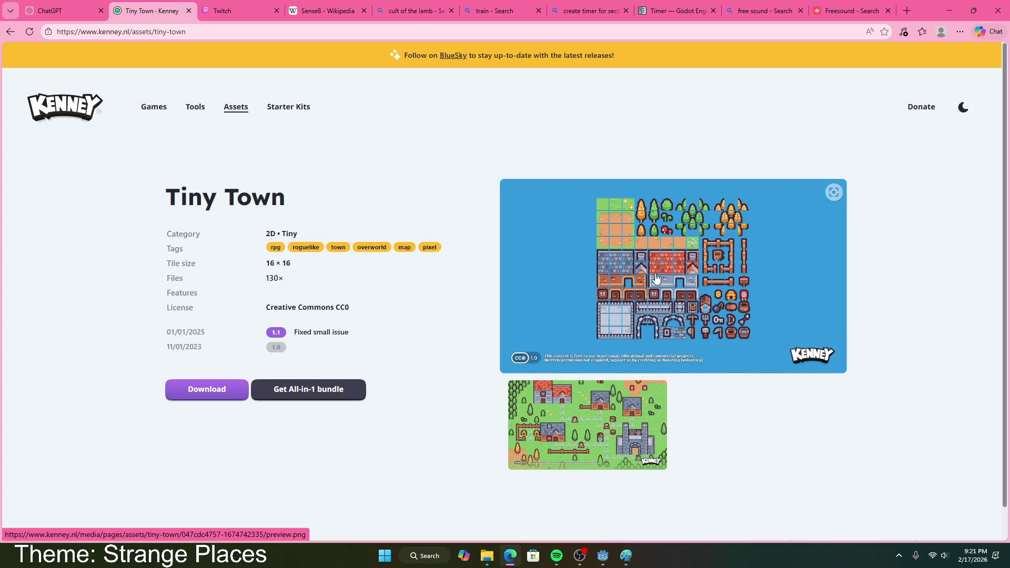
pyautogui.click(193, 396)
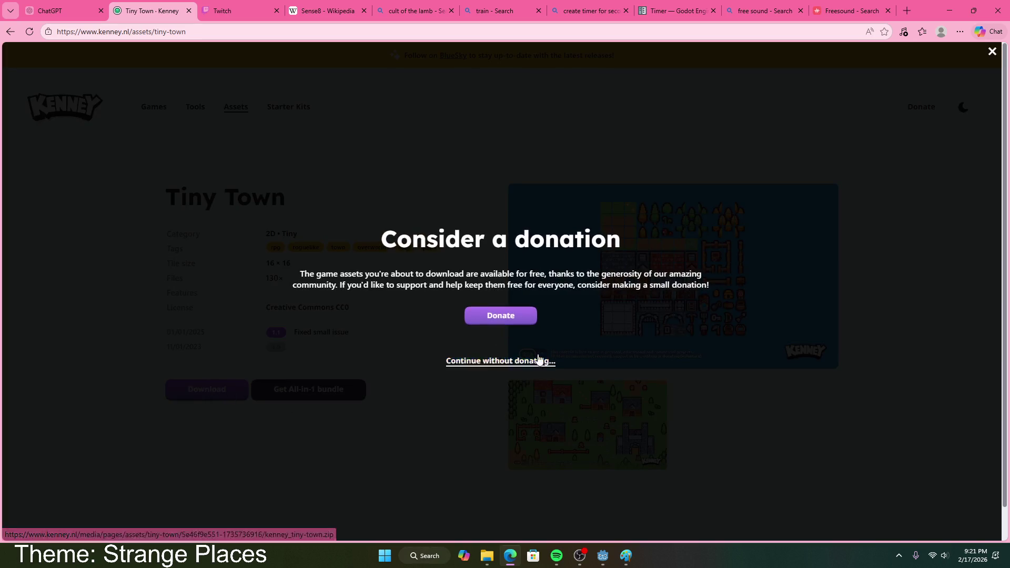
pyautogui.click(501, 361)
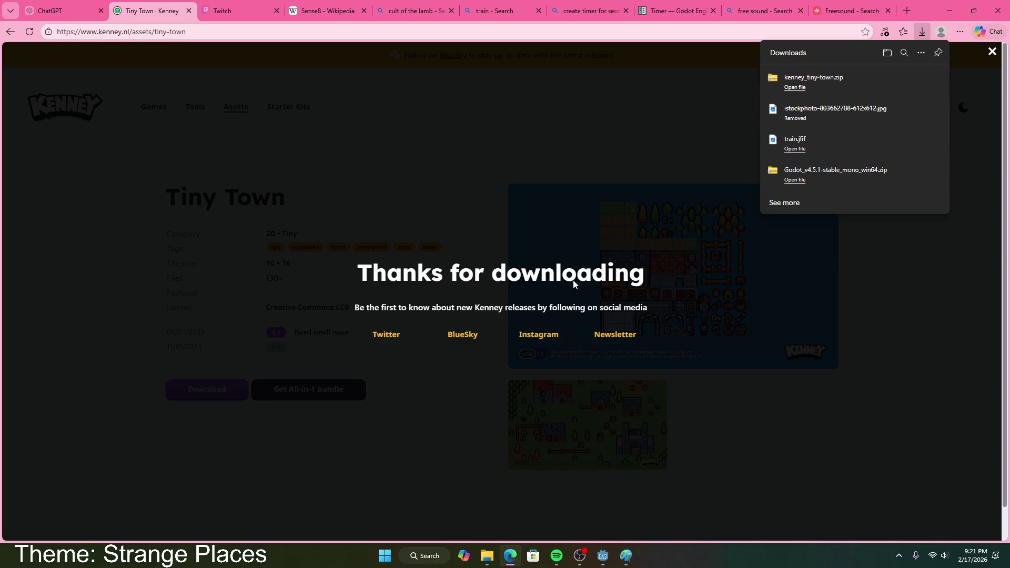
pyautogui.click(917, 76)
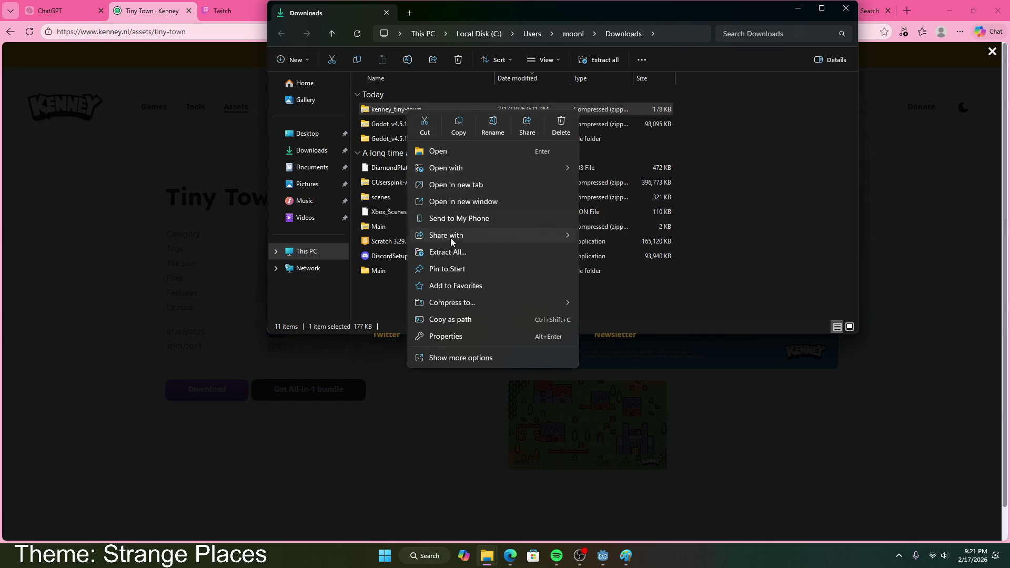
# - Extract the Tiny Town zip, select its Tilemap and Tiles folders, and open where-the-tracks-end
pyautogui.click(450, 253)
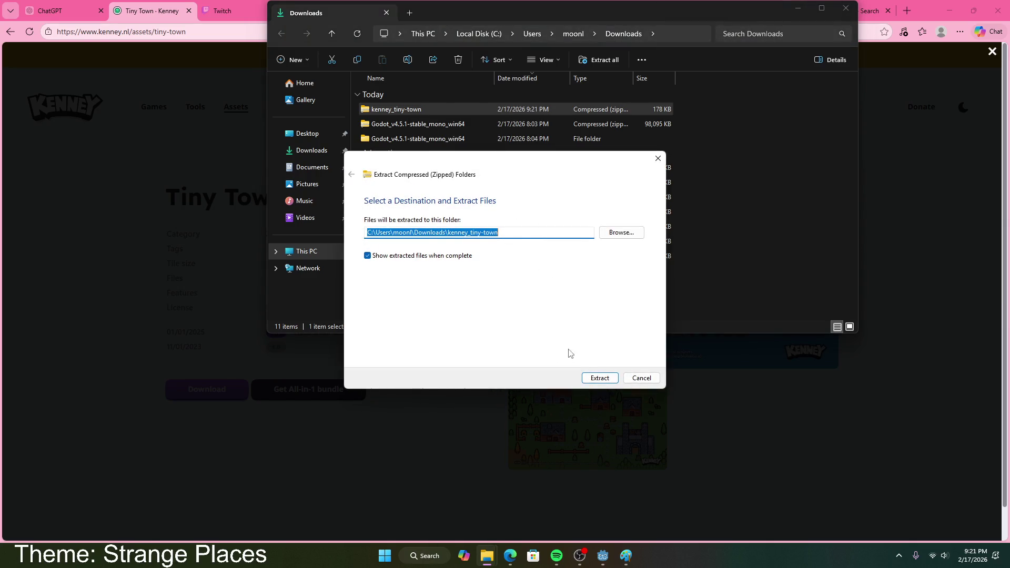
pyautogui.click(598, 377)
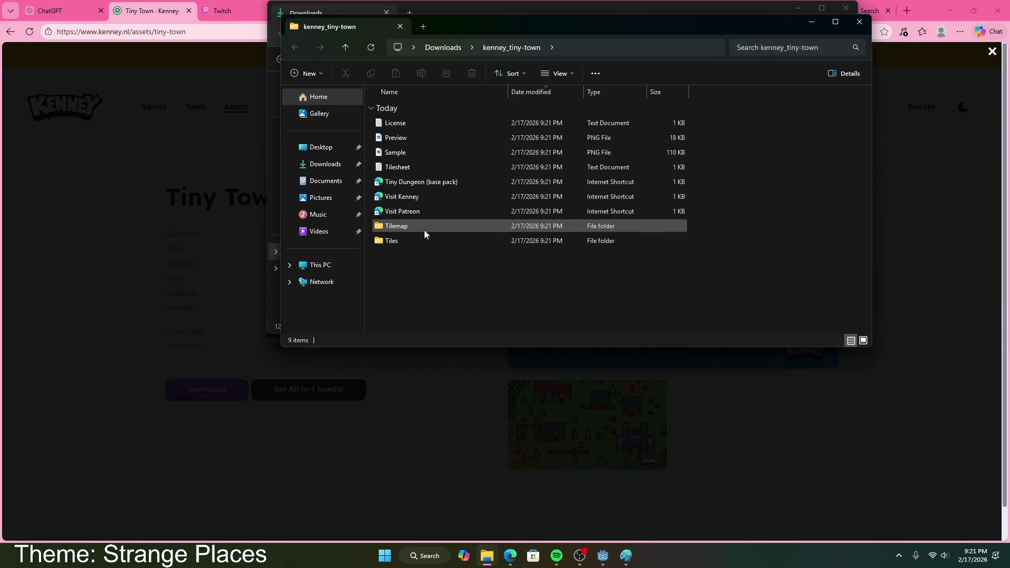
pyautogui.moveTo(424, 229); pyautogui.dragTo(422, 244)
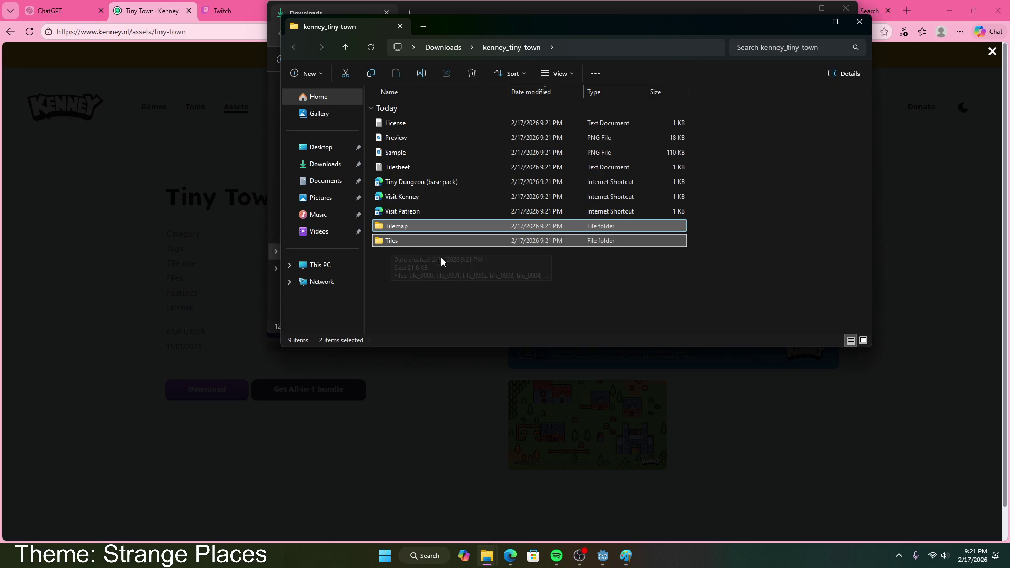
pyautogui.click(327, 181)
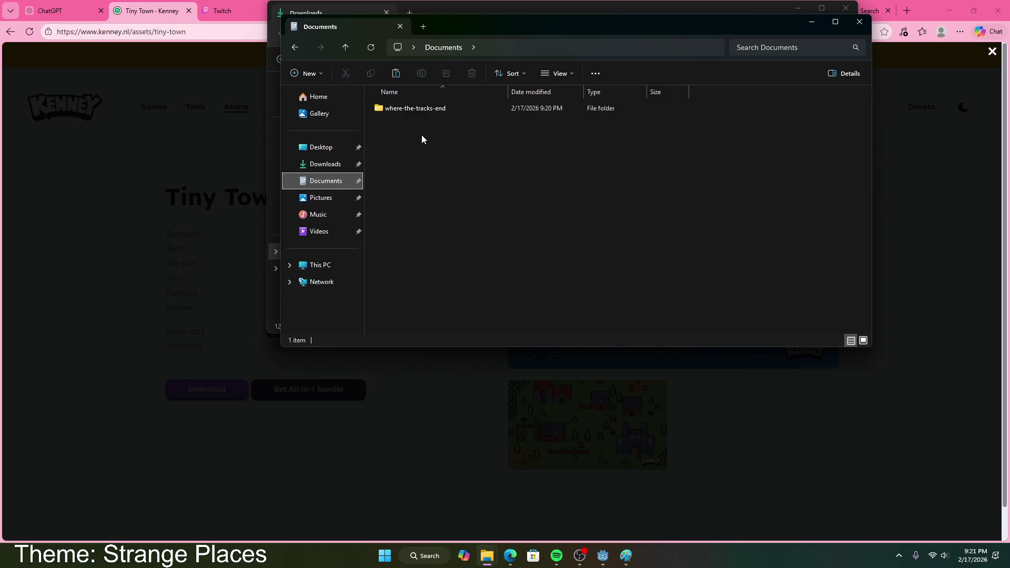
pyautogui.doubleClick(415, 109)
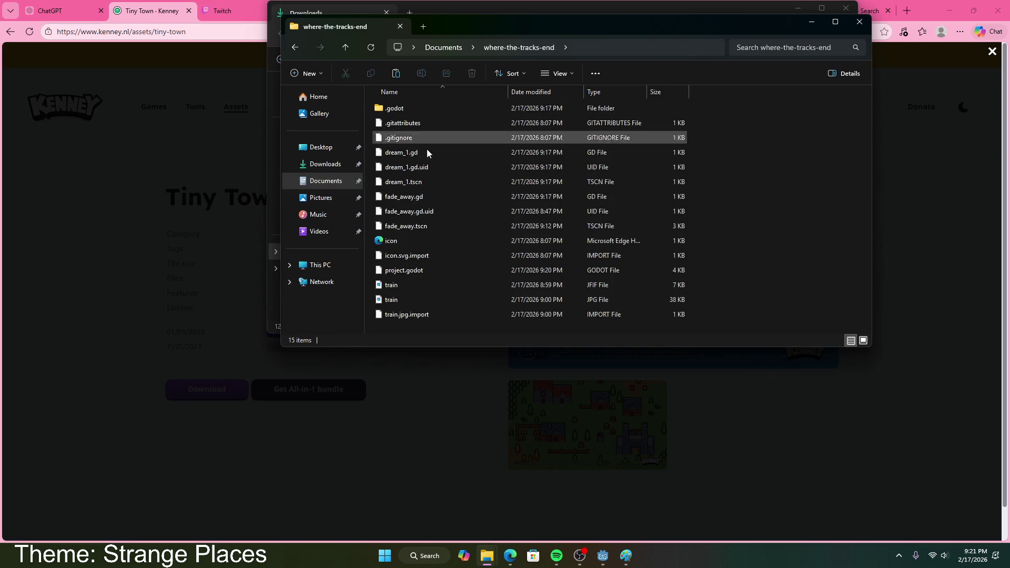
# - Create an Assets folder in the project and paste Tilemap and Tiles into it
pyautogui.rightClick(761, 255)
pyautogui.moveTo(799, 352)
pyautogui.click(684, 346)
pyautogui.write('AS')
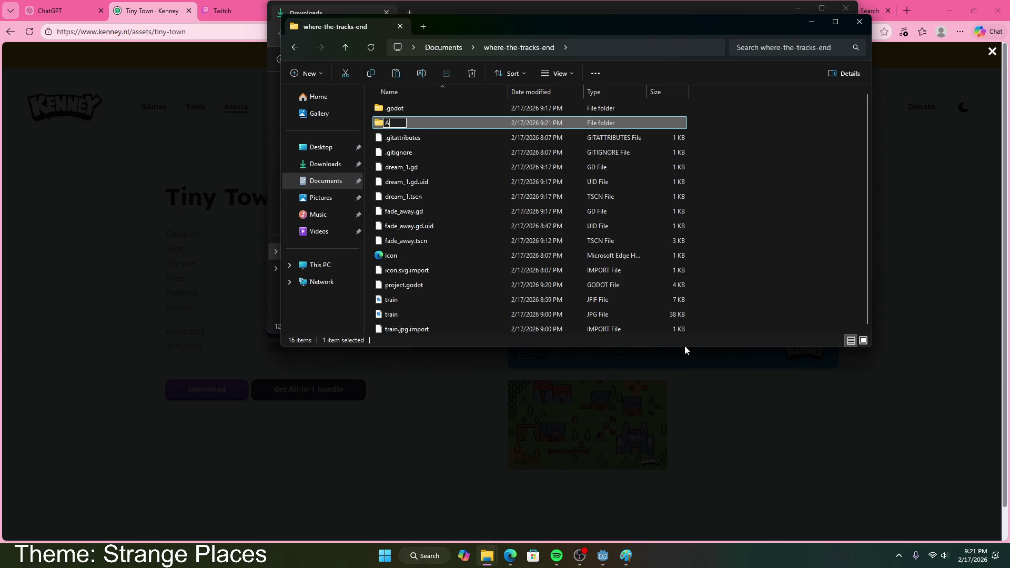
pyautogui.press('Return')
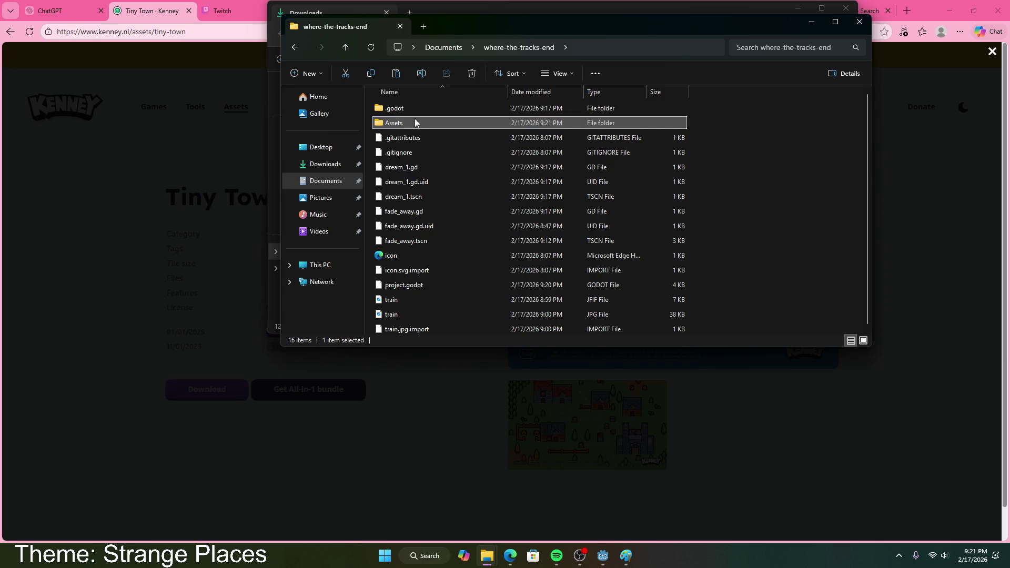
pyautogui.doubleClick(423, 122)
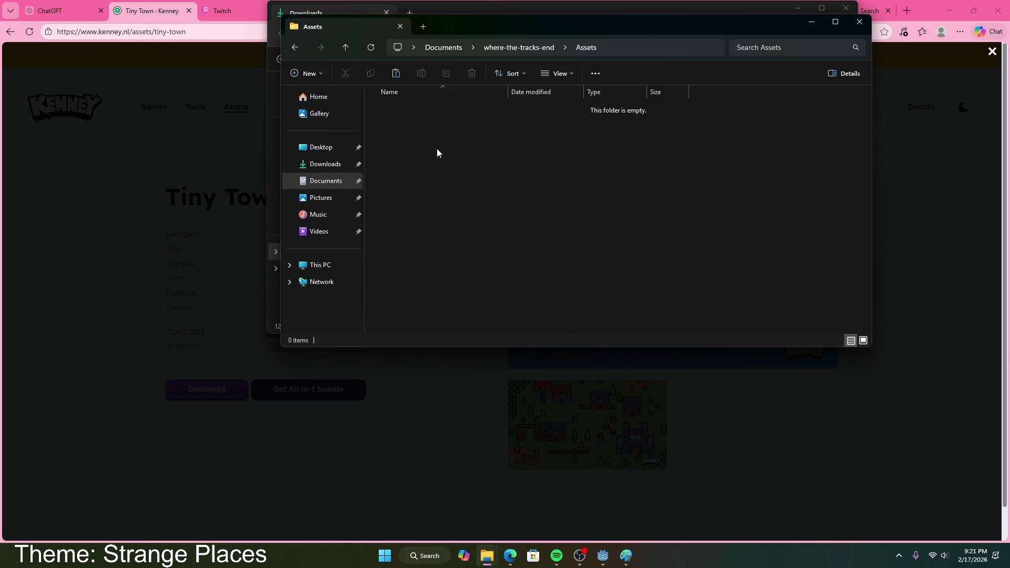
pyautogui.hotkey('ctrl', 'v')
pyautogui.click(482, 187)
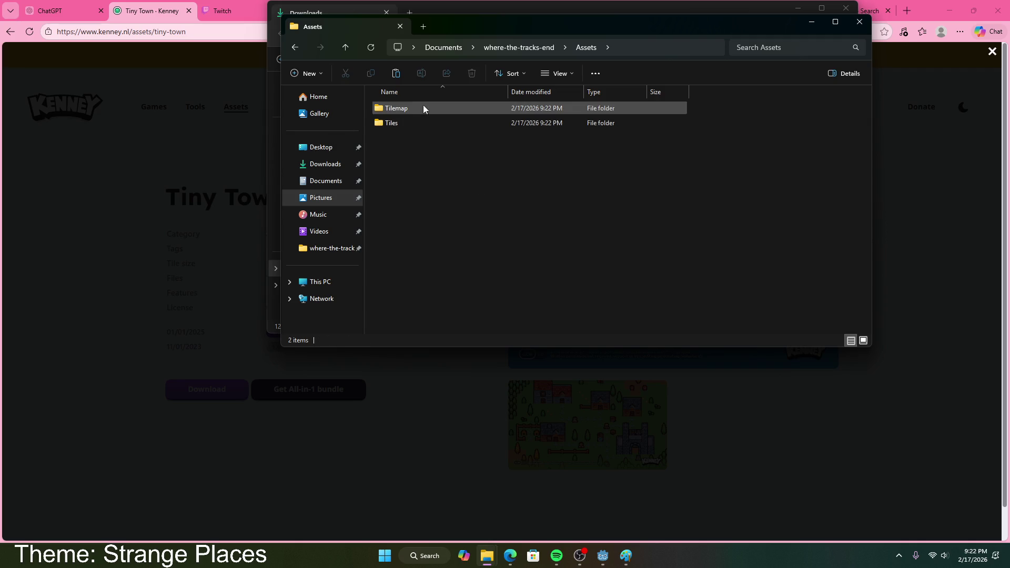
# - Close the Downloads and Assets Explorer windows and go back to Godot
pyautogui.click(484, 11)
pyautogui.moveTo(798, 99)
pyautogui.mouseDown()
pyautogui.moveTo(891, 139)
pyautogui.moveTo(704, 85)
pyautogui.moveTo(528, 191)
pyautogui.moveTo(514, 218)
pyautogui.mouseUp()
pyautogui.click(846, 9)
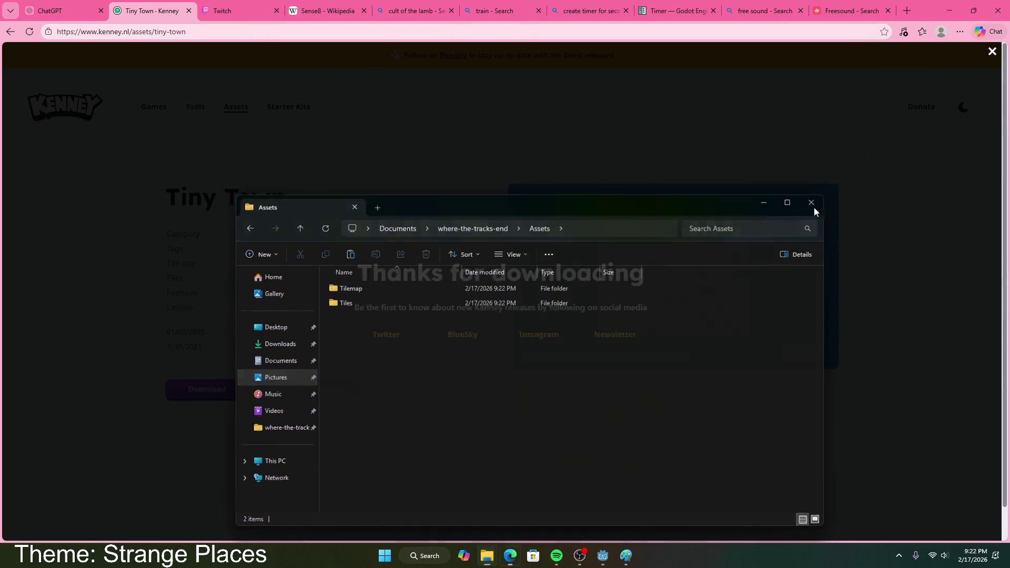
pyautogui.click(819, 205)
pyautogui.click(603, 555)
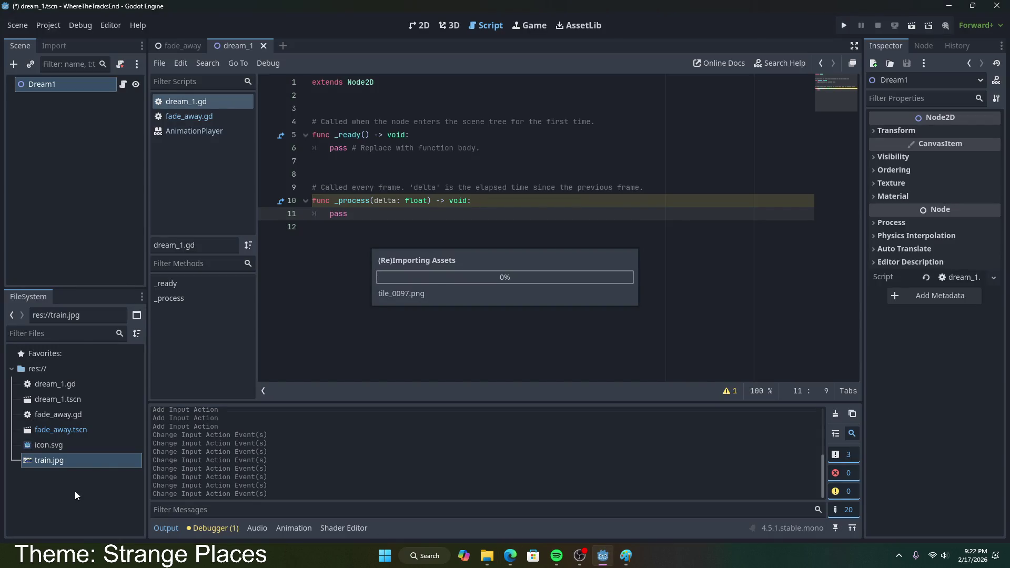
# - Expand res://Assets and its Tilemap and Tiles folders to check the imported images
pyautogui.click(44, 386)
pyautogui.click(18, 384)
pyautogui.click(23, 399)
pyautogui.click(23, 445)
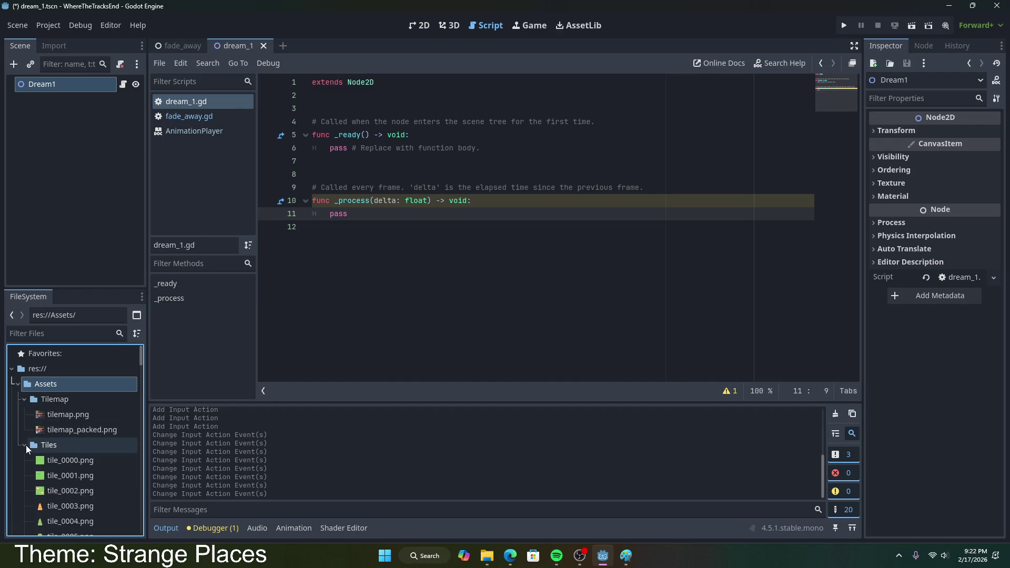
pyautogui.scroll(-6, 90, 447)
pyautogui.scroll(-15, 88, 447)
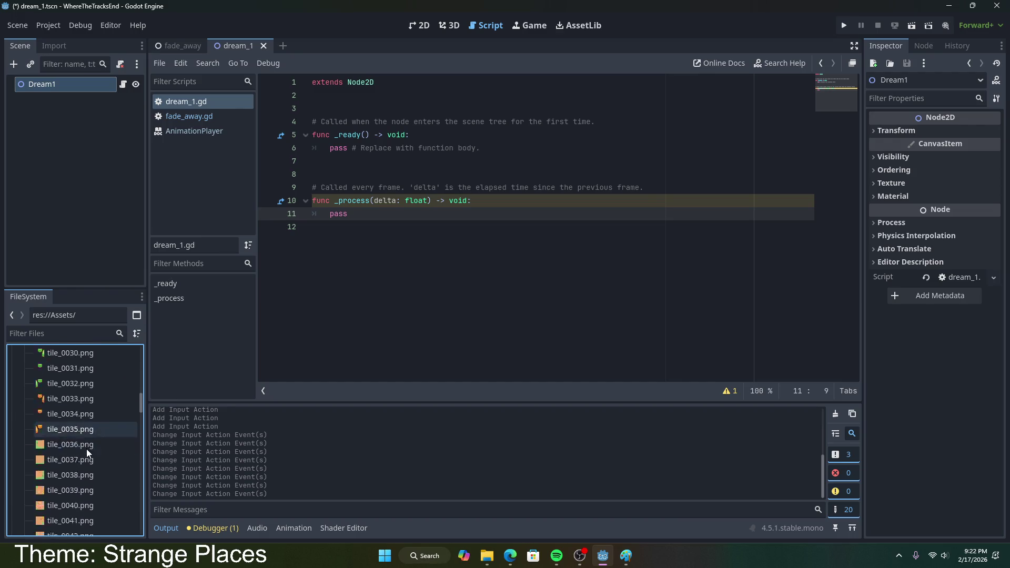
# - Switch the editor to the 2D view and bring up the Dream1 node actions
pyautogui.click(419, 26)
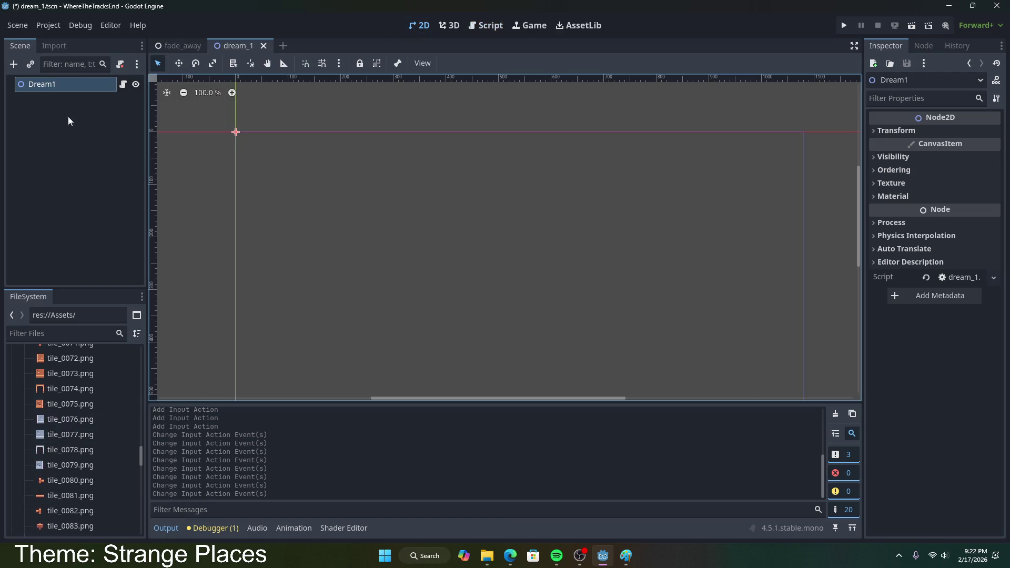
pyautogui.rightClick(53, 89)
pyautogui.click(29, 100)
pyautogui.rightClick(36, 86)
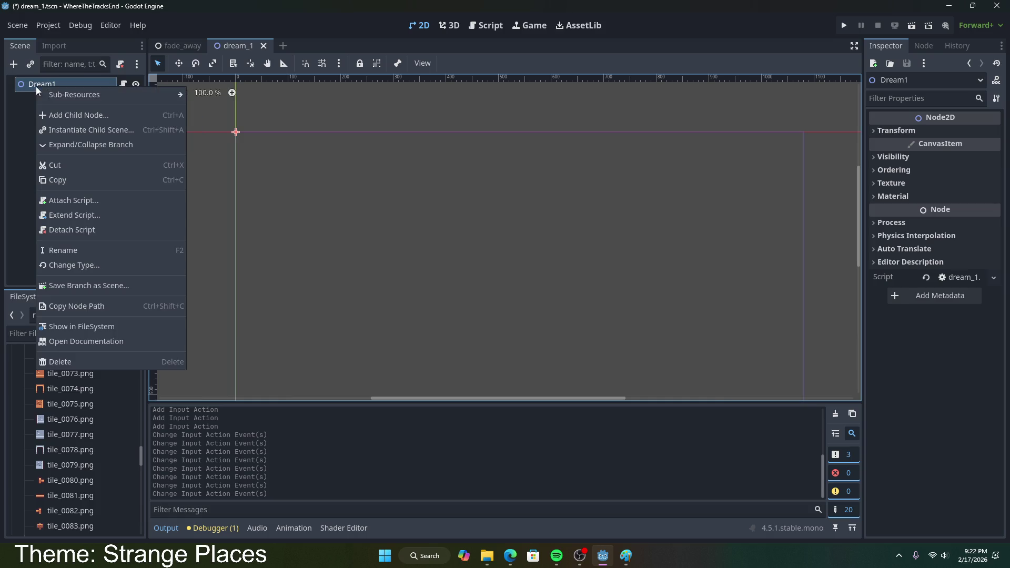
pyautogui.click(68, 116)
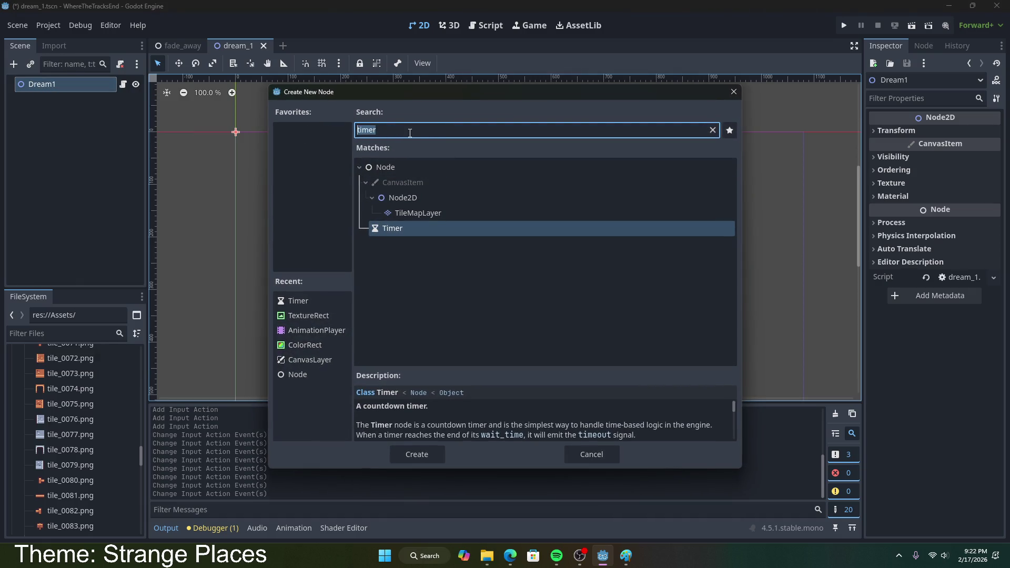
pyautogui.write('cnav')
pyautogui.press('BackSpace')
pyautogui.press('BackSpace')
pyautogui.press('BackSpace')
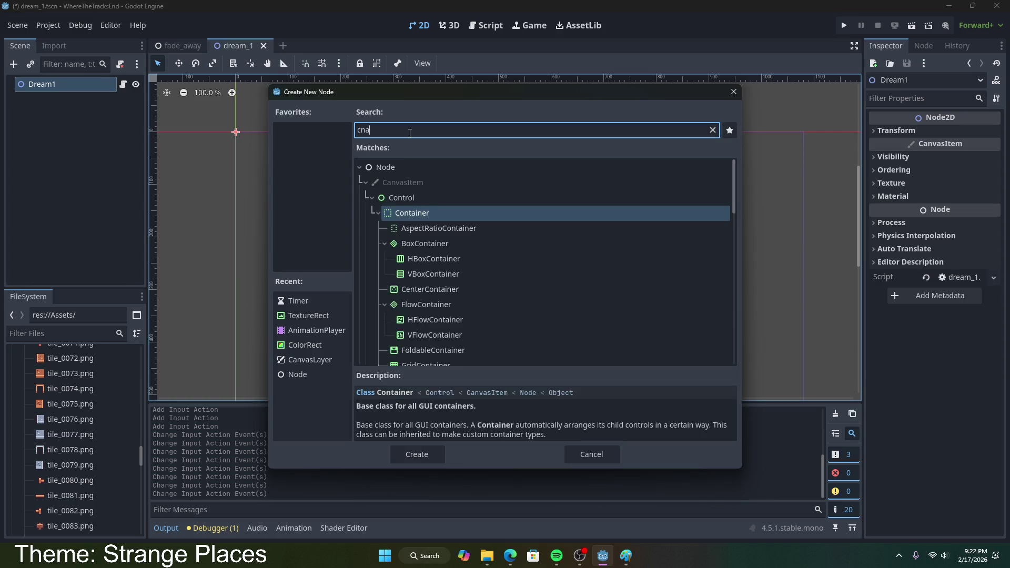
pyautogui.scroll(-5, 459, 281)
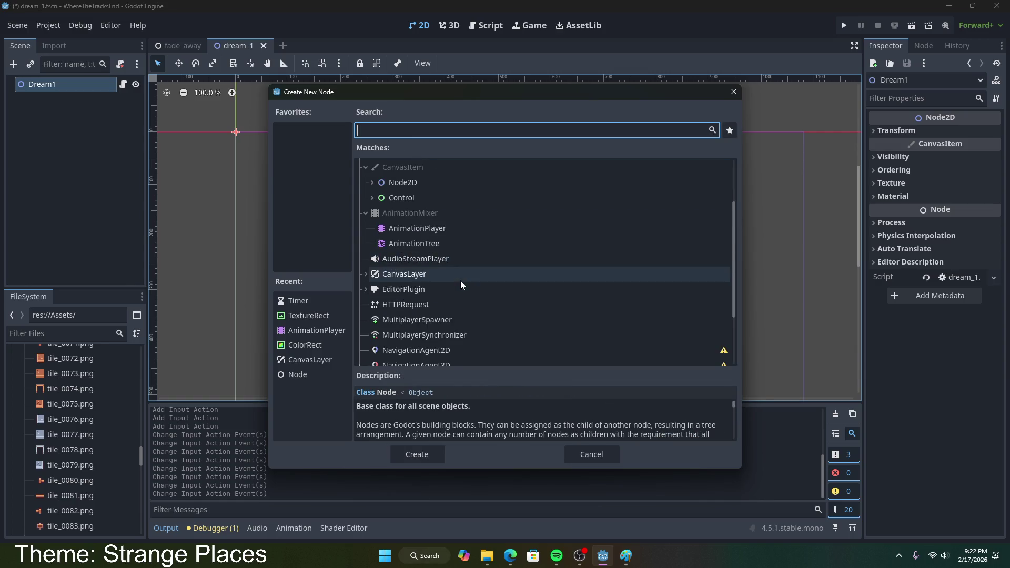
pyautogui.scroll(5, 447, 279)
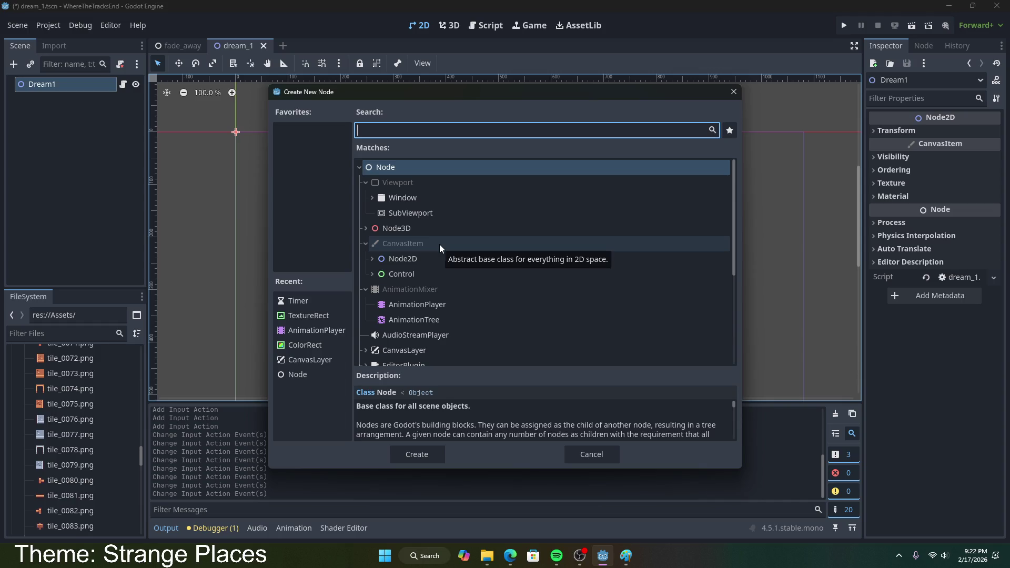
pyautogui.write('color')
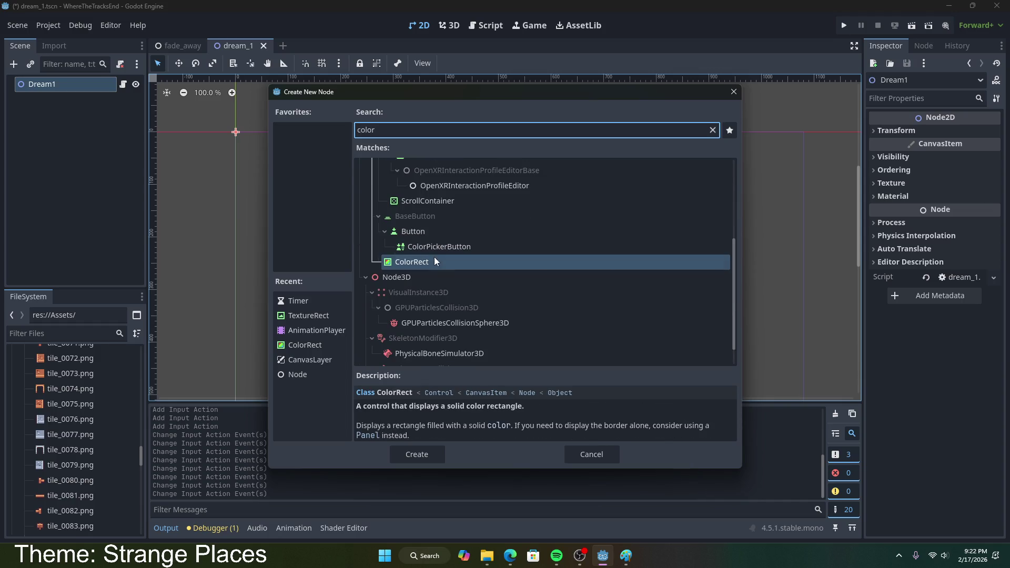
pyautogui.click(594, 456)
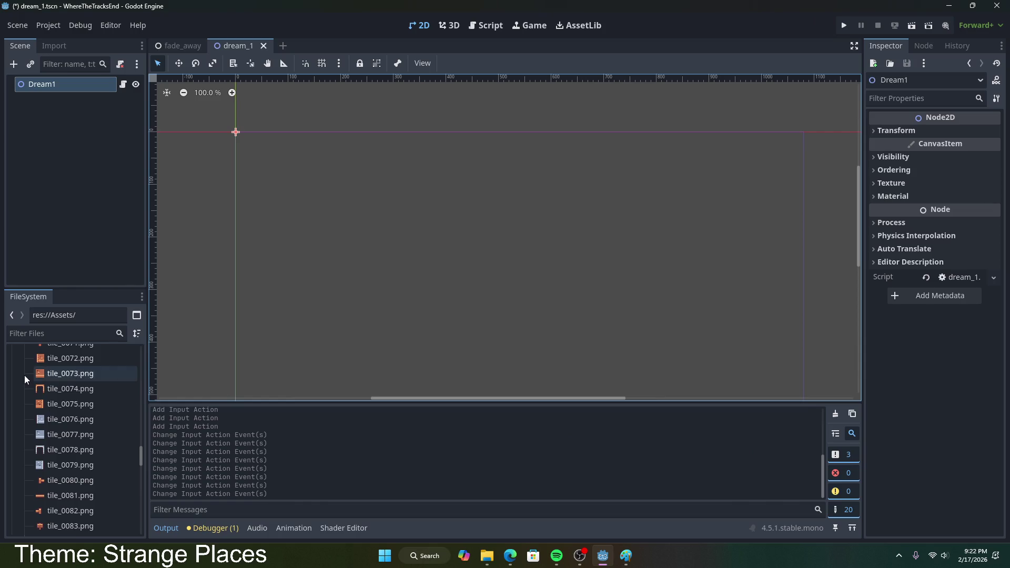
# - Browse through the imported tile images in the FileSystem dock
pyautogui.scroll(20, 79, 430)
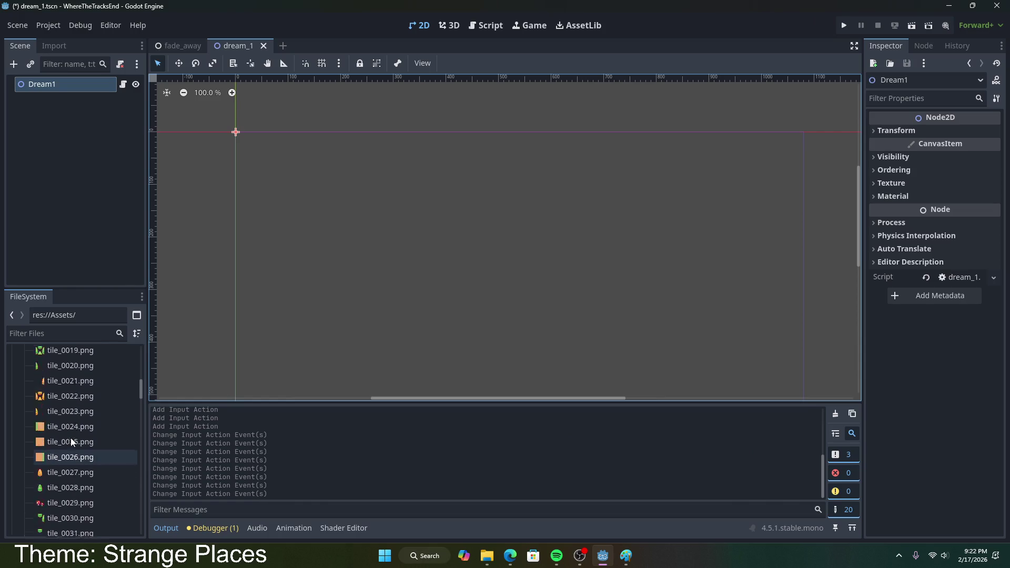
pyautogui.scroll(3, 68, 436)
pyautogui.scroll(-3, 66, 432)
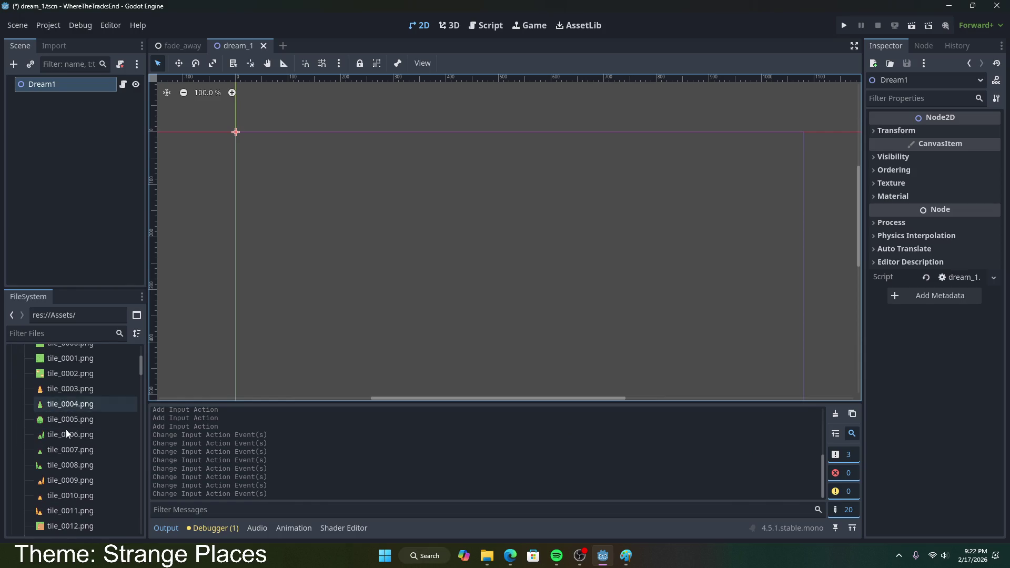
pyautogui.scroll(3, 65, 428)
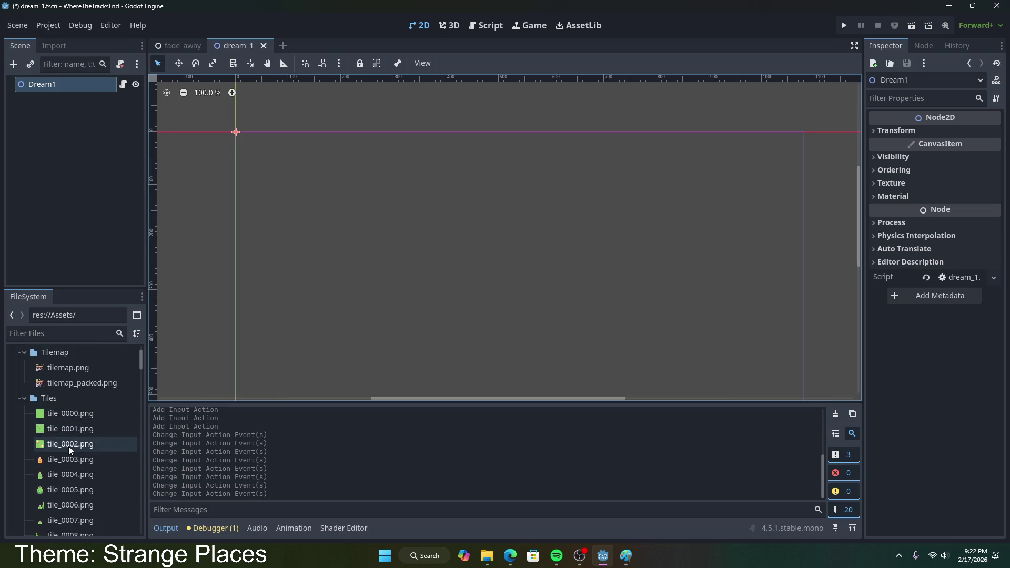
pyautogui.scroll(-2, 245, 309)
pyautogui.moveTo(858, 243)
pyautogui.mouseDown()
pyautogui.moveTo(858, 264)
pyautogui.moveTo(751, 319)
pyautogui.mouseUp()
pyautogui.scroll(2, 752, 320)
pyautogui.scroll(-1, 853, 305)
pyautogui.scroll(-2, 853, 304)
pyautogui.moveTo(859, 296)
pyautogui.mouseDown()
pyautogui.moveTo(859, 242)
pyautogui.moveTo(858, 271)
pyautogui.mouseUp()
pyautogui.scroll(-5, 92, 463)
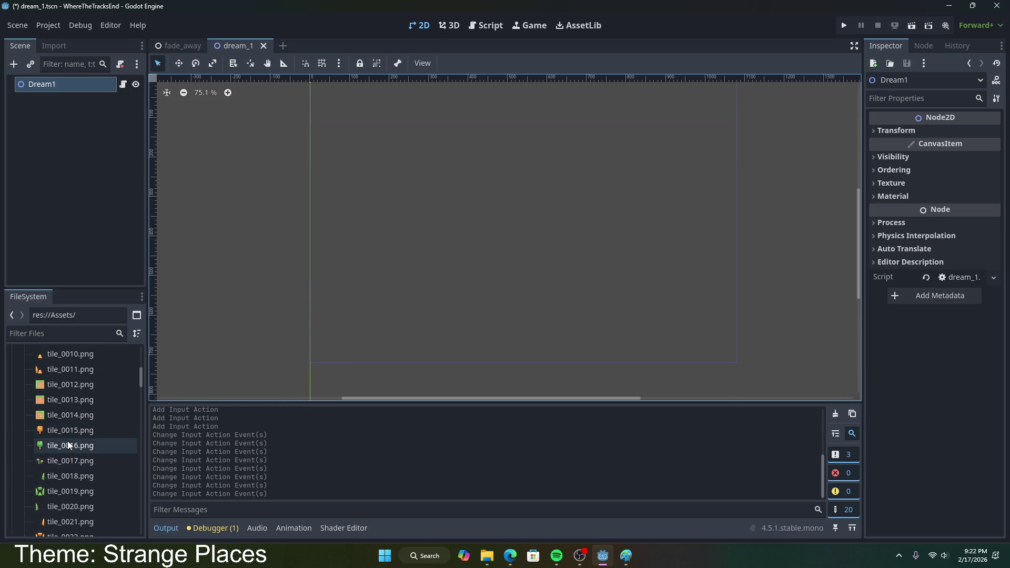
pyautogui.scroll(5, 68, 443)
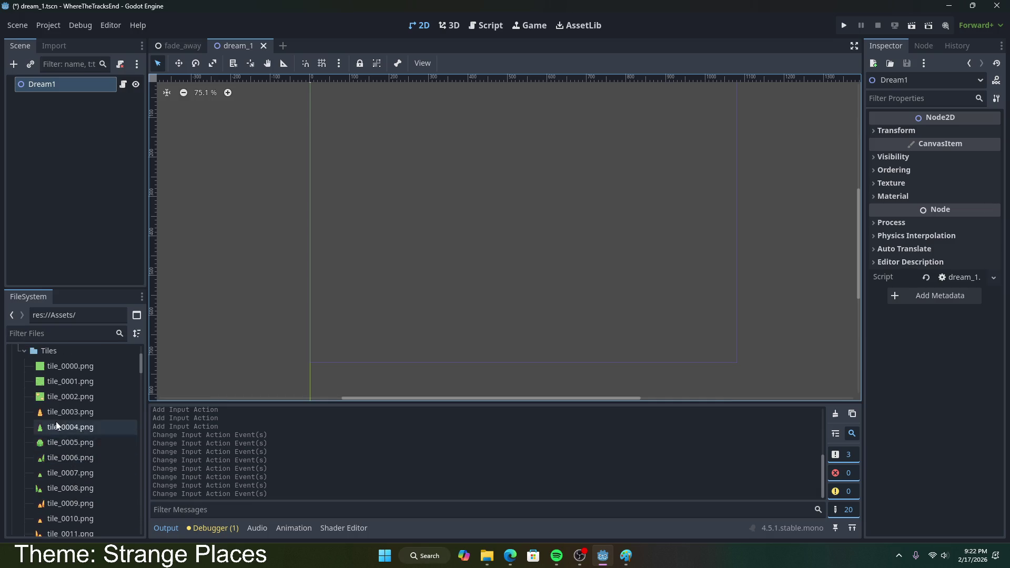
pyautogui.scroll(-15, 67, 463)
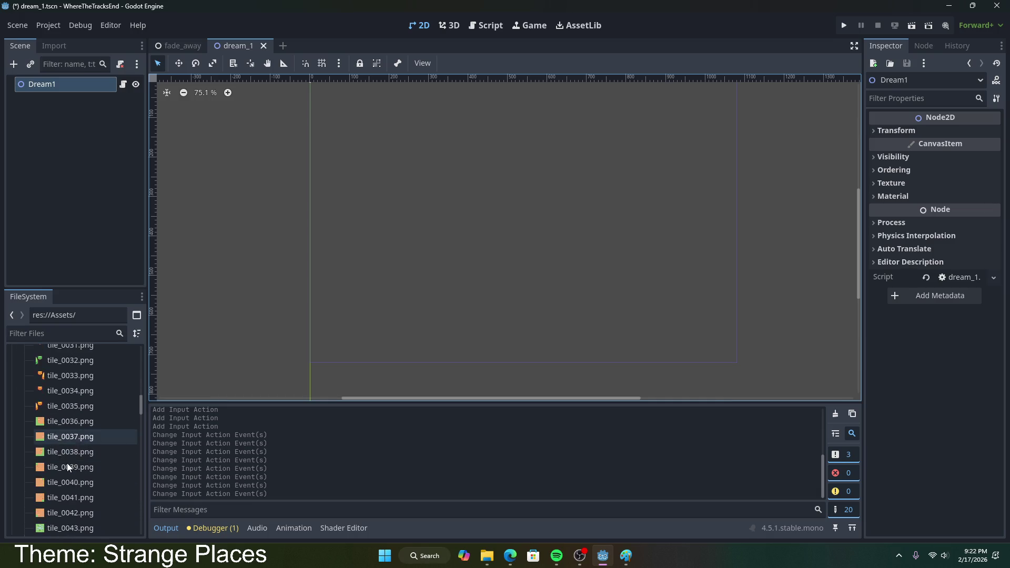
pyautogui.scroll(-3, 67, 467)
# - Drop tile_0064.png onto the canvas as a sprite, then delete the Tile0064 node
pyautogui.moveTo(67, 447)
pyautogui.mouseDown()
pyautogui.moveTo(174, 409)
pyautogui.moveTo(442, 268)
pyautogui.moveTo(464, 284)
pyautogui.mouseUp()
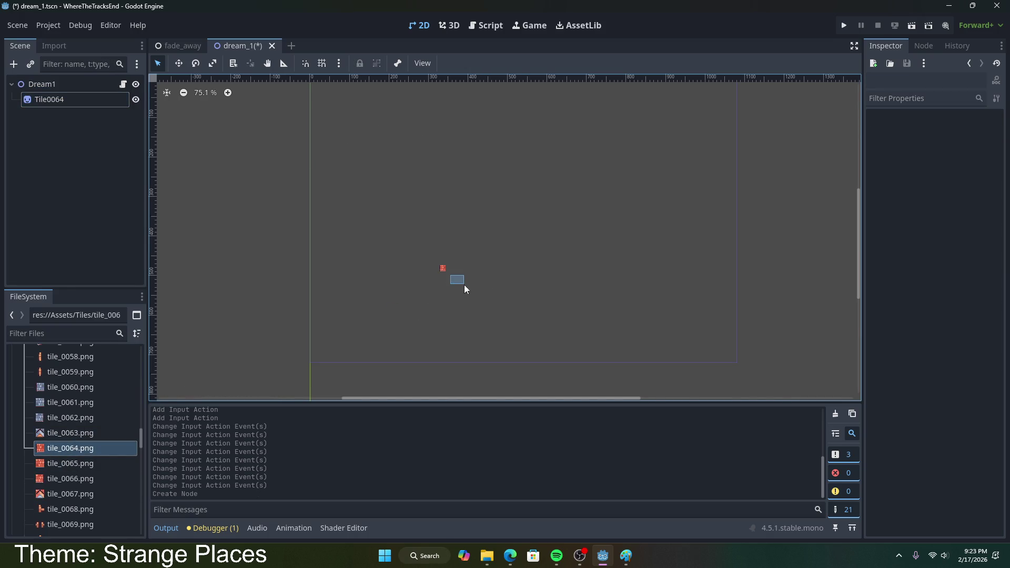
pyautogui.click(444, 269)
pyautogui.press('Delete')
pyautogui.press('Return')
# - Collapse the Tiles folder and bring up the Dream1 node actions
pyautogui.scroll(15, 57, 421)
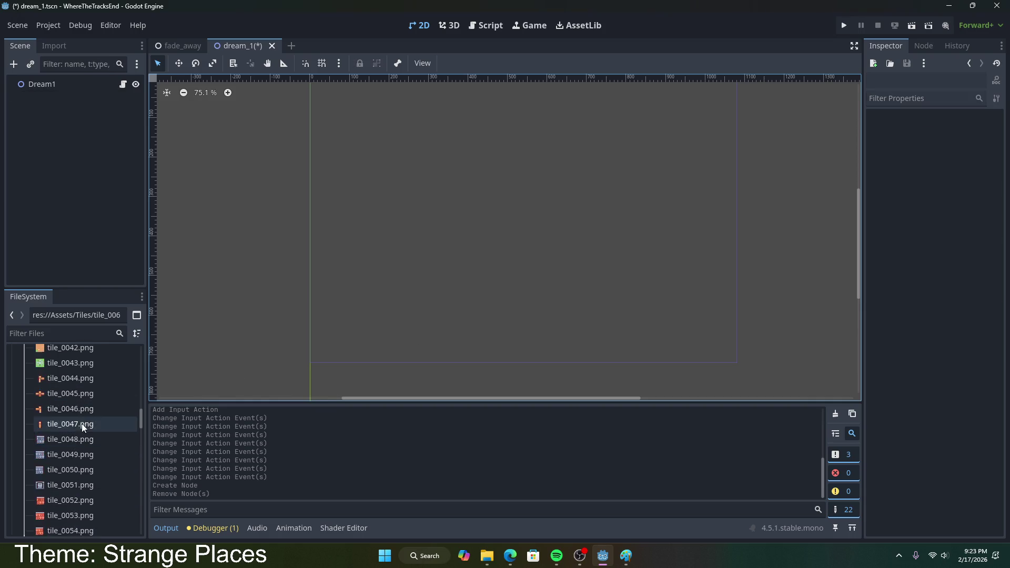
pyautogui.scroll(5, 52, 426)
pyautogui.click(25, 440)
pyautogui.rightClick(46, 87)
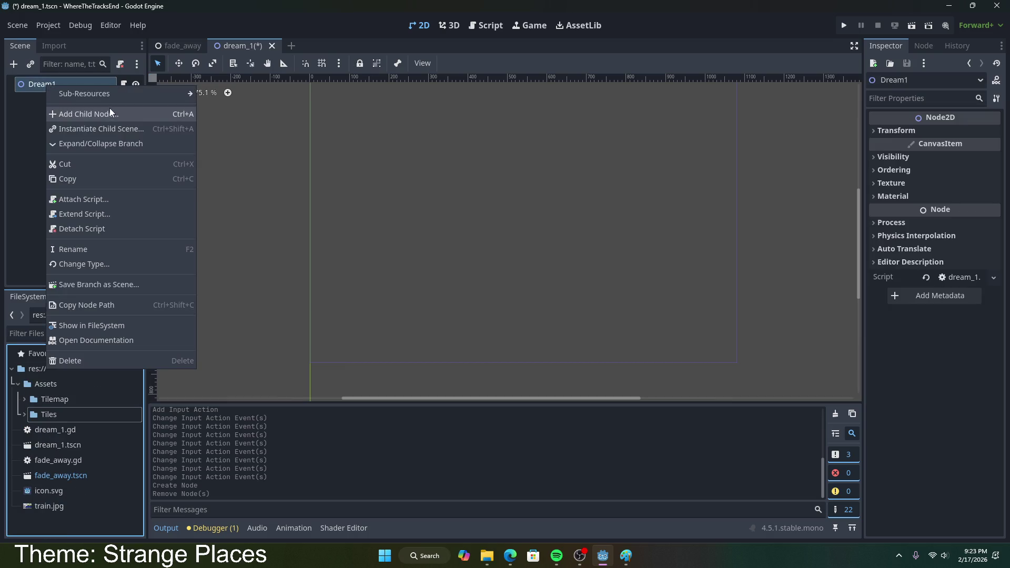
# - Add a TileMap child node under Dream1 via a 'tile' node search
pyautogui.click(101, 118)
pyautogui.write('til;')
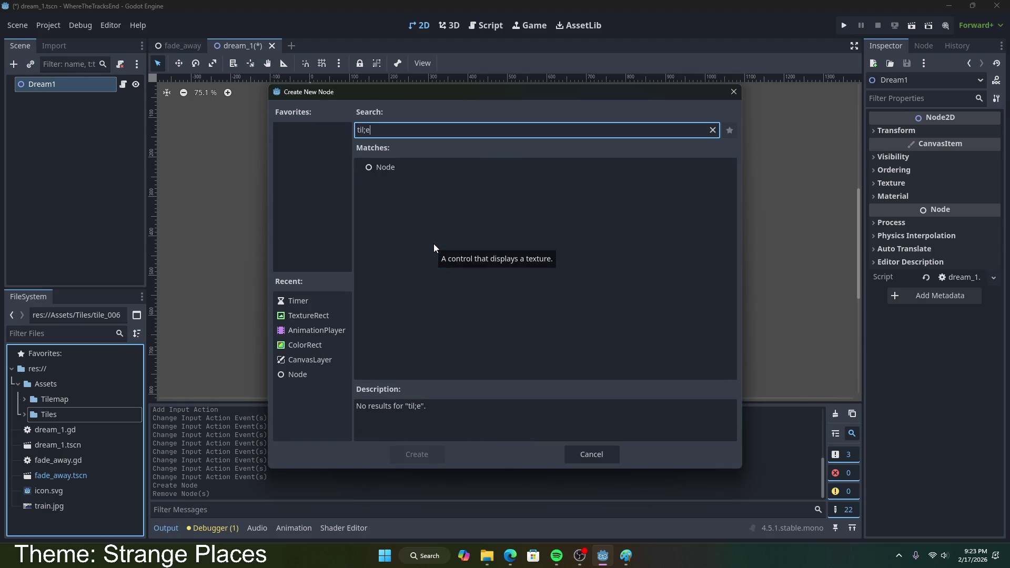
pyautogui.press('BackSpace')
pyautogui.write('e')
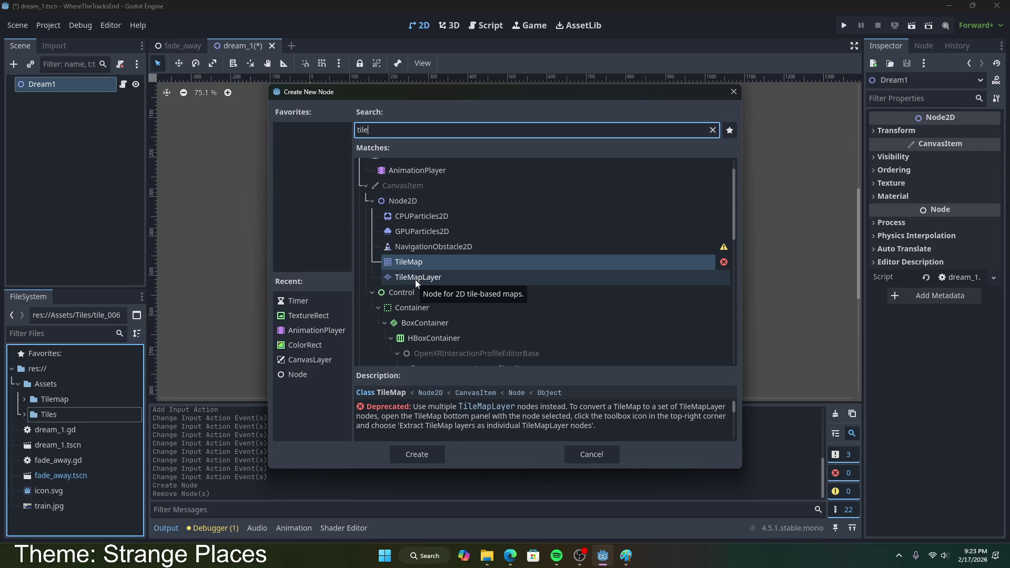
pyautogui.doubleClick(426, 263)
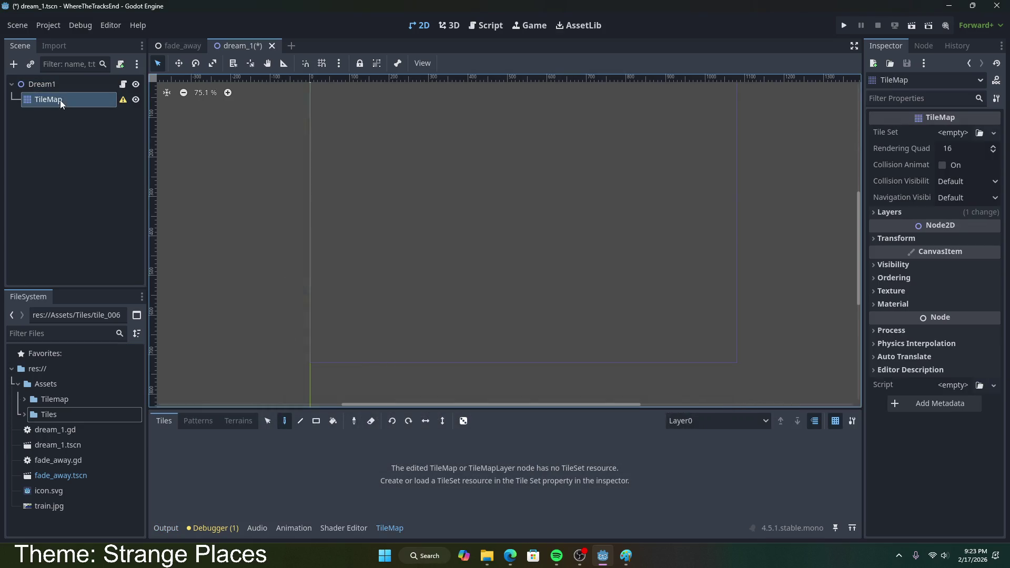
# - Check the TileMap deprecation warning and delete the TileMap node
pyautogui.click(125, 100)
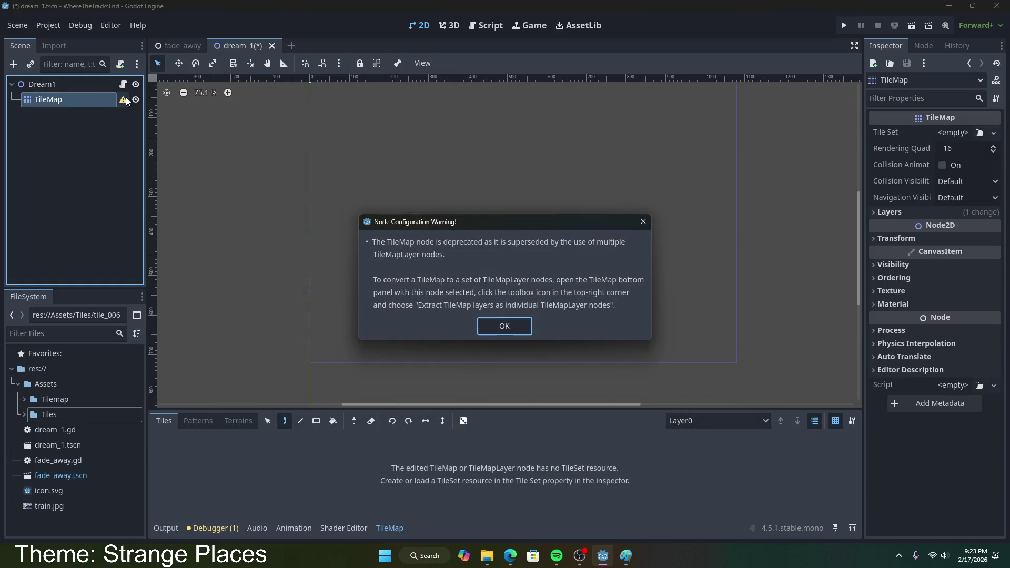
pyautogui.click(499, 324)
pyautogui.rightClick(54, 99)
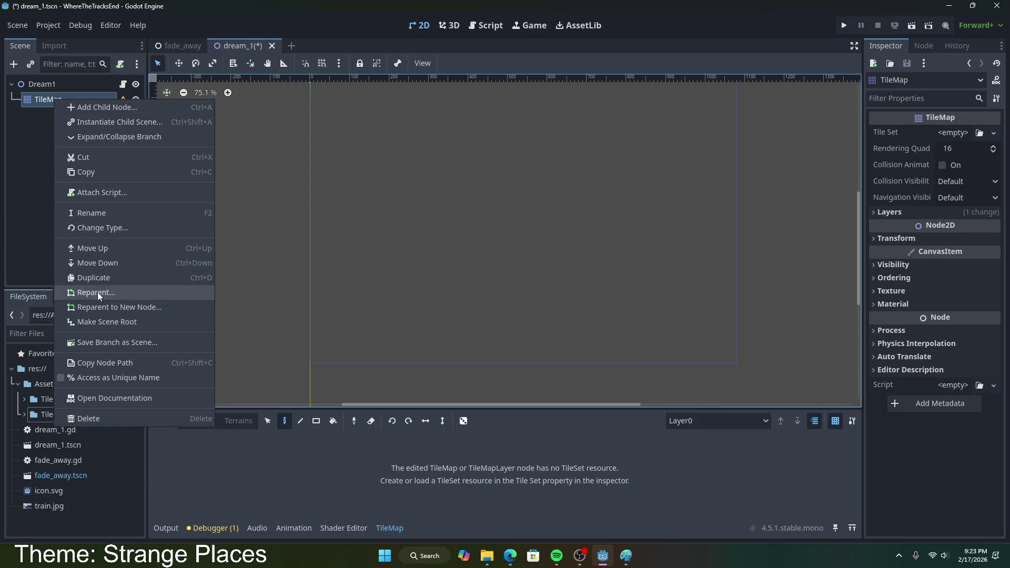
pyautogui.click(100, 418)
pyautogui.press('Return')
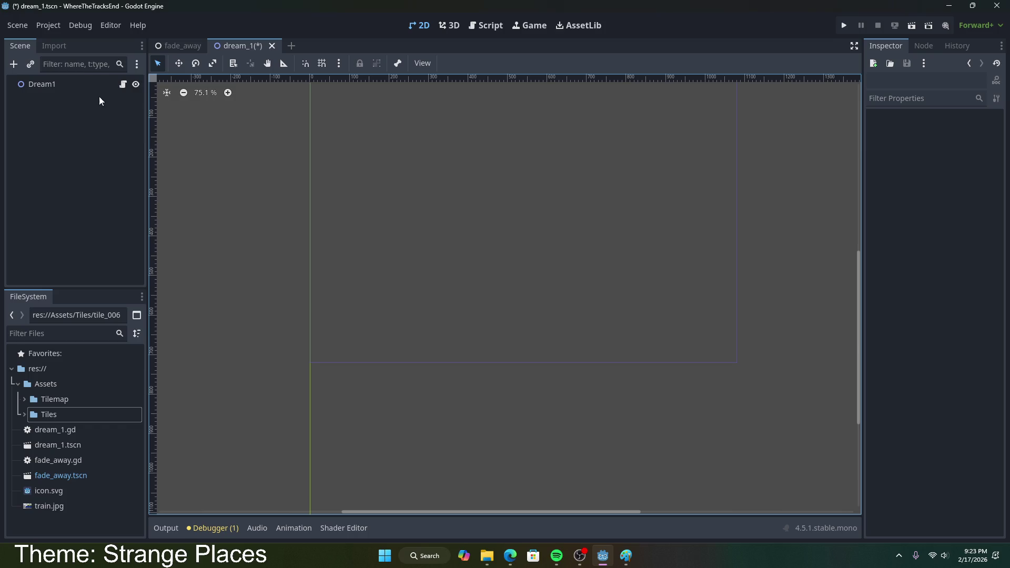
pyautogui.rightClick(101, 94)
pyautogui.click(108, 96)
# - Add a TileMapLayer child node under Dream1 via a 'tilemap' search
pyautogui.write('tilemap')
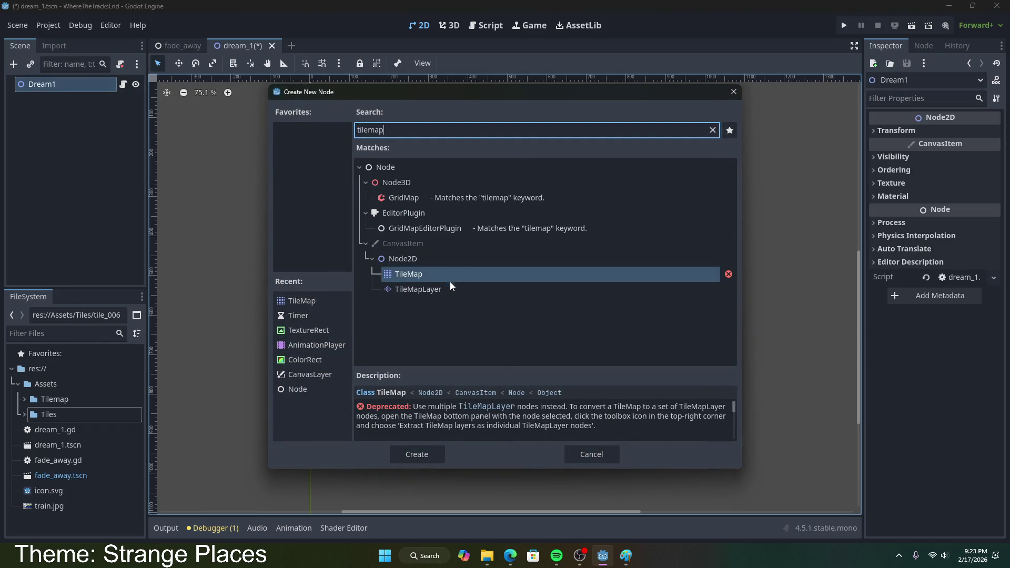
pyautogui.doubleClick(450, 288)
pyautogui.rightClick(62, 103)
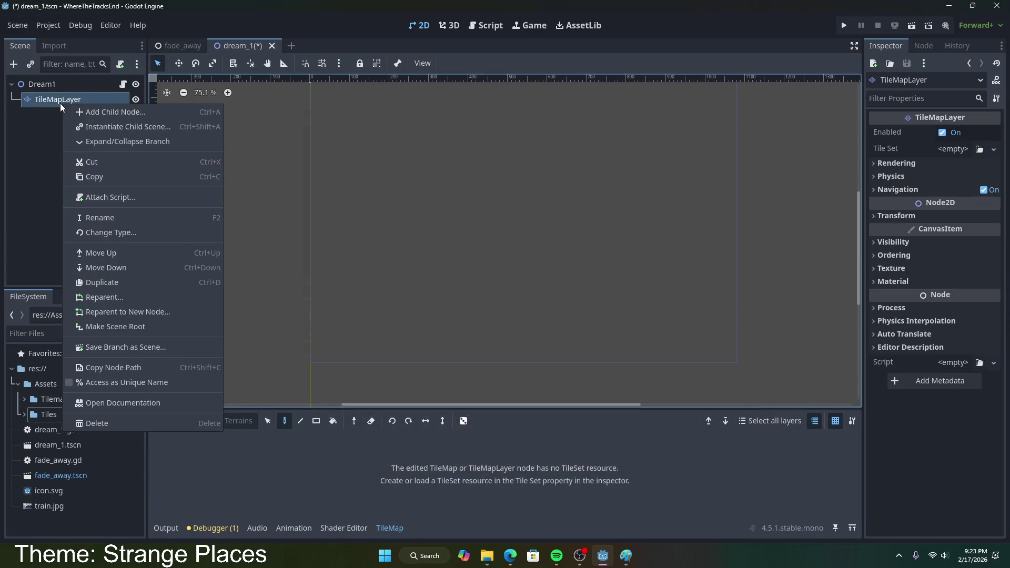
pyautogui.click(33, 97)
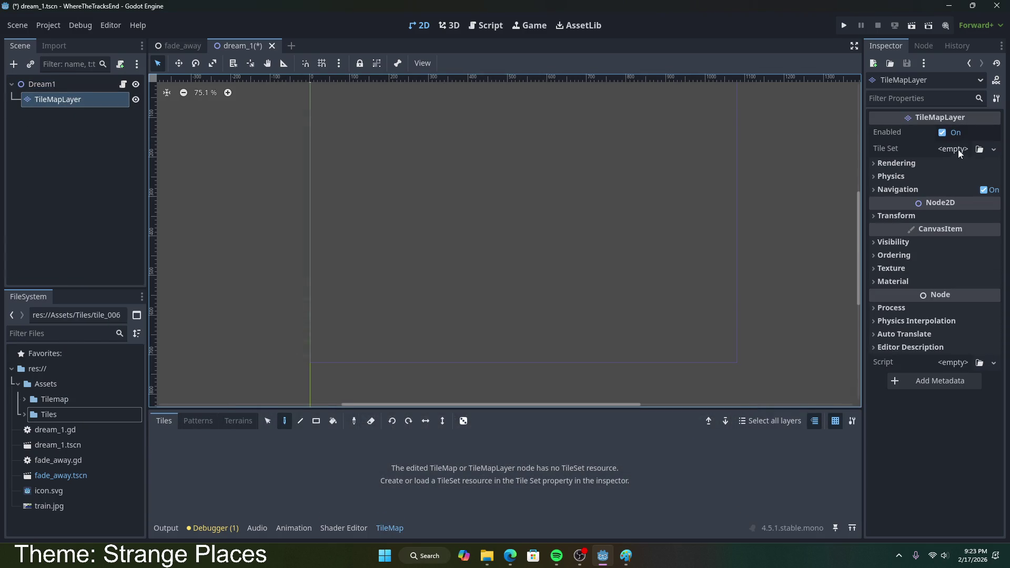
# - Expand the Tilemap folder and drag tilemap_packed.png onto the layer's Tile Set property
pyautogui.doubleClick(27, 402)
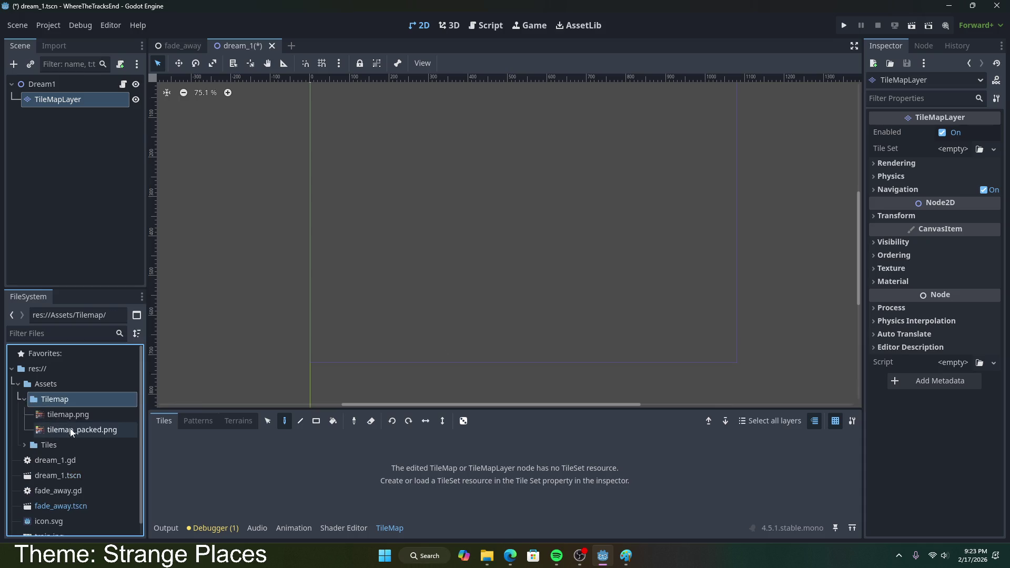
pyautogui.click(72, 431)
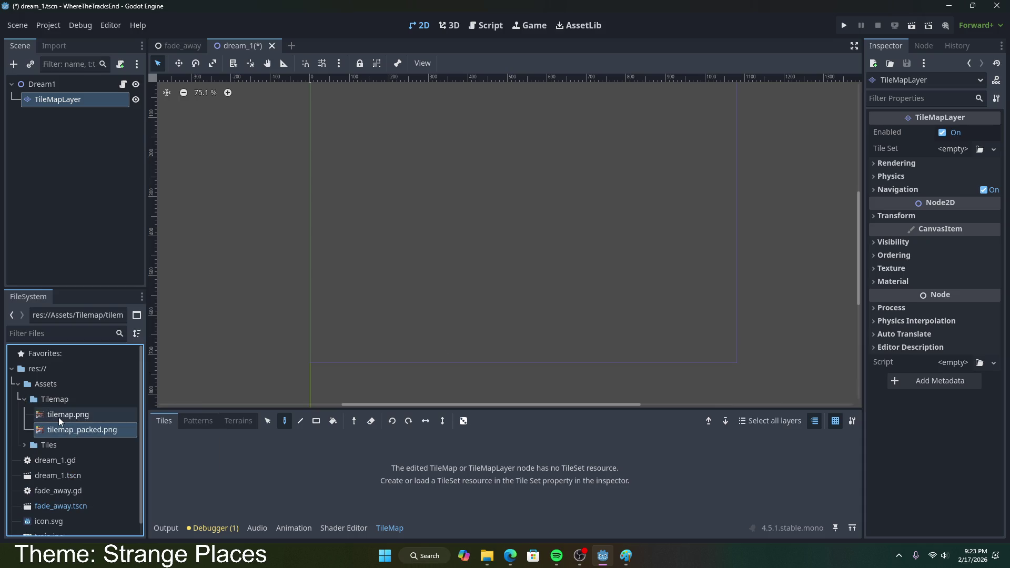
pyautogui.moveTo(49, 429)
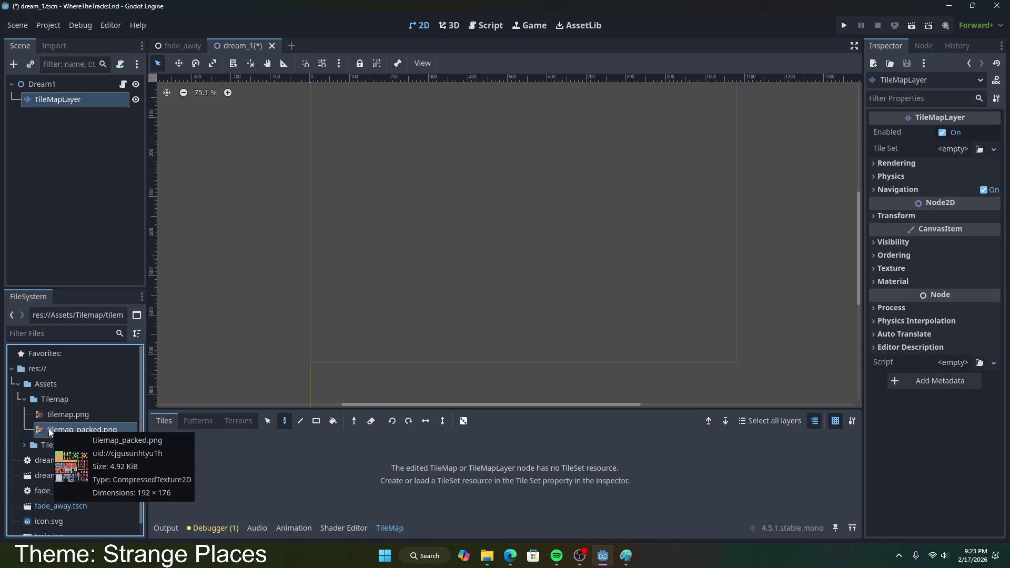
pyautogui.moveTo(49, 432)
pyautogui.mouseDown()
pyautogui.moveTo(868, 198)
pyautogui.moveTo(947, 138)
pyautogui.moveTo(959, 152)
pyautogui.mouseUp()
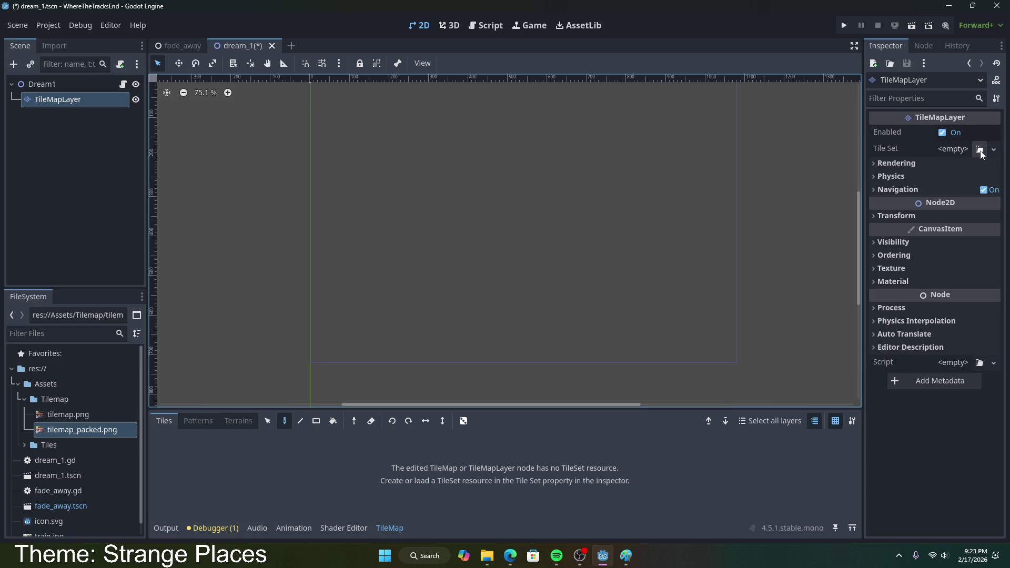
# - Skip loading an existing TileSet and assign a New TileSet to the TileMapLayer, then expand it
pyautogui.click(980, 150)
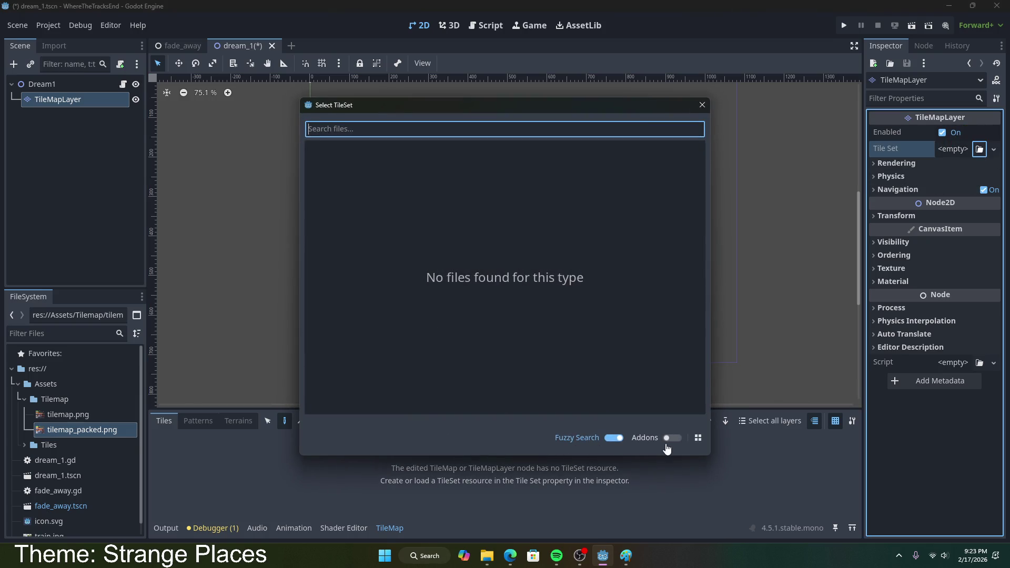
pyautogui.click(702, 105)
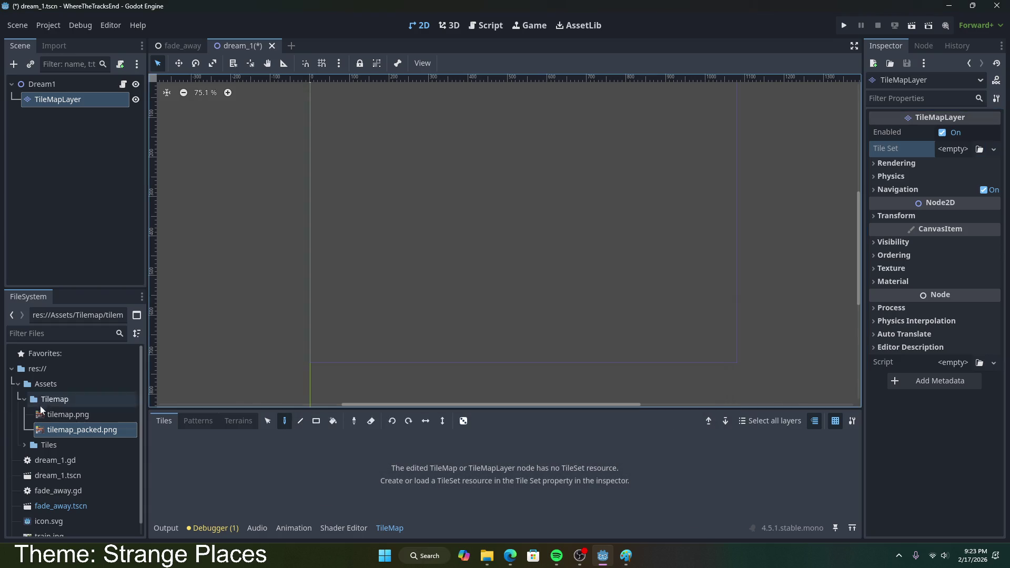
pyautogui.click(66, 421)
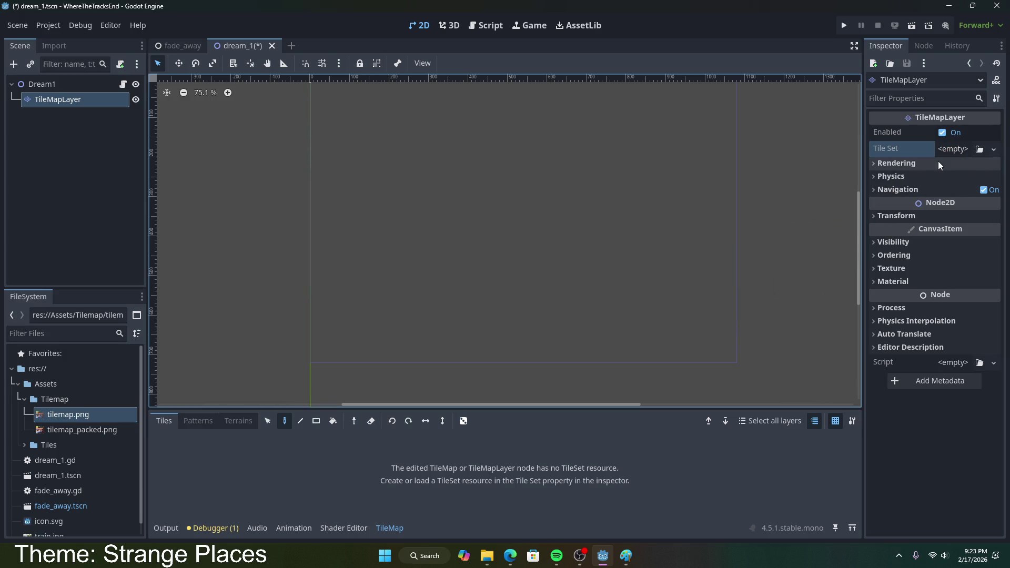
pyautogui.click(993, 150)
pyautogui.click(960, 180)
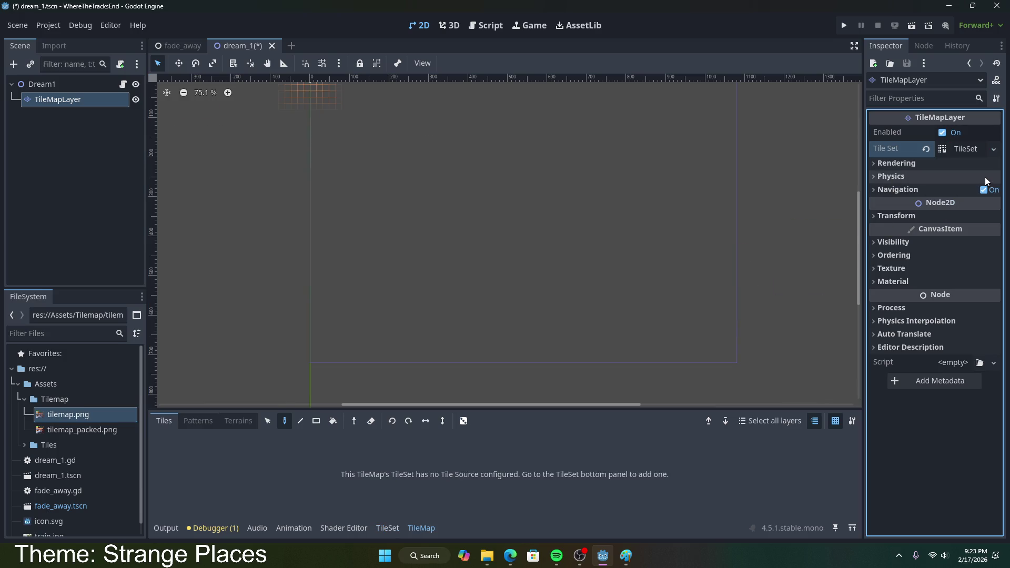
pyautogui.click(965, 151)
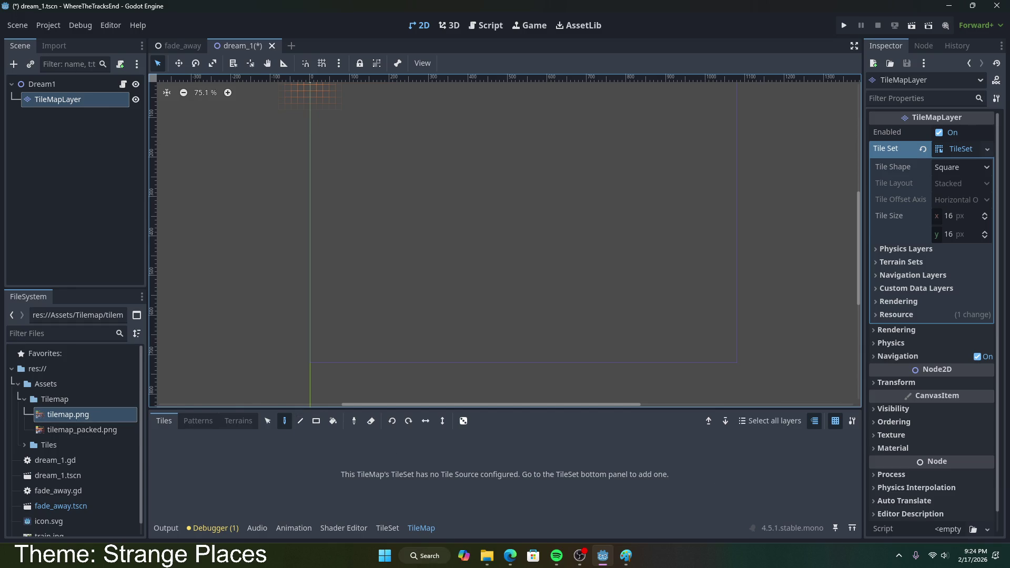
# - Look through the TileSet panel's Patterns, Terrains and Tiles tabs, then switch to the Kenney page in Edge
pyautogui.hotkey('alt', 'Tab')
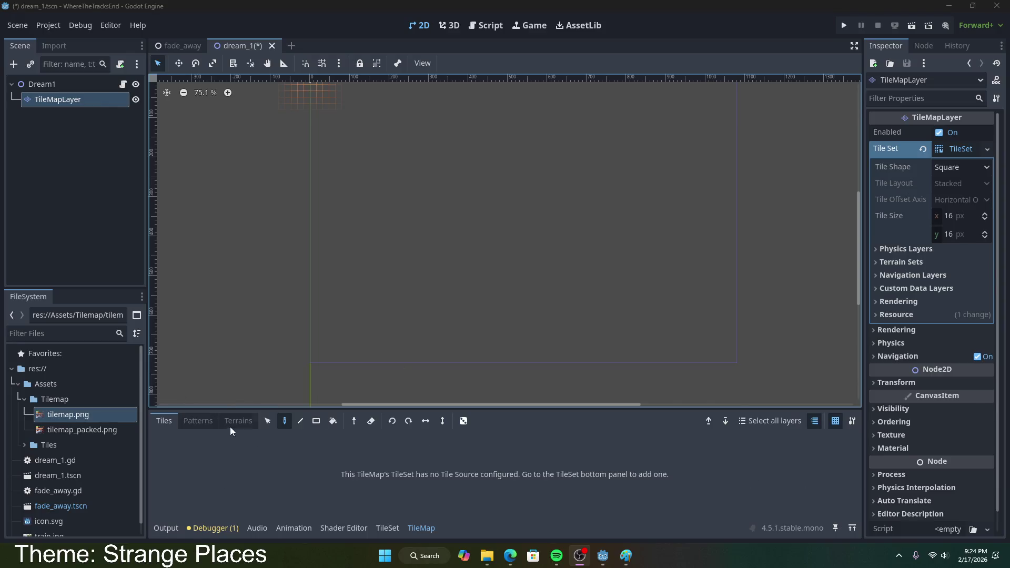
pyautogui.click(196, 425)
pyautogui.click(221, 431)
pyautogui.click(164, 422)
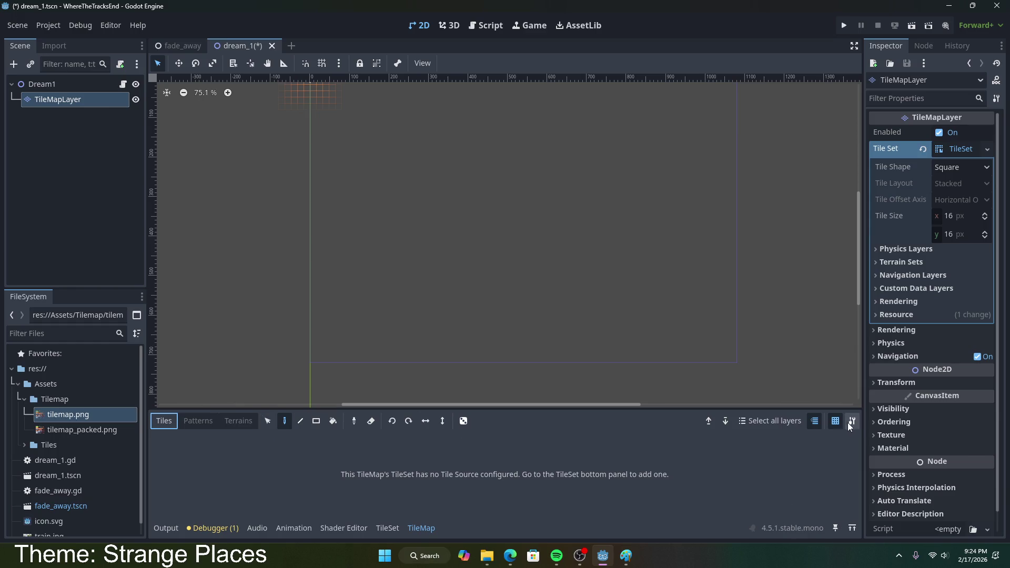
pyautogui.click(953, 150)
pyautogui.click(952, 150)
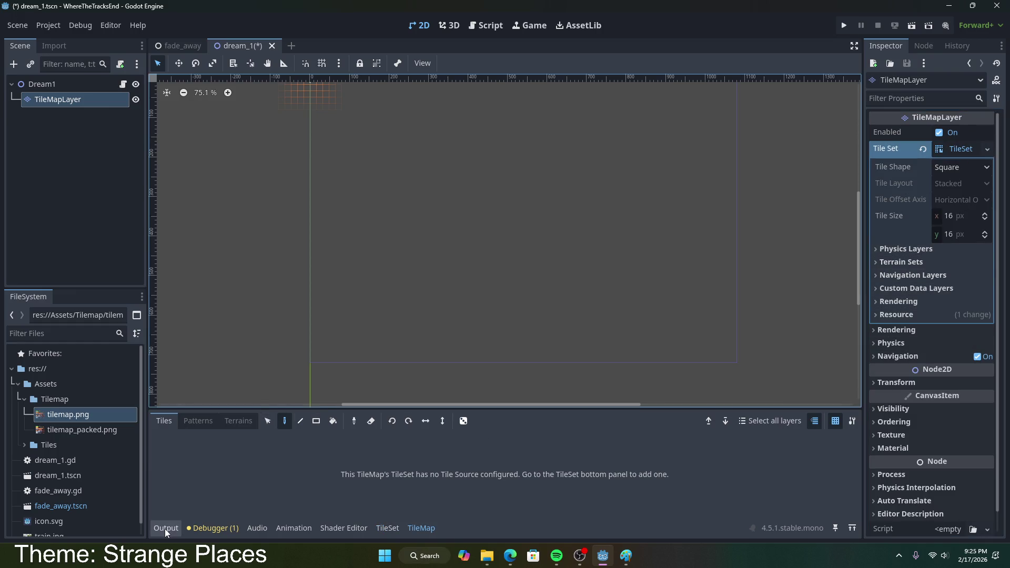
pyautogui.click(510, 555)
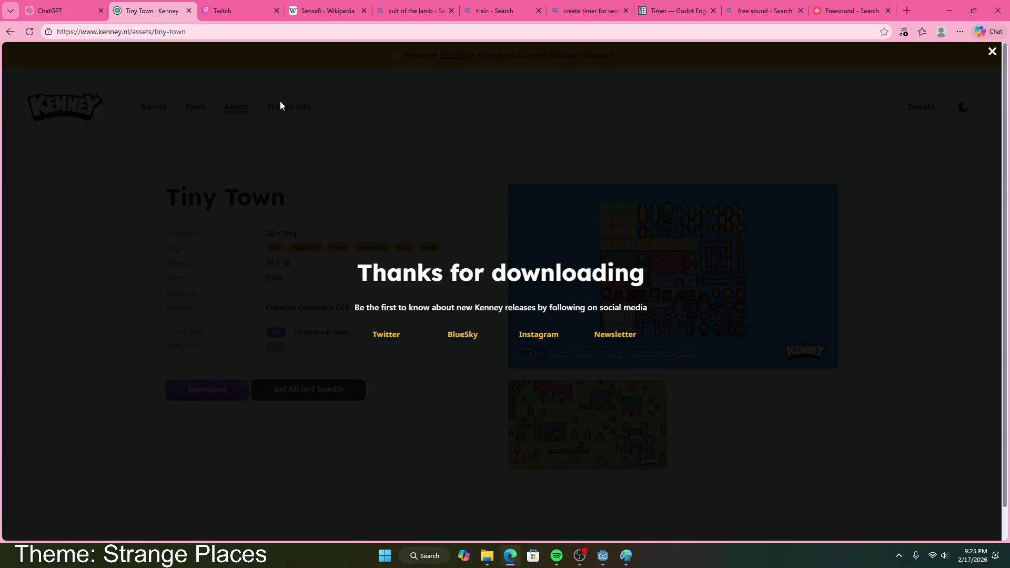
# - Flip through the open Edge tabs and return to the free sound tab
pyautogui.click(763, 11)
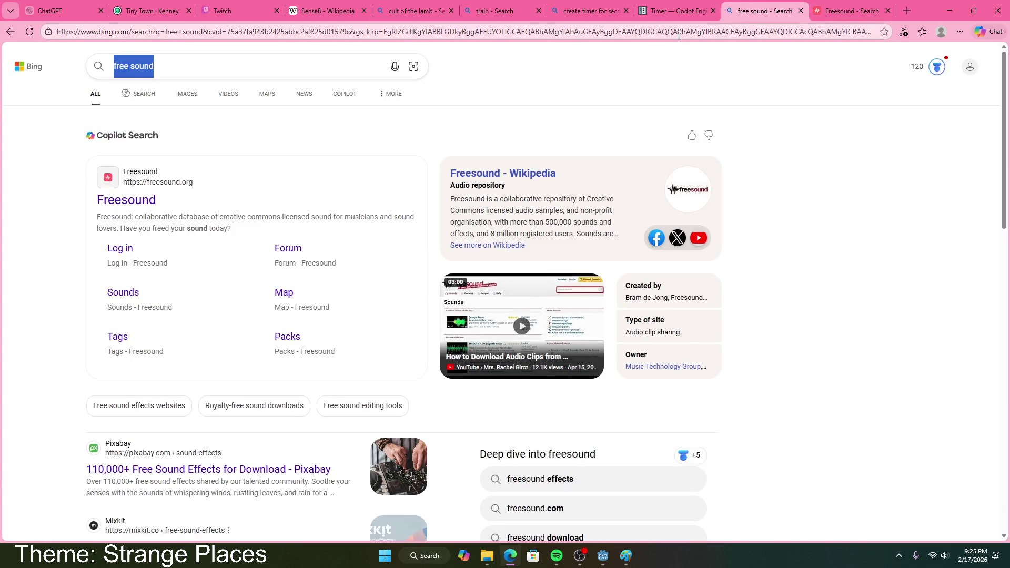
pyautogui.hotkey('ctrl', 'l')
pyautogui.click(583, 11)
pyautogui.click(498, 10)
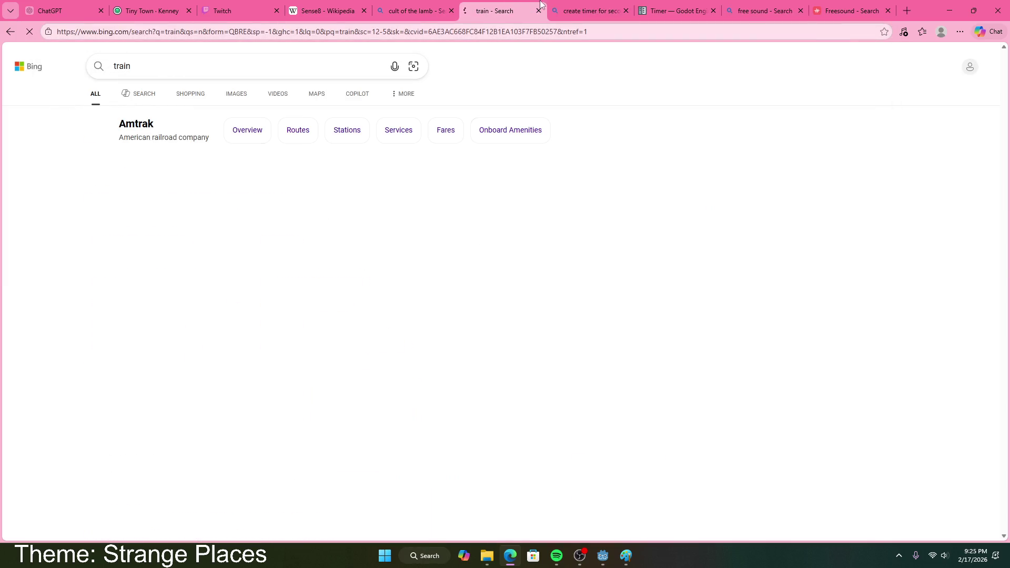
pyautogui.click(434, 5)
pyautogui.click(731, 12)
# - Search Google for 'how to setup tile map', then return to Godot
pyautogui.click(710, 29)
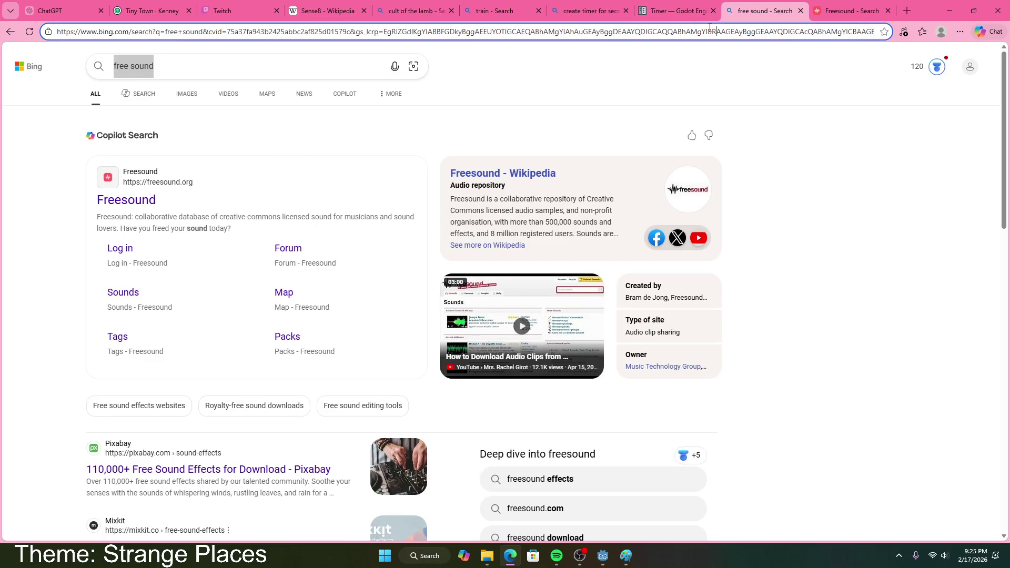
pyautogui.hotkey('ctrl', 'a')
pyautogui.write('google')
pyautogui.press('Tab')
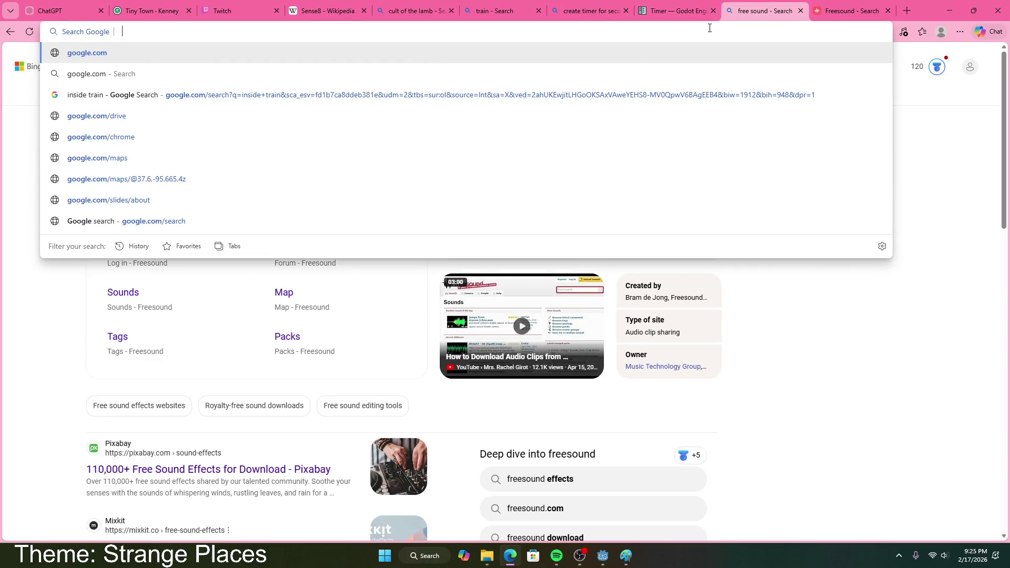
pyautogui.write('t')
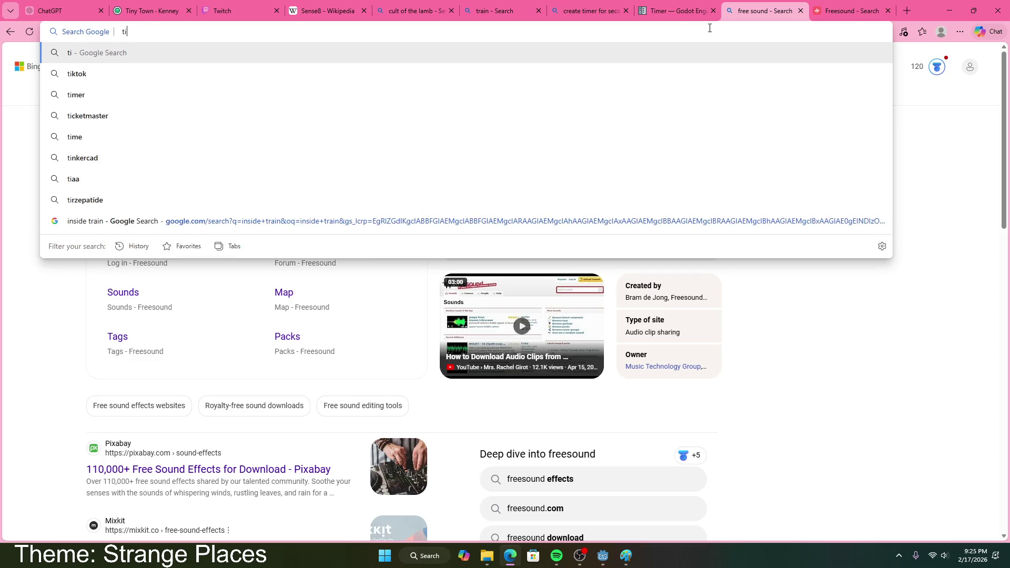
pyautogui.press('BackSpace')
pyautogui.write('how to s')
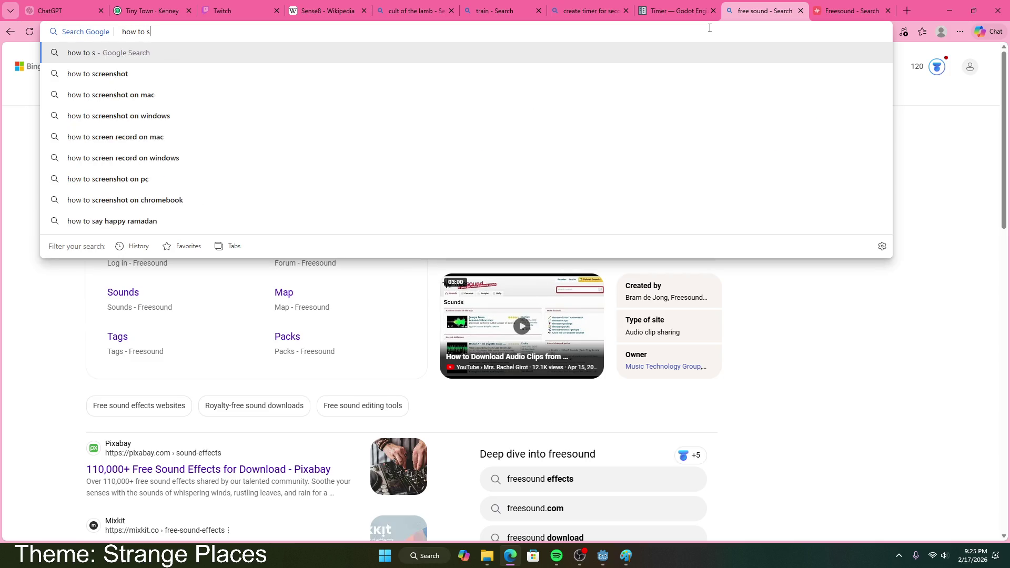
pyautogui.write('etup tile map')
pyautogui.press('Return')
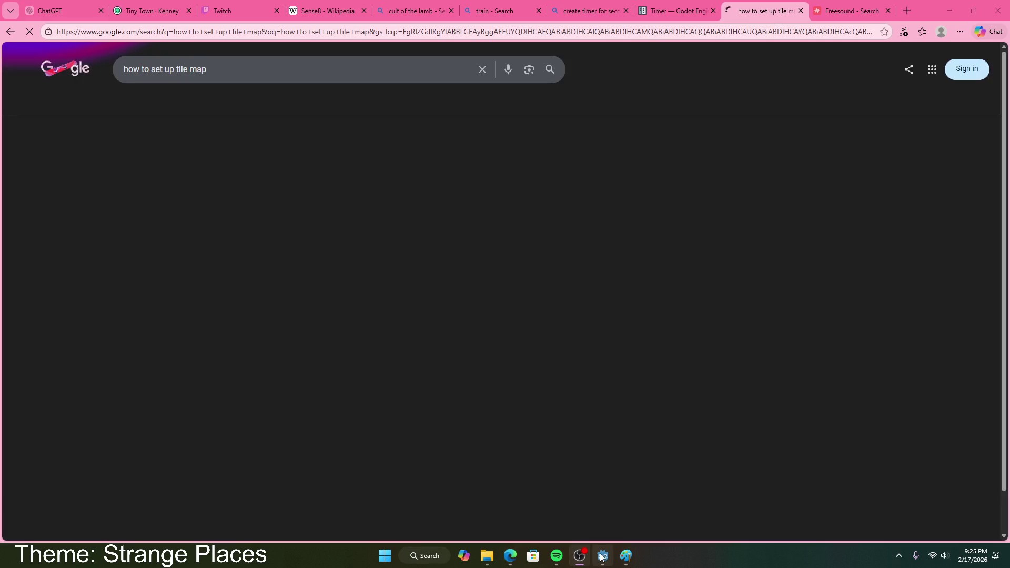
pyautogui.click(603, 555)
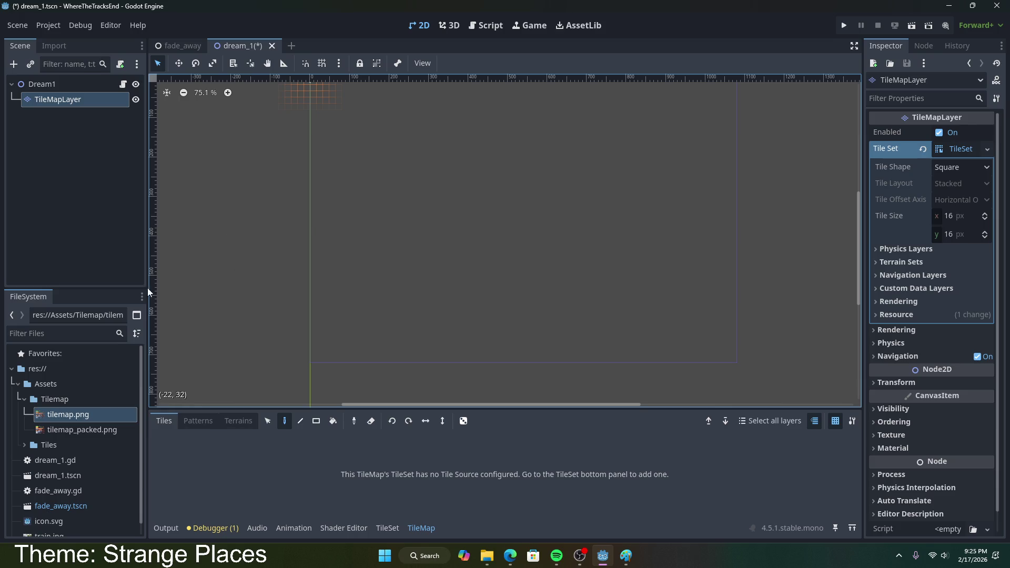
# - Open the TileSet editor panel and bring up the Add menu for Tile Sources
pyautogui.scroll(-3, 298, 166)
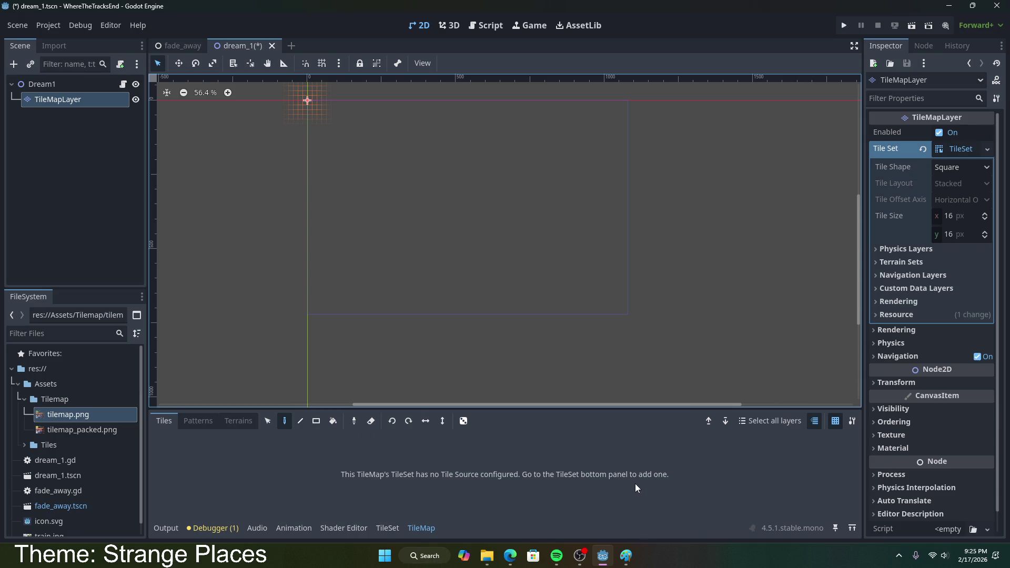
pyautogui.click(388, 528)
pyautogui.click(250, 509)
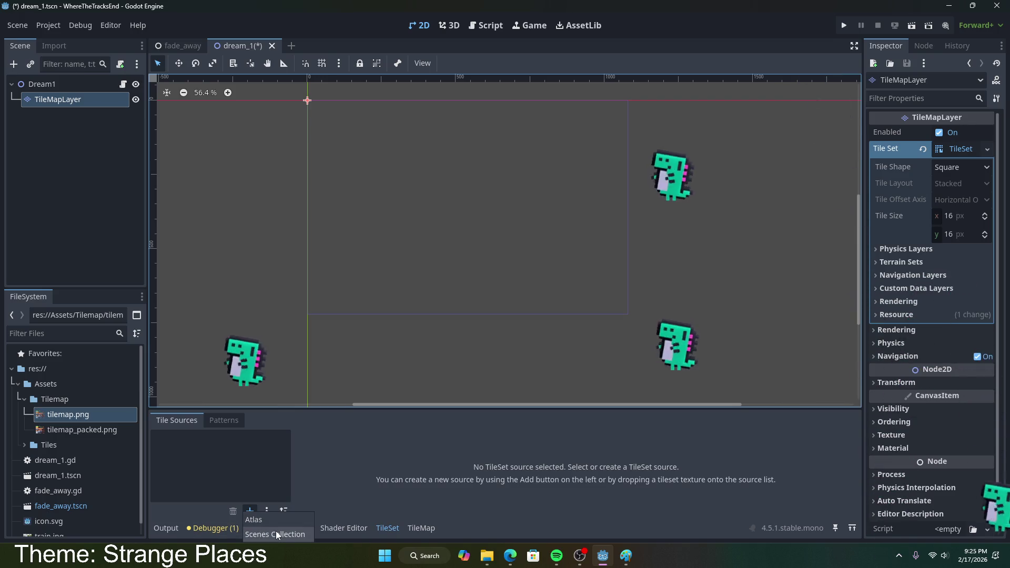
# - Add res://Assets/Tilemap/tilemap.png as an Atlas source and auto-create its tiles
pyautogui.click(263, 519)
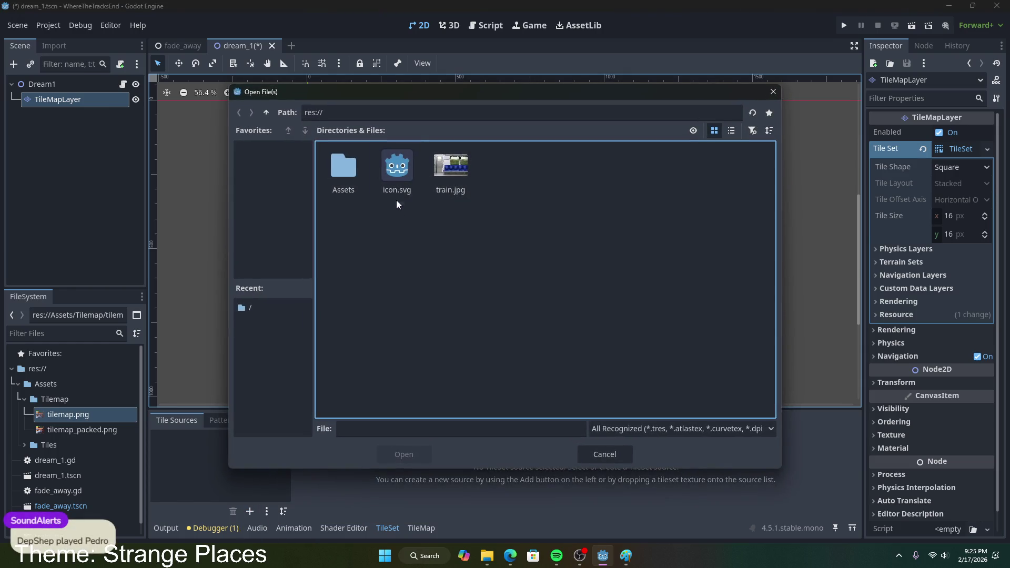
pyautogui.doubleClick(343, 168)
pyautogui.doubleClick(343, 169)
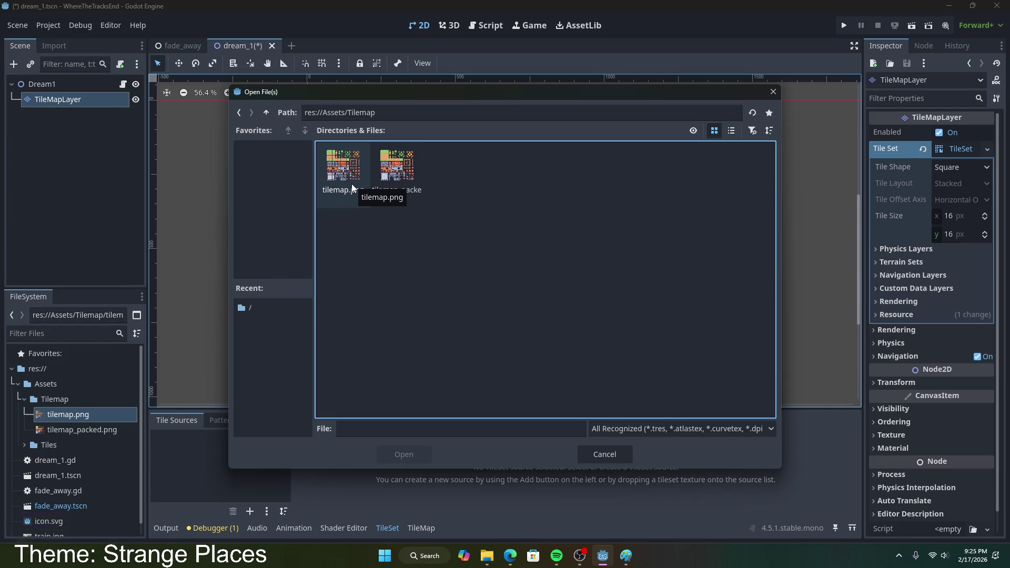
pyautogui.click(346, 169)
pyautogui.doubleClick(346, 169)
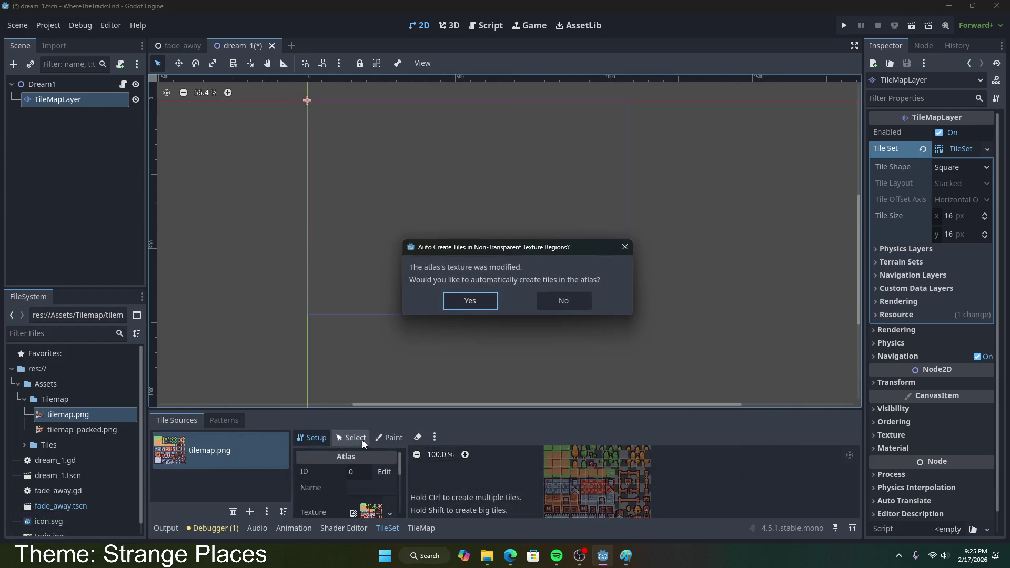
pyautogui.click(474, 305)
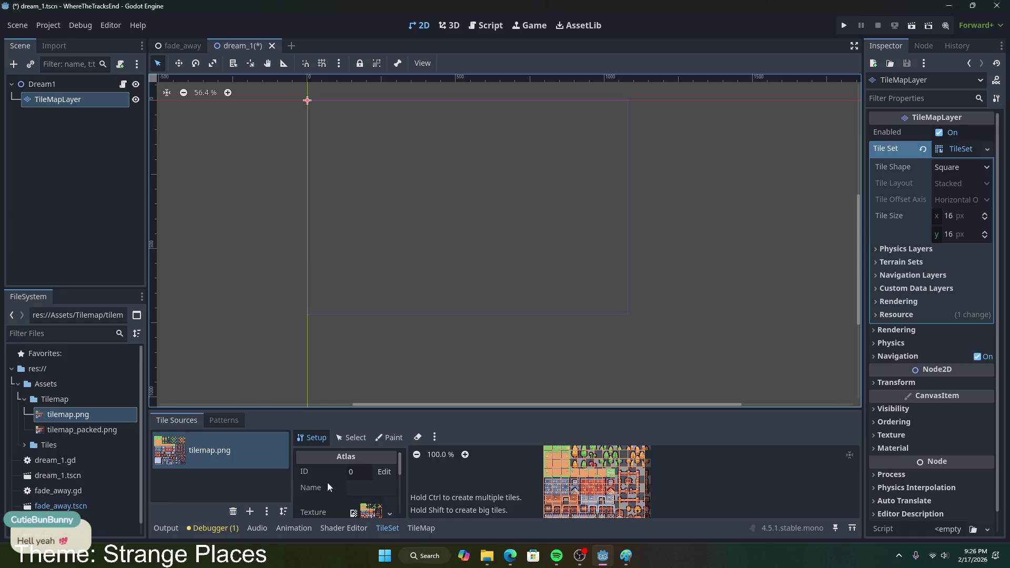
pyautogui.click(389, 437)
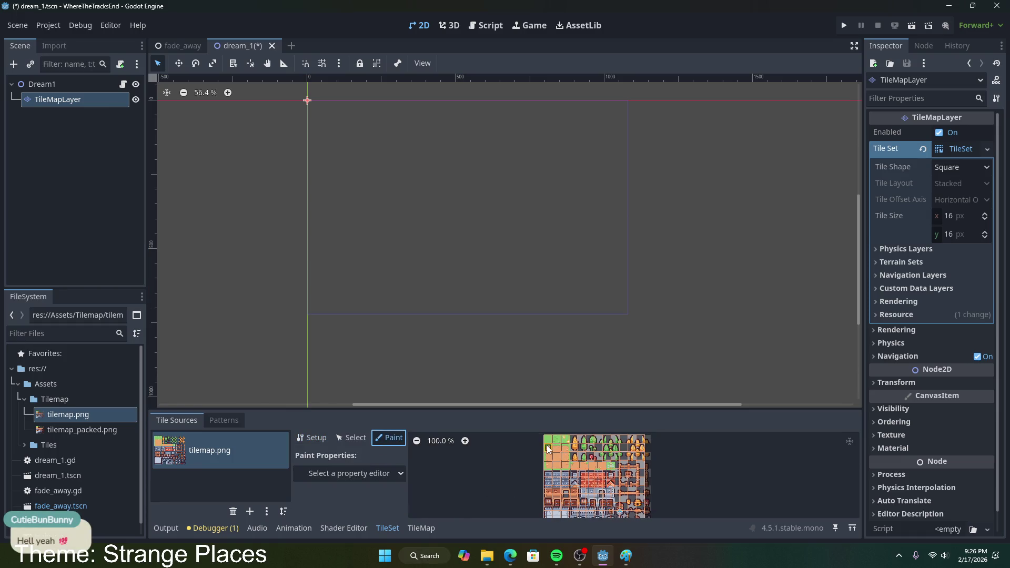
pyautogui.click(343, 439)
pyautogui.click(326, 441)
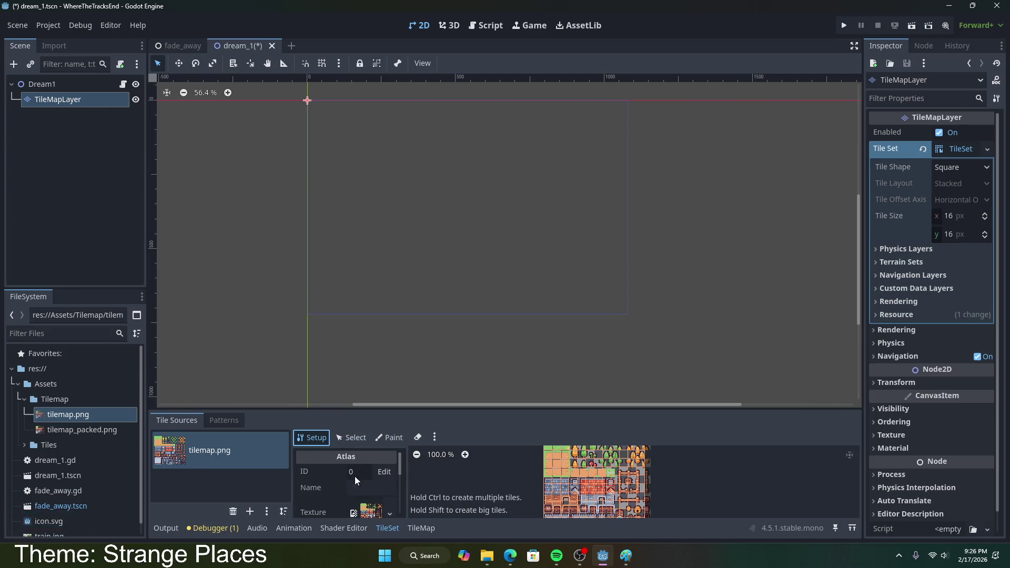
pyautogui.scroll(-3, 346, 480)
pyautogui.scroll(5, 345, 478)
pyautogui.click(433, 438)
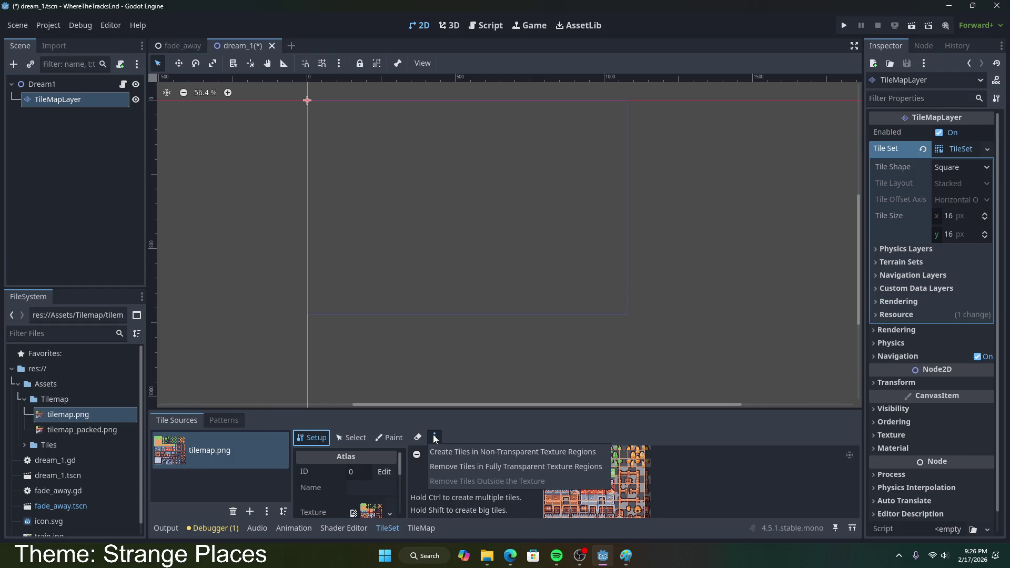
pyautogui.click(223, 421)
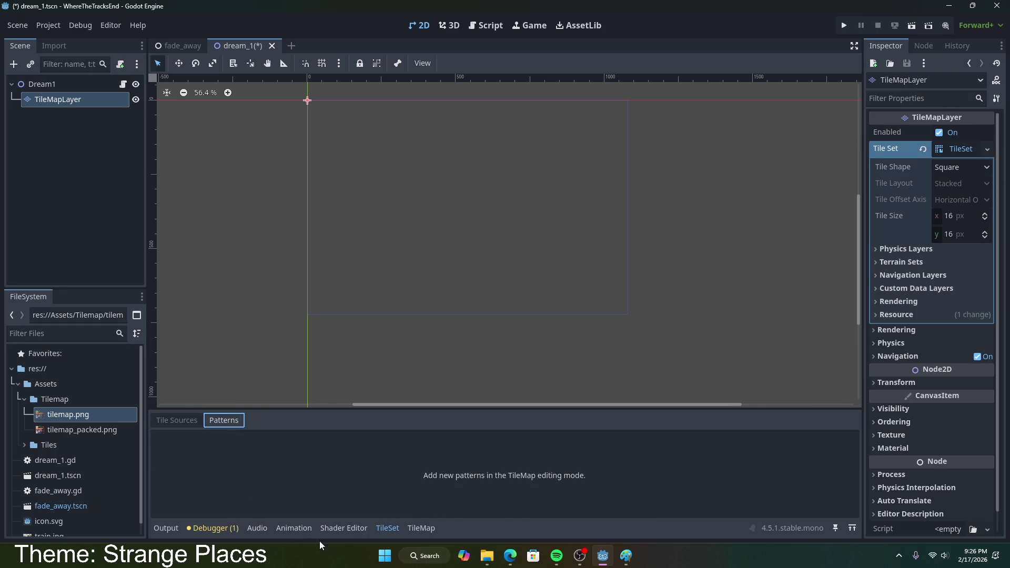
pyautogui.click(176, 421)
pyautogui.scroll(-4, 337, 498)
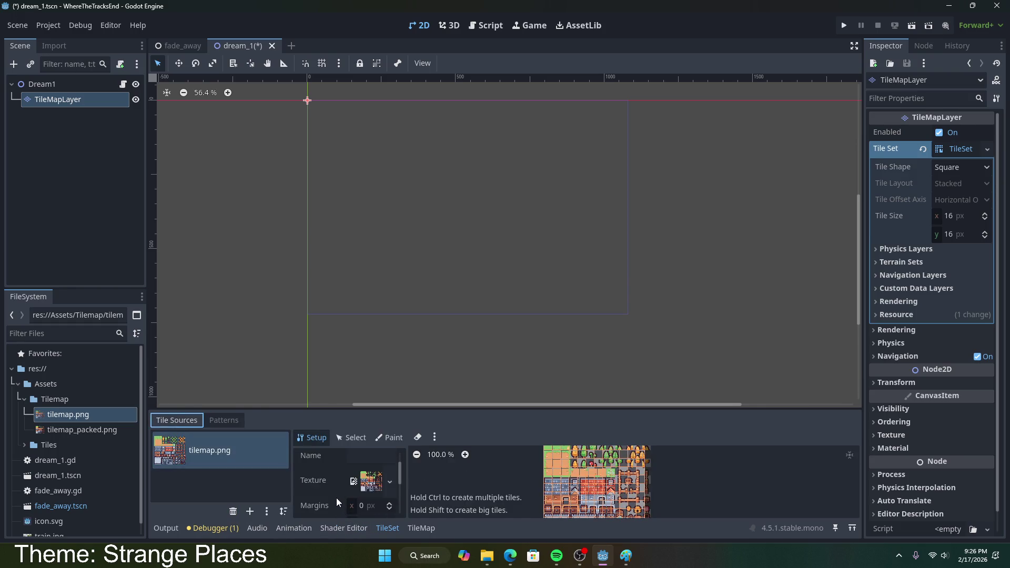
pyautogui.scroll(-3, 329, 480)
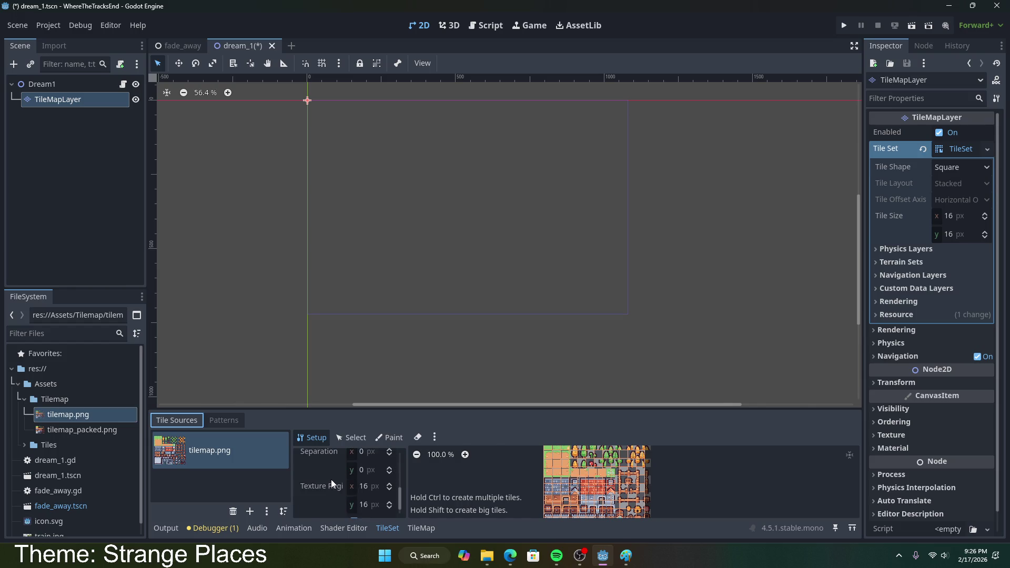
pyautogui.click(268, 511)
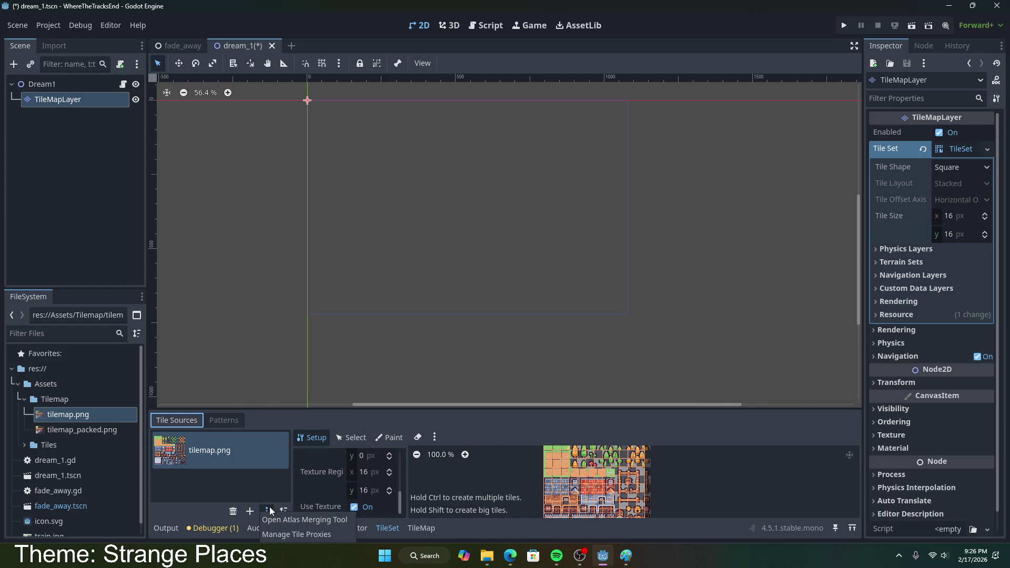
pyautogui.click(334, 534)
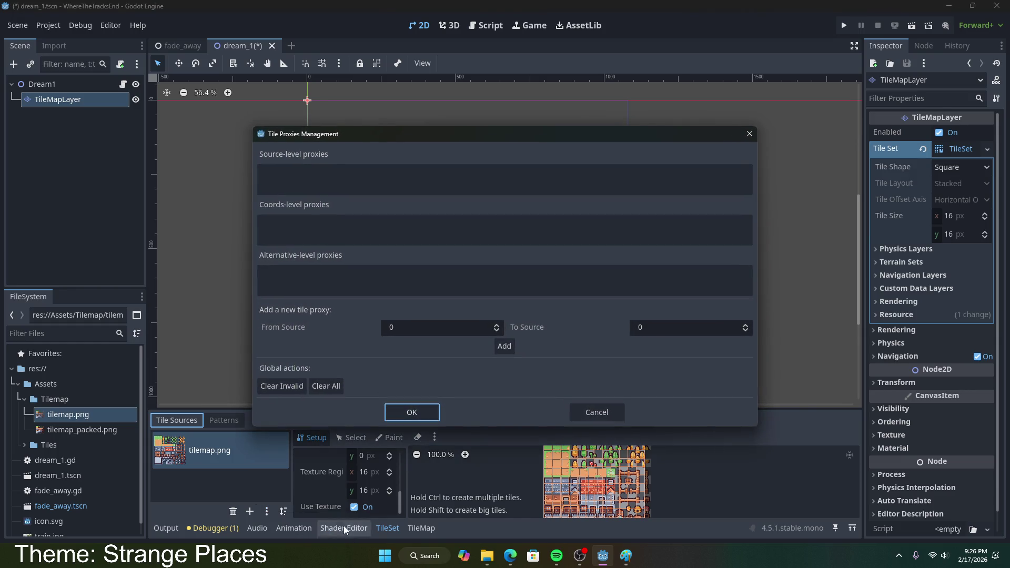
pyautogui.click(584, 413)
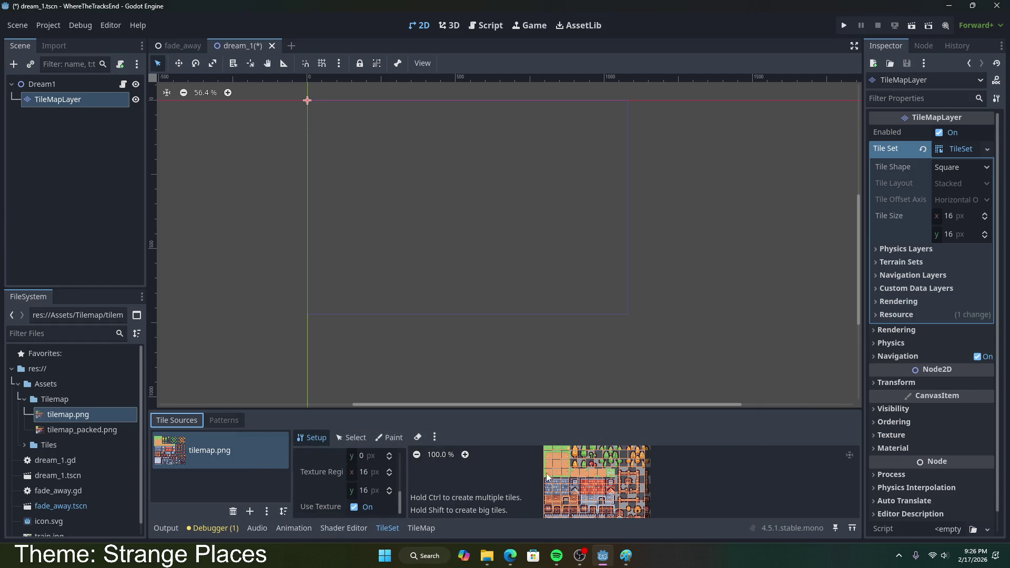
pyautogui.click(390, 437)
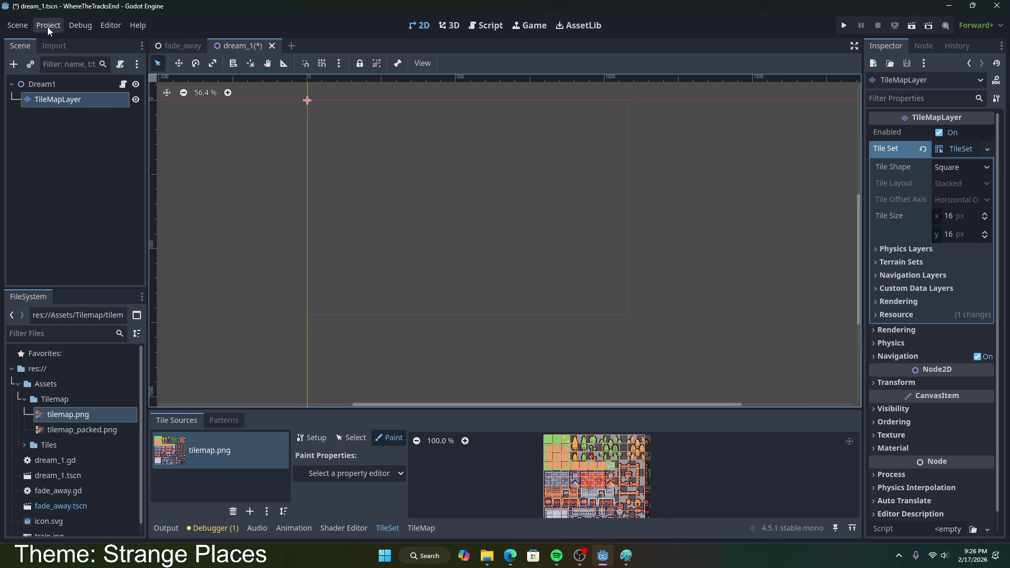
# - Open Project Settings and navigate to General > Rendering > Textures
pyautogui.click(18, 25)
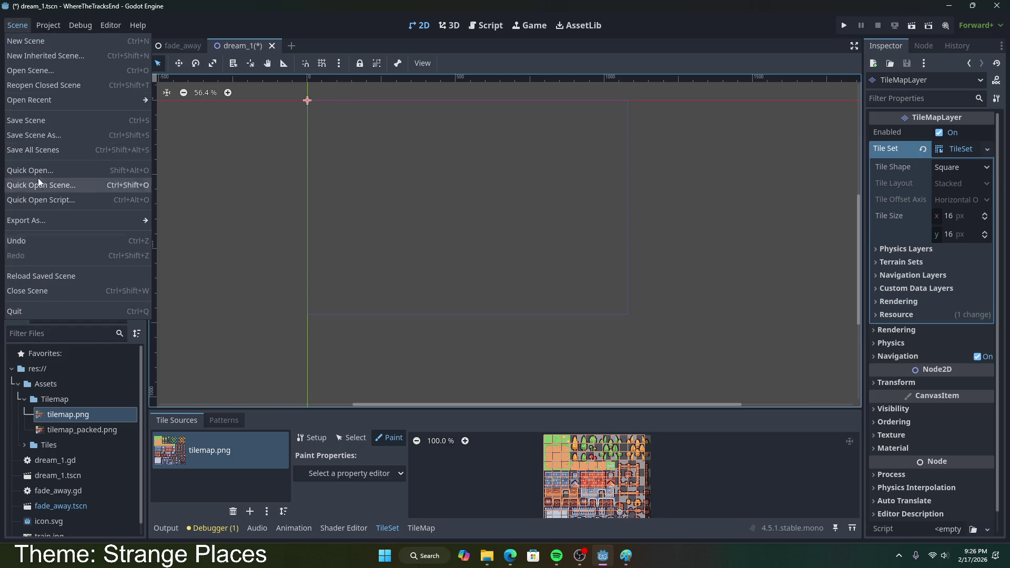
pyautogui.click(64, 41)
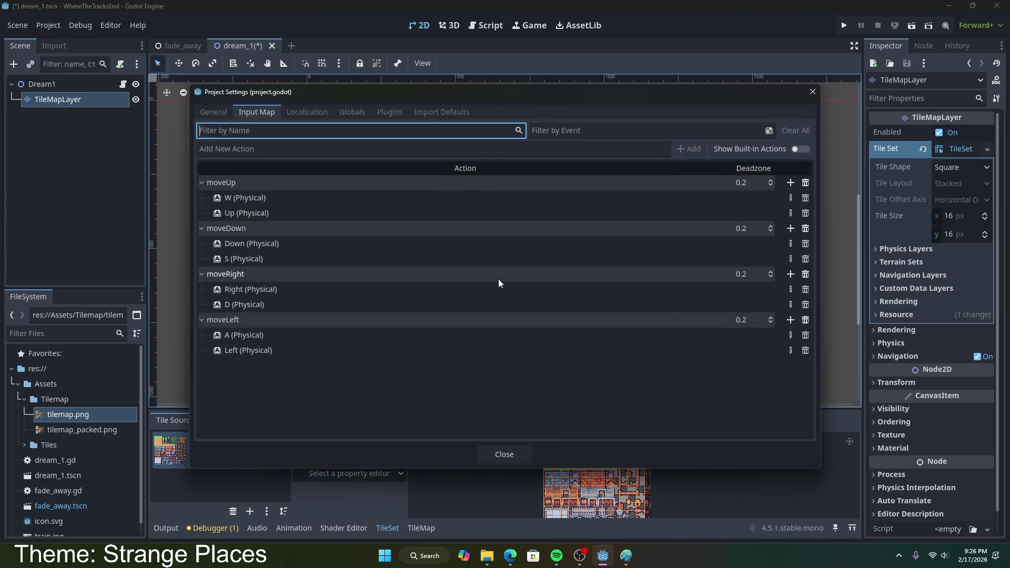
pyautogui.click(210, 112)
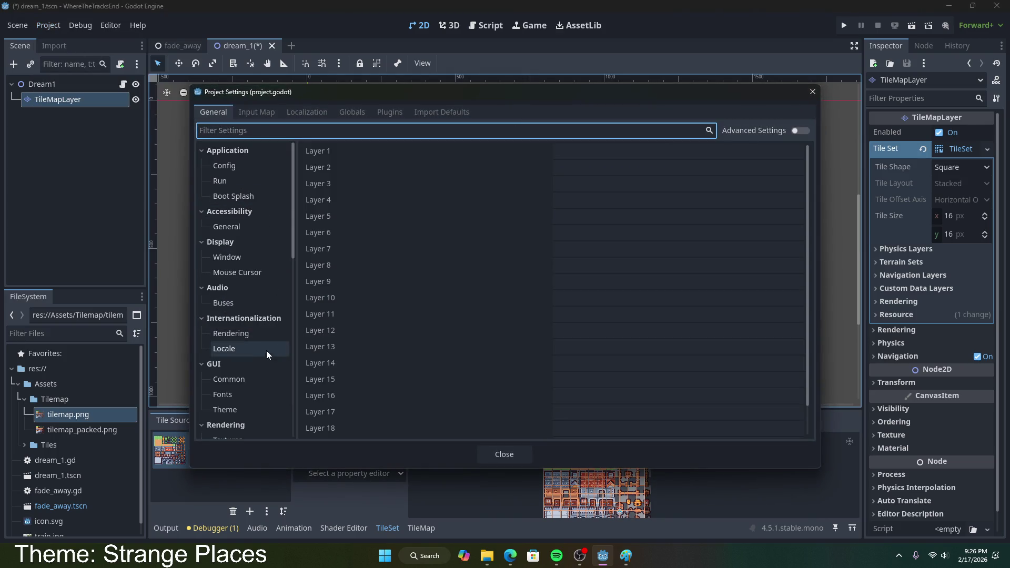
pyautogui.click(241, 261)
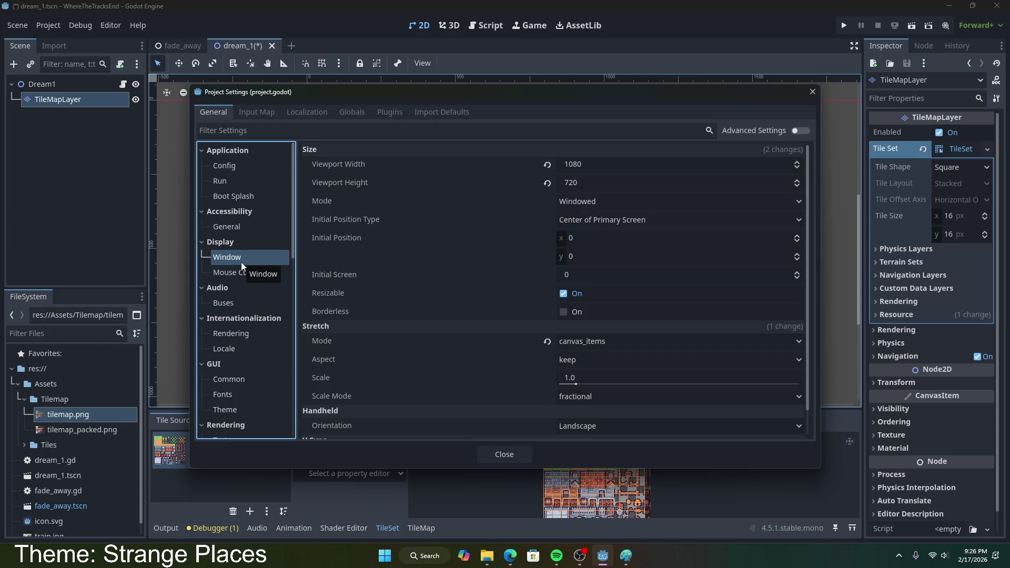
pyautogui.scroll(-5, 258, 234)
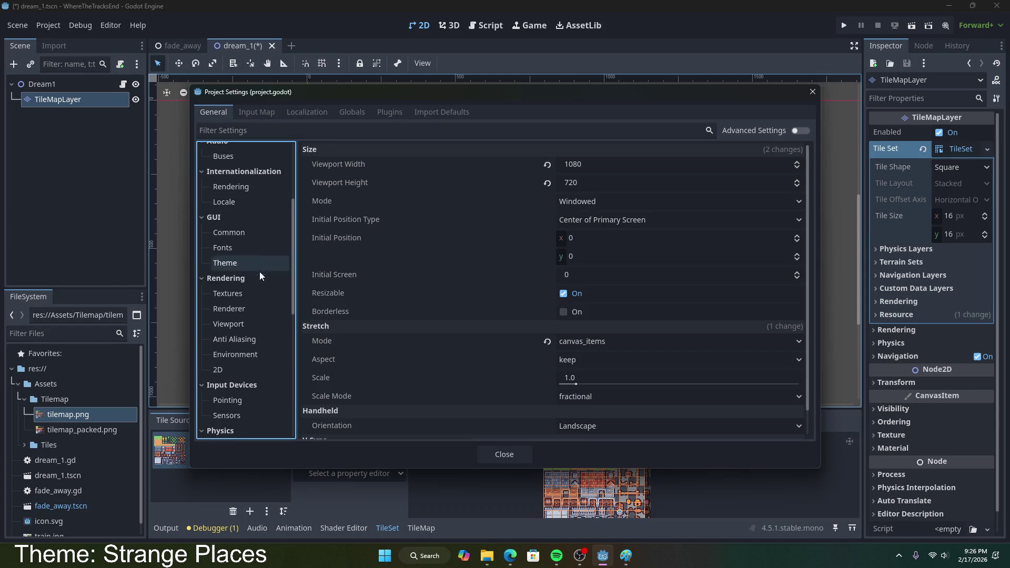
pyautogui.click(242, 294)
# - Set Default Texture Filter to Nearest and close Project Settings
pyautogui.click(596, 168)
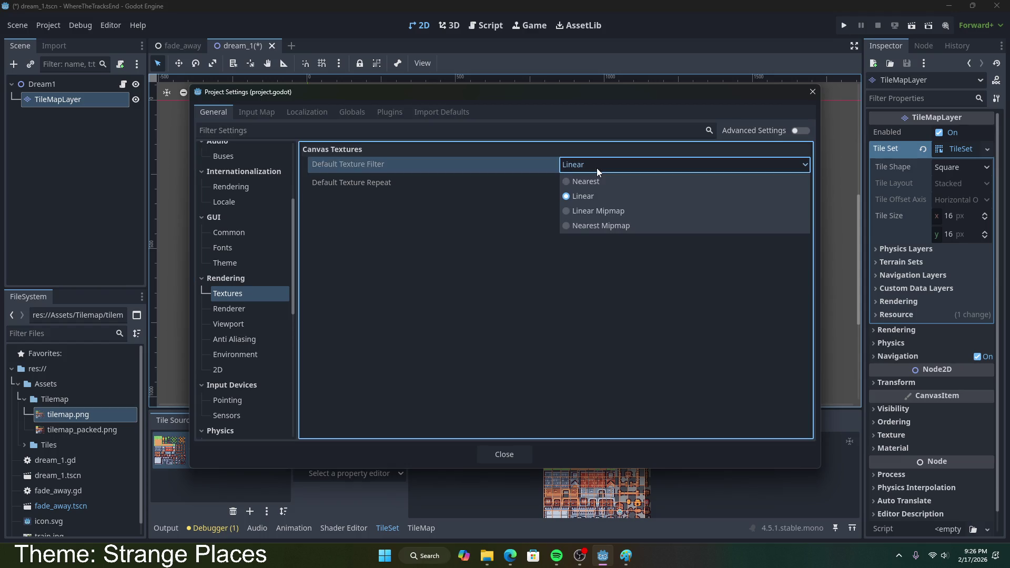
pyautogui.click(364, 279)
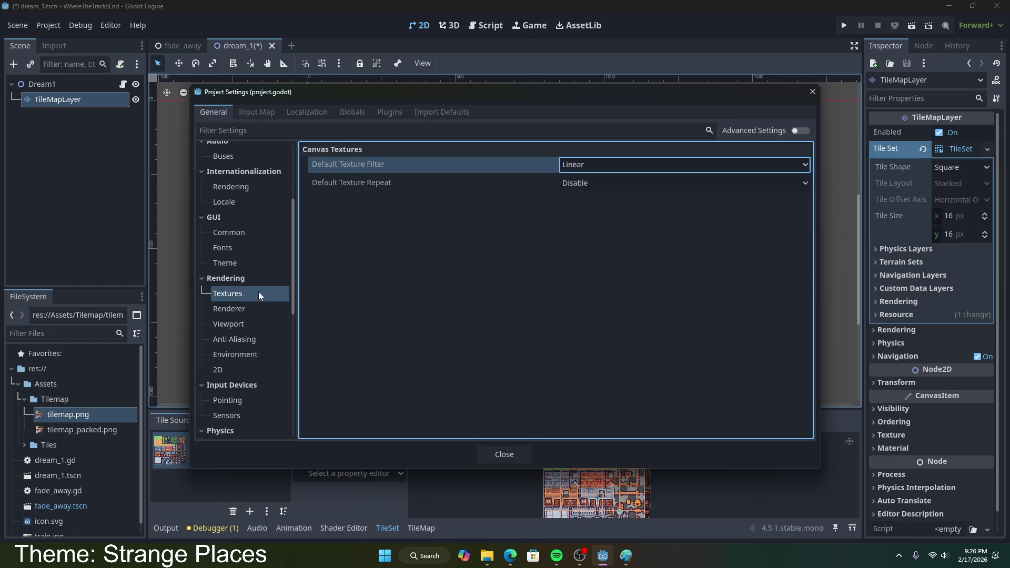
pyautogui.click(245, 280)
pyautogui.click(242, 284)
pyautogui.click(244, 298)
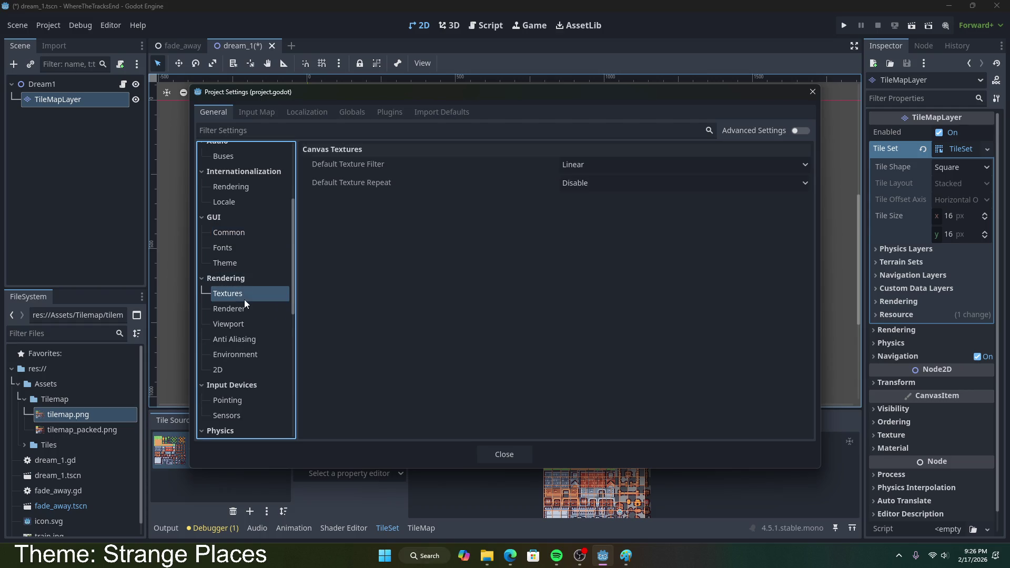
pyautogui.scroll(-6, 251, 325)
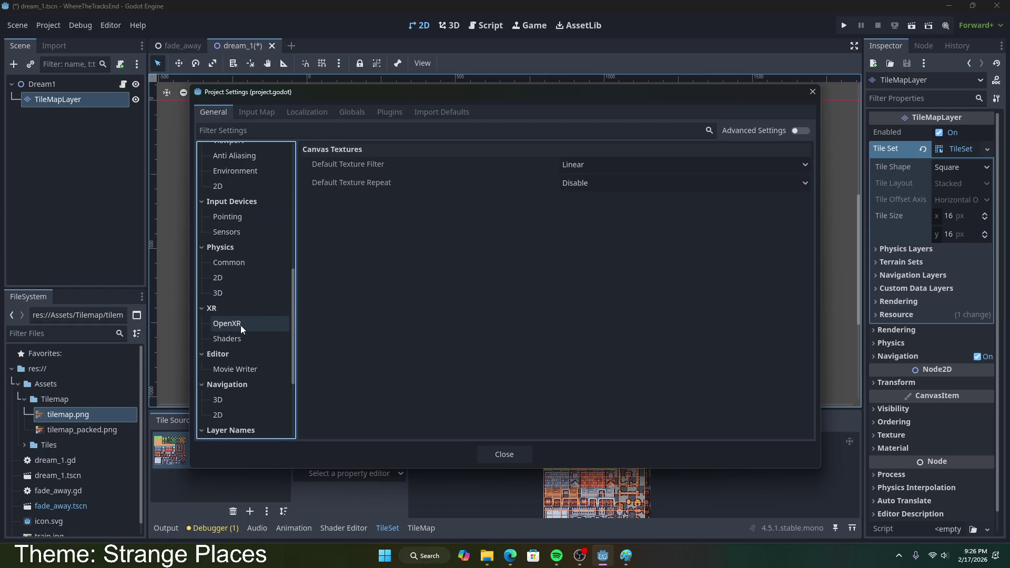
pyautogui.scroll(2, 259, 327)
pyautogui.click(597, 165)
pyautogui.click(588, 183)
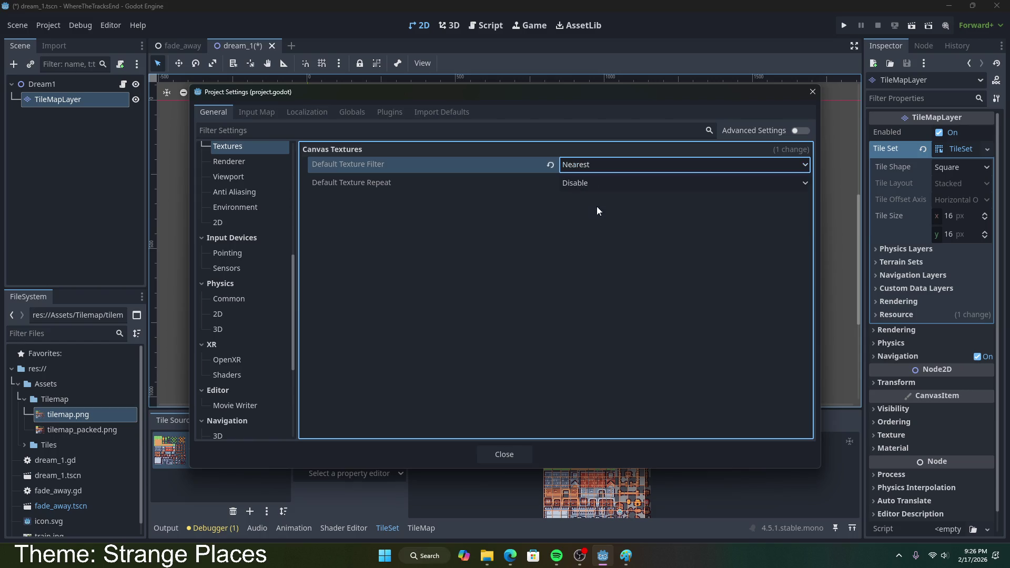
pyautogui.click(504, 454)
pyautogui.scroll(4, 521, 279)
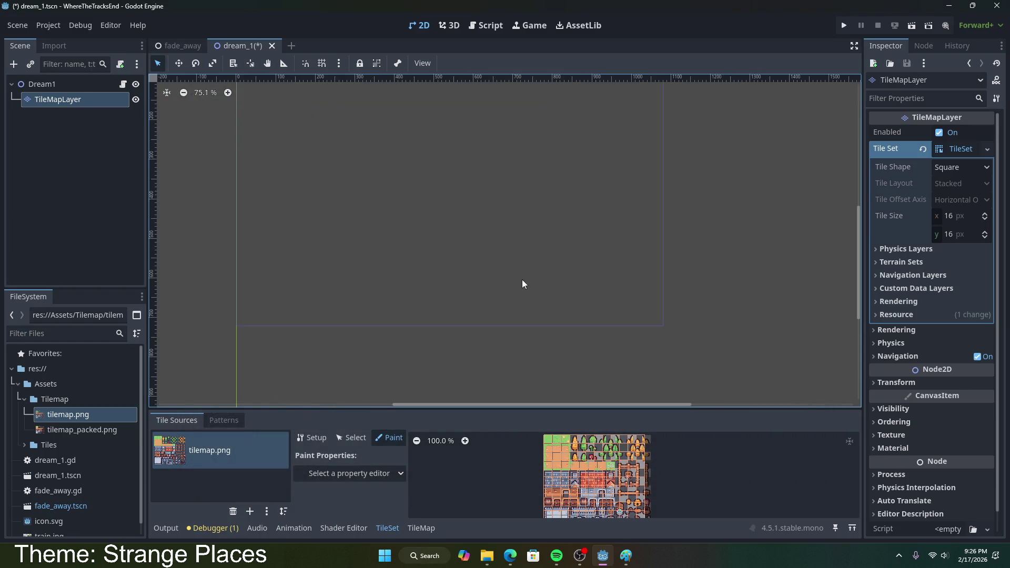
# - Select the TileMapLayer and choose the second tilemap.png atlas tile for painting
pyautogui.moveTo(856, 246)
pyautogui.mouseDown()
pyautogui.moveTo(857, 205)
pyautogui.moveTo(854, 222)
pyautogui.mouseUp()
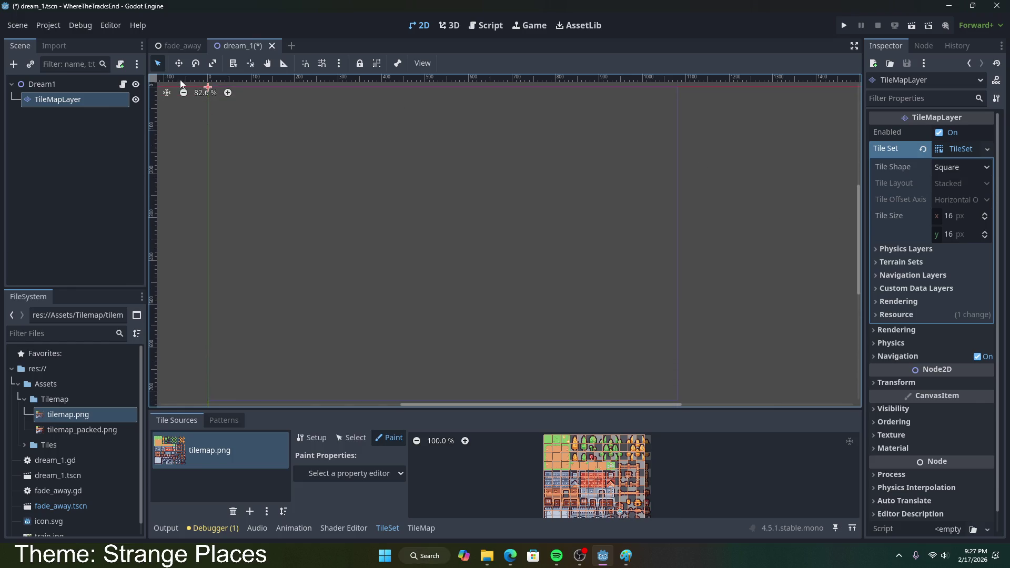
pyautogui.moveTo(676, 90)
pyautogui.mouseDown()
pyautogui.moveTo(239, 408)
pyautogui.moveTo(235, 431)
pyautogui.mouseUp()
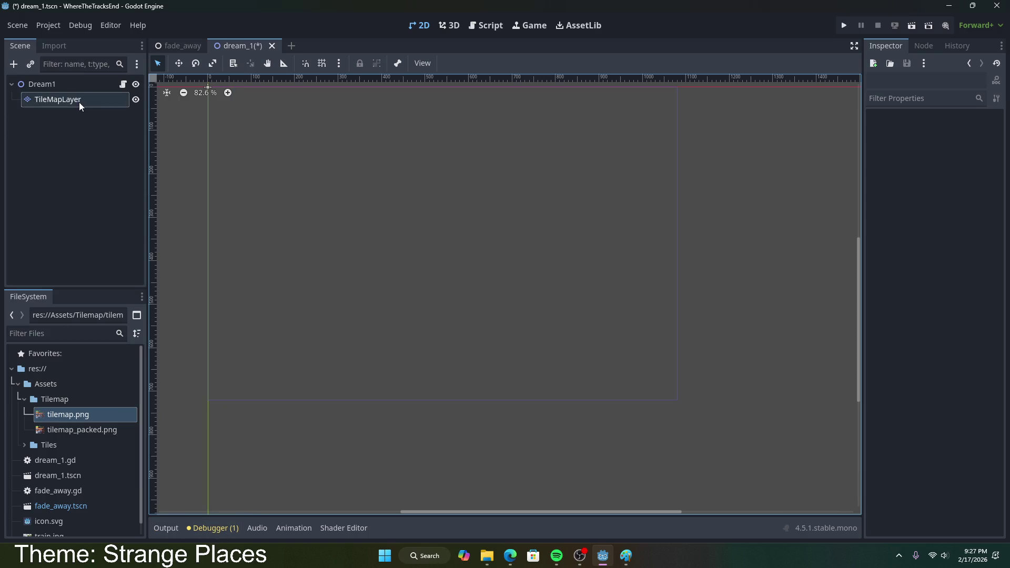
pyautogui.click(79, 100)
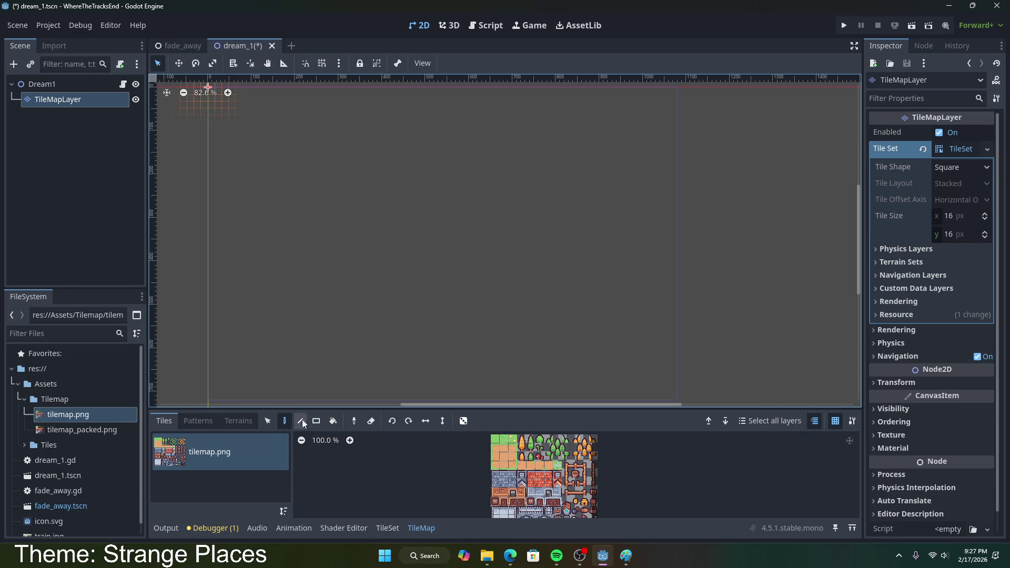
pyautogui.click(286, 424)
pyautogui.click(507, 438)
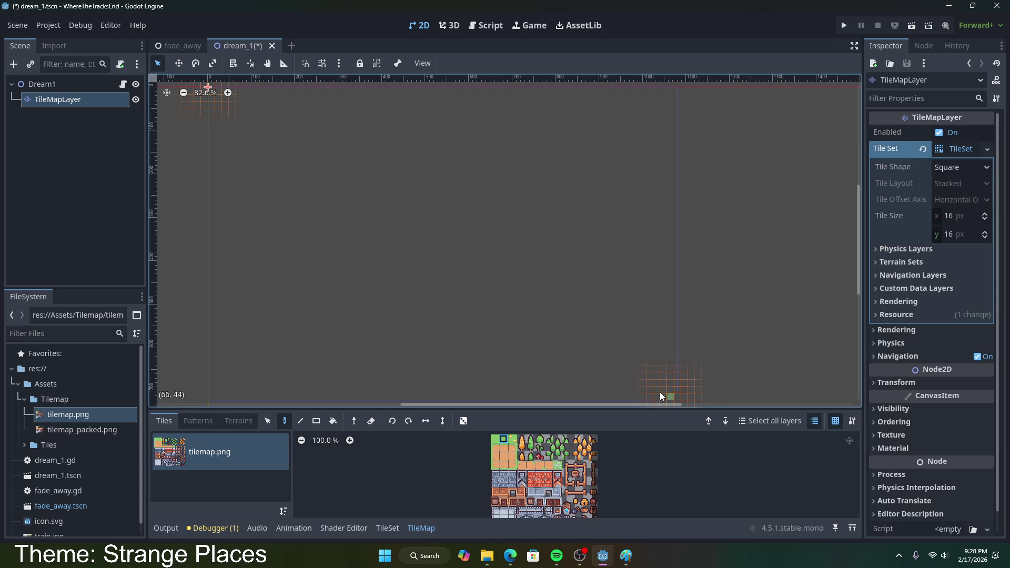
# - Paint a grass column, then use the Rect tool to fill a large grass rectangle over the map
pyautogui.moveTo(671, 92); pyautogui.dragTo(672, 394)
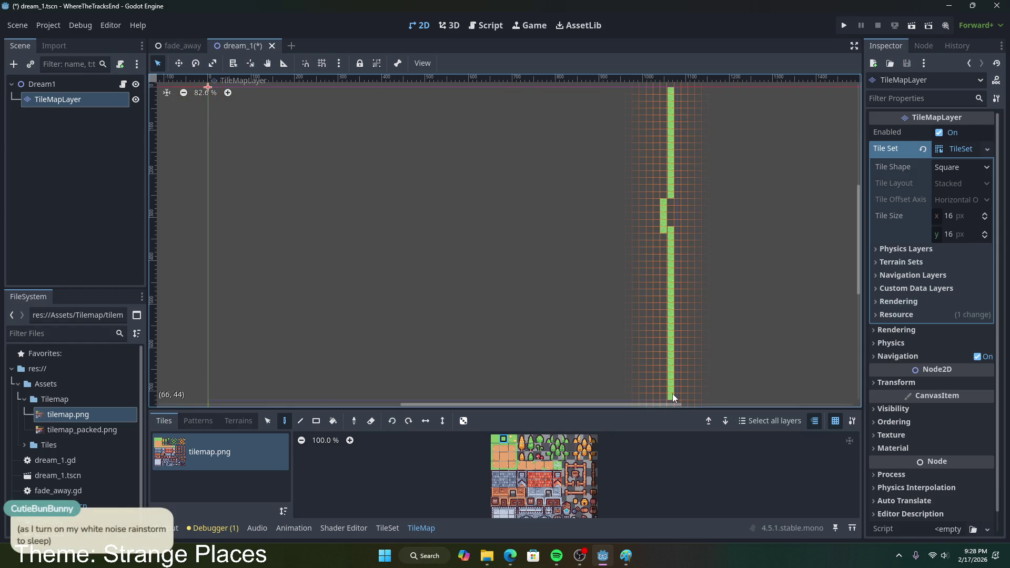
pyautogui.click(316, 421)
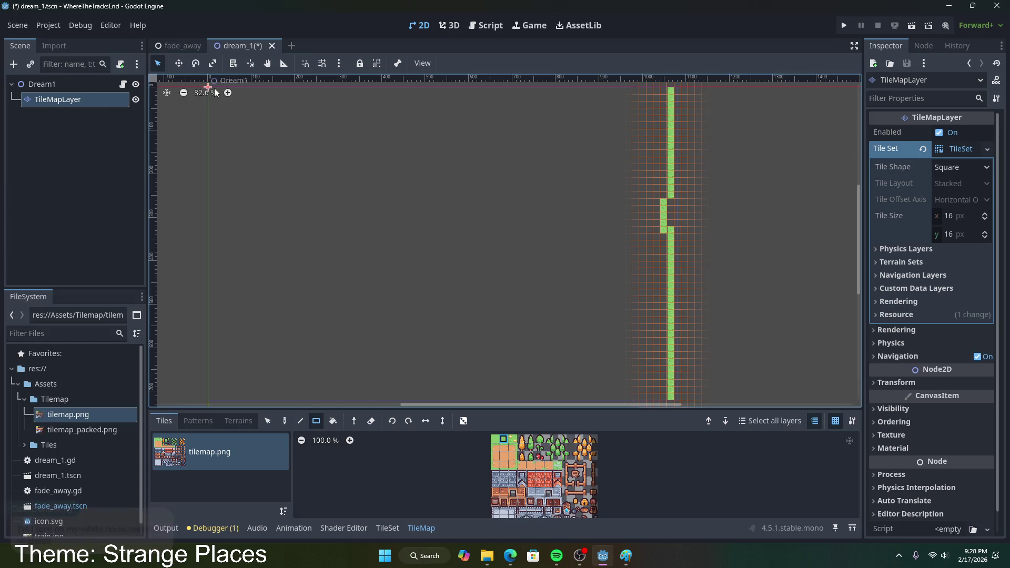
pyautogui.scroll(-2, 226, 123)
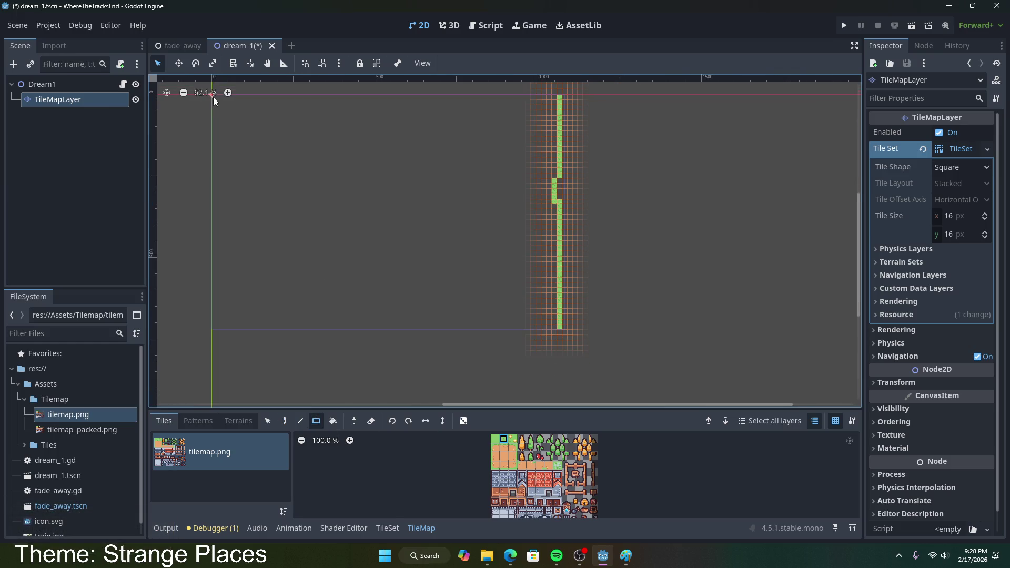
pyautogui.moveTo(555, 326)
pyautogui.mouseDown()
pyautogui.moveTo(490, 305)
pyautogui.moveTo(266, 123)
pyautogui.moveTo(218, 98)
pyautogui.mouseUp()
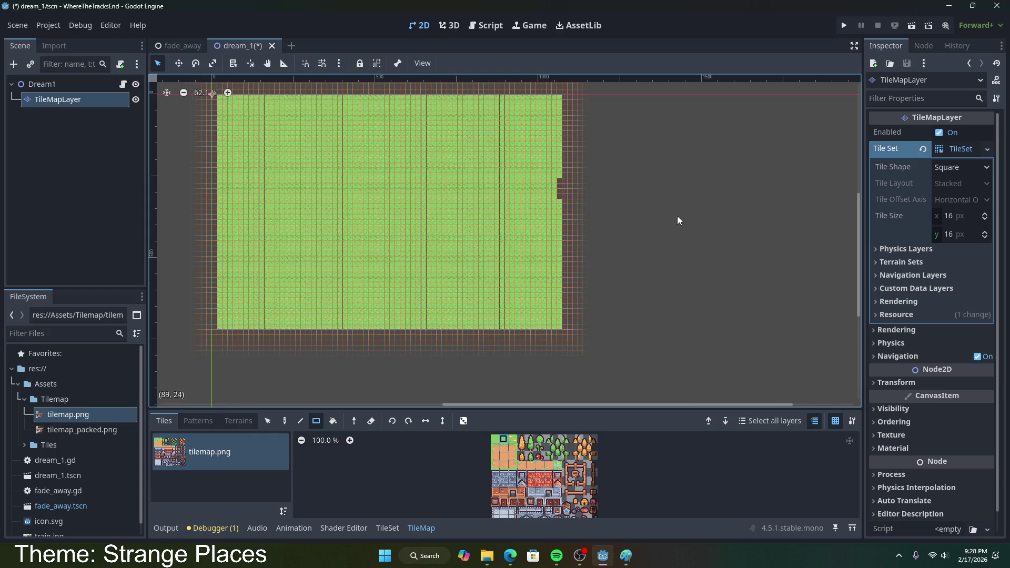
pyautogui.moveTo(563, 97); pyautogui.dragTo(564, 327)
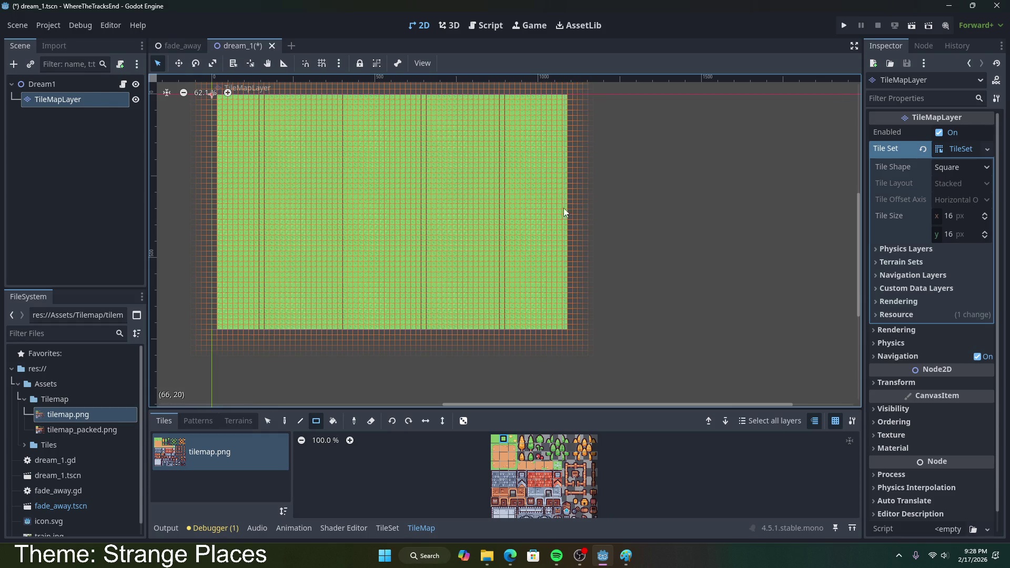
pyautogui.scroll(12, 422, 359)
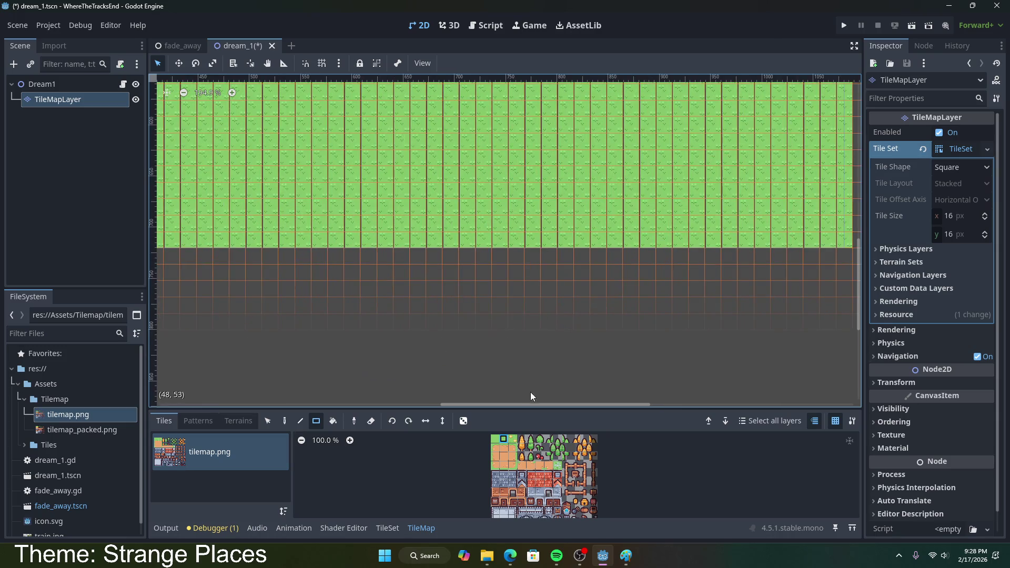
pyautogui.scroll(-10, 531, 393)
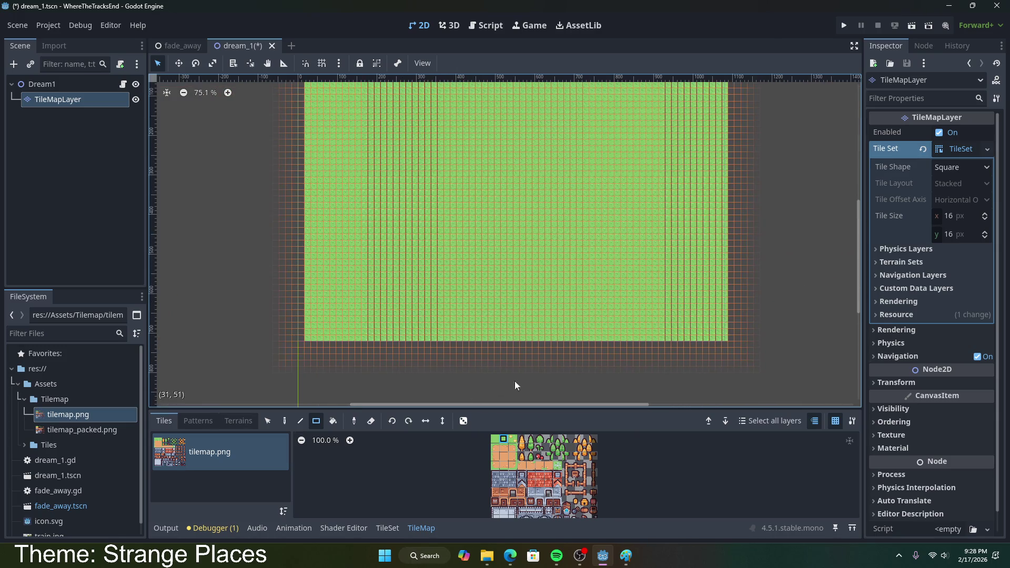
pyautogui.moveTo(855, 312); pyautogui.dragTo(860, 291)
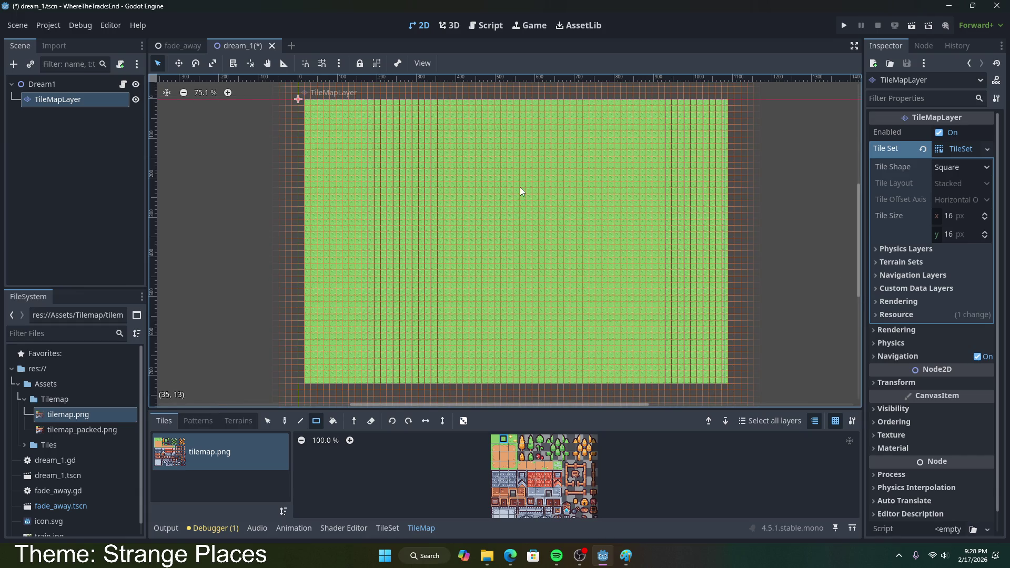
# - Save the scene, then place single decoration tiles on the grass's left side, undoing the last few
pyautogui.hotkey('ctrl', 's')
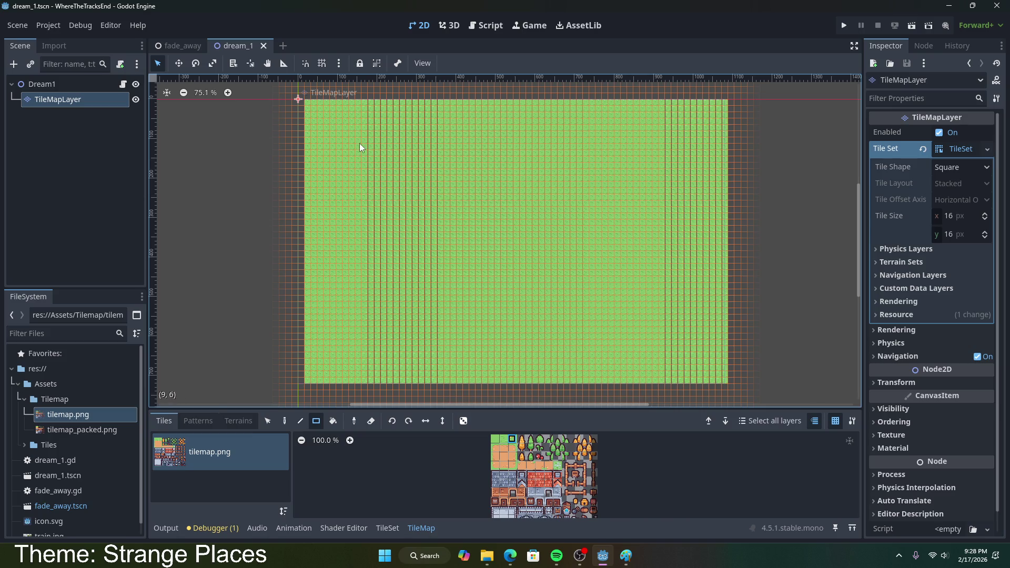
pyautogui.click(344, 140)
pyautogui.click(351, 197)
pyautogui.click(338, 246)
pyautogui.click(409, 263)
pyautogui.click(465, 288)
pyautogui.click(440, 330)
pyautogui.click(382, 330)
pyautogui.click(370, 298)
pyautogui.hotkey('ctrl', 'z')
pyautogui.hotkey('ctrl', 'z')
pyautogui.hotkey('ctrl', 'z')
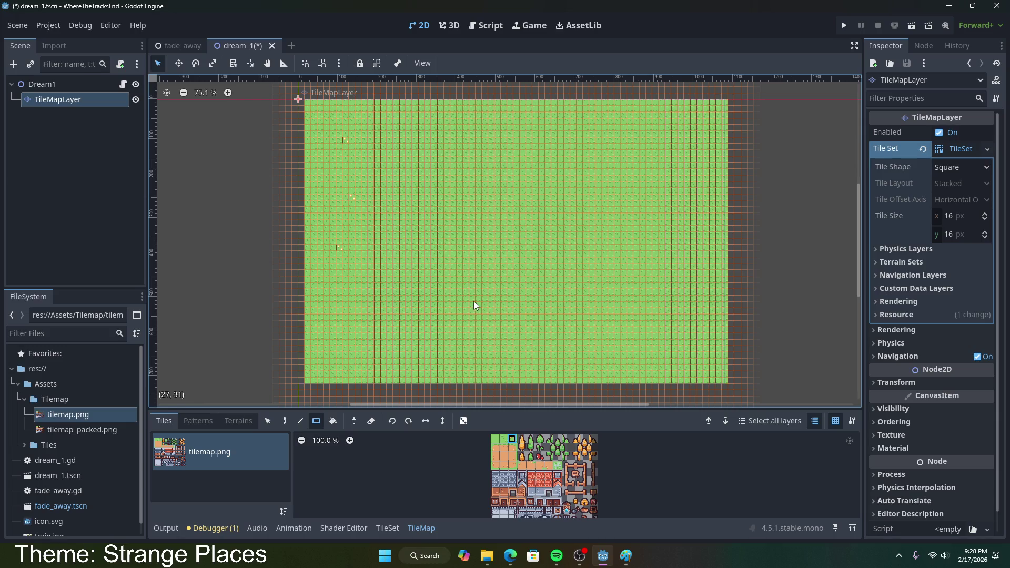
# - Scatter more decoration tiles across the middle and right half of the grass
pyautogui.click(522, 179)
pyautogui.click(453, 235)
pyautogui.click(535, 267)
pyautogui.click(540, 330)
pyautogui.click(608, 182)
pyautogui.click(629, 177)
pyautogui.click(559, 115)
pyautogui.click(617, 127)
pyautogui.click(655, 248)
pyautogui.click(610, 257)
pyautogui.click(610, 321)
pyautogui.click(693, 348)
# - Add decoration tiles along the bottom row and near the middle of the grass
pyautogui.click(712, 354)
pyautogui.click(630, 361)
pyautogui.click(535, 355)
pyautogui.click(446, 304)
pyautogui.click(477, 282)
pyautogui.click(477, 252)
pyautogui.click(547, 234)
# - Add decoration tiles on the right side and near the bottom-left, undoing the stray one below the grass
pyautogui.click(698, 231)
pyautogui.click(691, 281)
pyautogui.click(655, 310)
pyautogui.click(667, 311)
pyautogui.click(704, 318)
pyautogui.click(516, 296)
pyautogui.click(503, 253)
pyautogui.click(332, 317)
pyautogui.click(301, 380)
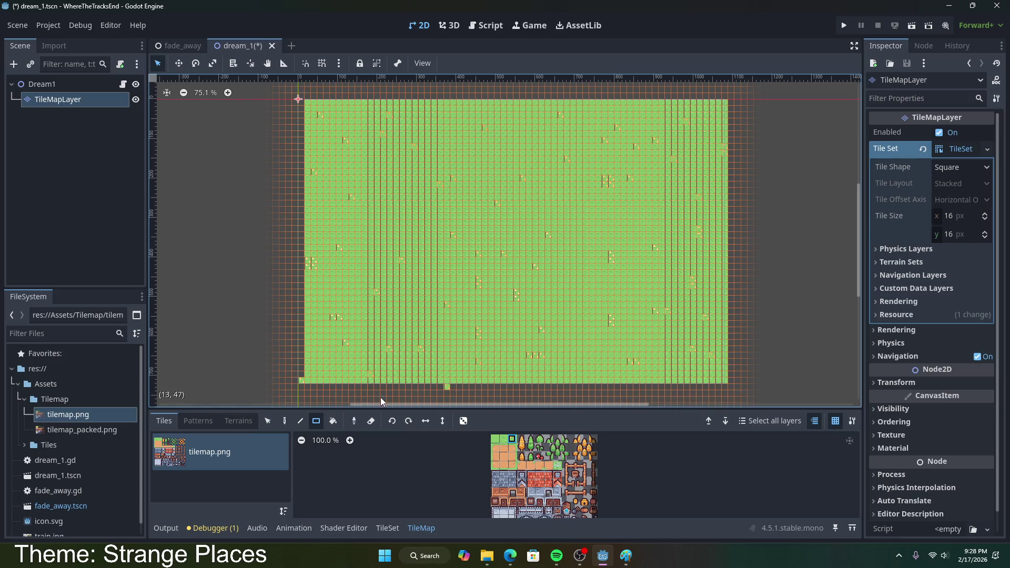
pyautogui.hotkey('ctrl', 'z')
# - Pick the plain grass atlas tile and paint it over a few decoration tiles
pyautogui.click(495, 439)
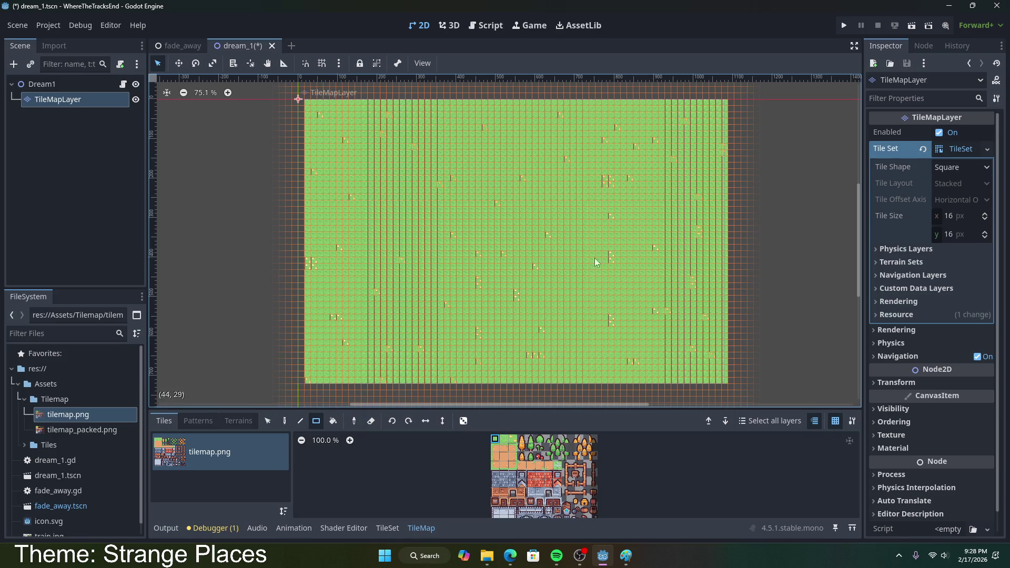
pyautogui.click(608, 179)
pyautogui.click(305, 263)
pyautogui.moveTo(314, 254)
pyautogui.mouseDown()
pyautogui.moveTo(325, 229)
pyautogui.moveTo(313, 260)
pyautogui.mouseUp()
# - Cover a few more decorations with grass, then Google 'how to set tile randomness godot'
pyautogui.moveTo(405, 164)
pyautogui.mouseDown()
pyautogui.moveTo(409, 212)
pyautogui.moveTo(405, 174)
pyautogui.mouseUp()
pyautogui.click(510, 555)
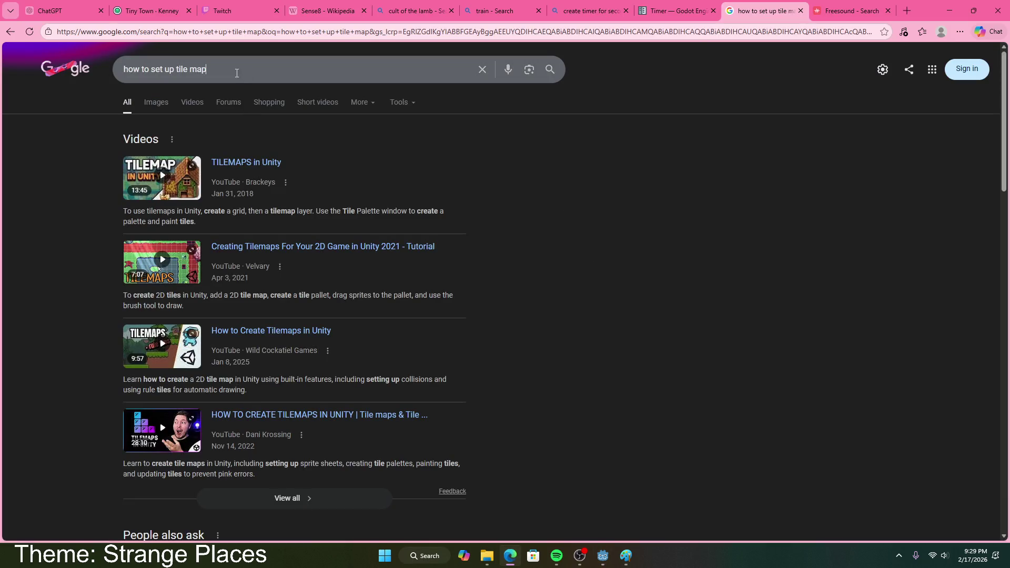
pyautogui.write('how to s')
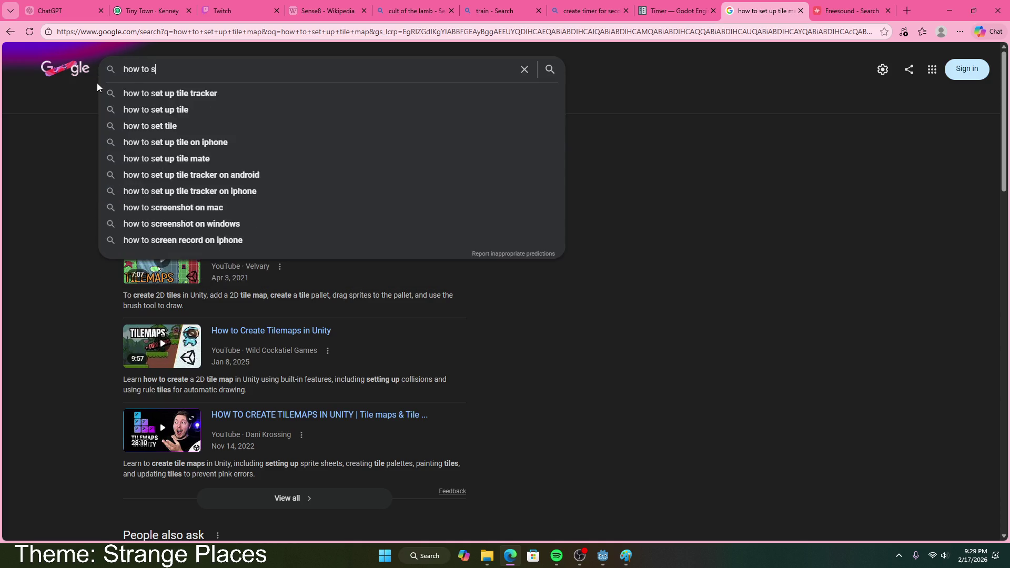
pyautogui.write('et tile ran')
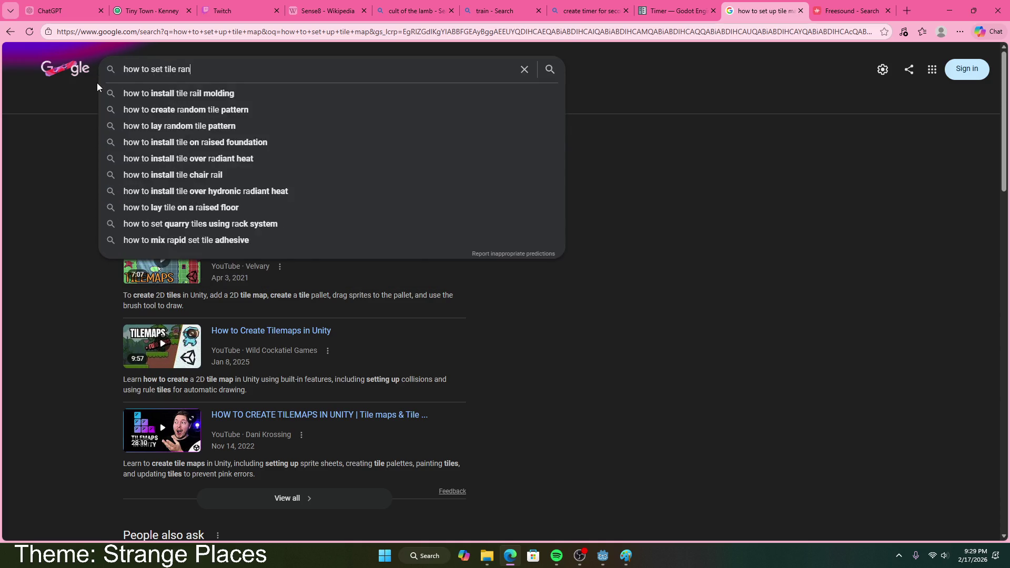
pyautogui.write('domness godot')
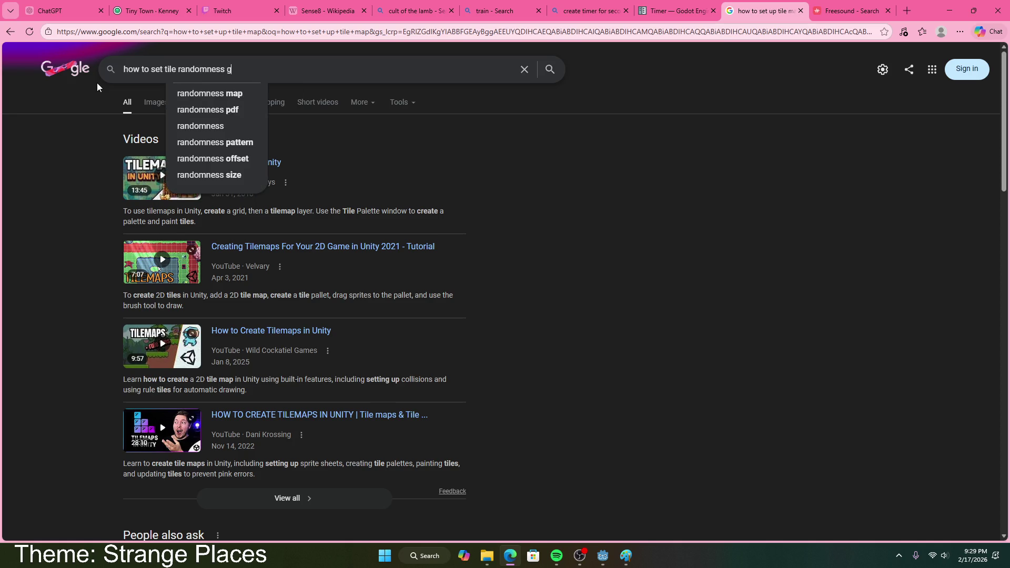
pyautogui.press('Return')
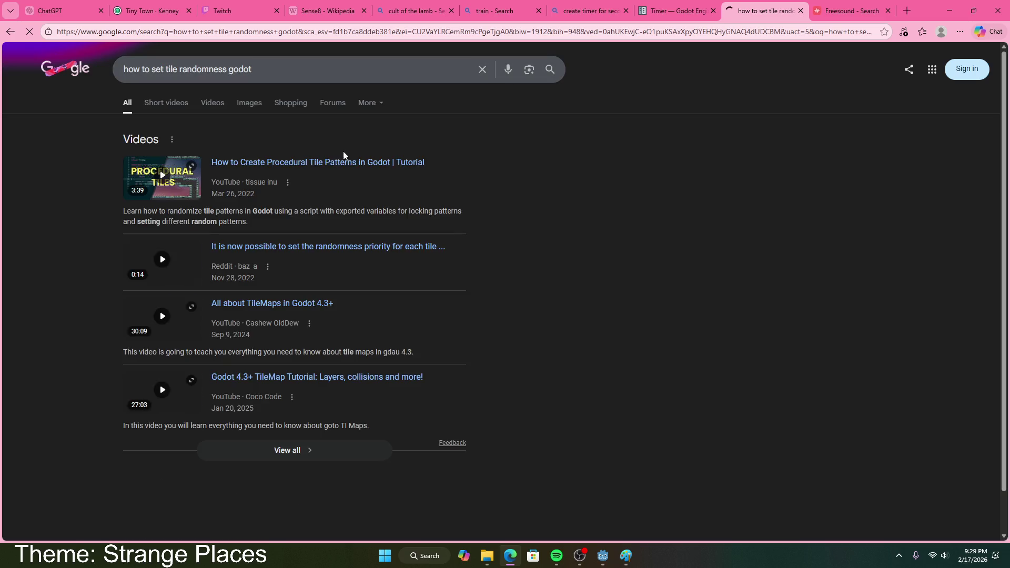
pyautogui.scroll(-6, 290, 198)
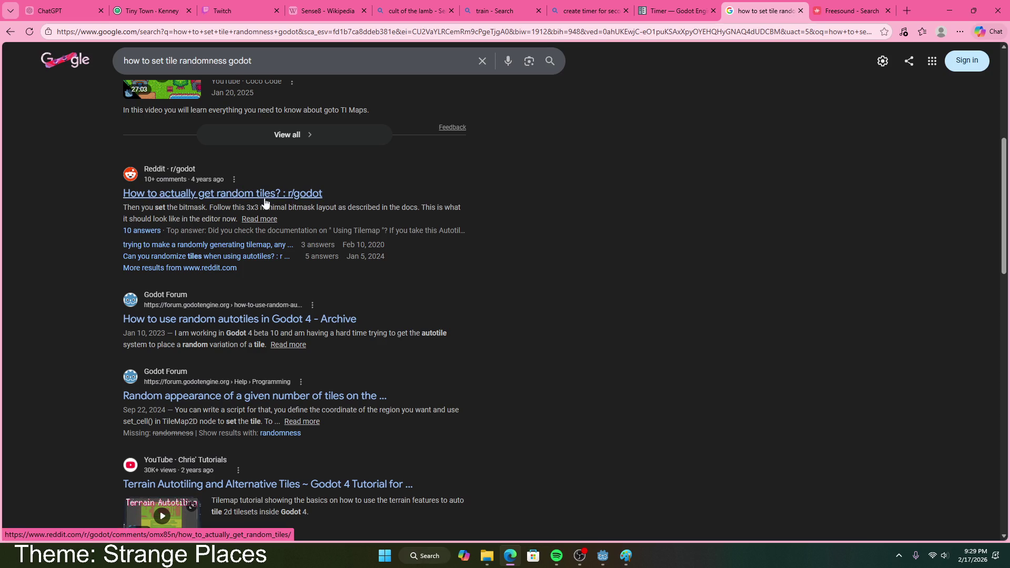
pyautogui.click(263, 320)
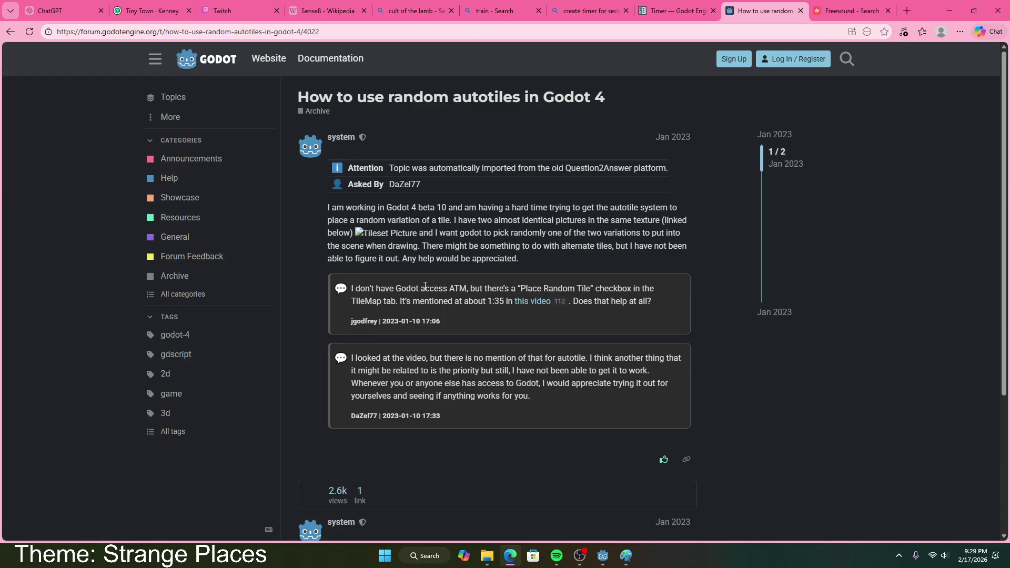
pyautogui.scroll(-4, 466, 301)
pyautogui.moveTo(360, 379)
pyautogui.mouseDown()
pyautogui.moveTo(599, 379)
pyautogui.moveTo(679, 393)
pyautogui.moveTo(661, 416)
pyautogui.mouseUp()
pyautogui.click(10, 31)
pyautogui.scroll(-4, 375, 352)
pyautogui.scroll(8, 341, 242)
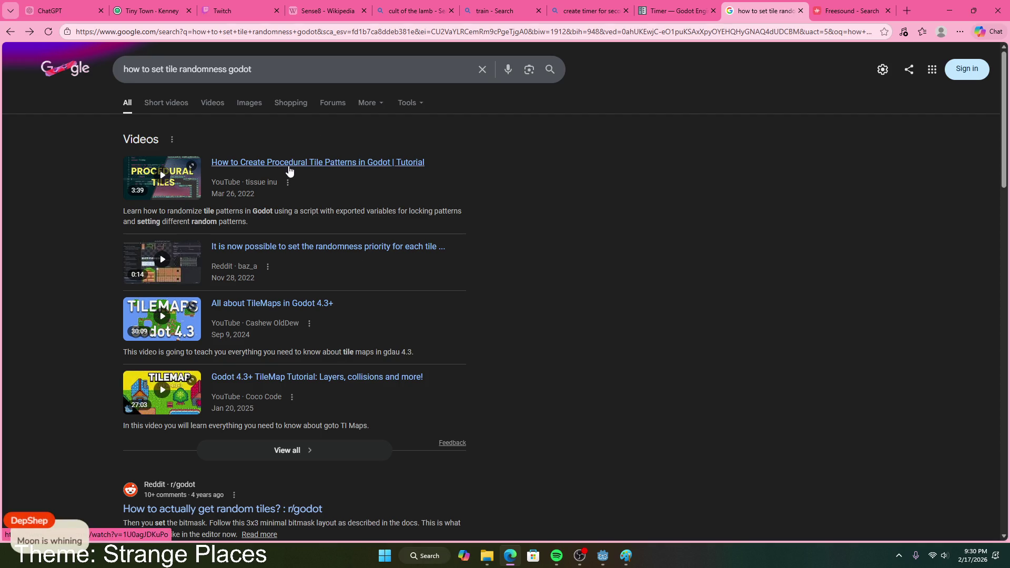
pyautogui.click(328, 171)
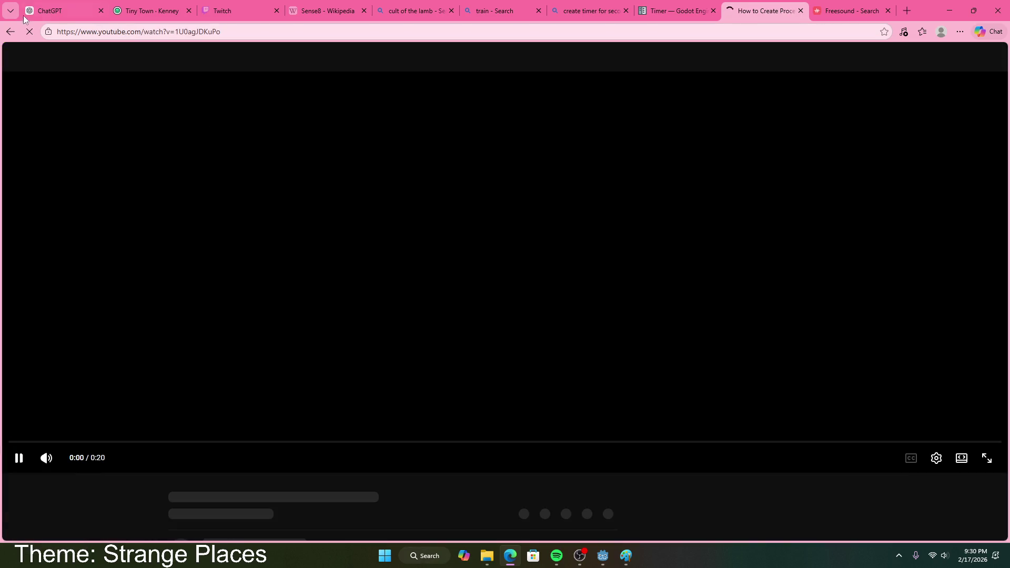
pyautogui.click(11, 32)
pyautogui.scroll(-10, 332, 347)
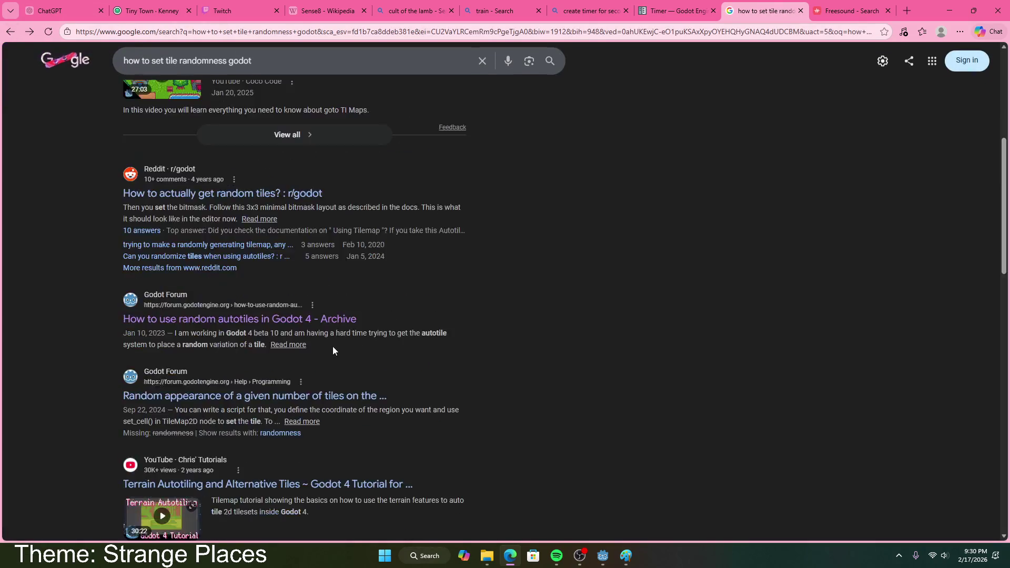
pyautogui.scroll(-7, 334, 339)
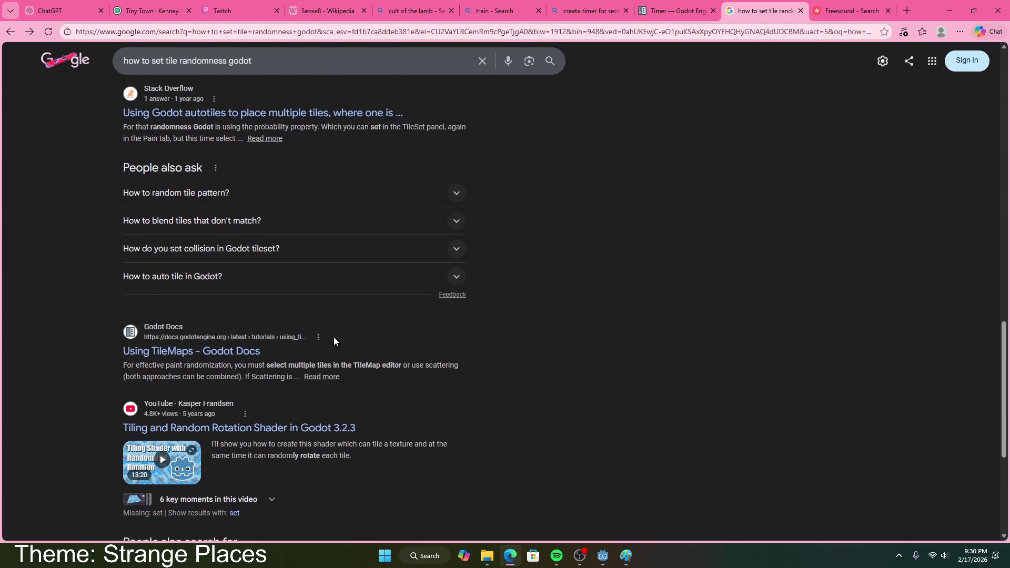
pyautogui.scroll(3, 307, 248)
pyautogui.click(290, 184)
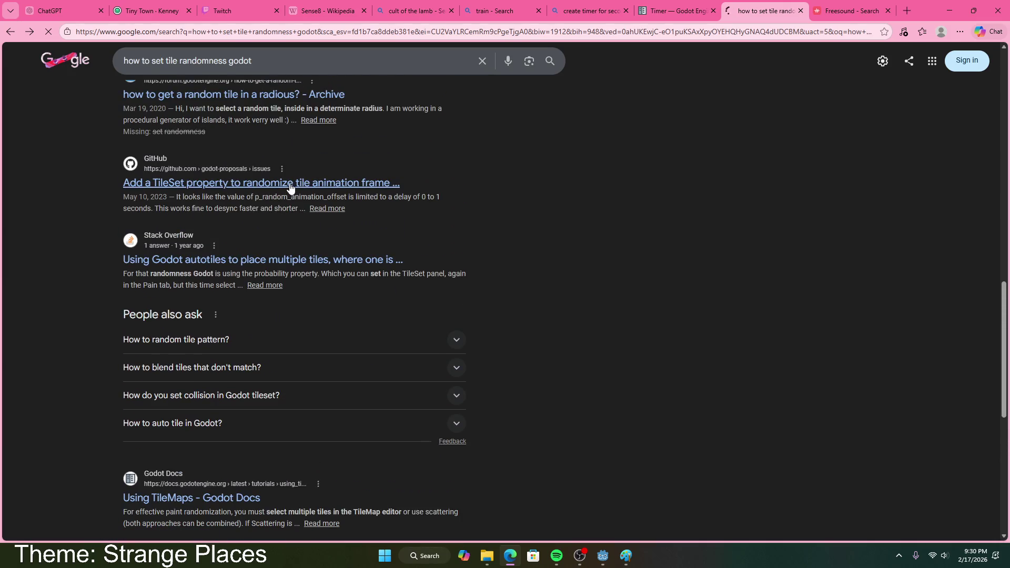
pyautogui.hotkey('alt', 'Left')
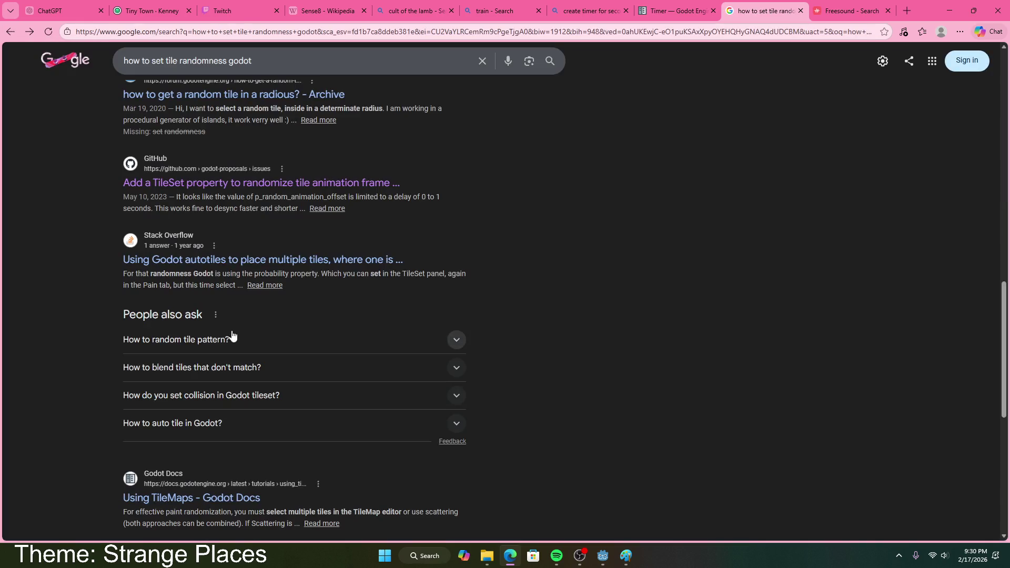
pyautogui.scroll(-5, 223, 252)
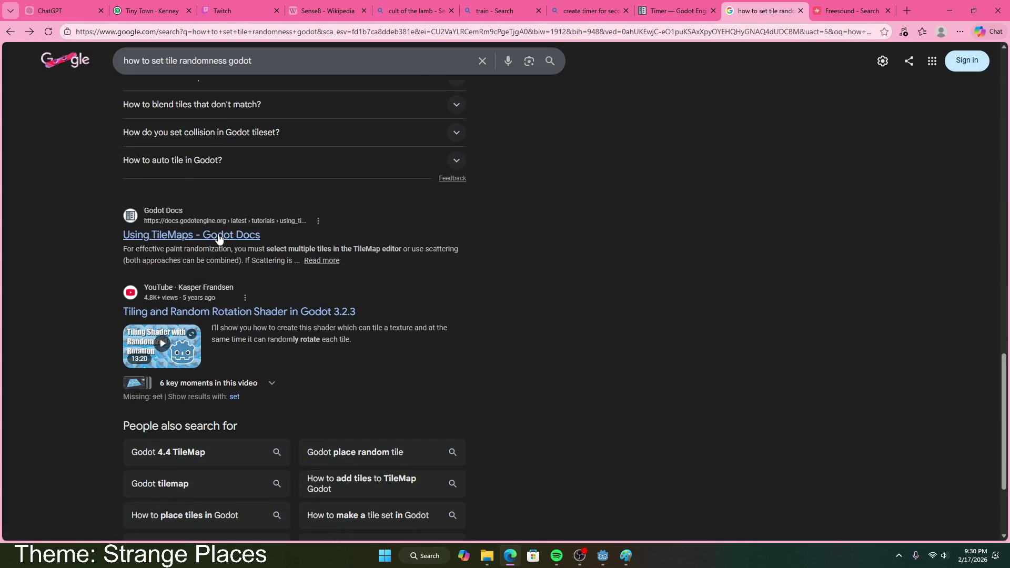
# - Open the Using TileMaps docs page and scroll down to 'Painting randomly using scattering'
pyautogui.click(219, 236)
pyautogui.scroll(-5, 585, 320)
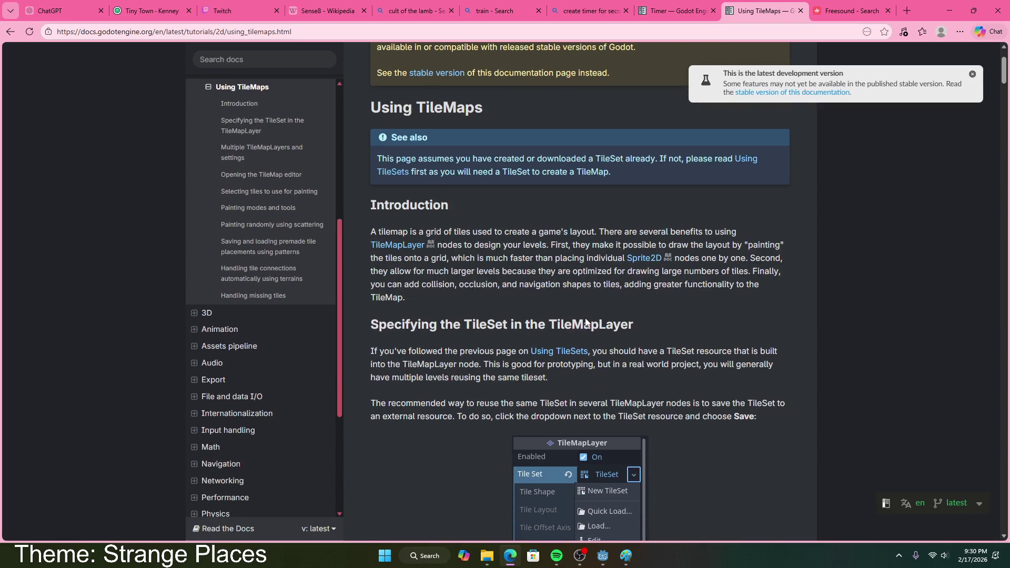
pyautogui.scroll(-9, 585, 319)
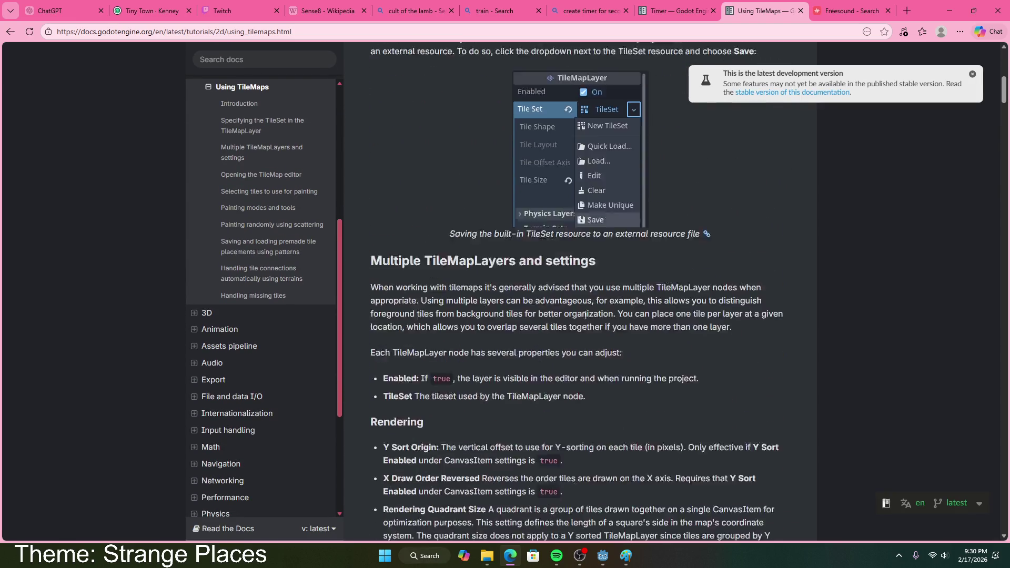
pyautogui.scroll(-12, 583, 315)
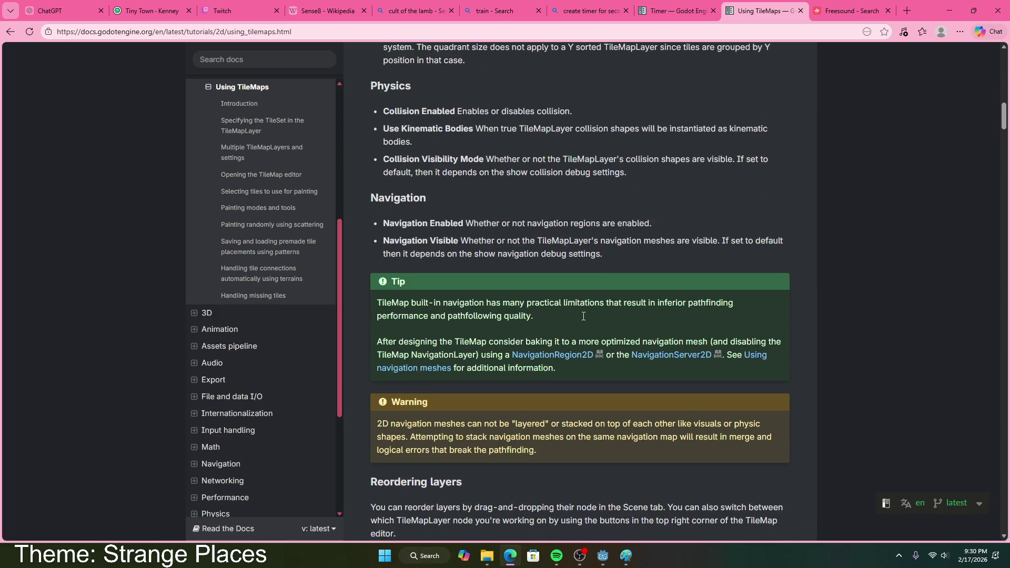
pyautogui.scroll(-6, 581, 317)
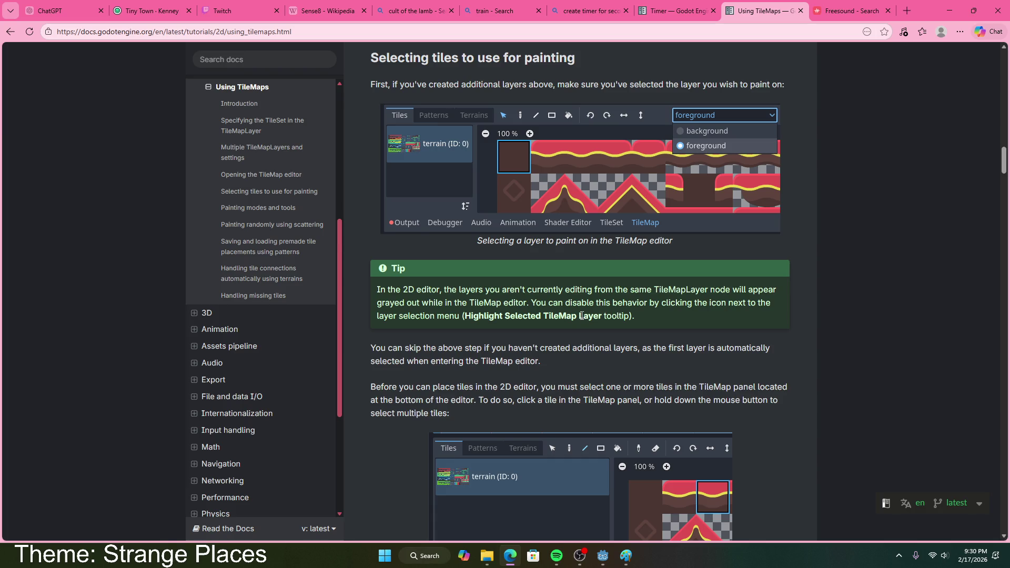
pyautogui.scroll(-4, 582, 316)
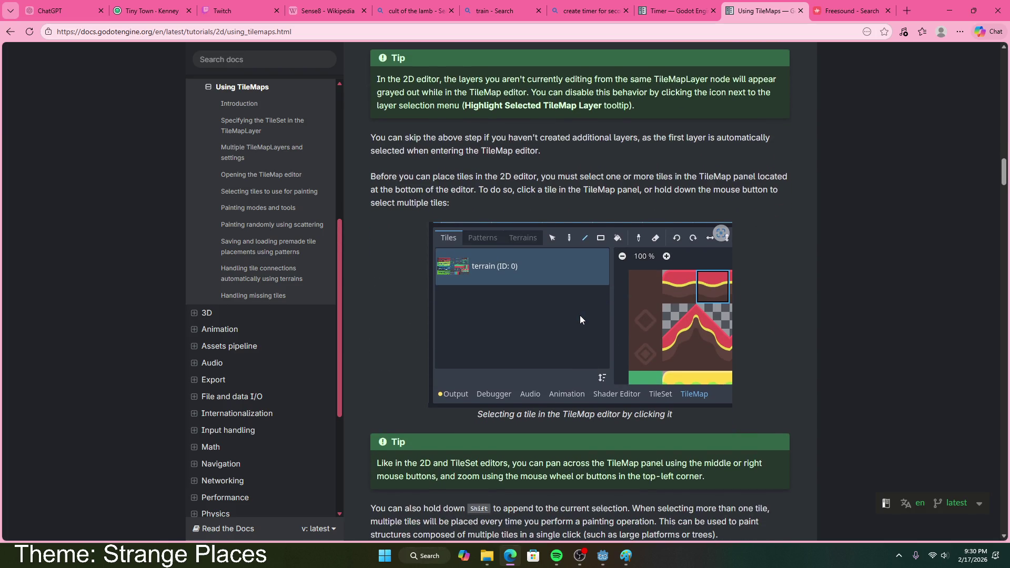
pyautogui.scroll(-7, 579, 315)
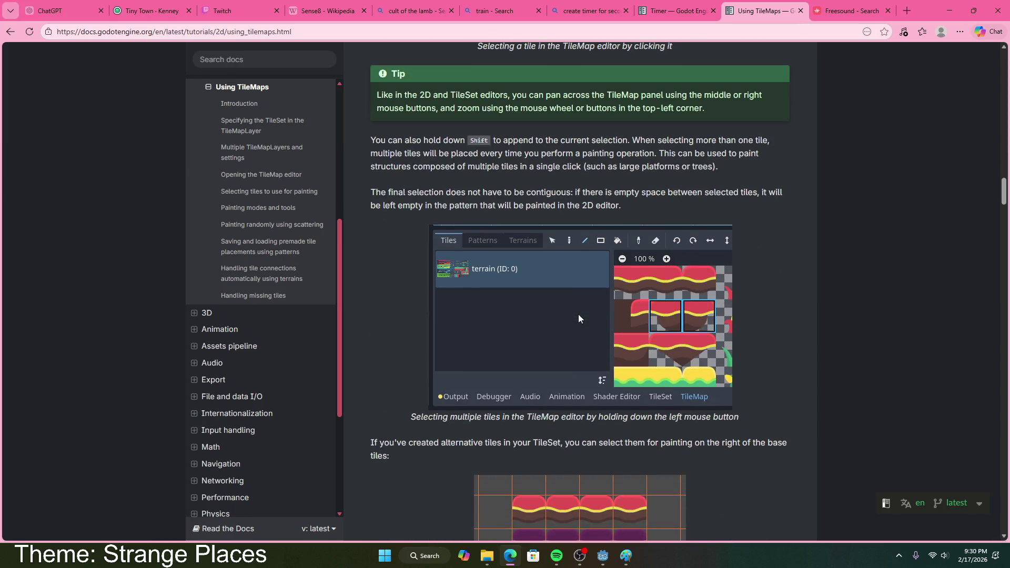
pyautogui.scroll(-6, 579, 318)
pyautogui.scroll(-5, 578, 319)
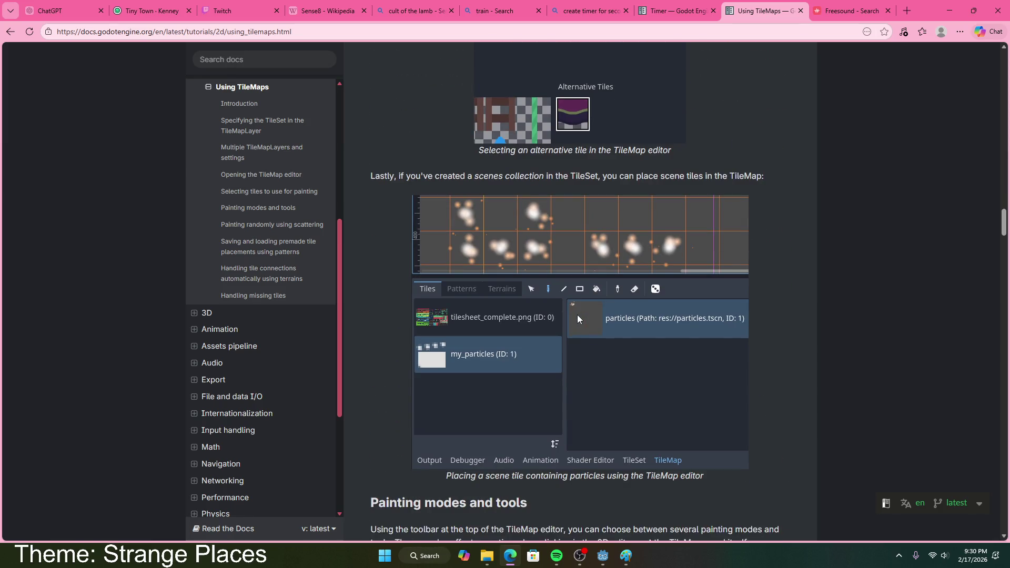
pyautogui.scroll(-10, 577, 314)
pyautogui.scroll(-4, 577, 314)
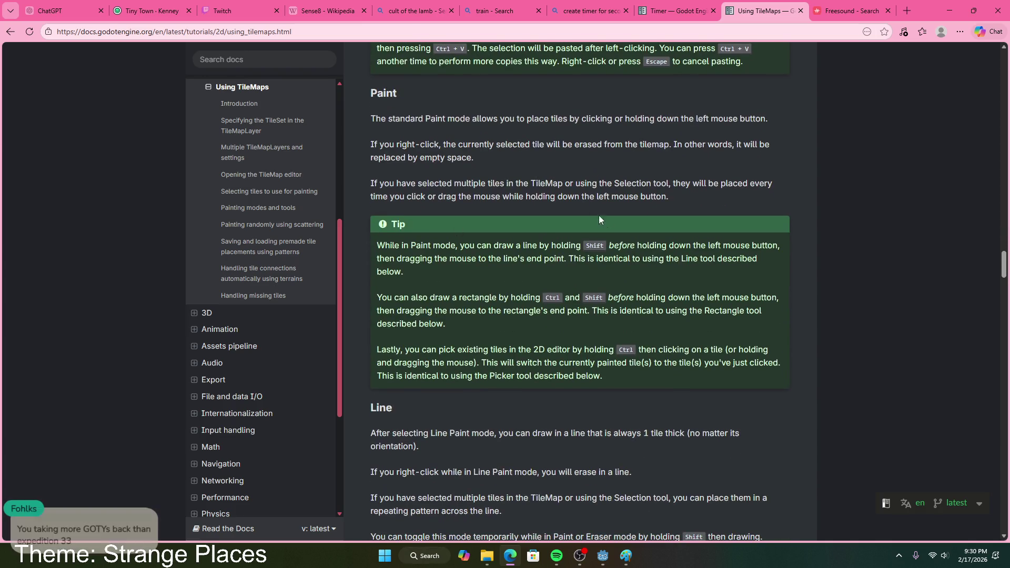
pyautogui.scroll(-6, 524, 285)
pyautogui.scroll(-12, 468, 290)
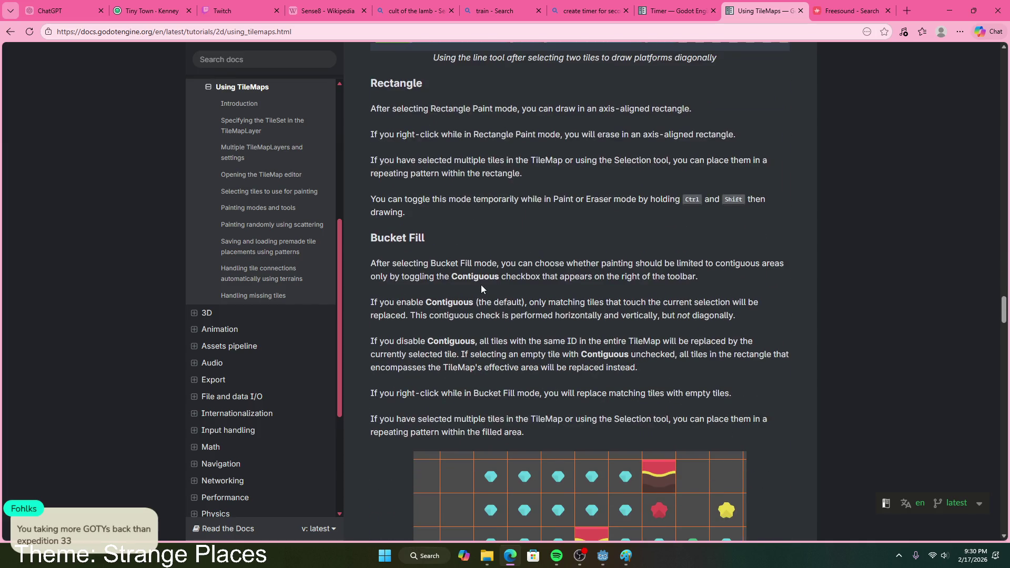
pyautogui.scroll(-17, 536, 294)
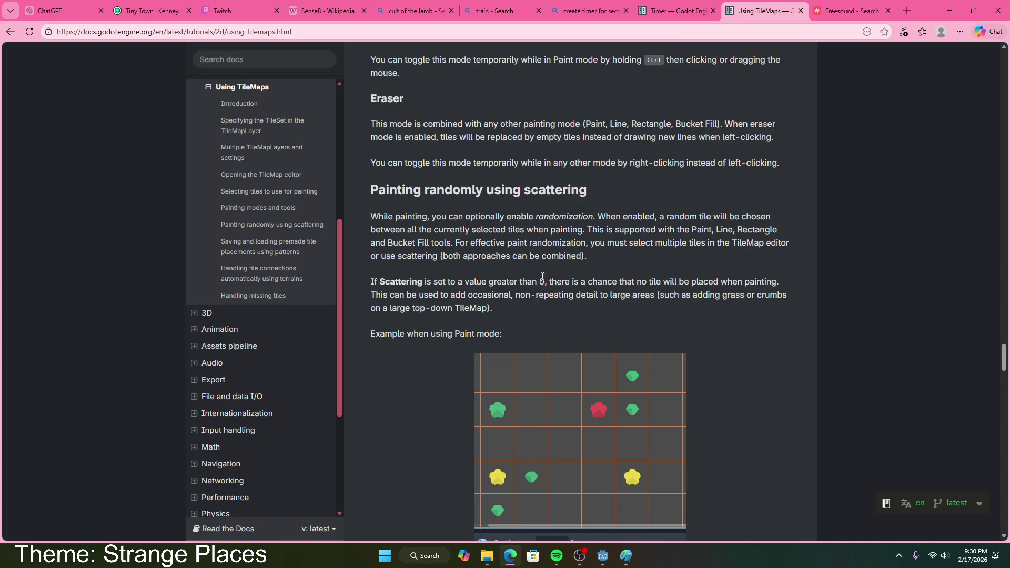
pyautogui.scroll(-2, 476, 220)
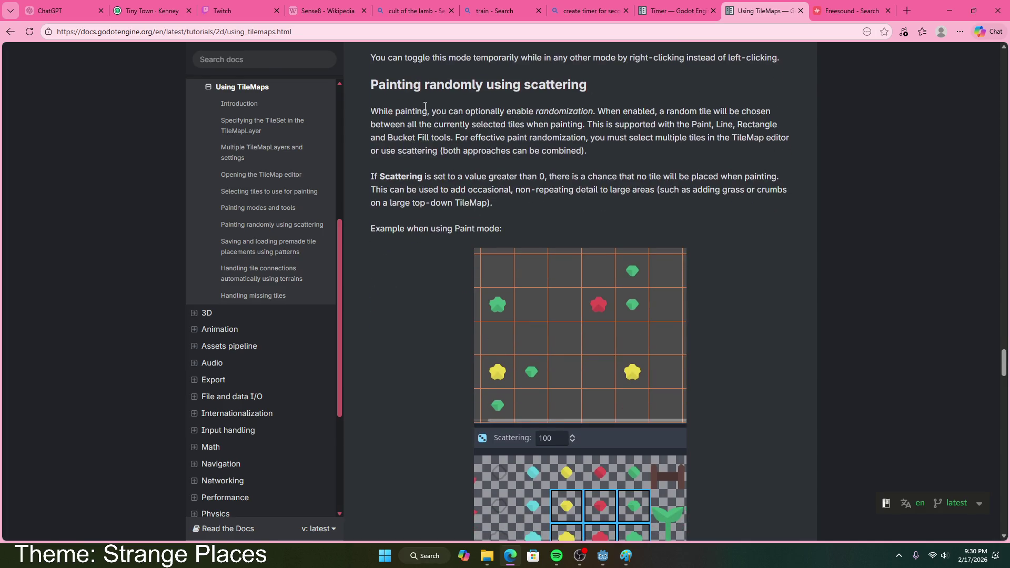
# - Highlight the passages on enabling randomization and supported tools, then return to the Godot editor
pyautogui.moveTo(465, 109)
pyautogui.mouseDown()
pyautogui.moveTo(699, 111)
pyautogui.moveTo(774, 129)
pyautogui.mouseUp()
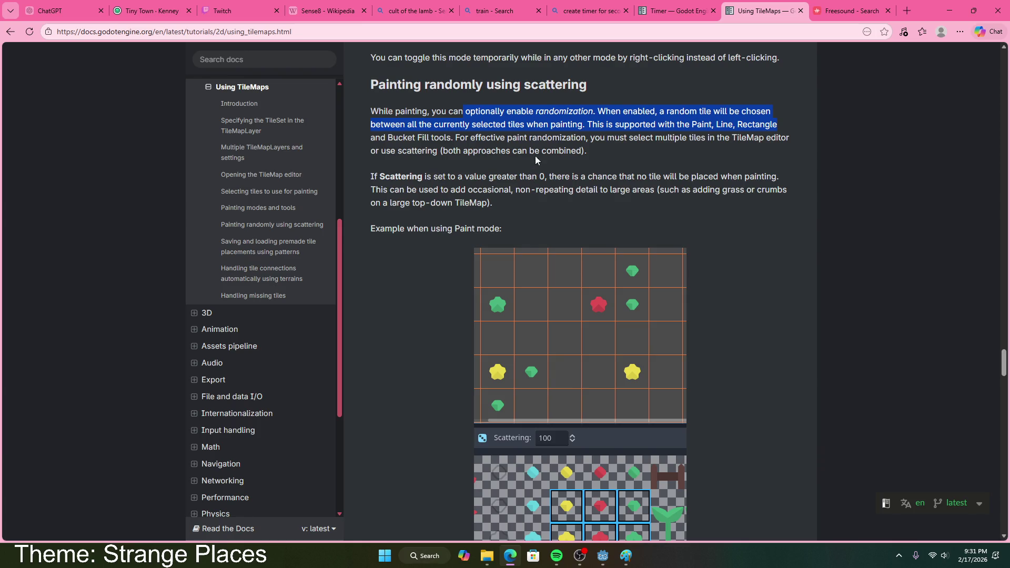
pyautogui.moveTo(455, 138)
pyautogui.mouseDown()
pyautogui.moveTo(619, 138)
pyautogui.moveTo(617, 152)
pyautogui.mouseUp()
pyautogui.click(618, 151)
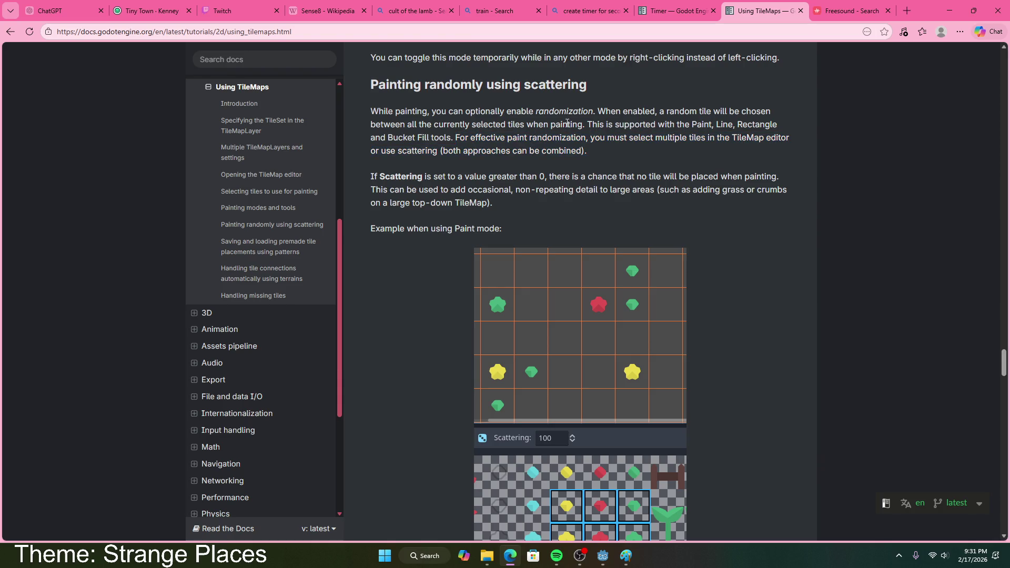
pyautogui.moveTo(589, 124)
pyautogui.mouseDown()
pyautogui.moveTo(680, 138)
pyautogui.moveTo(680, 160)
pyautogui.mouseUp()
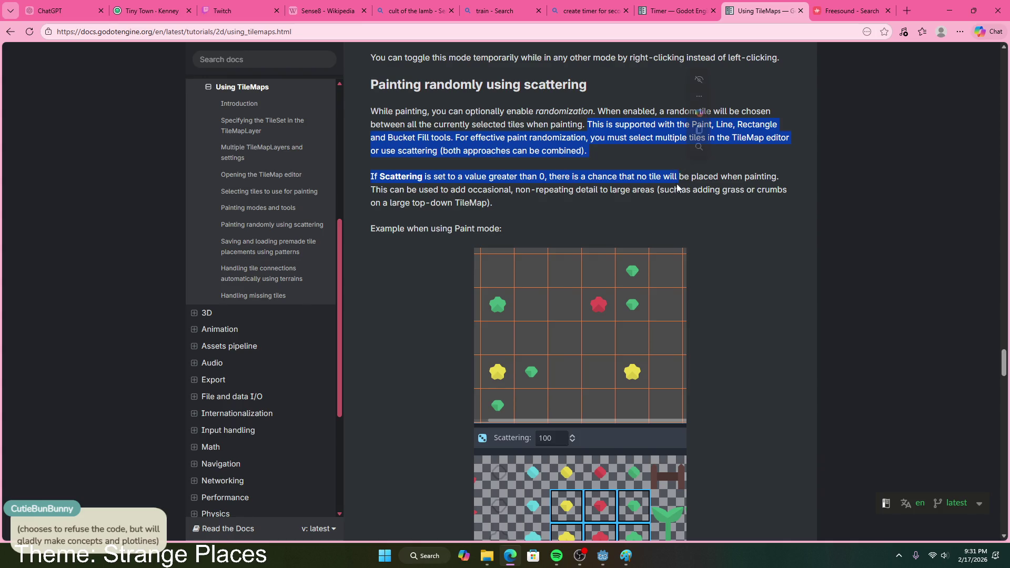
pyautogui.scroll(-5, 742, 333)
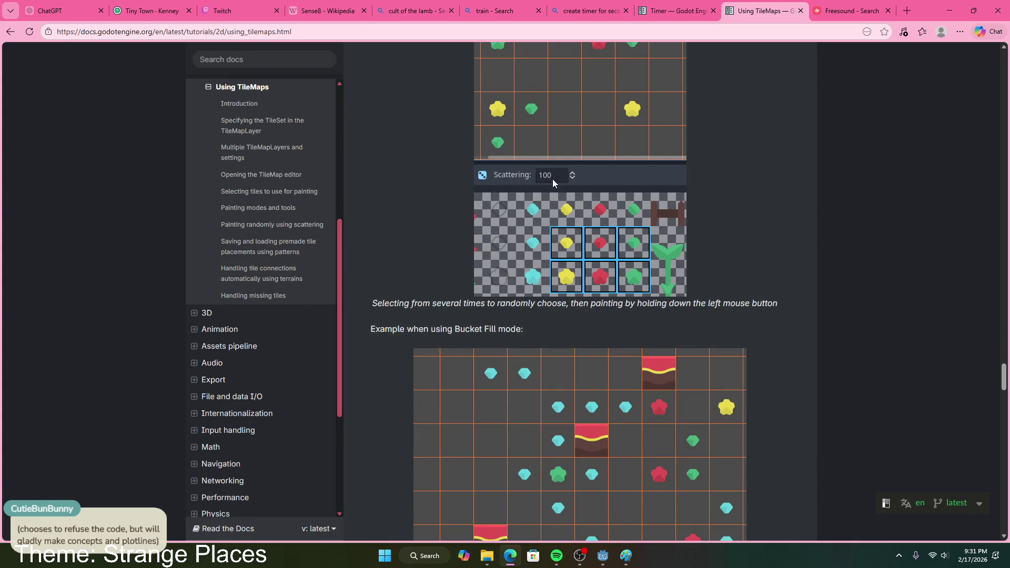
pyautogui.click(602, 555)
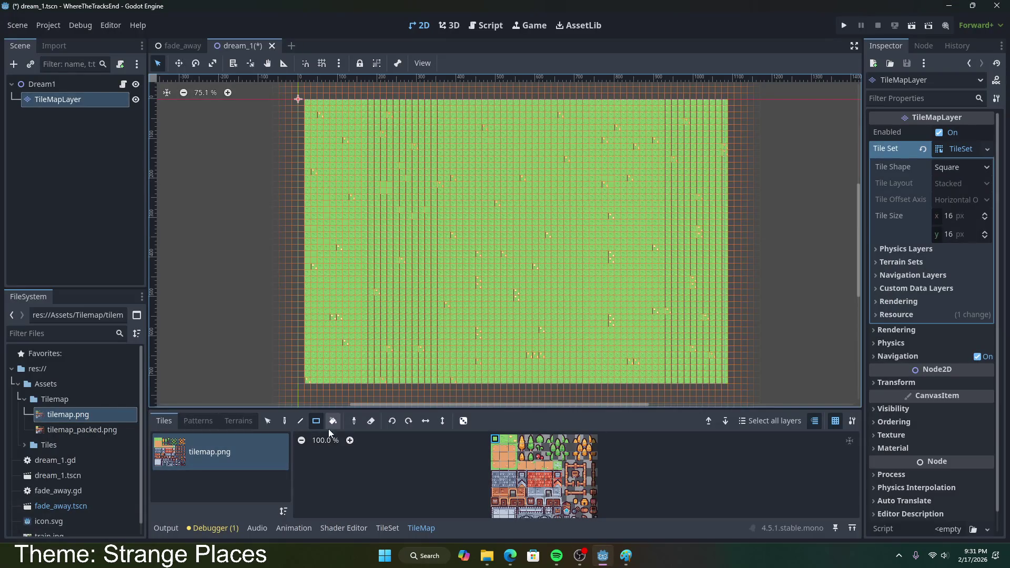
# - Open the TileSet editor and inspect tilemap.png's Setup properties and extra tile-creation options
pyautogui.click(206, 419)
pyautogui.click(164, 421)
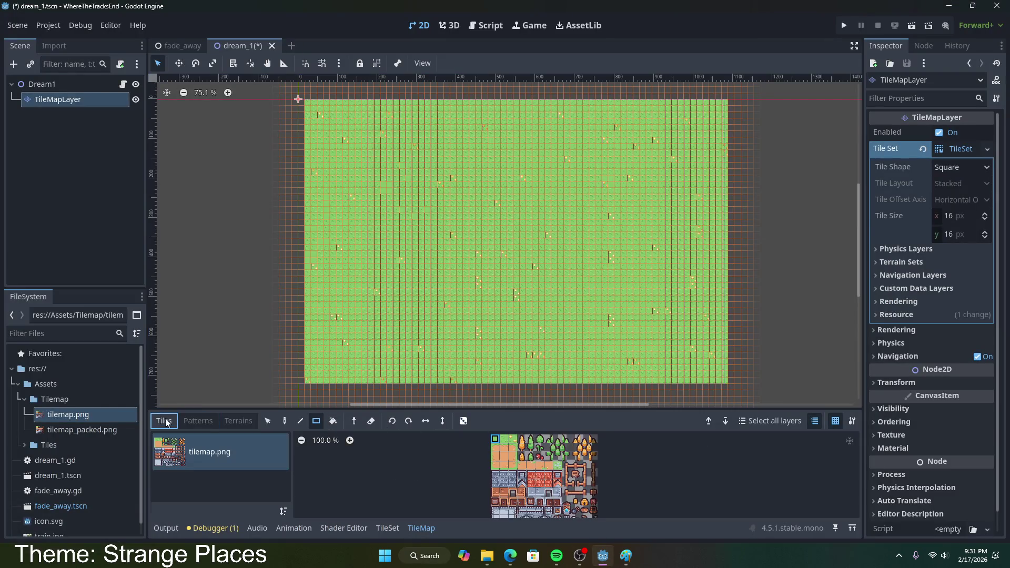
pyautogui.click(386, 533)
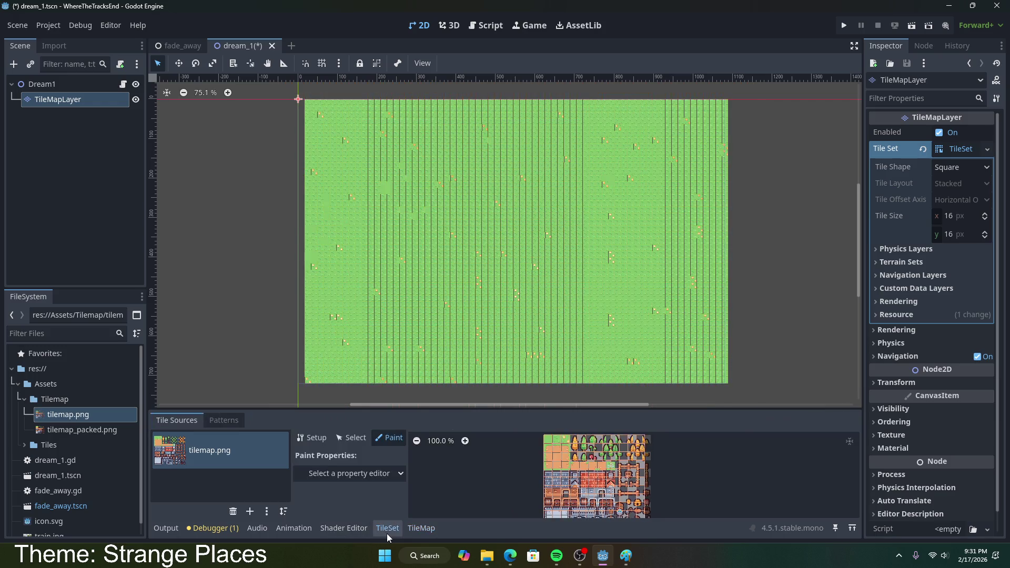
pyautogui.click(313, 438)
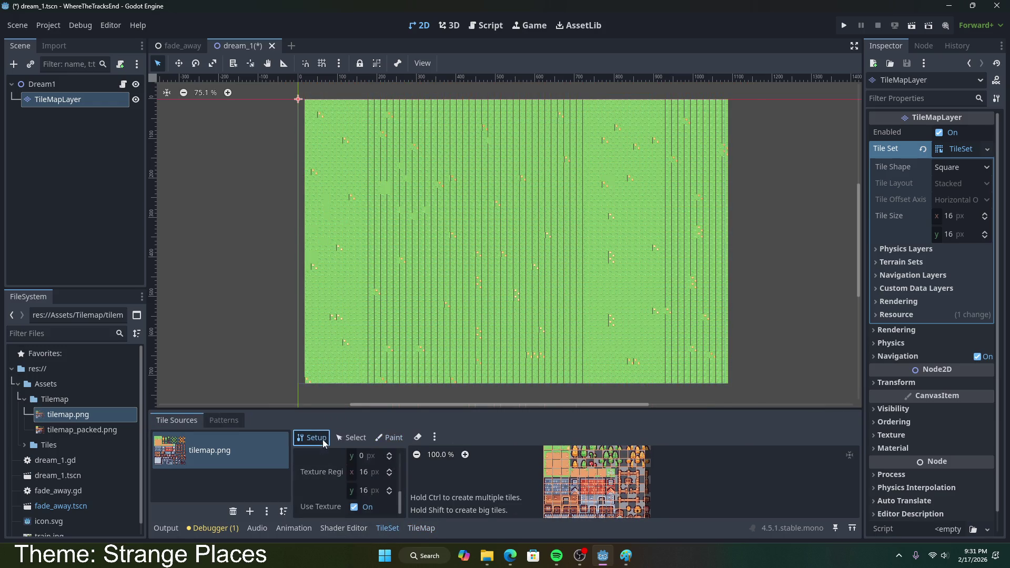
pyautogui.scroll(-2, 335, 482)
pyautogui.scroll(2, 334, 482)
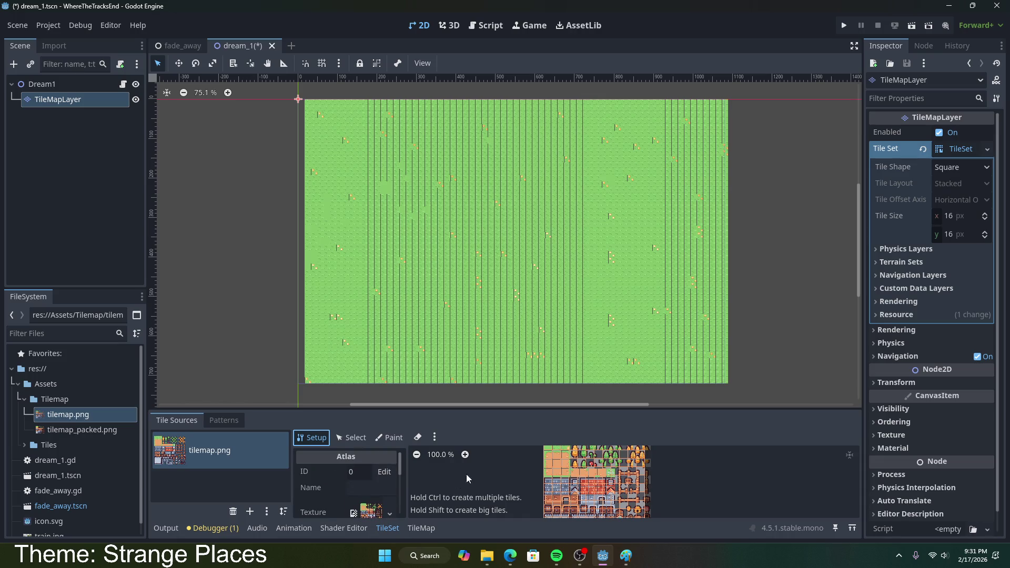
pyautogui.click(435, 438)
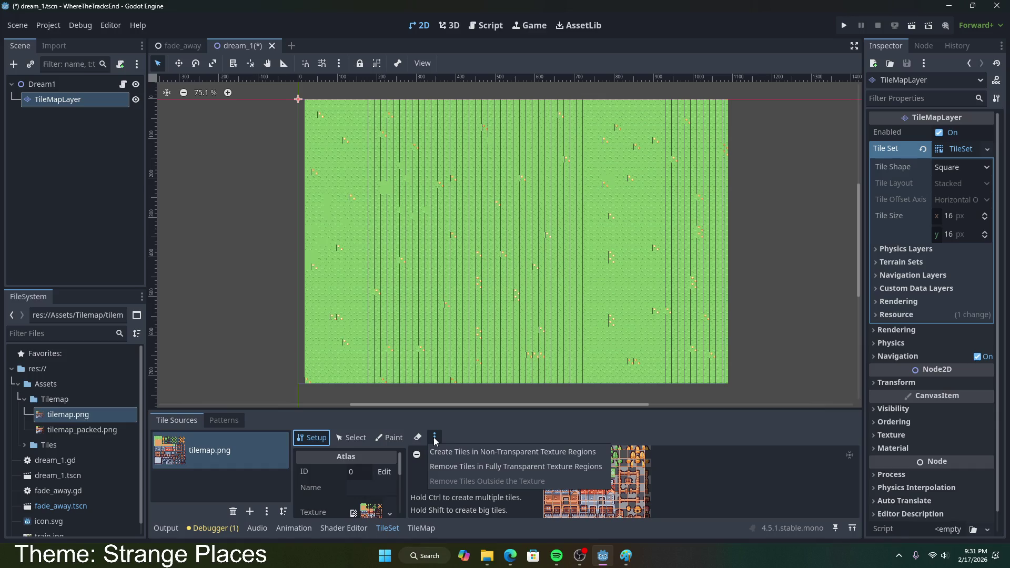
pyautogui.click(435, 440)
pyautogui.scroll(-1, 547, 487)
pyautogui.scroll(-1, 547, 488)
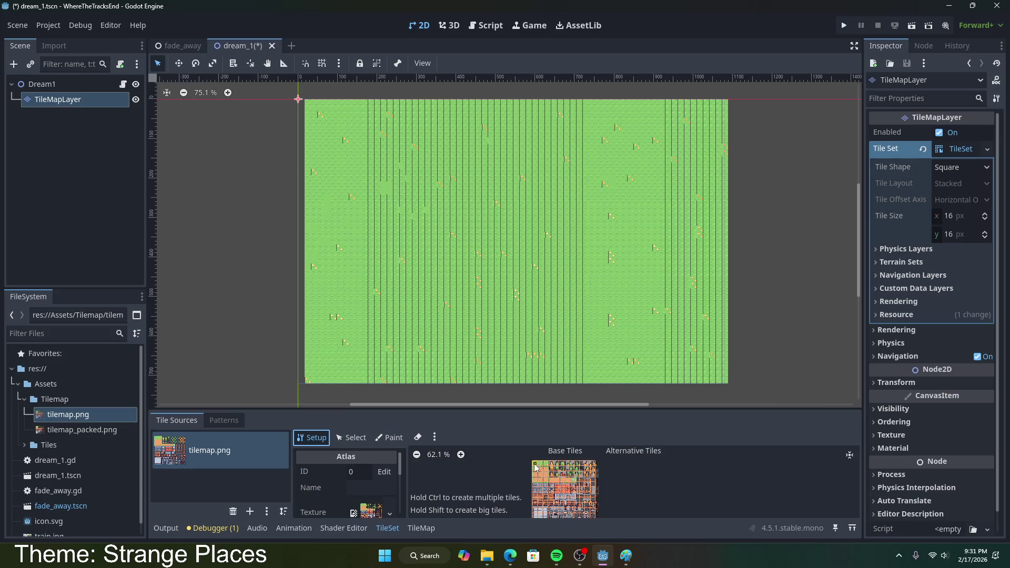
# - Return to the TileMap panel, glance at Terrains and Tiles, then go back to the docs
pyautogui.click(431, 529)
pyautogui.click(236, 420)
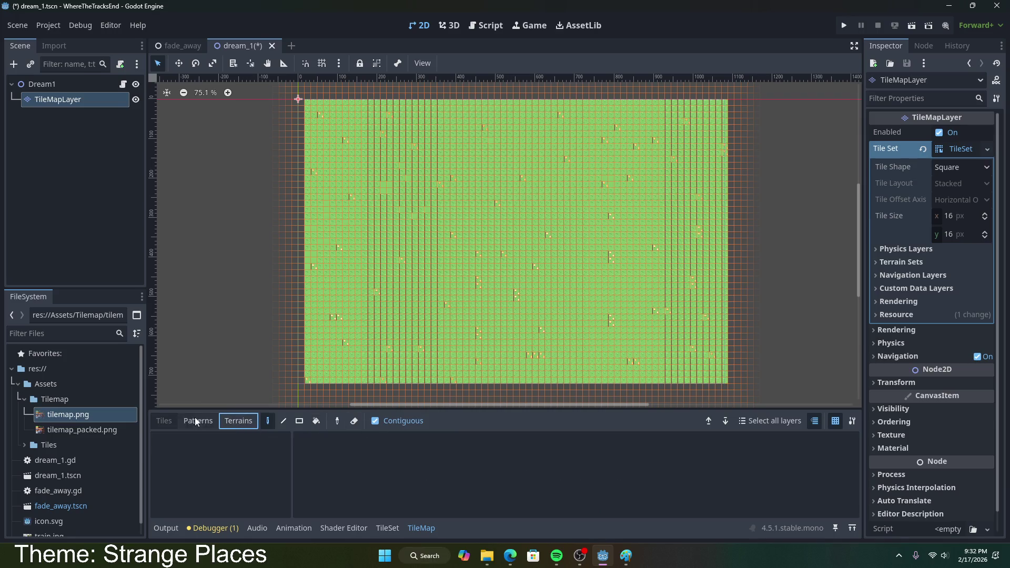
pyautogui.click(164, 421)
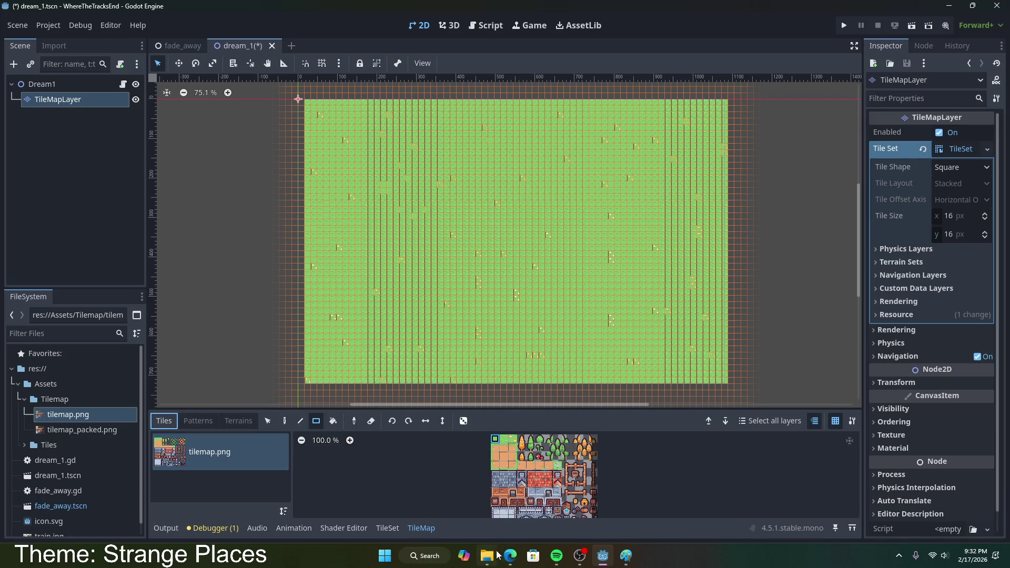
pyautogui.click(510, 555)
pyautogui.scroll(-5, 506, 405)
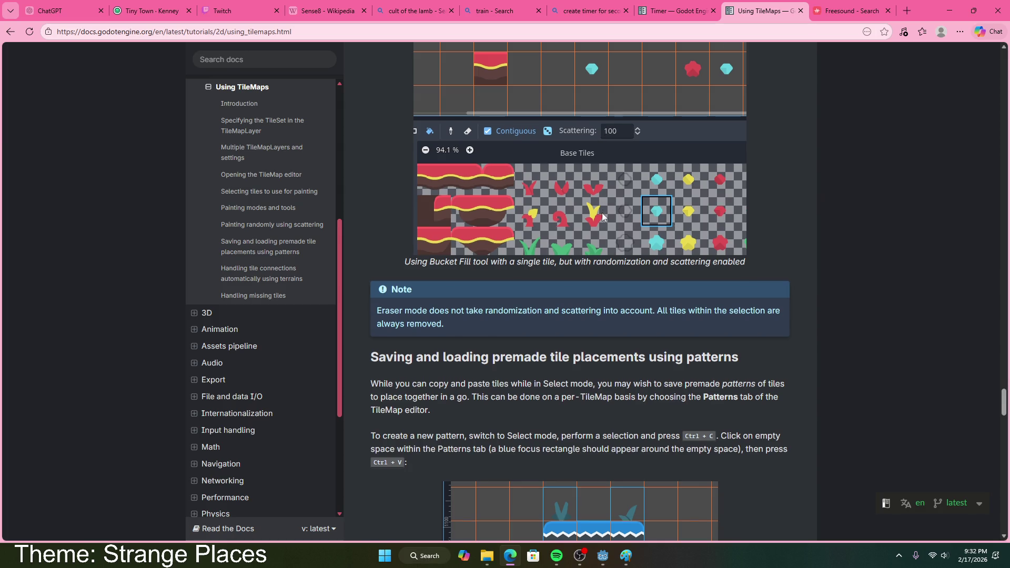
pyautogui.scroll(5, 536, 264)
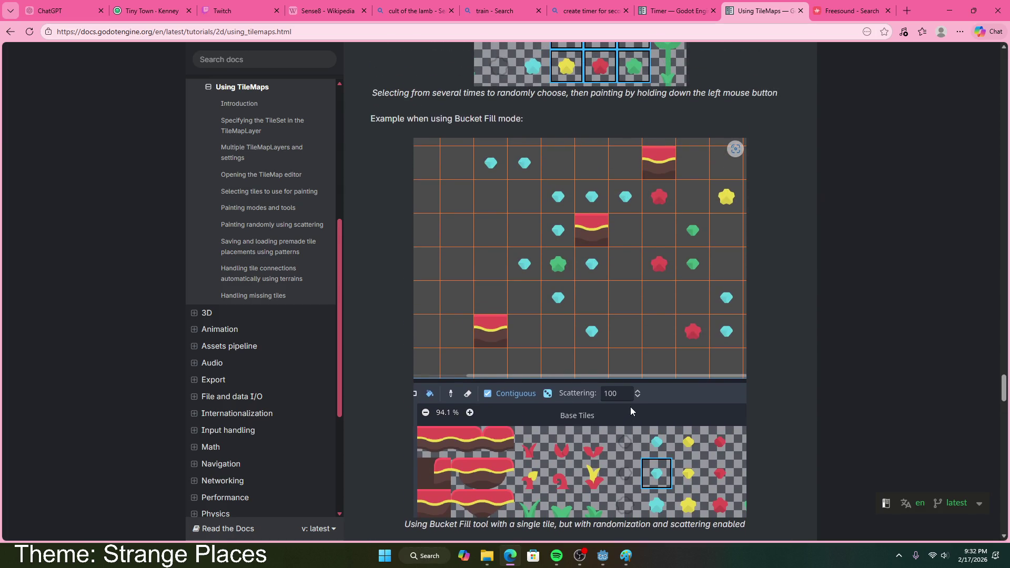
pyautogui.scroll(4, 630, 406)
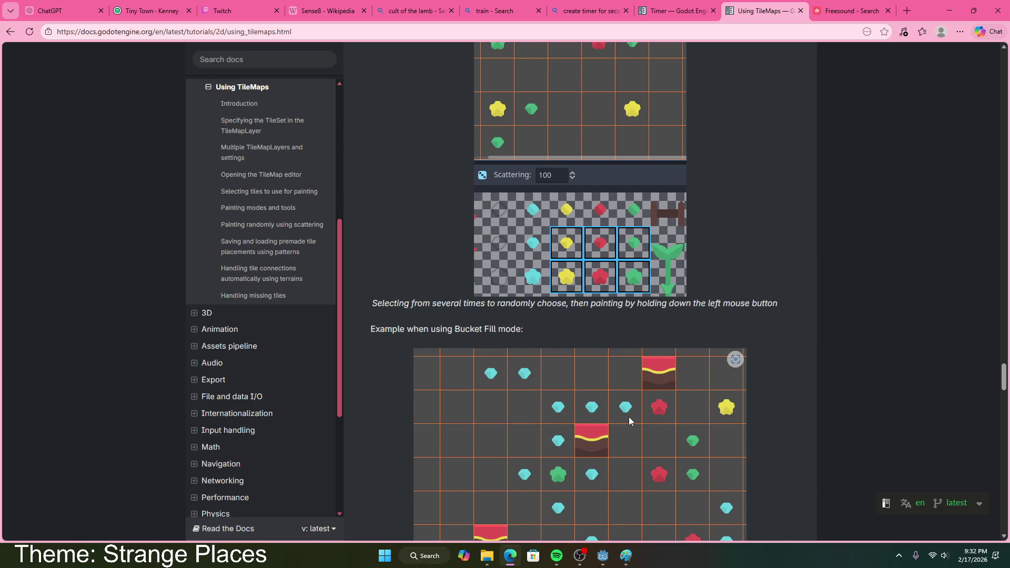
pyautogui.scroll(6, 630, 416)
pyautogui.scroll(2, 630, 421)
pyautogui.click(522, 360)
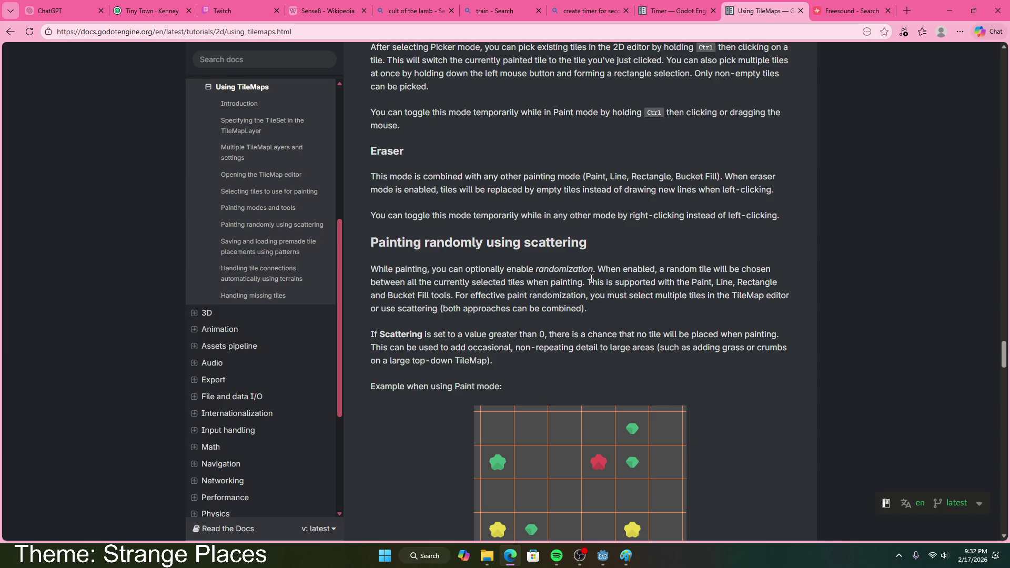
pyautogui.scroll(2, 585, 284)
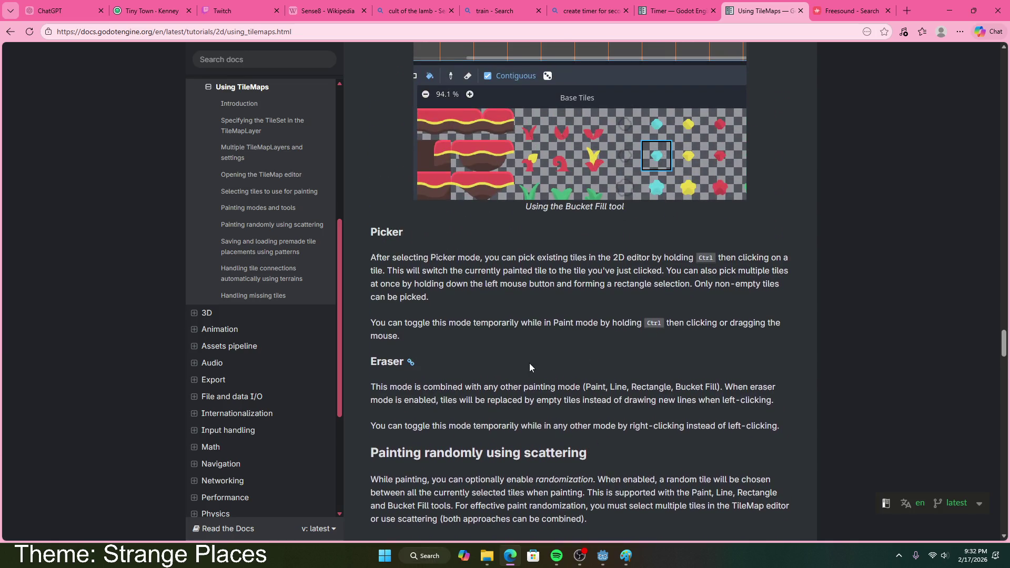
pyautogui.scroll(-15, 503, 367)
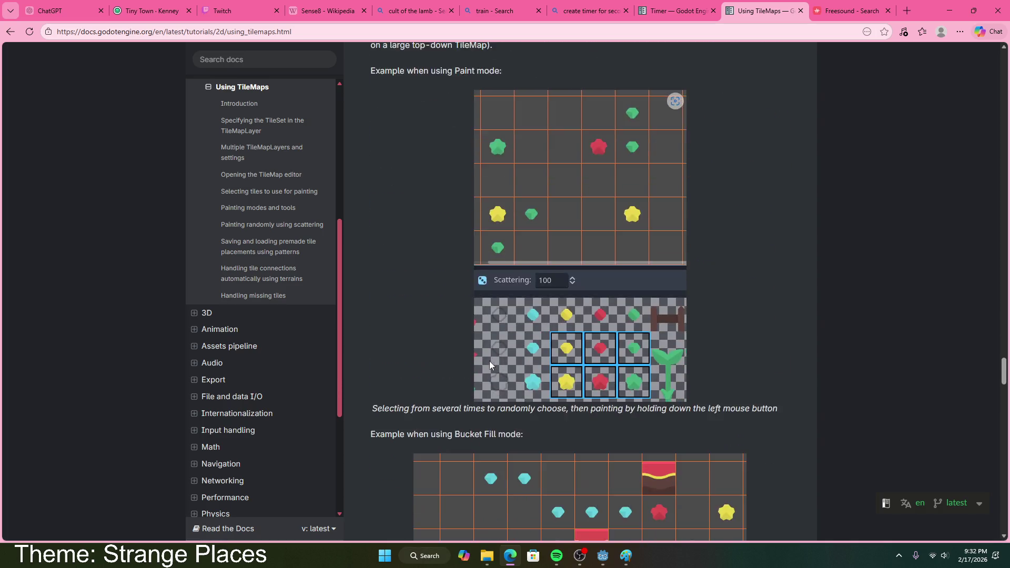
pyautogui.scroll(-10, 487, 356)
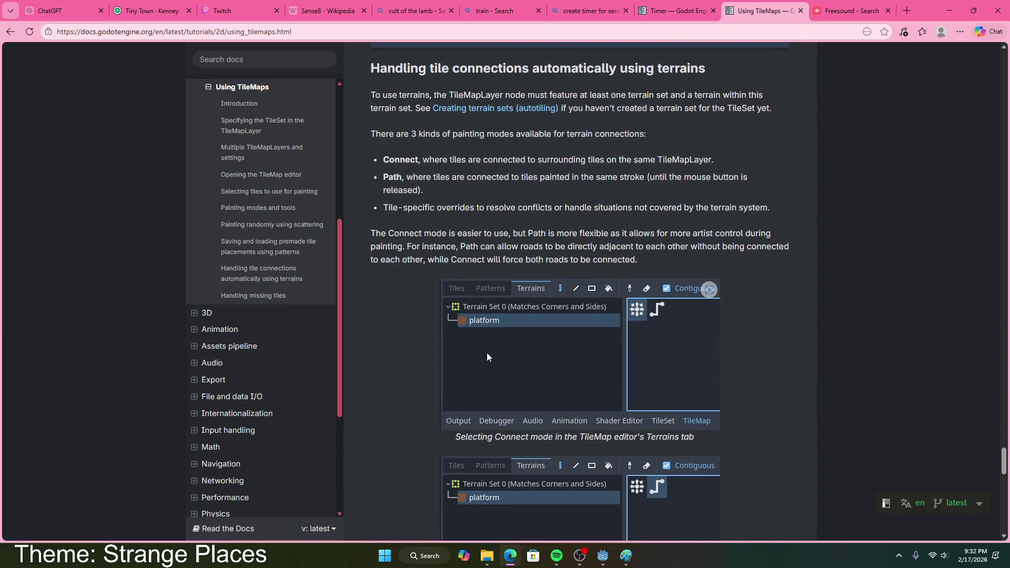
pyautogui.scroll(-7, 488, 349)
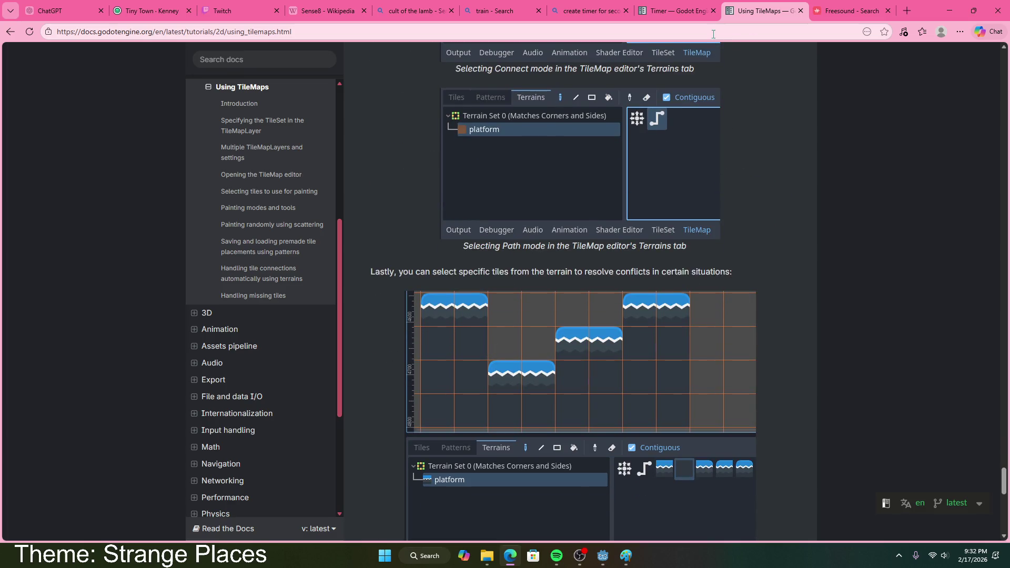
pyautogui.click(714, 32)
# - Search Bing for 'tile scattering', then refine the query to 'tile scattering godot'
pyautogui.write('tile scattering')
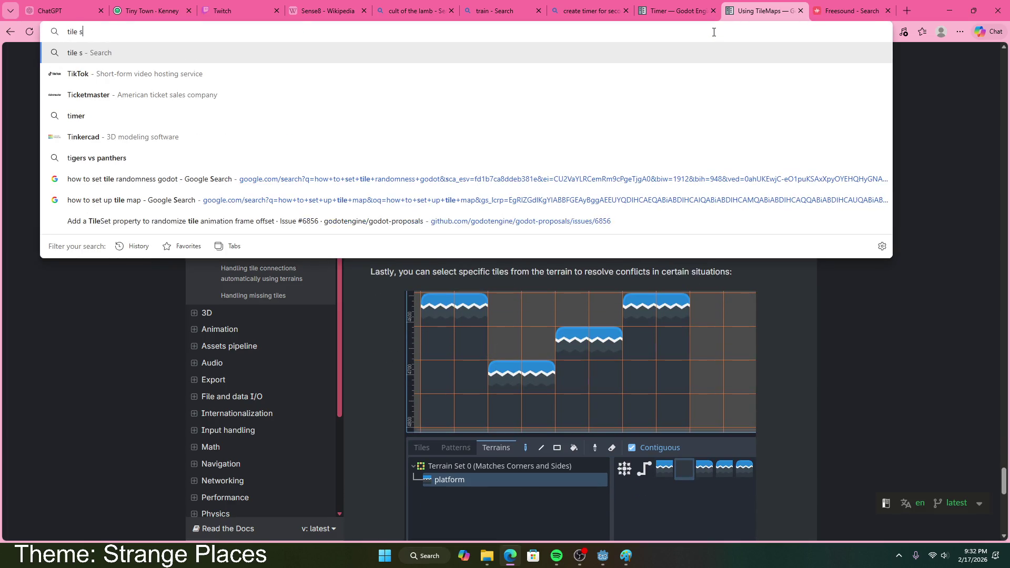
pyautogui.press('Return')
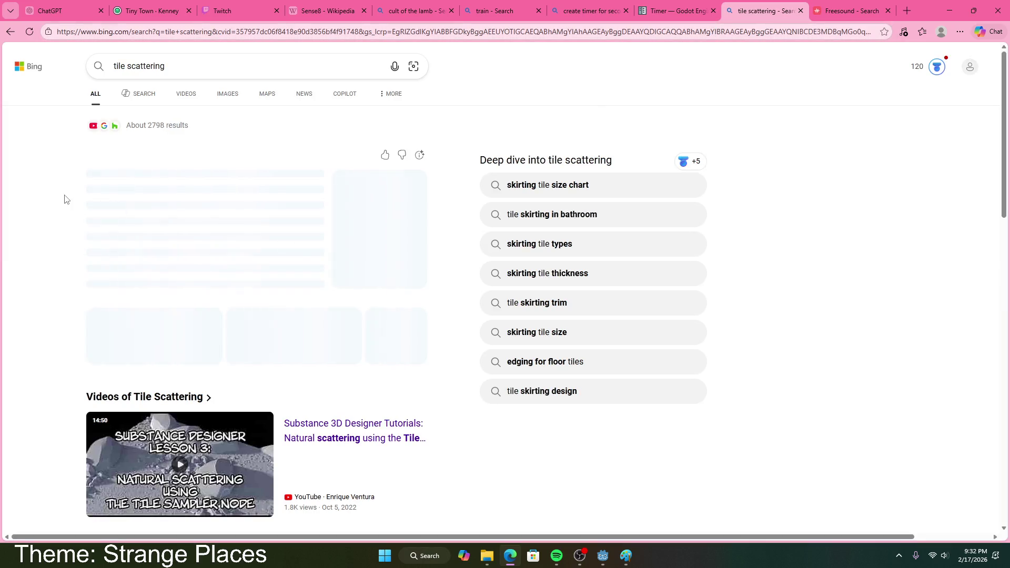
pyautogui.click(230, 67)
pyautogui.write('godot')
pyautogui.press('Return')
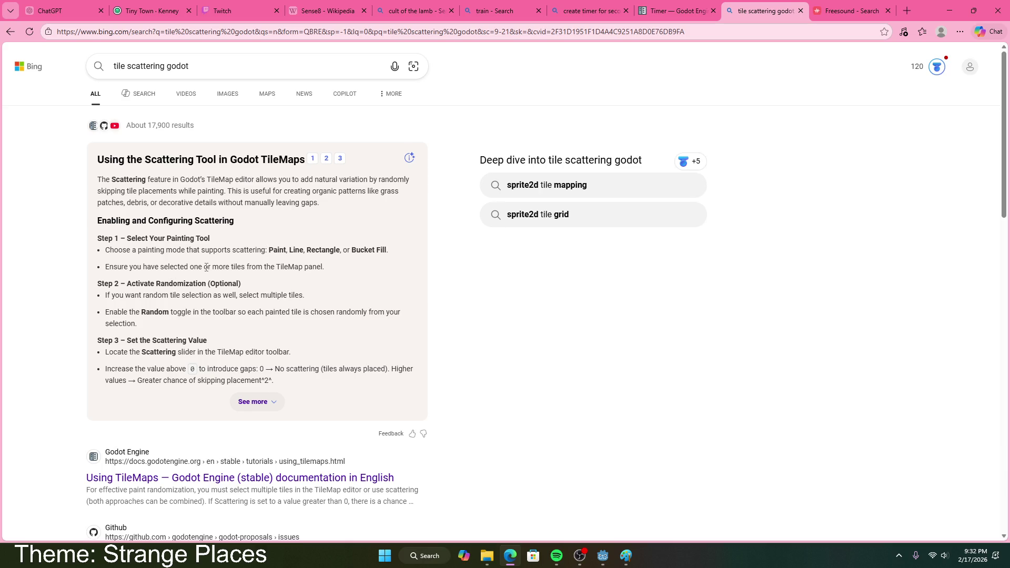
# - Highlight the tips on selecting multiple tiles and random tile choice, then return to Godot
pyautogui.moveTo(130, 297)
pyautogui.mouseDown()
pyautogui.moveTo(309, 298)
pyautogui.moveTo(319, 320)
pyautogui.mouseUp()
pyautogui.moveTo(251, 312); pyautogui.dragTo(336, 323)
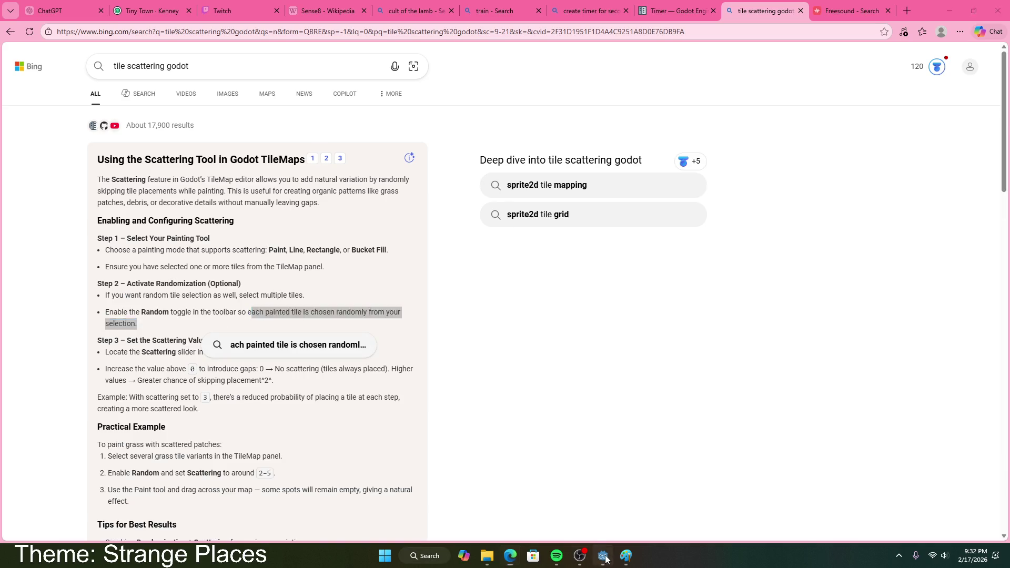
pyautogui.hotkey('alt', 'Tab')
pyautogui.click(268, 420)
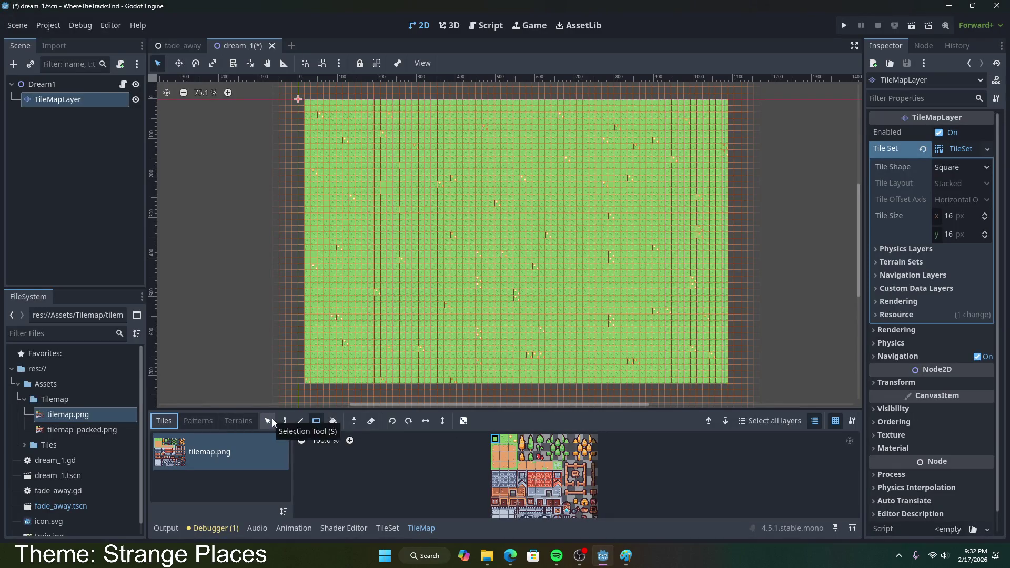
# - Select three top-row grass tiles, enable random tile placement and set Scattering to 0.5
pyautogui.moveTo(494, 440); pyautogui.dragTo(513, 443)
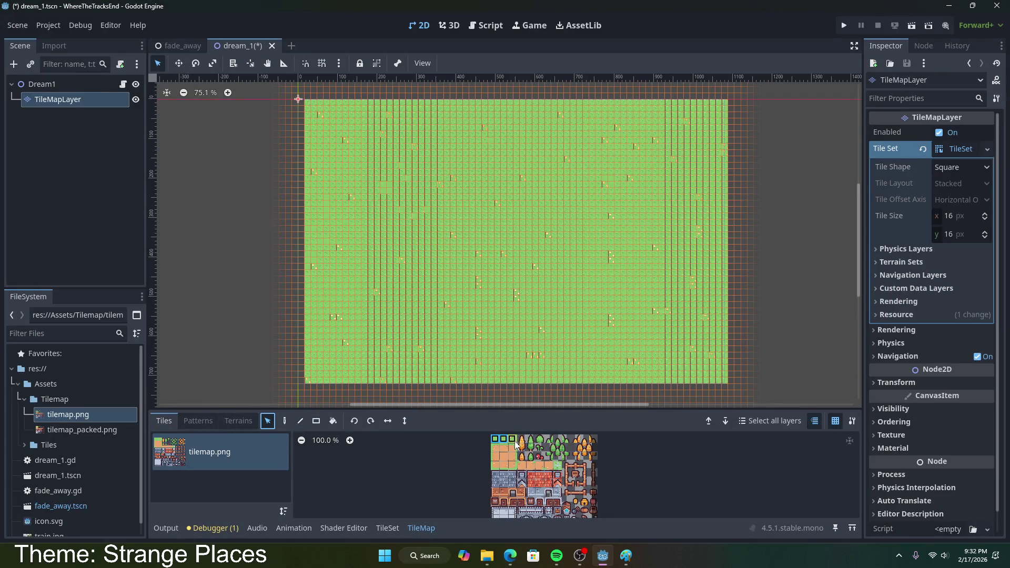
pyautogui.click(284, 420)
pyautogui.click(463, 421)
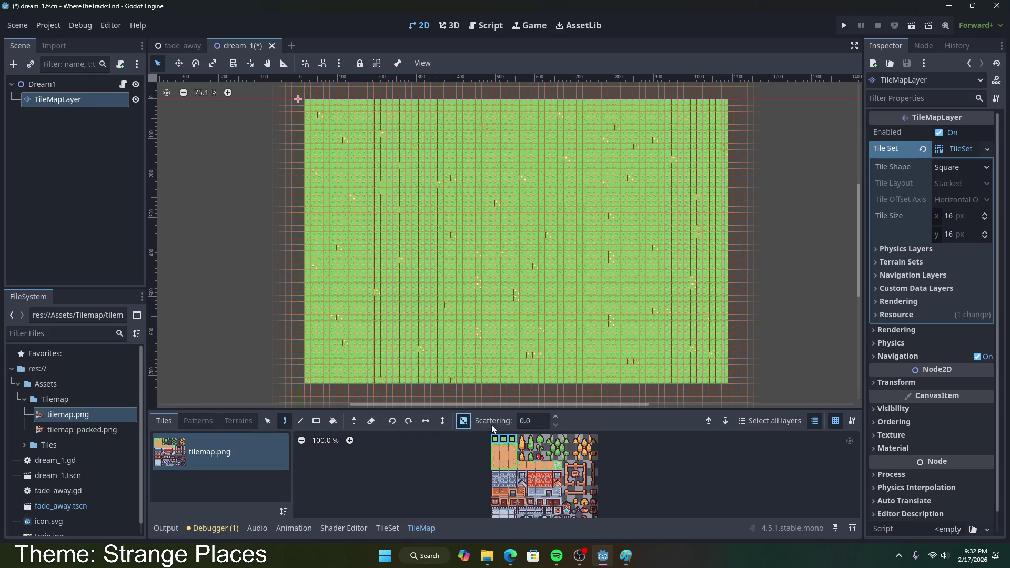
pyautogui.doubleClick(554, 417)
pyautogui.scroll(9, 556, 417)
pyautogui.write('0.5')
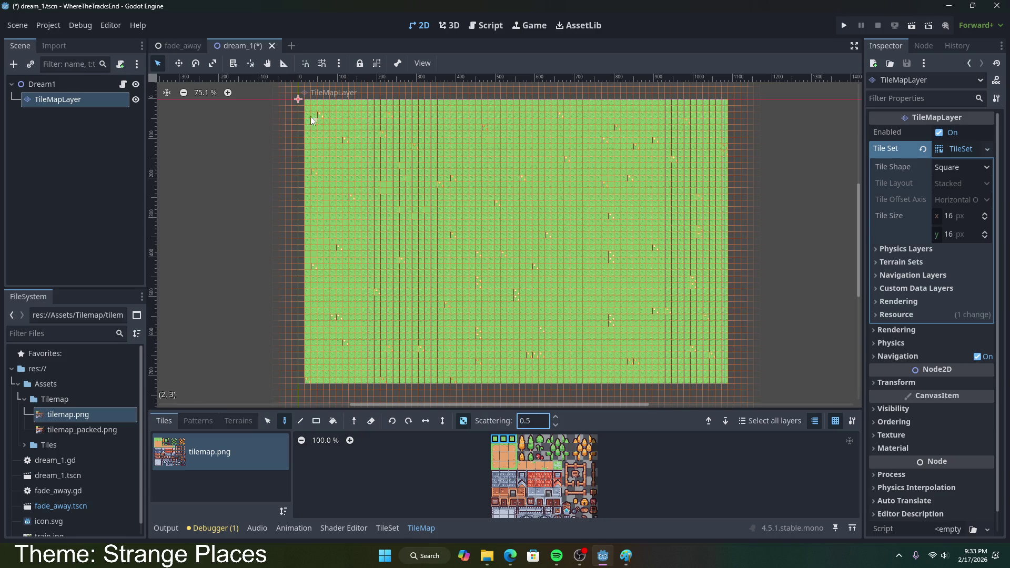
pyautogui.click(306, 102)
# - Paint trial scattered strokes, then set Scattering to 0.1 and rectangle-fill the entire map
pyautogui.moveTo(380, 172)
pyautogui.mouseDown()
pyautogui.moveTo(495, 263)
pyautogui.moveTo(560, 214)
pyautogui.moveTo(510, 207)
pyautogui.mouseUp()
pyautogui.moveTo(407, 311); pyautogui.dragTo(438, 386)
pyautogui.click(521, 421)
pyautogui.press('BackSpace')
pyautogui.write('1')
pyautogui.click(316, 420)
pyautogui.moveTo(310, 104); pyautogui.dragTo(727, 381)
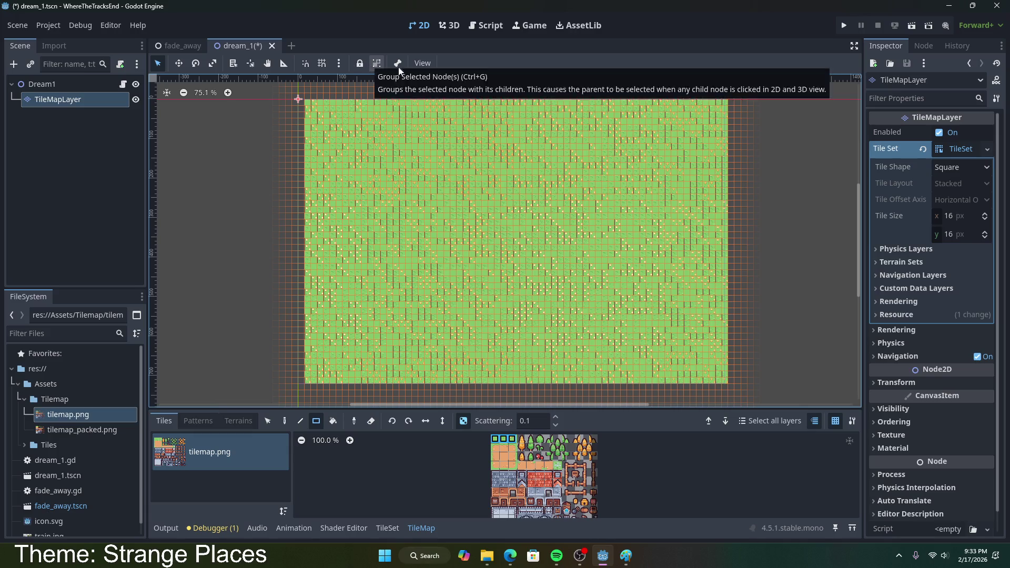
# - In the canvas View options, hide the grid and set it to show only when snapping
pyautogui.click(424, 63)
pyautogui.moveTo(430, 79)
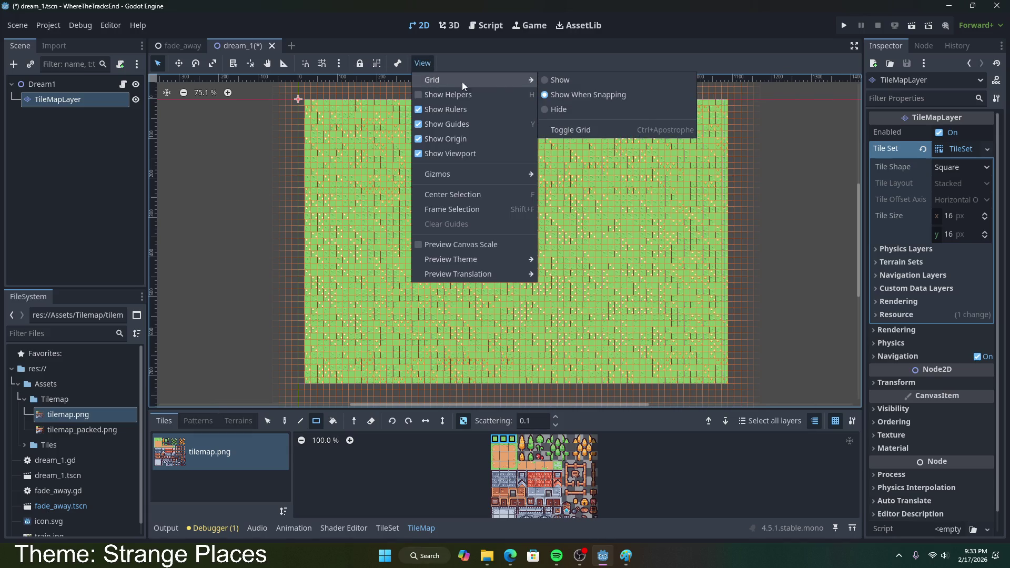
pyautogui.click(559, 108)
pyautogui.click(430, 63)
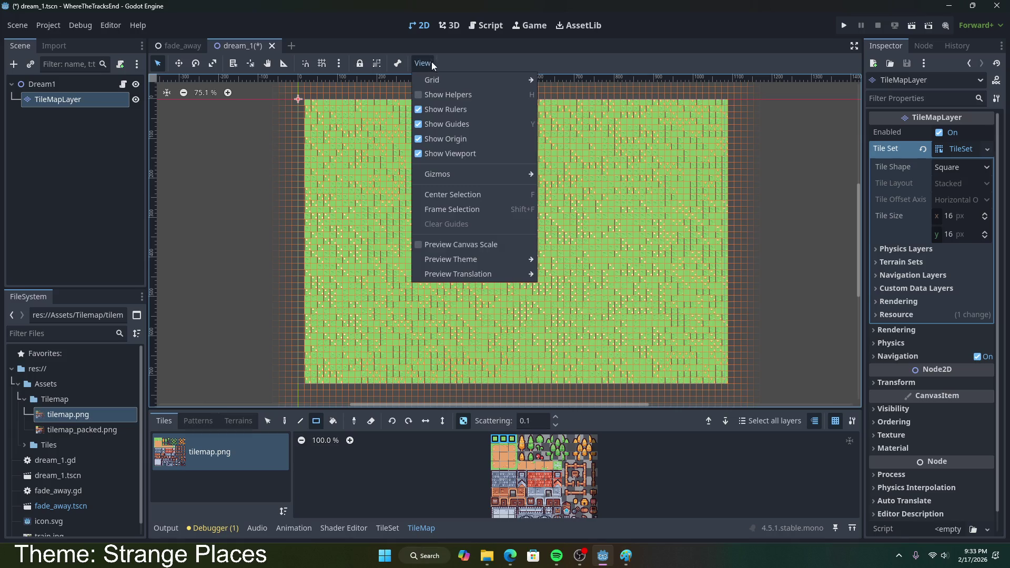
pyautogui.moveTo(452, 78)
pyautogui.click(565, 95)
pyautogui.click(422, 65)
pyautogui.click(274, 58)
# - Save the scene, run the project, then run the dream_1 scene and close the game window
pyautogui.hotkey('ctrl', 's')
pyautogui.click(846, 26)
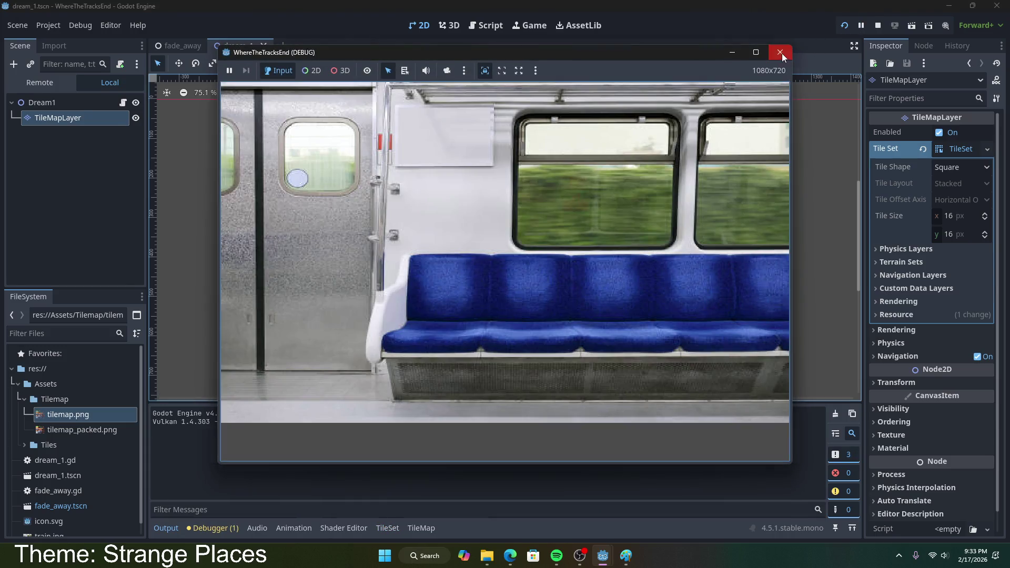
pyautogui.click(780, 52)
pyautogui.rightClick(54, 87)
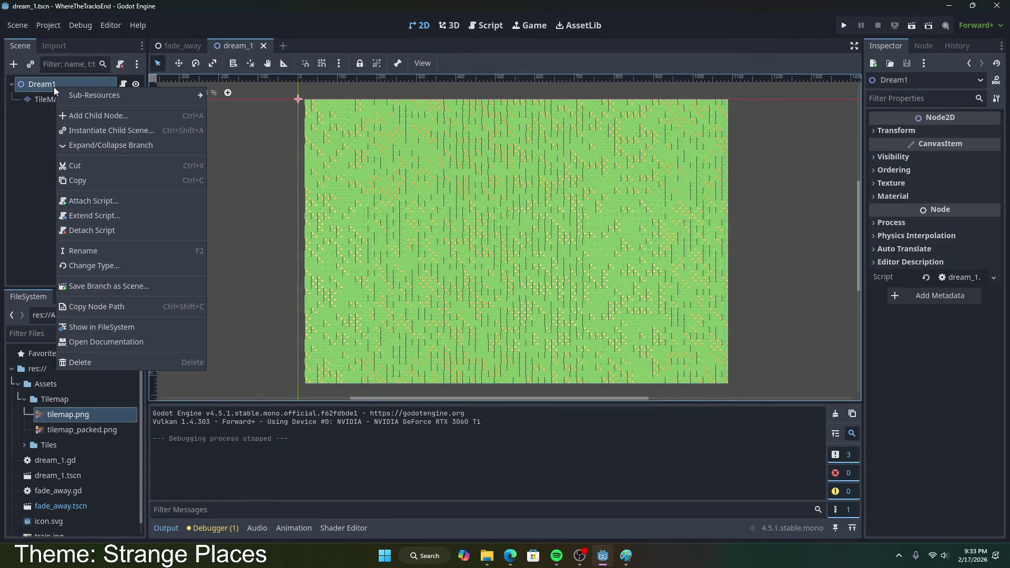
pyautogui.click(896, 33)
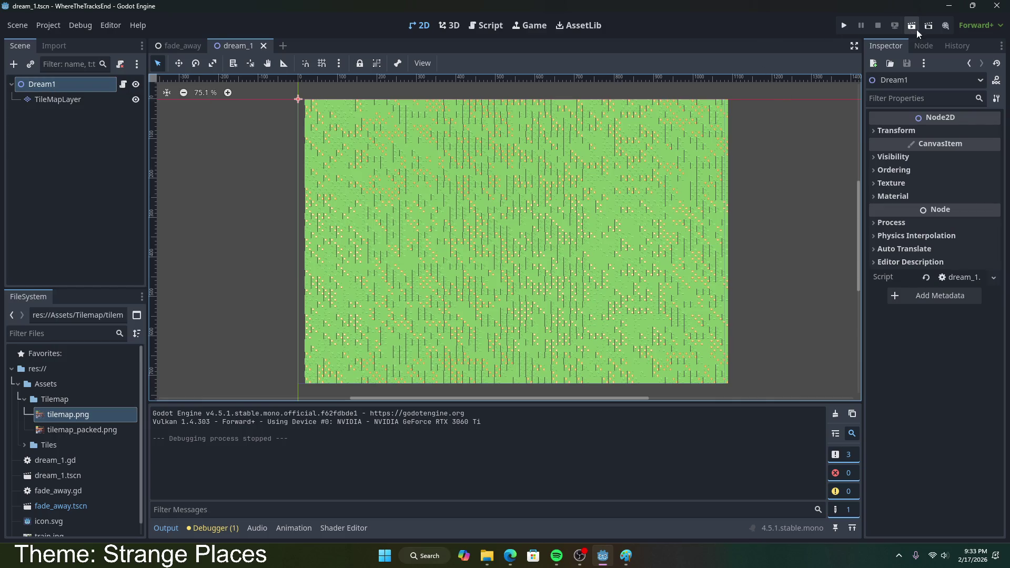
pyautogui.click(915, 27)
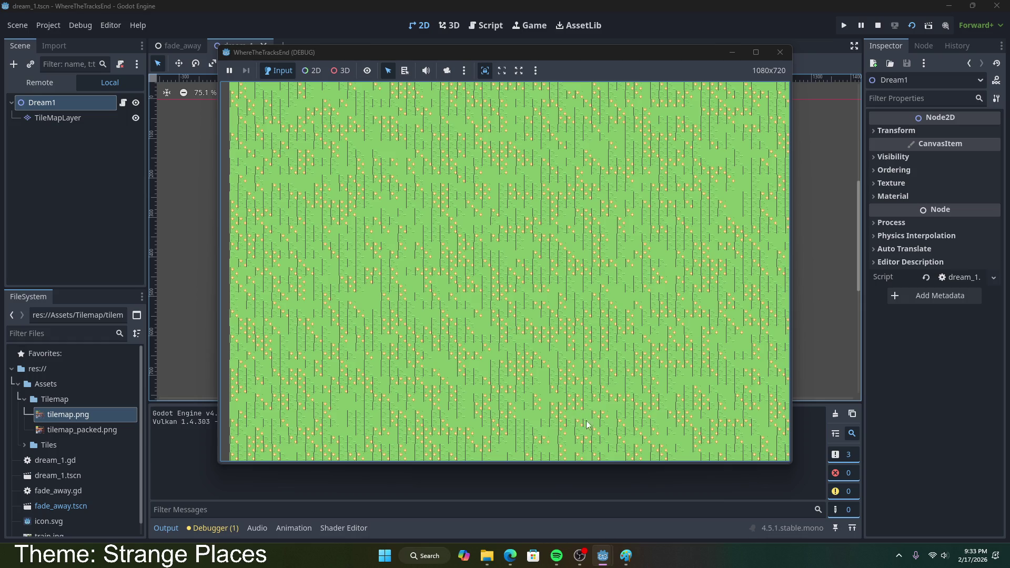
pyautogui.click(778, 57)
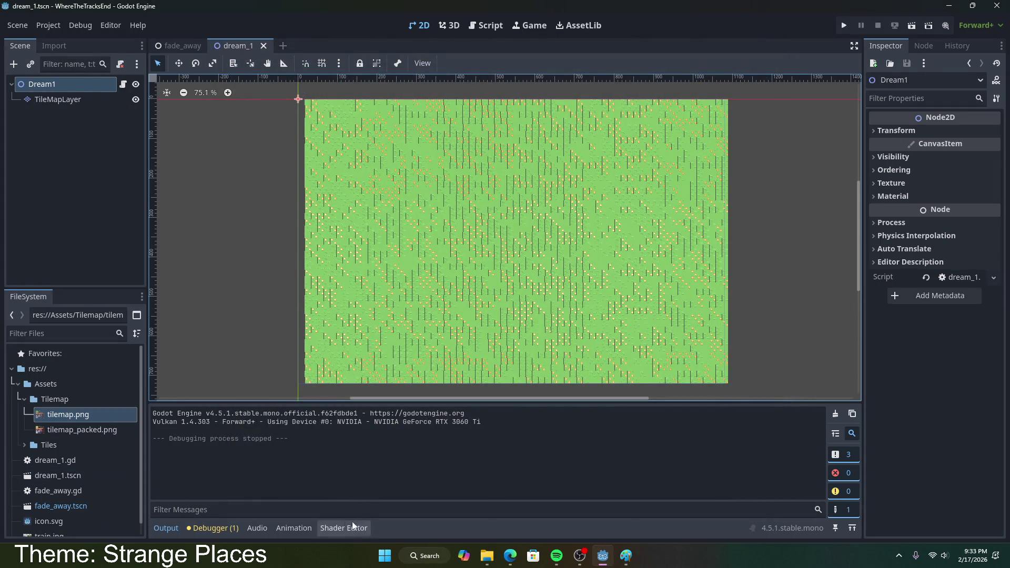
# - Select TileMapLayer, zoom in on the green stone tile and painted map, then collapse the TileMap panel
pyautogui.click(68, 99)
pyautogui.scroll(10, 513, 460)
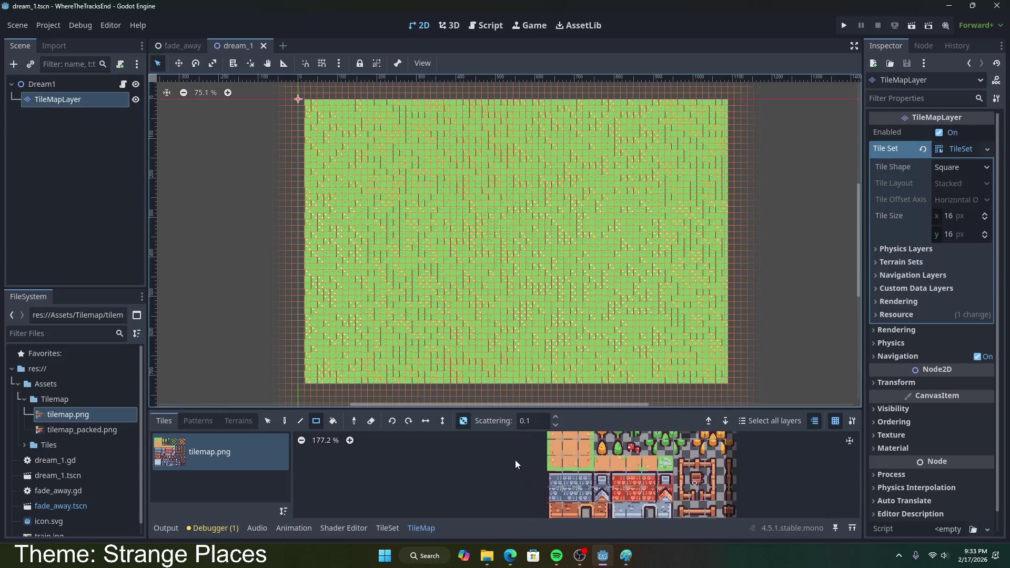
pyautogui.scroll(-1, 853, 485)
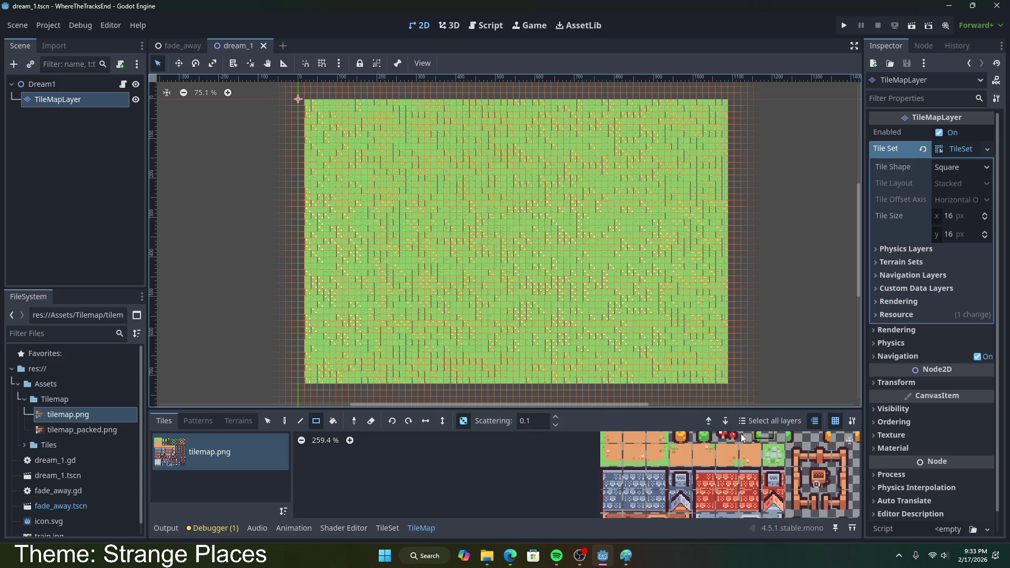
pyautogui.click(764, 452)
pyautogui.scroll(-8, 730, 453)
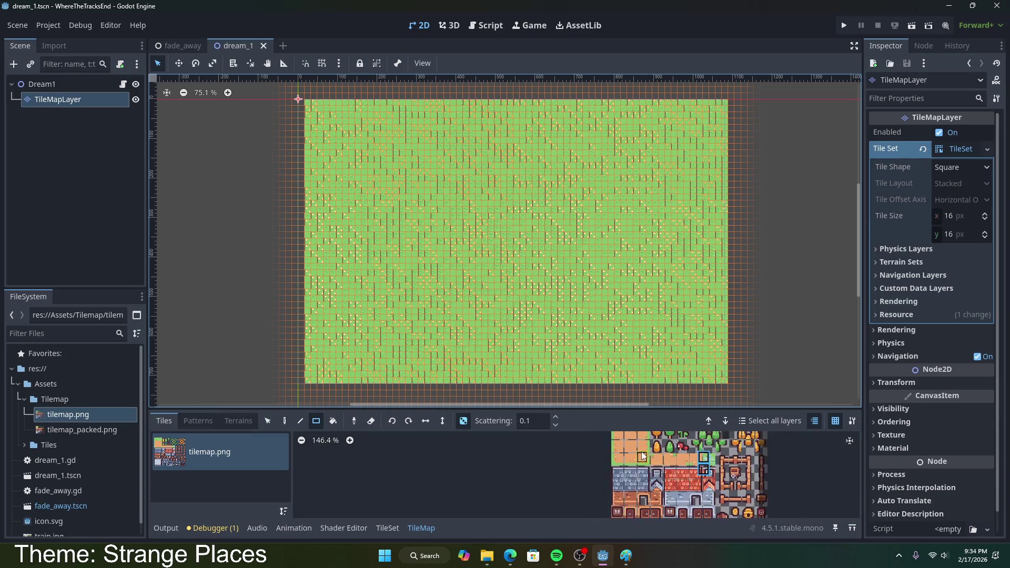
pyautogui.scroll(3, 625, 436)
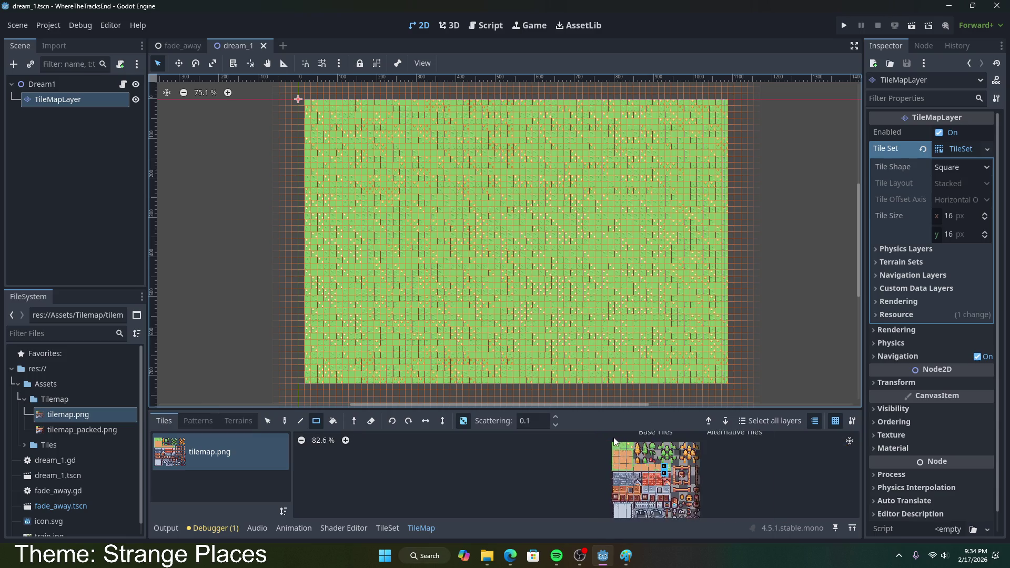
pyautogui.scroll(2, 673, 453)
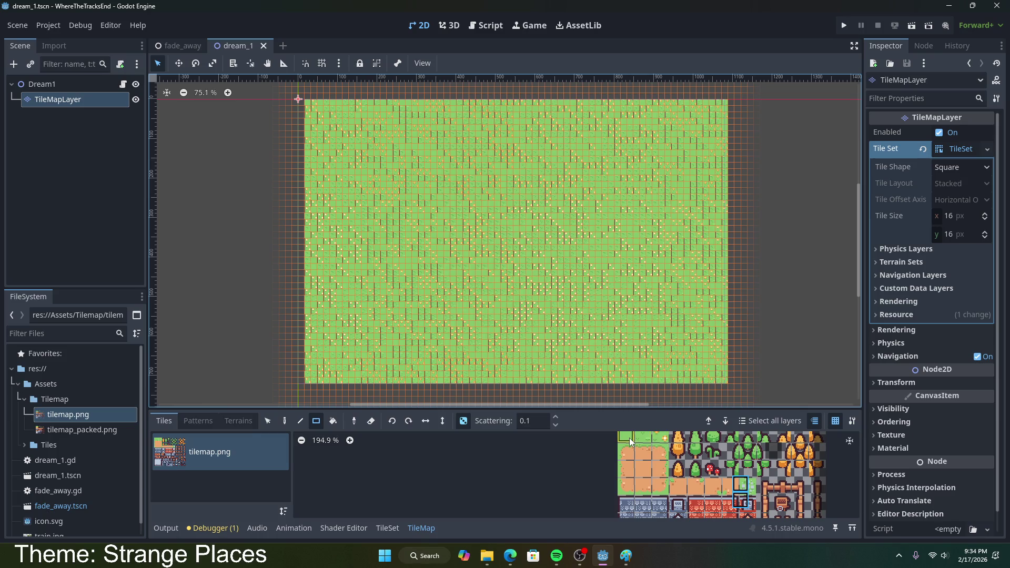
pyautogui.scroll(9, 642, 370)
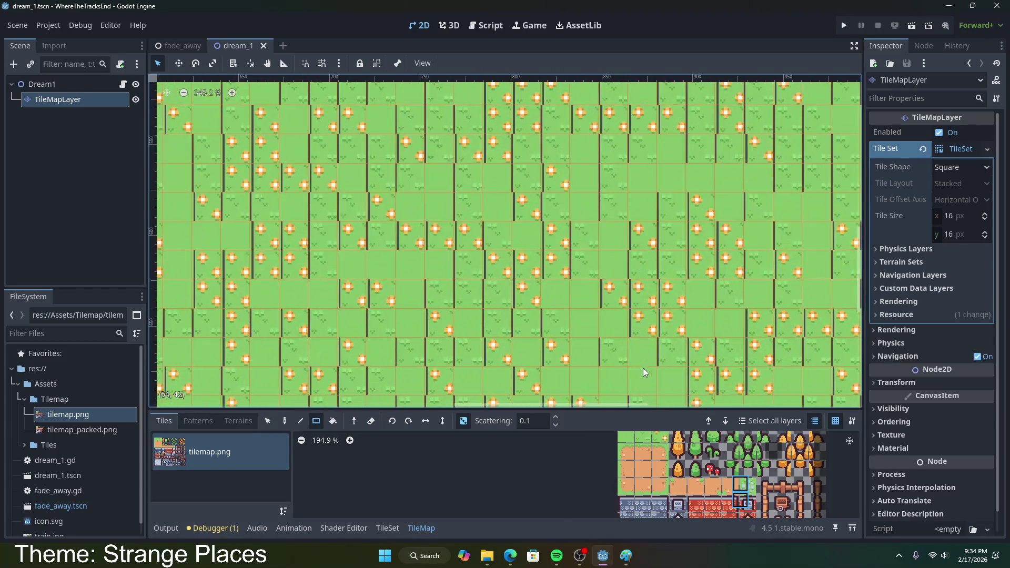
pyautogui.click(664, 442)
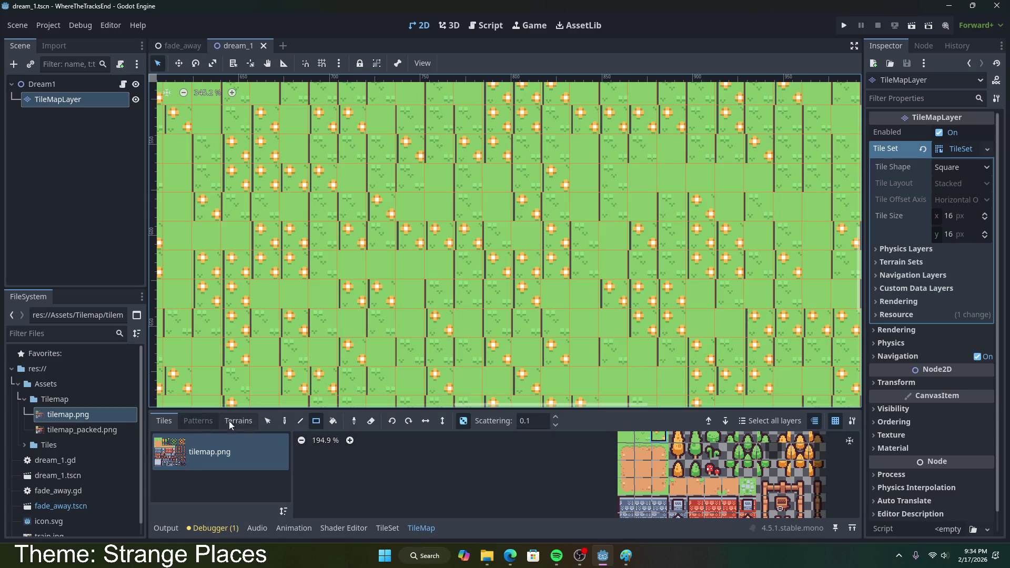
pyautogui.click(412, 528)
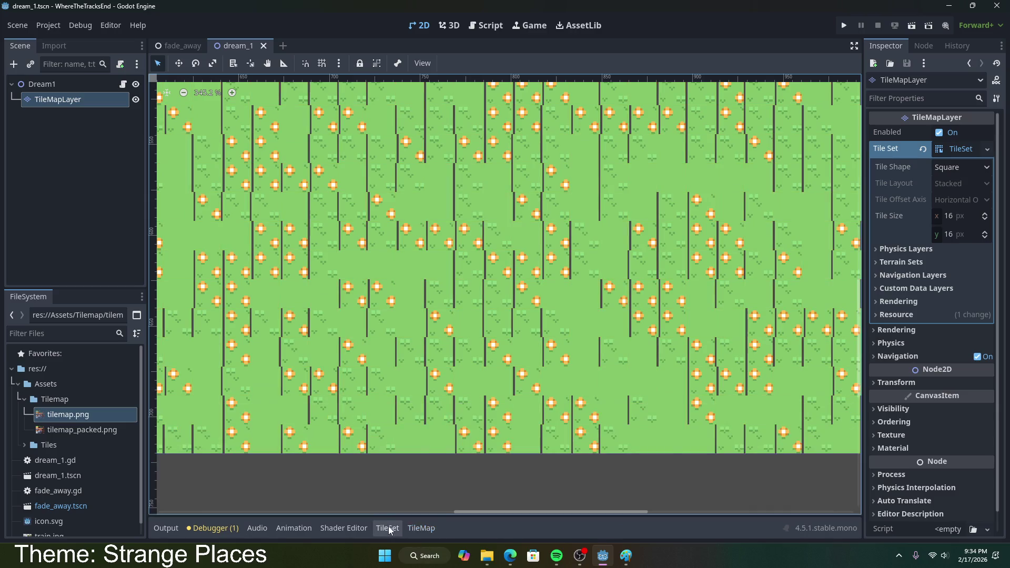
# - Pick the top-left tile in the tilemap.png atlas
pyautogui.click(657, 437)
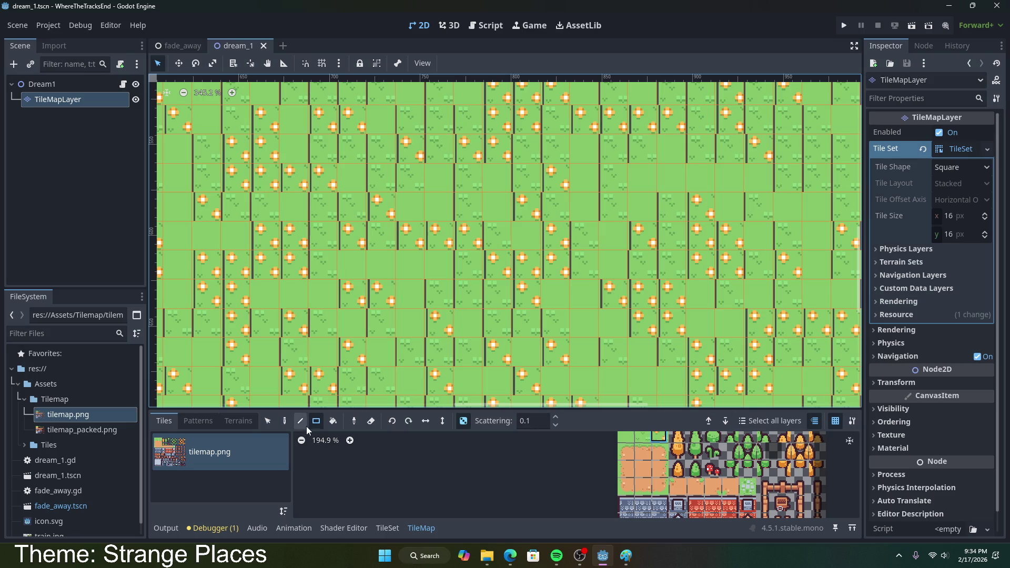
pyautogui.scroll(-4, 424, 323)
pyautogui.scroll(2, 424, 323)
# - Open the TileSet editor and view the source ID prompt without changing the ID
pyautogui.click(388, 528)
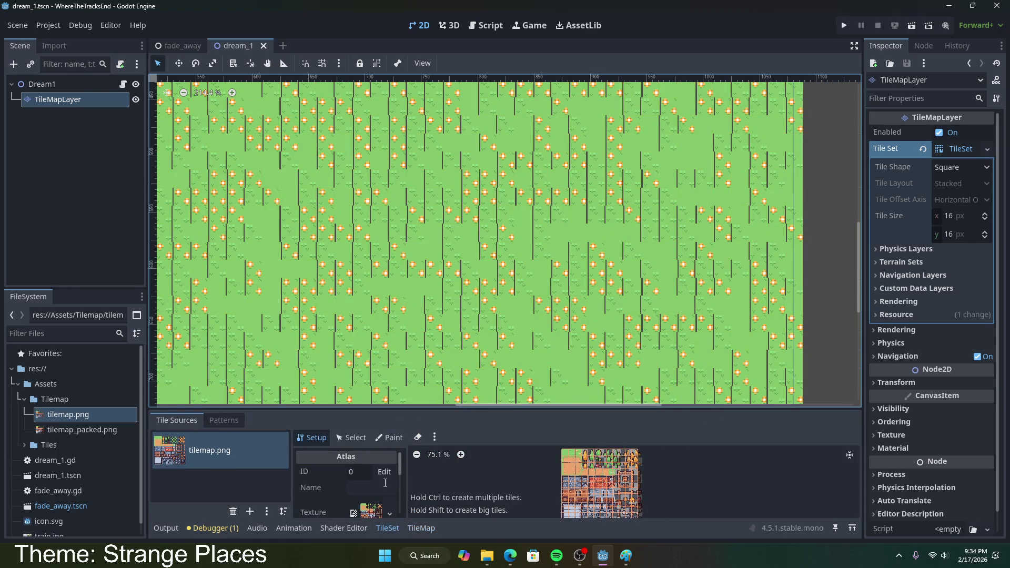
pyautogui.click(352, 437)
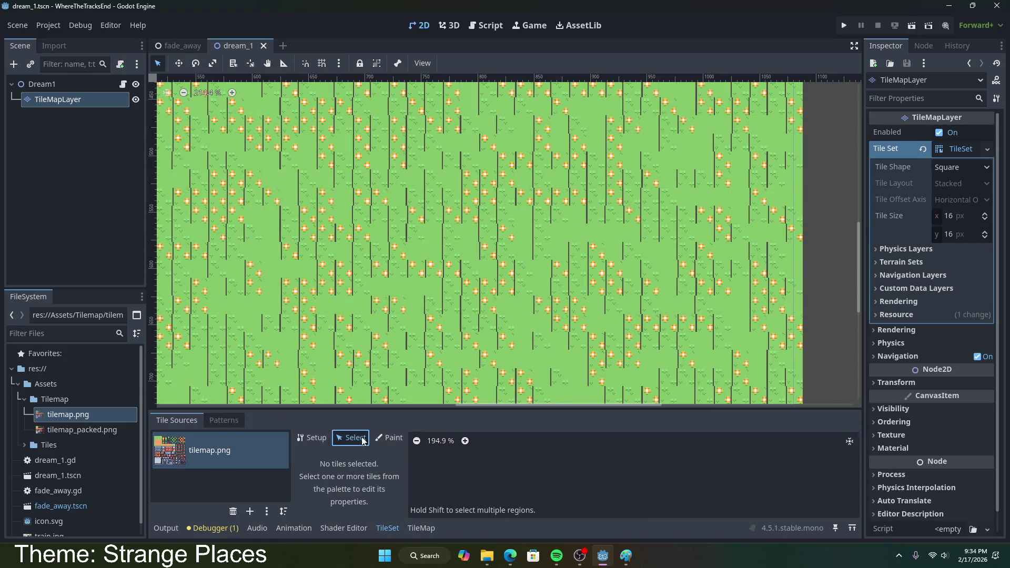
pyautogui.click(314, 438)
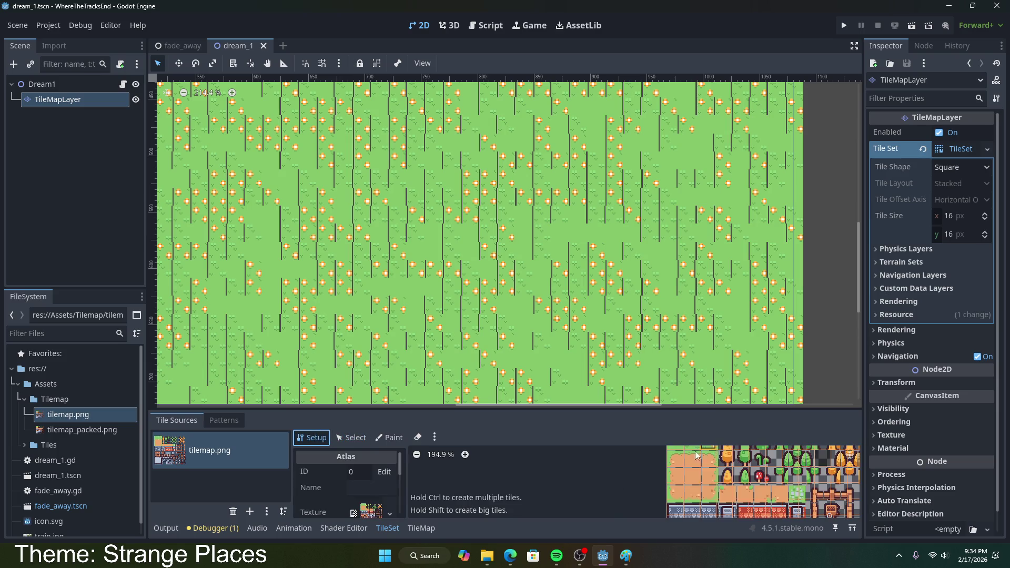
pyautogui.click(382, 470)
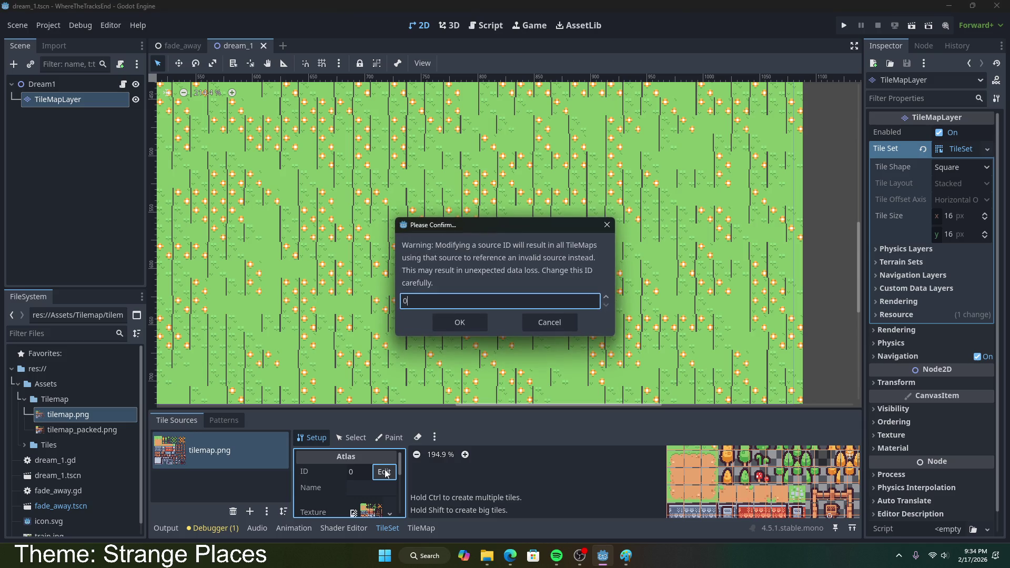
pyautogui.click(555, 324)
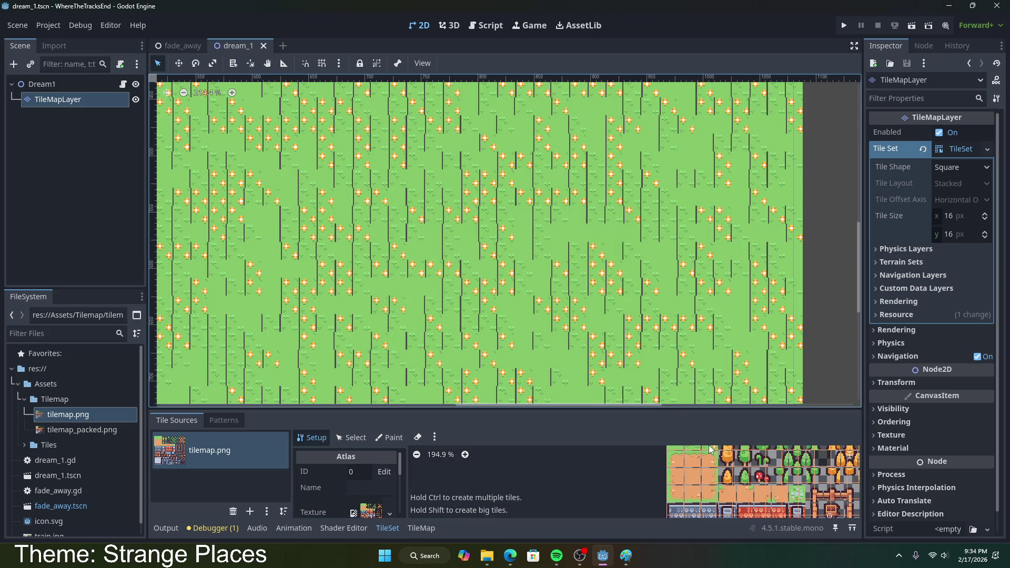
pyautogui.scroll(-4, 657, 461)
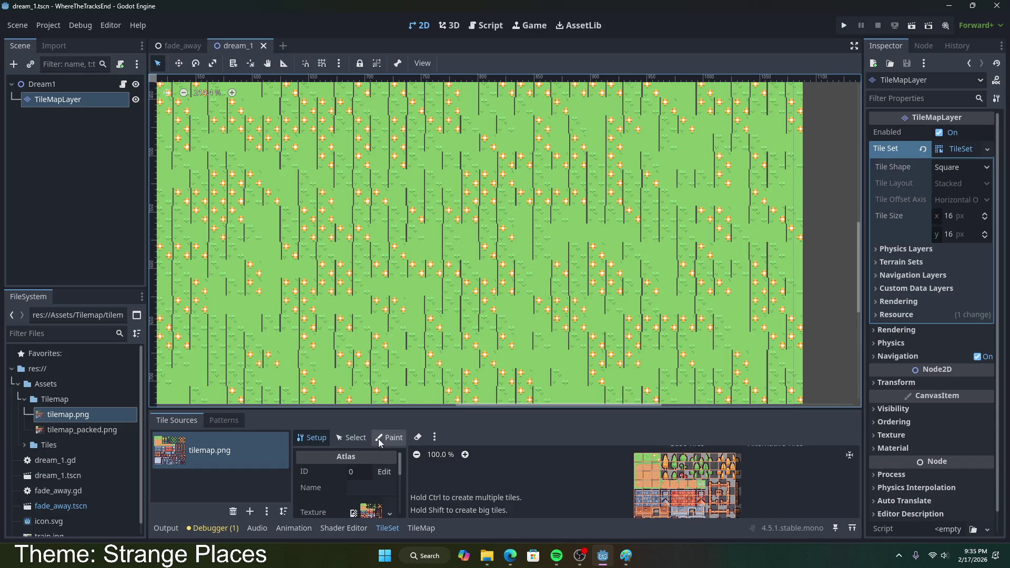
# - In Select mode, pick atlas tile (2,0) and scroll through its properties
pyautogui.click(351, 438)
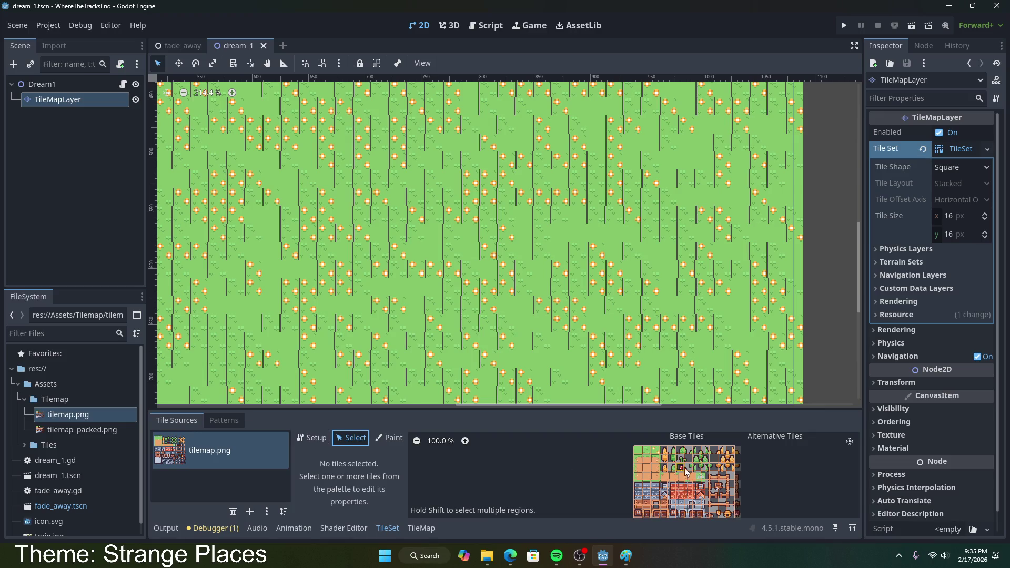
pyautogui.click(654, 452)
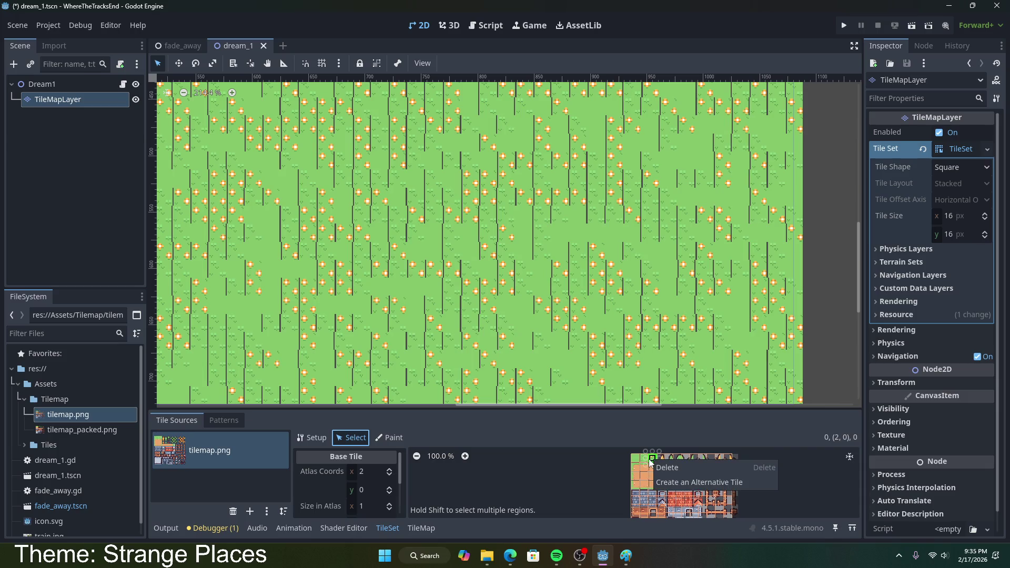
pyautogui.scroll(-2, 389, 481)
pyautogui.scroll(-2, 390, 481)
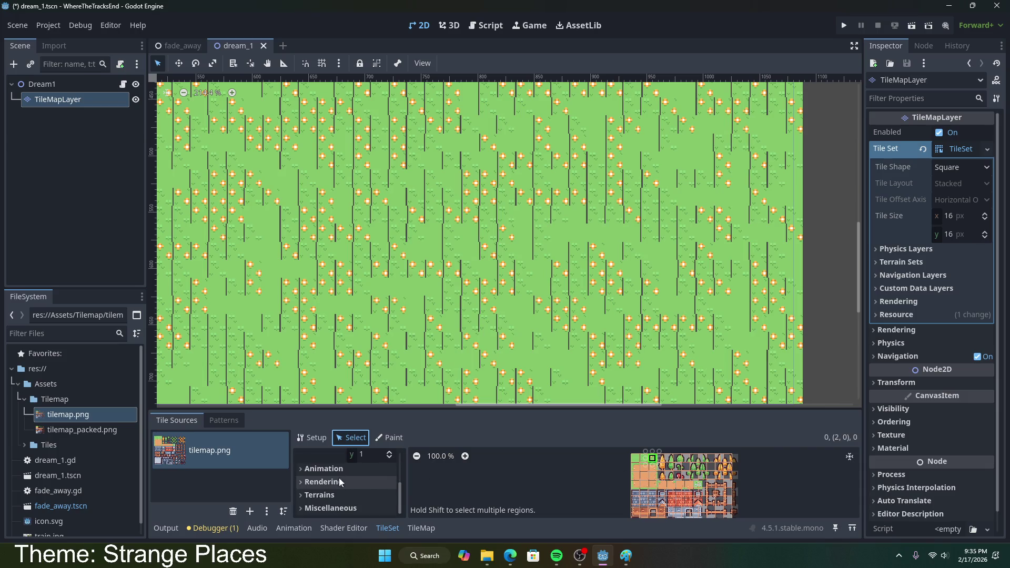
# - Back in Setup, view the atlas texture's options, then go to Bing's 'tile scattering godot' results
pyautogui.click(314, 439)
pyautogui.scroll(3, 347, 484)
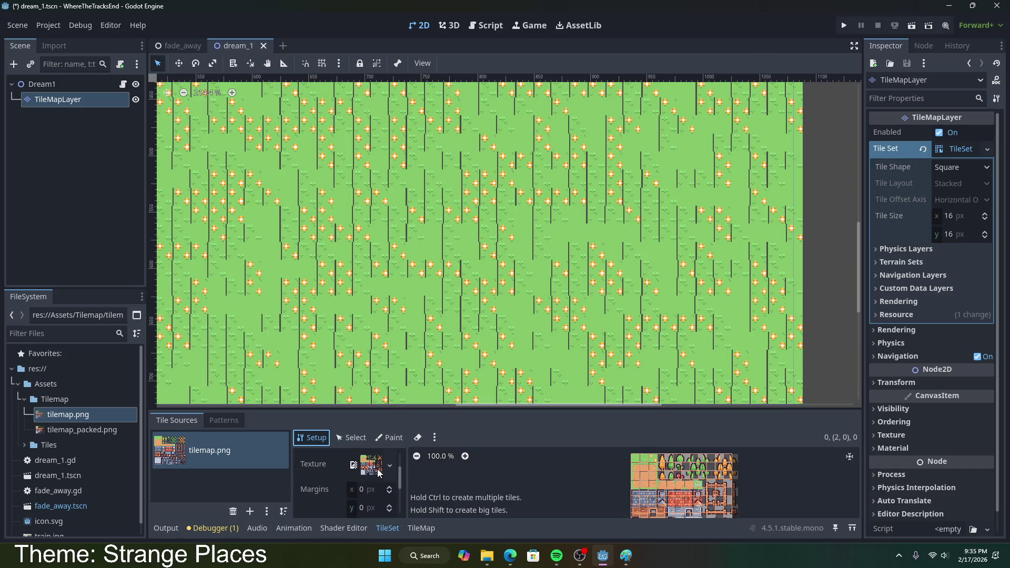
pyautogui.click(389, 465)
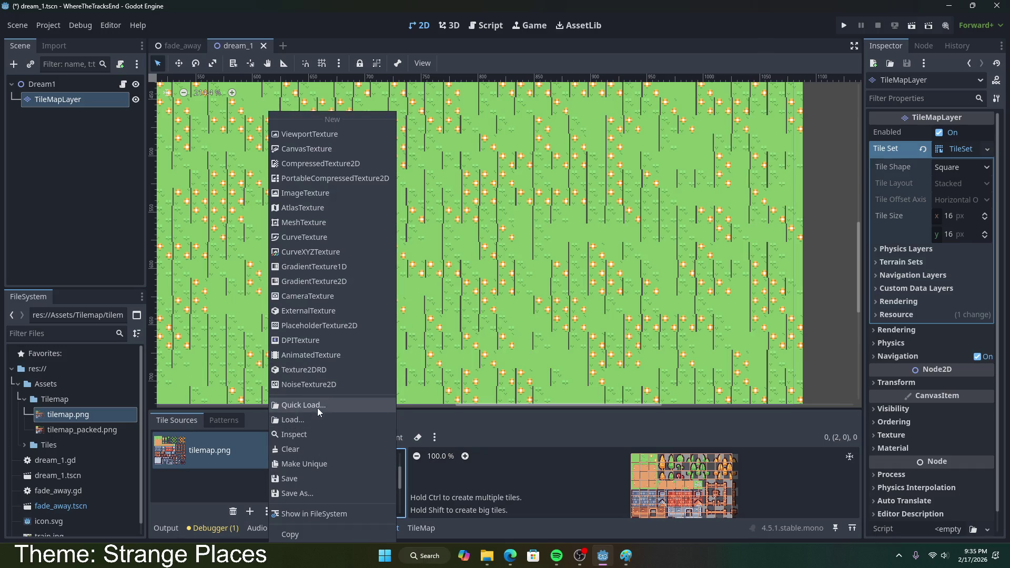
pyautogui.click(479, 460)
pyautogui.scroll(-1, 347, 479)
pyautogui.scroll(-1, 347, 478)
pyautogui.click(510, 556)
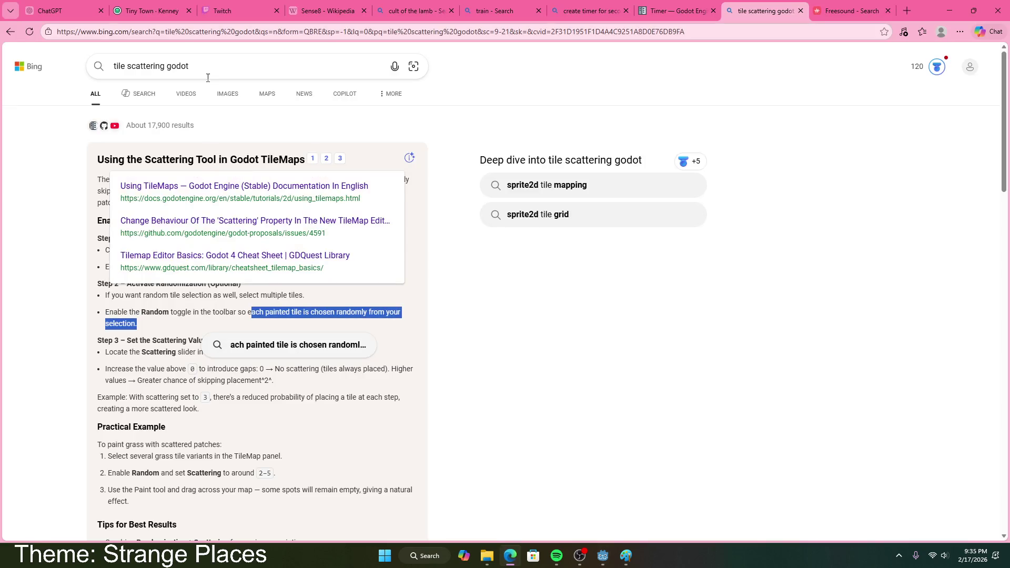
# - Search Bing for 'how to edit tile godot', expand the full answer, then return to Godot
pyautogui.moveTo(164, 65); pyautogui.dragTo(78, 66)
pyautogui.write('how to edit tile')
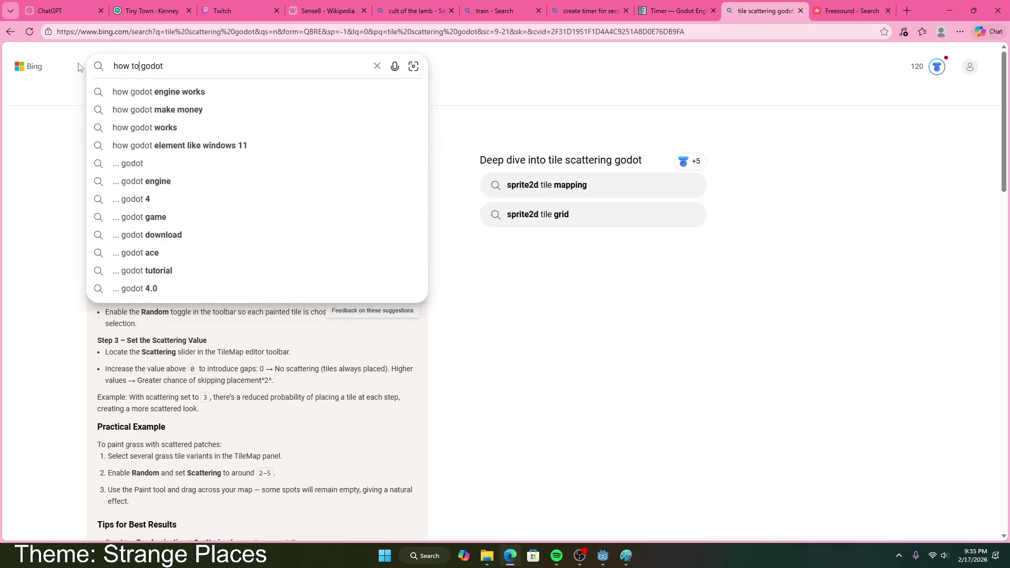
pyautogui.press('Return')
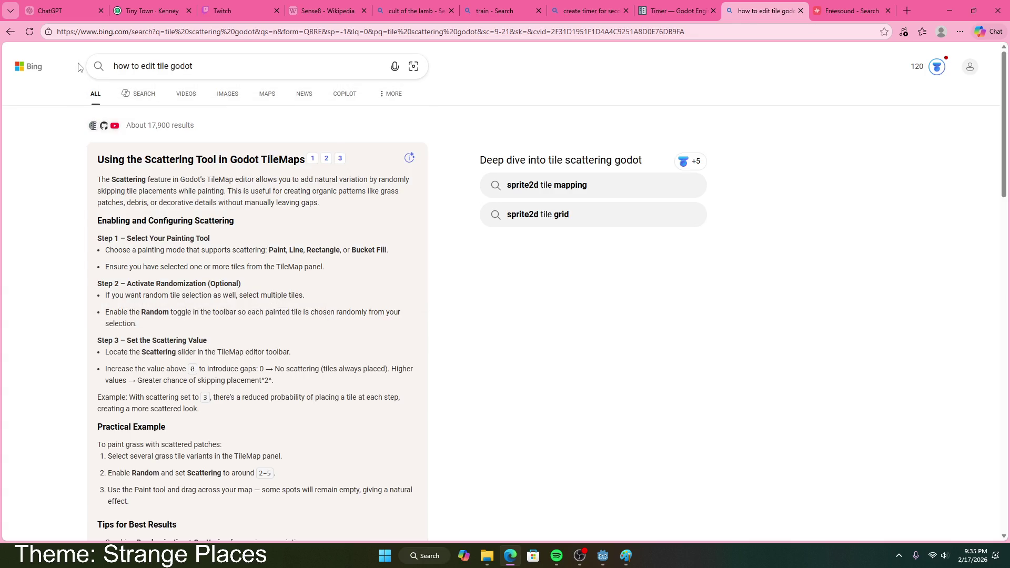
pyautogui.click(251, 337)
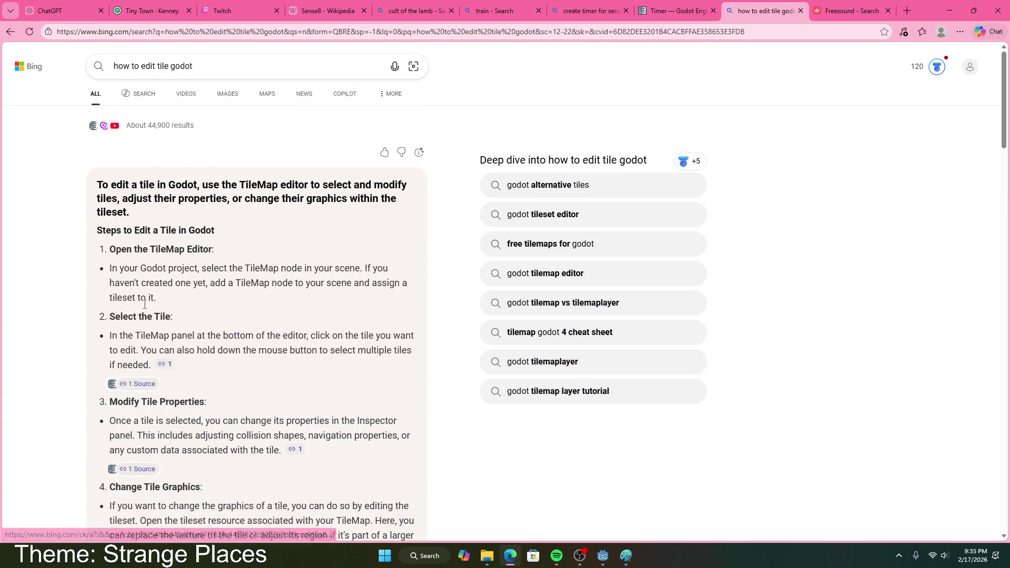
pyautogui.scroll(-3, 153, 305)
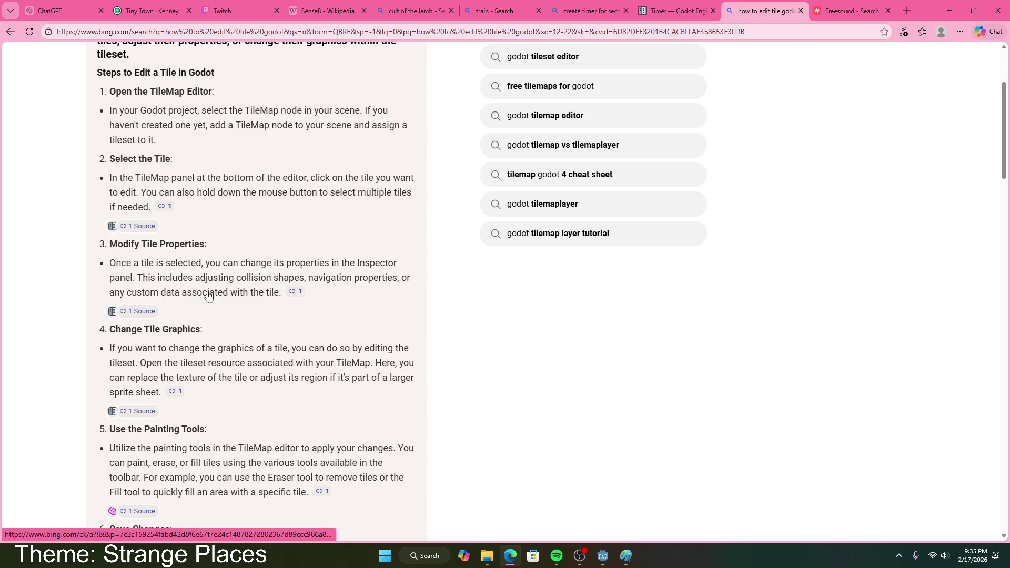
pyautogui.hotkey('alt', 'Tab')
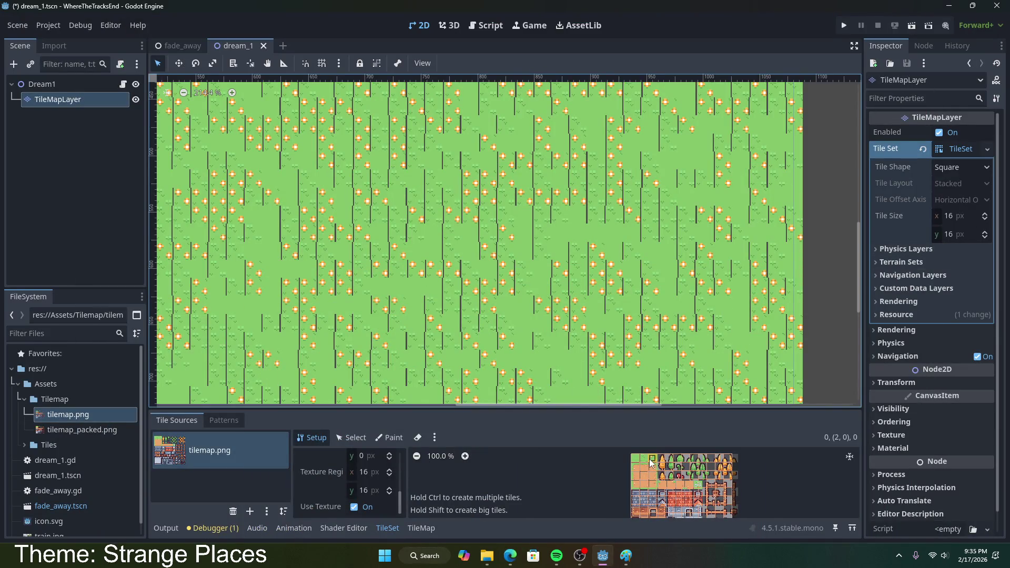
# - Show tile (2,0)'s properties and expand its Animation and Rendering sections
pyautogui.click(367, 438)
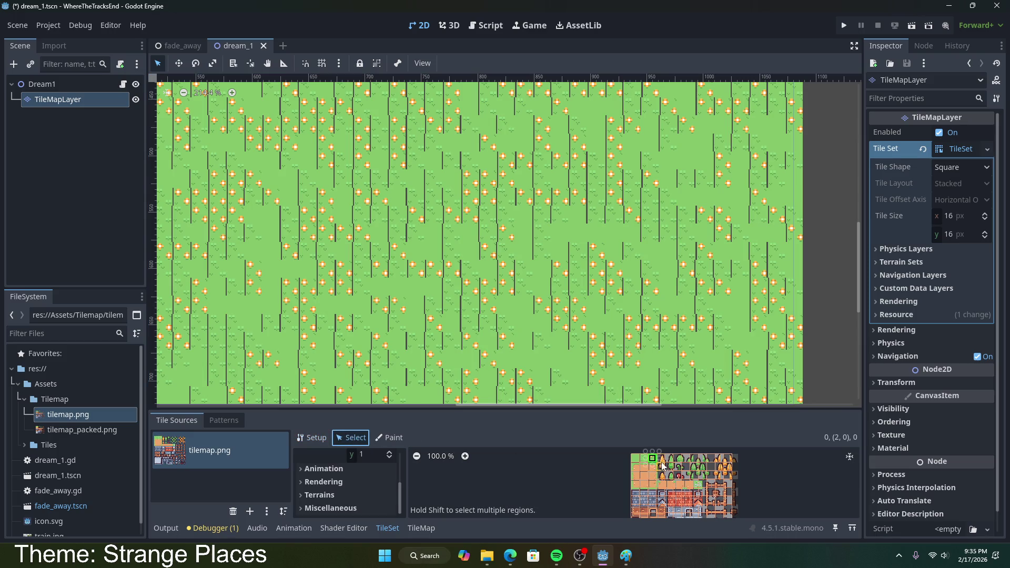
pyautogui.scroll(1, 383, 482)
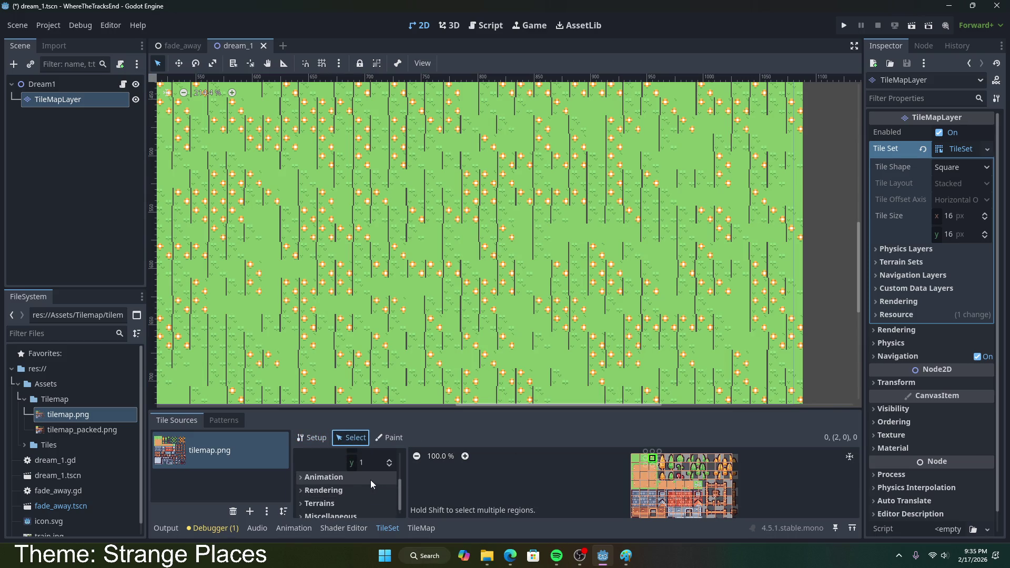
pyautogui.click(370, 479)
pyautogui.scroll(-3, 370, 481)
pyautogui.click(348, 484)
pyautogui.scroll(-3, 336, 468)
pyautogui.scroll(-2, 345, 486)
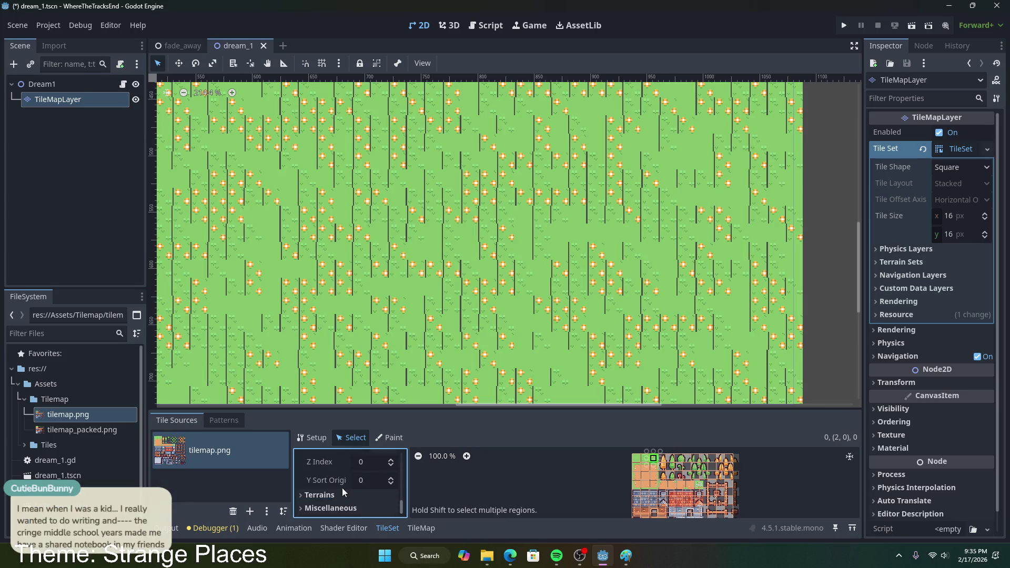
pyautogui.scroll(-2, 336, 488)
# - Expand the Miscellaneous section, scroll the tile properties, then go back to Bing's answer
pyautogui.click(340, 508)
pyautogui.scroll(5, 345, 506)
pyautogui.scroll(2, 340, 503)
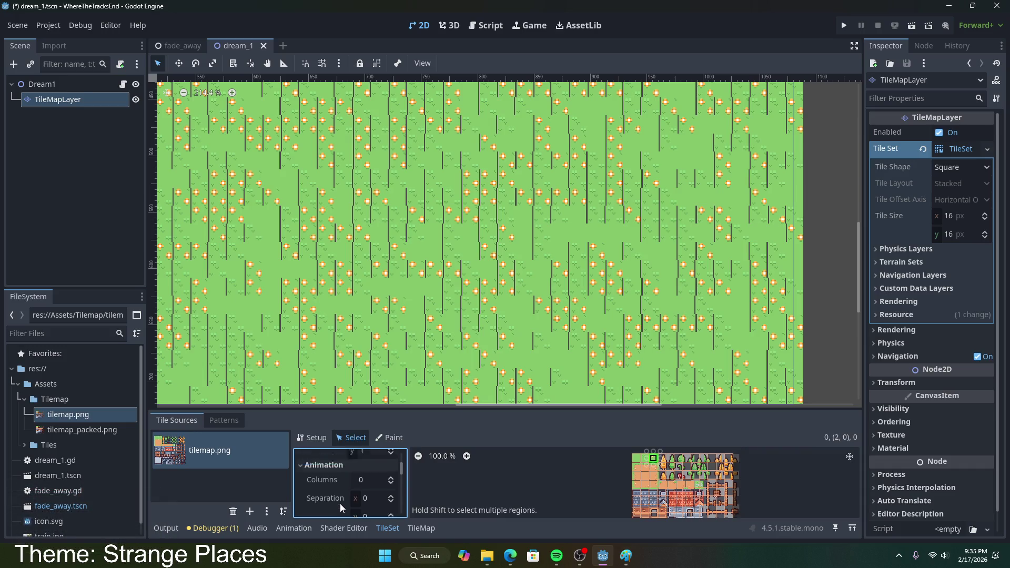
pyautogui.scroll(-3, 341, 500)
pyautogui.scroll(5, 340, 497)
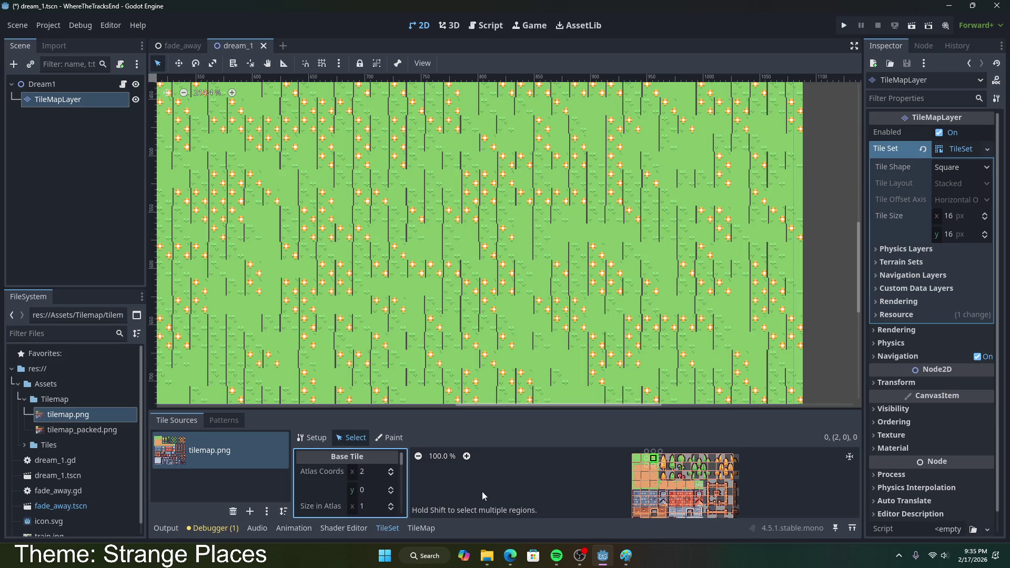
pyautogui.scroll(-3, 347, 474)
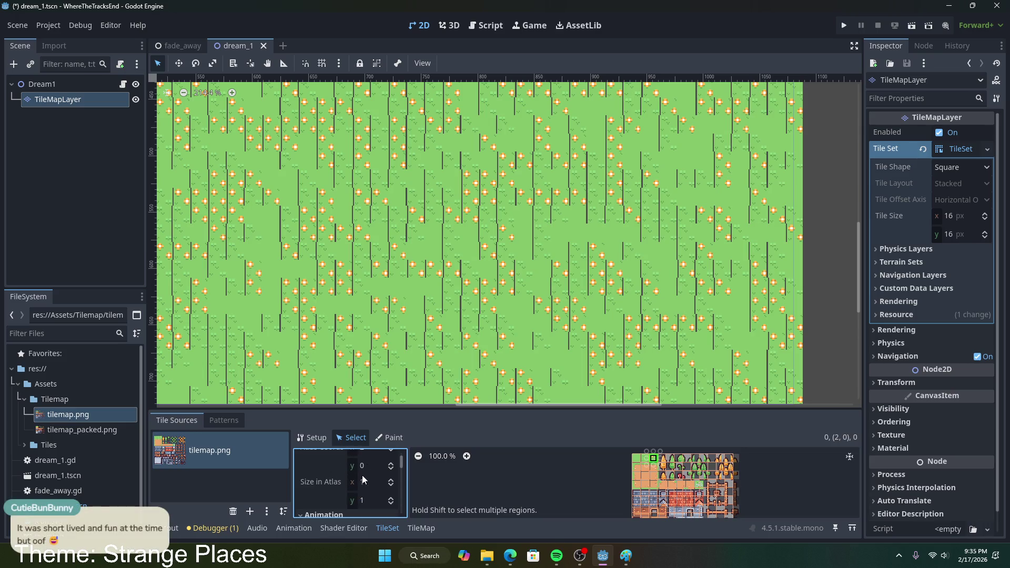
pyautogui.click(510, 556)
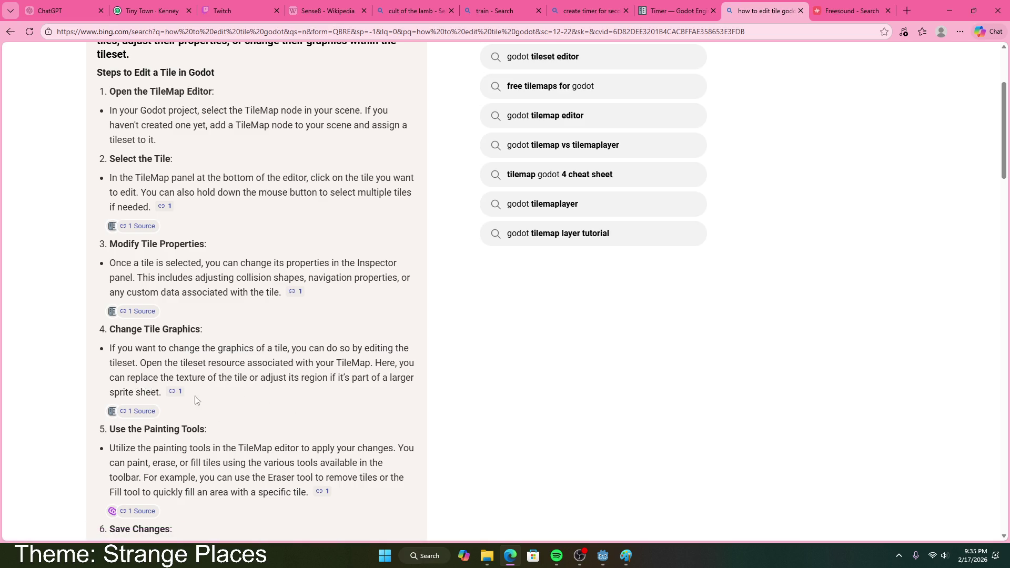
# - Open the cited Using tilemaps docs page, read the tileset-scene and collision sections, then return to Godot
pyautogui.click(180, 396)
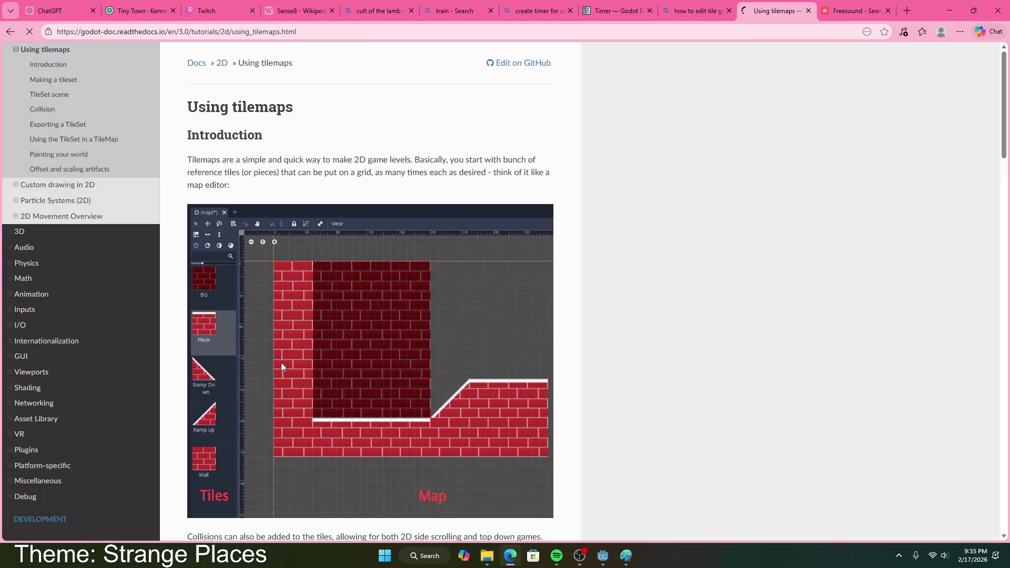
pyautogui.scroll(-9, 330, 205)
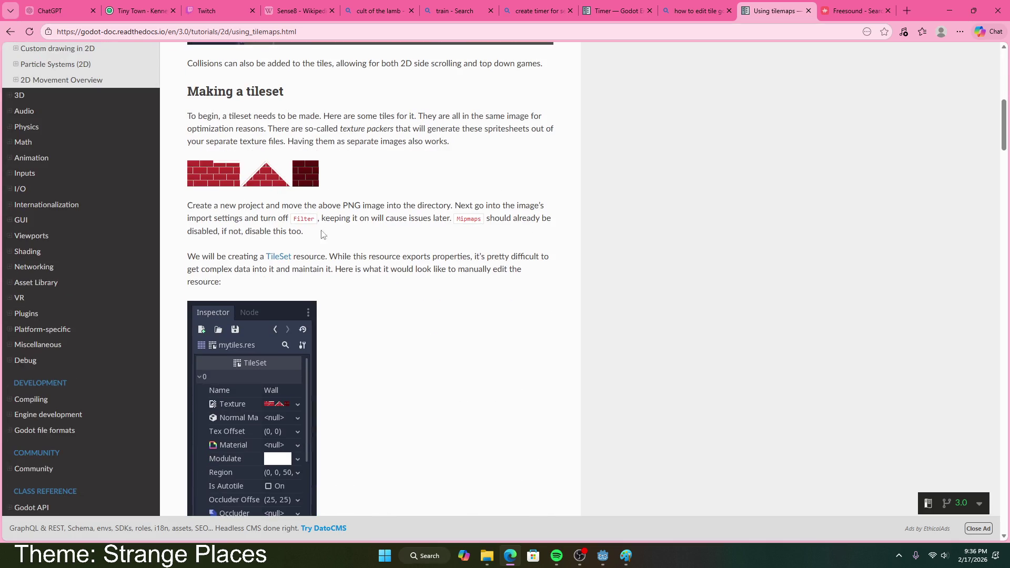
pyautogui.scroll(-5, 294, 256)
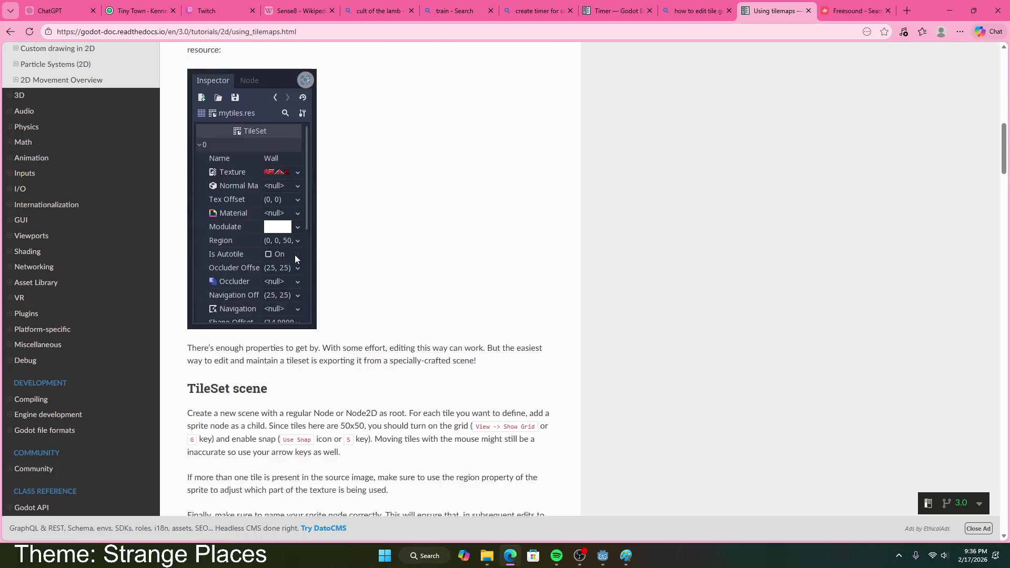
pyautogui.scroll(-4, 296, 259)
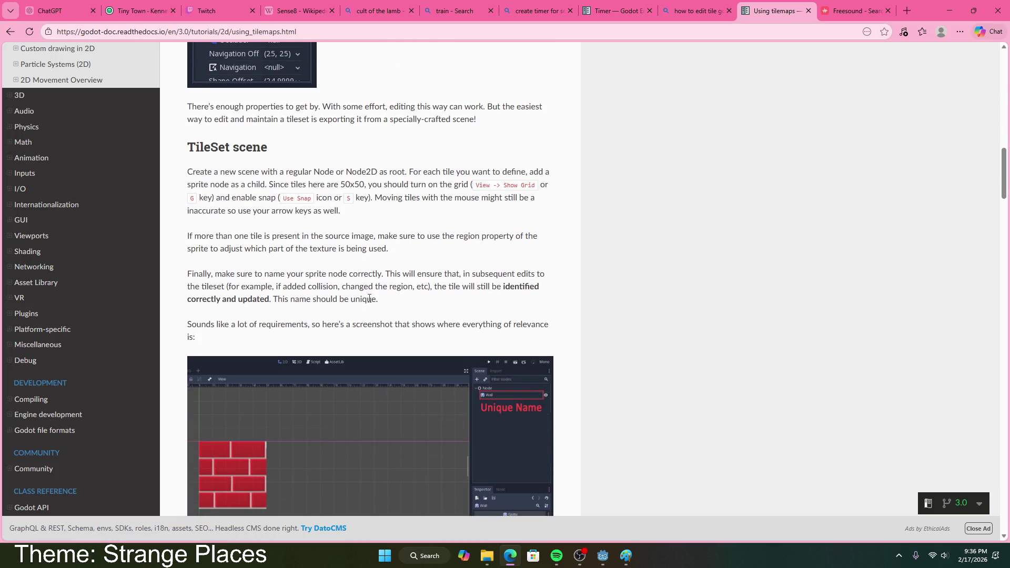
pyautogui.scroll(-20, 266, 258)
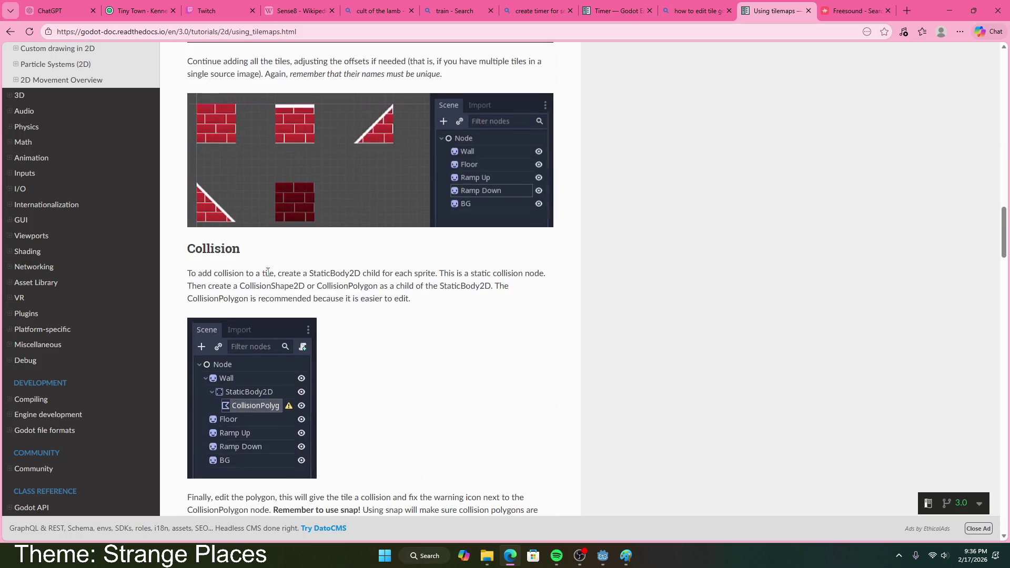
pyautogui.scroll(-7, 264, 261)
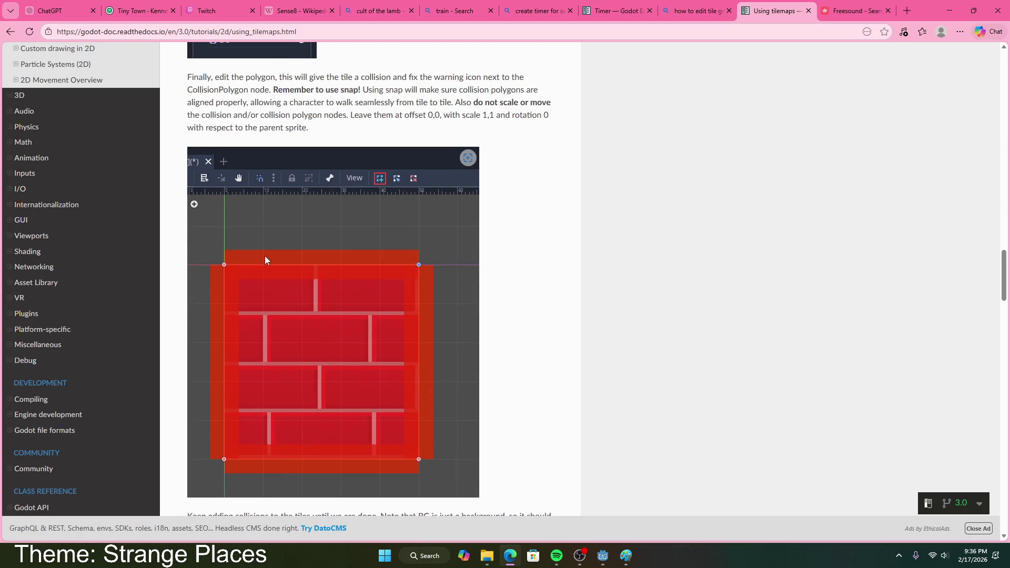
pyautogui.scroll(2, 261, 236)
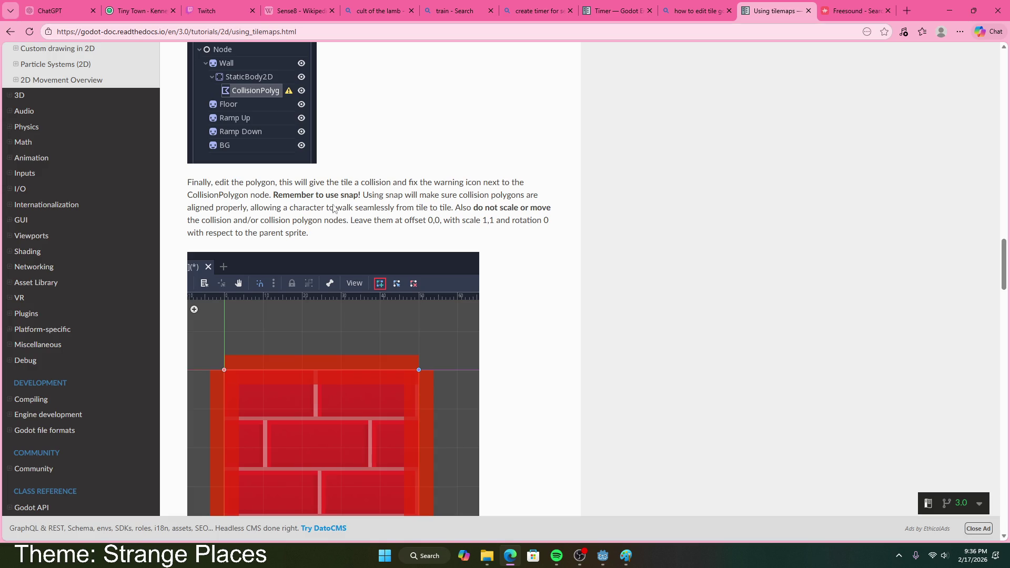
pyautogui.scroll(9, 348, 380)
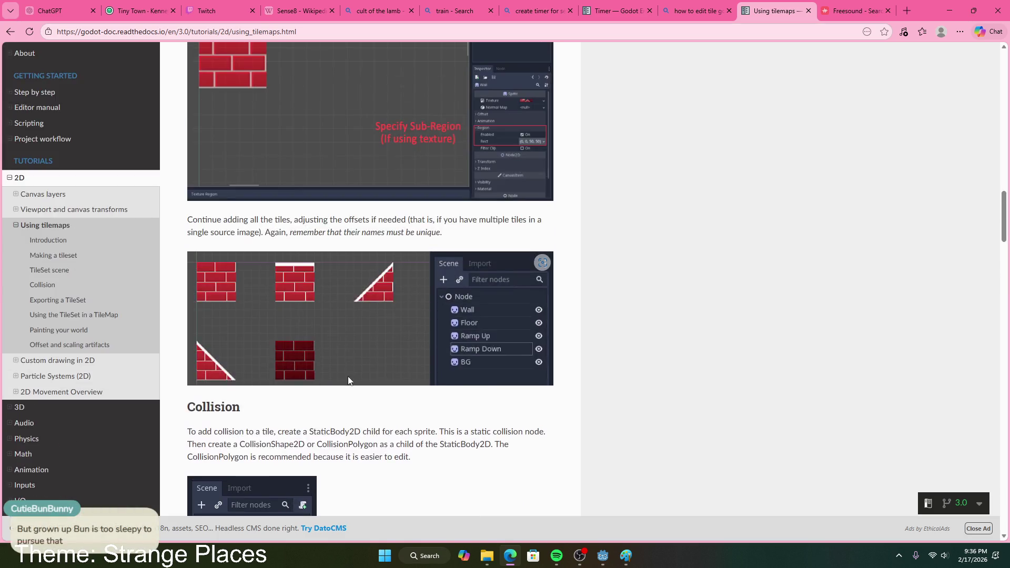
pyautogui.scroll(5, 349, 380)
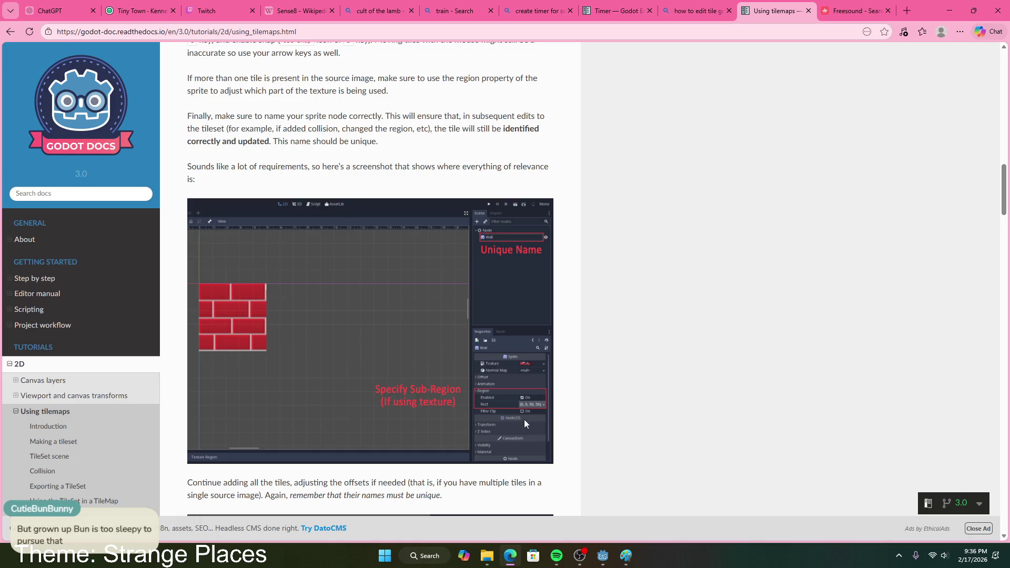
pyautogui.click(510, 555)
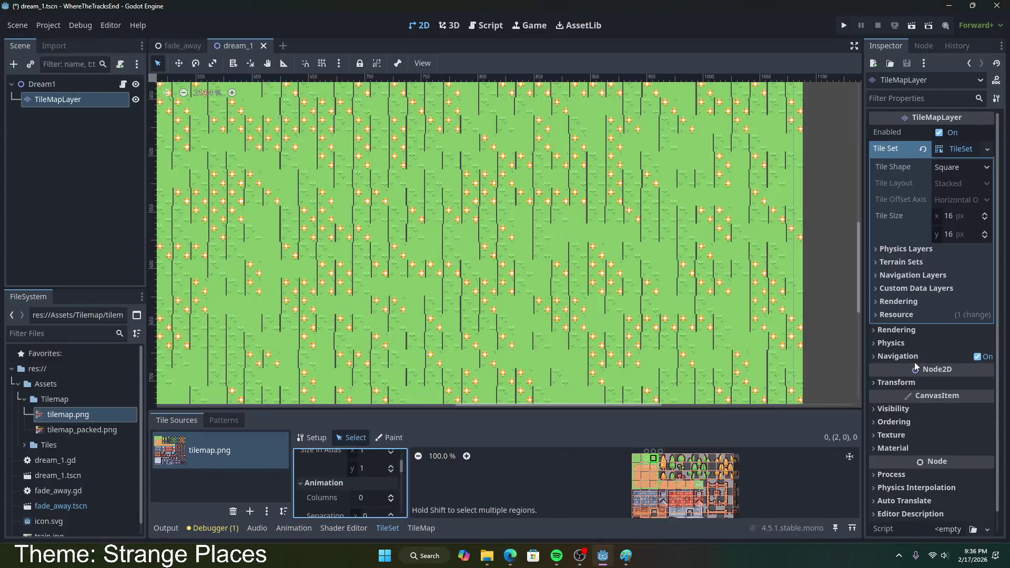
# - Expand and collapse the TileSet inspector sections, including Navigation Layers and Resource
pyautogui.click(882, 251)
pyautogui.click(882, 264)
pyautogui.click(883, 273)
pyautogui.click(883, 274)
pyautogui.click(885, 286)
pyautogui.click(885, 287)
pyautogui.click(886, 302)
pyautogui.click(886, 303)
pyautogui.click(885, 314)
pyautogui.click(886, 314)
pyautogui.scroll(-1, 889, 330)
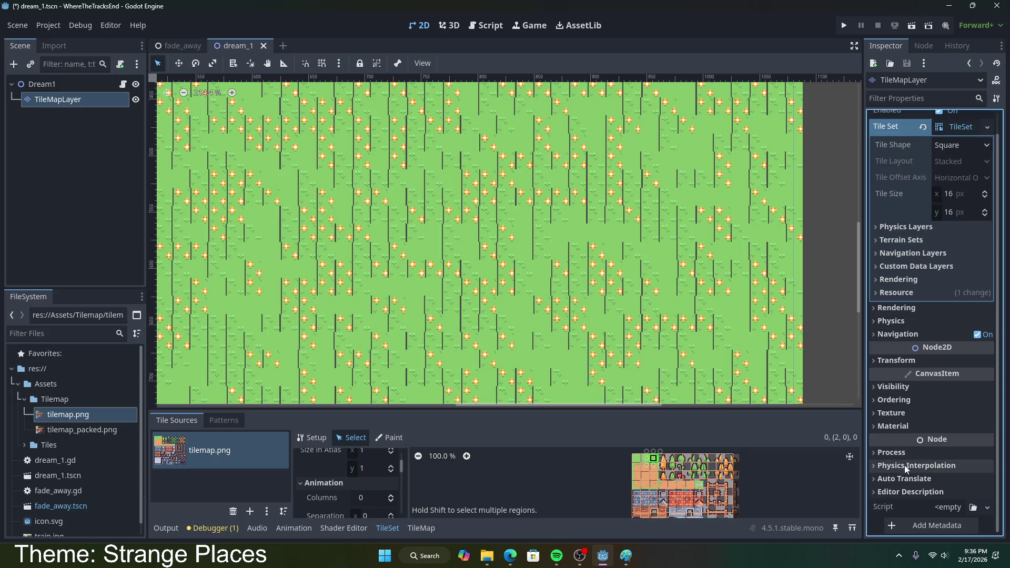
pyautogui.click(955, 126)
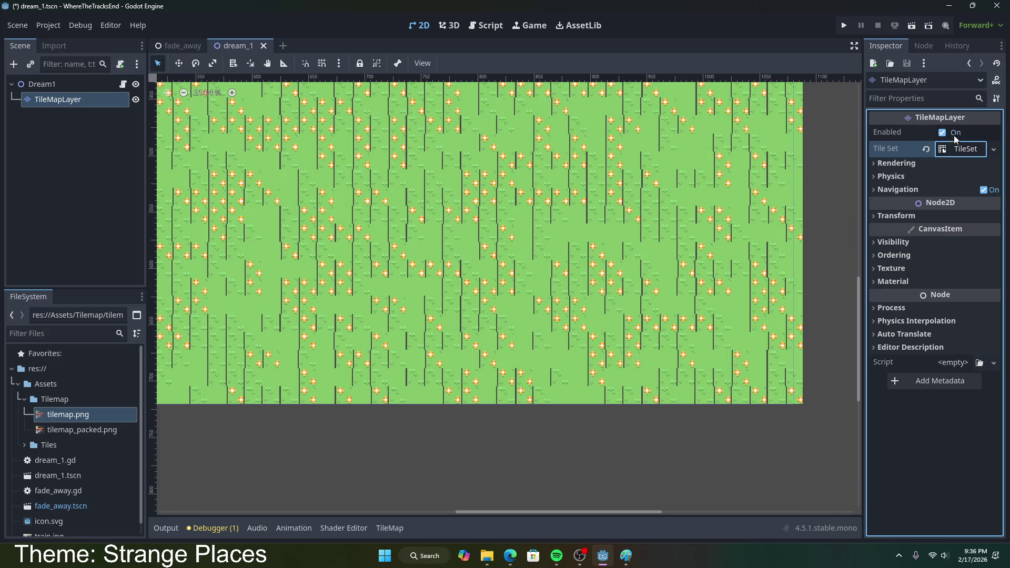
pyautogui.click(953, 150)
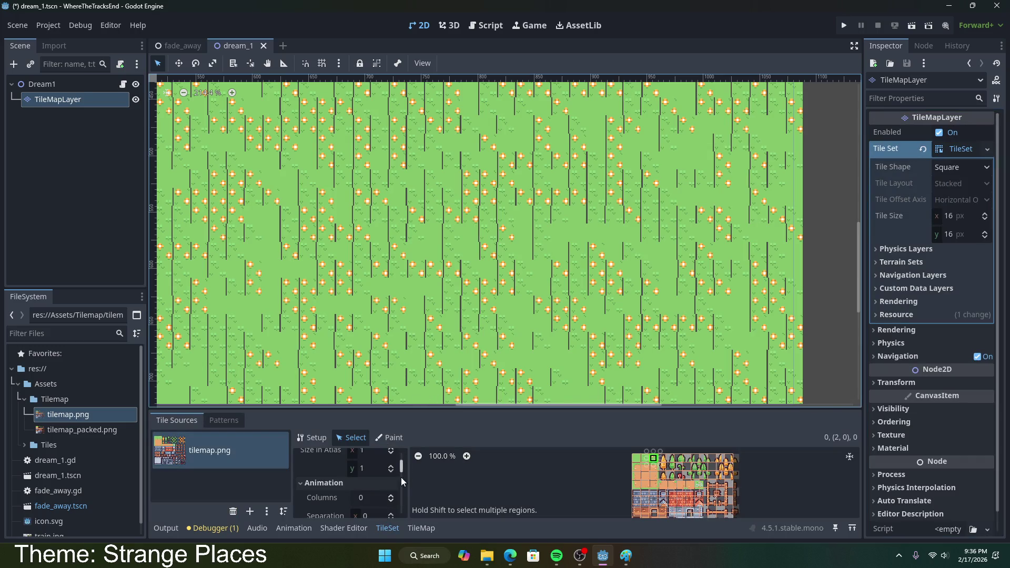
# - Look over the Paint mode's property list, return to Select, then scroll the tilemap docs' Collision section
pyautogui.click(389, 437)
pyautogui.click(375, 471)
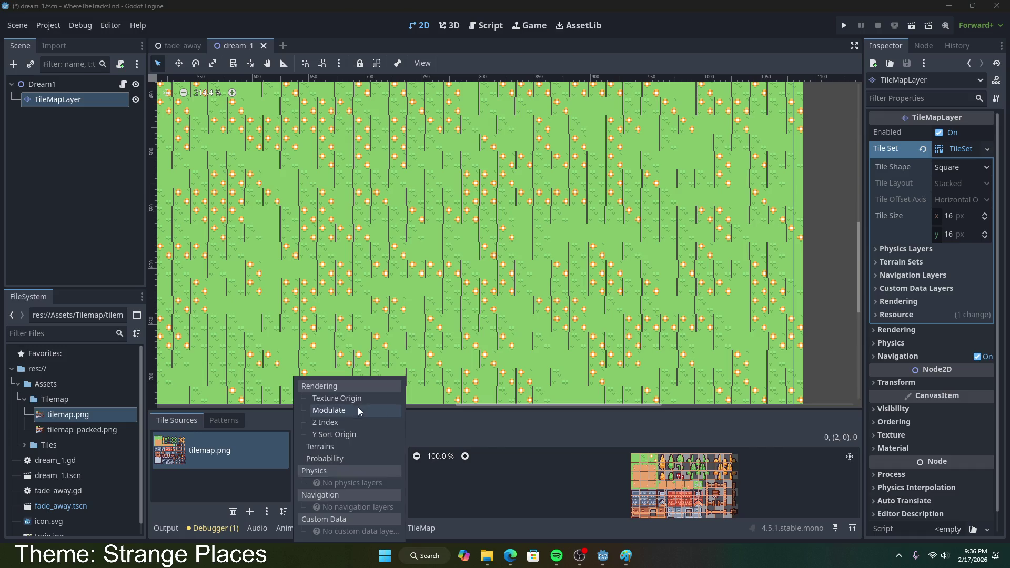
pyautogui.click(449, 503)
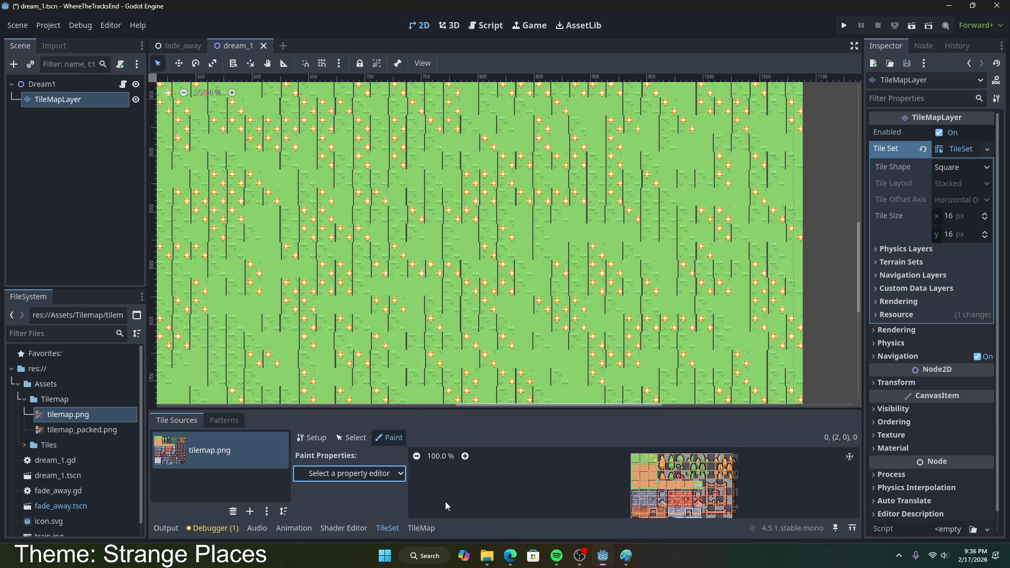
pyautogui.click(350, 437)
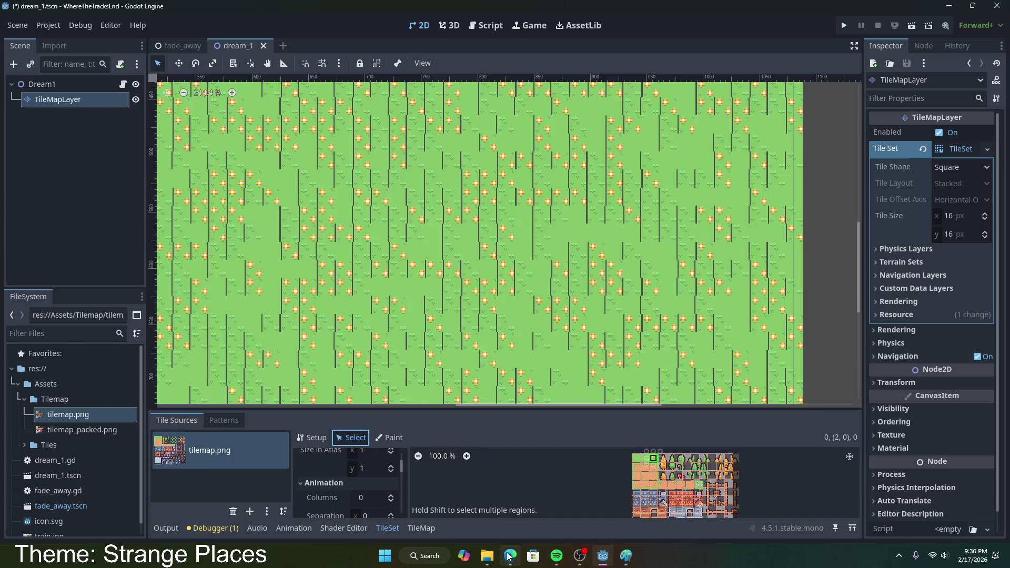
pyautogui.click(510, 556)
pyautogui.scroll(-5, 335, 380)
pyautogui.scroll(-5, 335, 380)
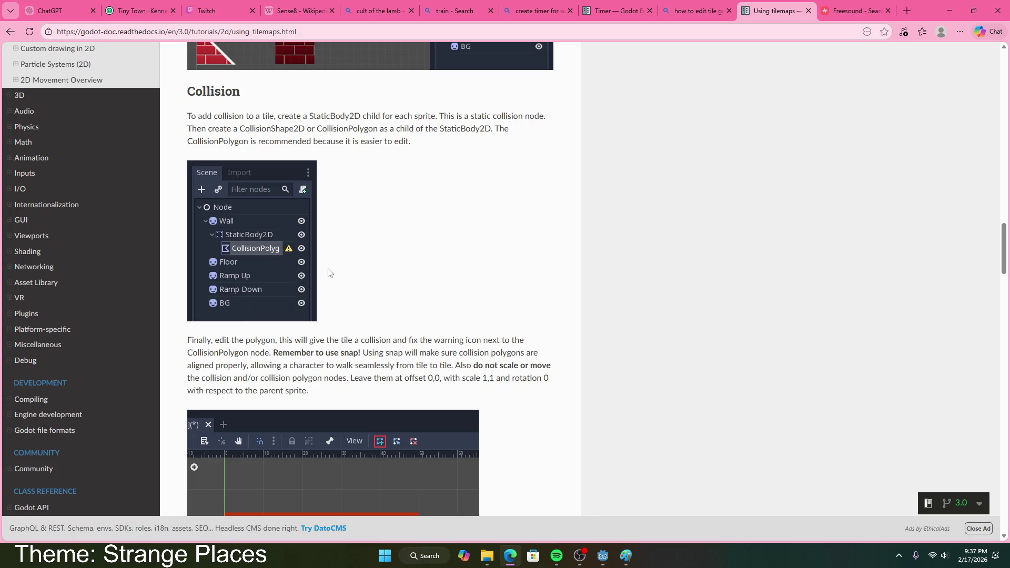
# - Switch to the Tiny Town - Kenney browser tab
pyautogui.click(135, 11)
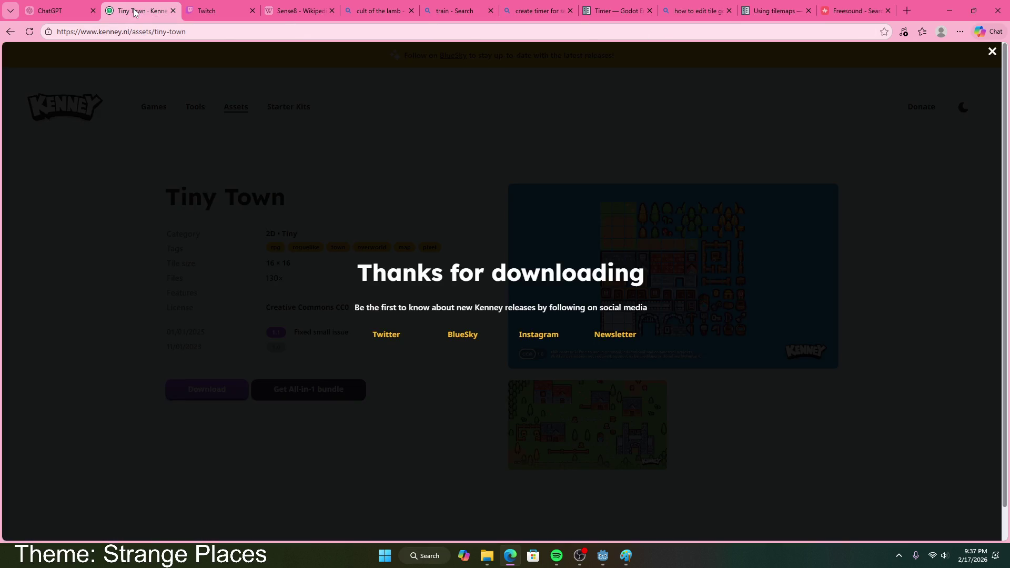
# - Dismiss the download overlay, enlarge the Tiny Town tileset preview twice, then return to Godot
pyautogui.click(570, 392)
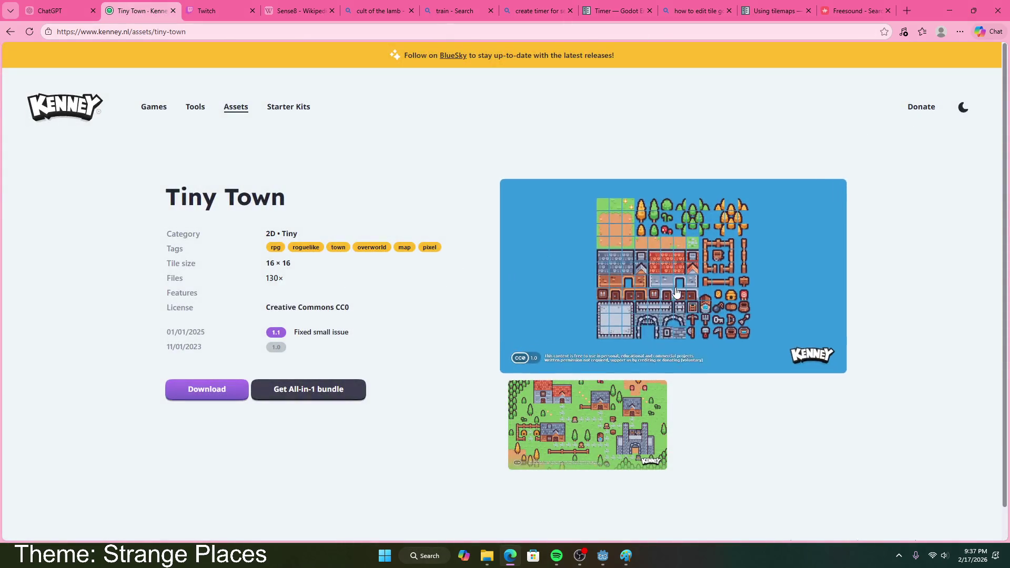
pyautogui.click(526, 363)
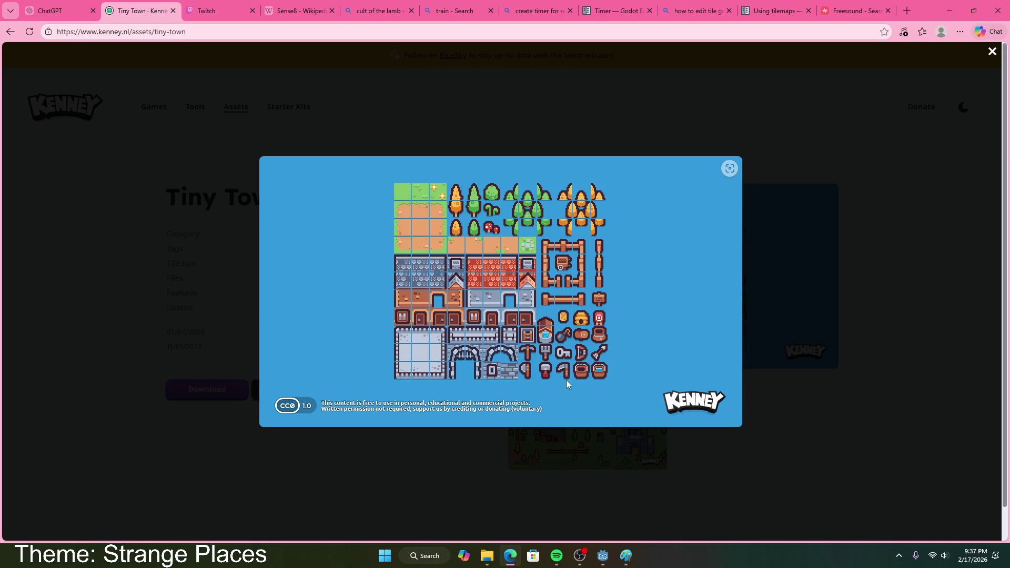
pyautogui.click(480, 112)
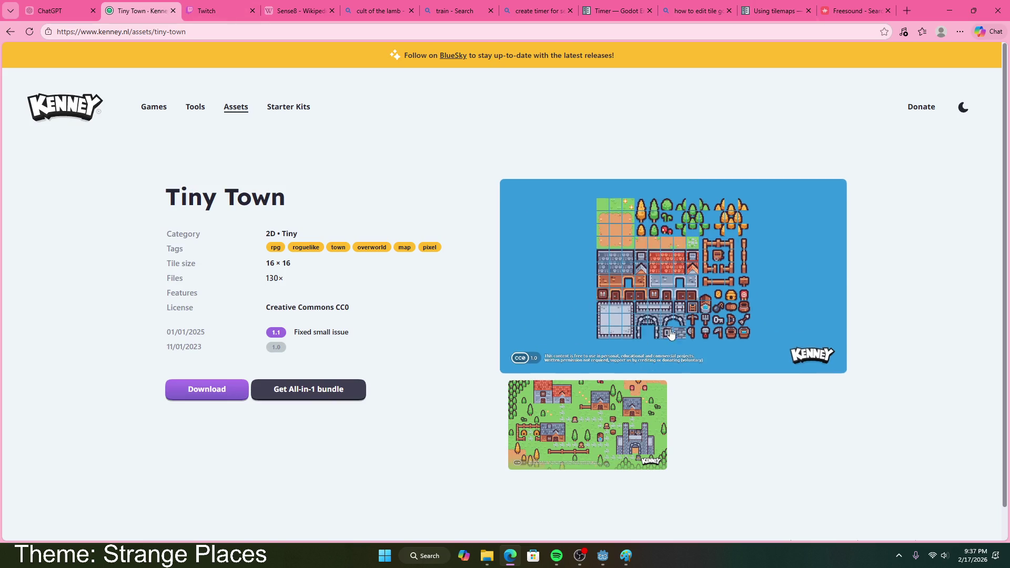
pyautogui.click(670, 336)
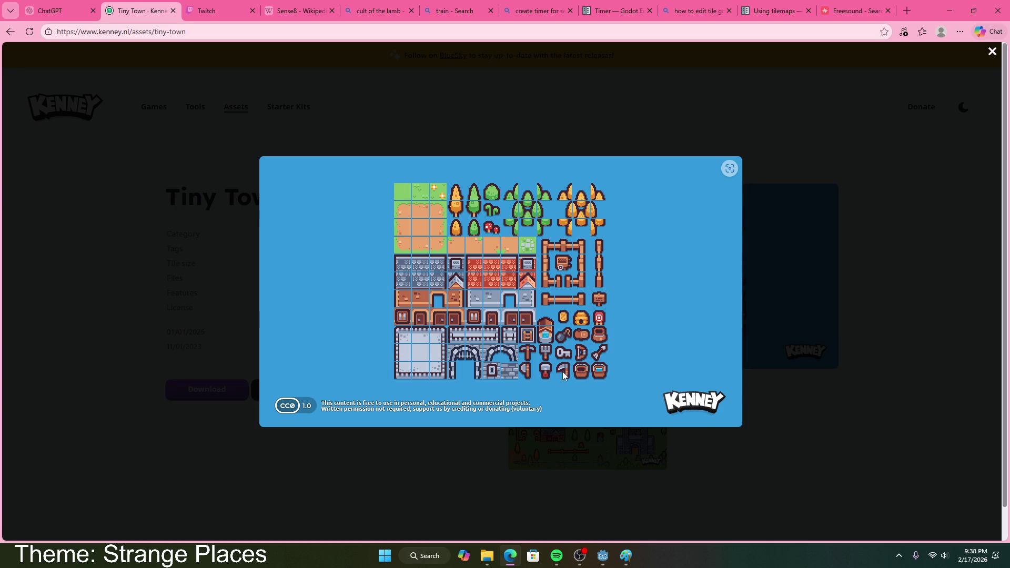
pyautogui.click(789, 412)
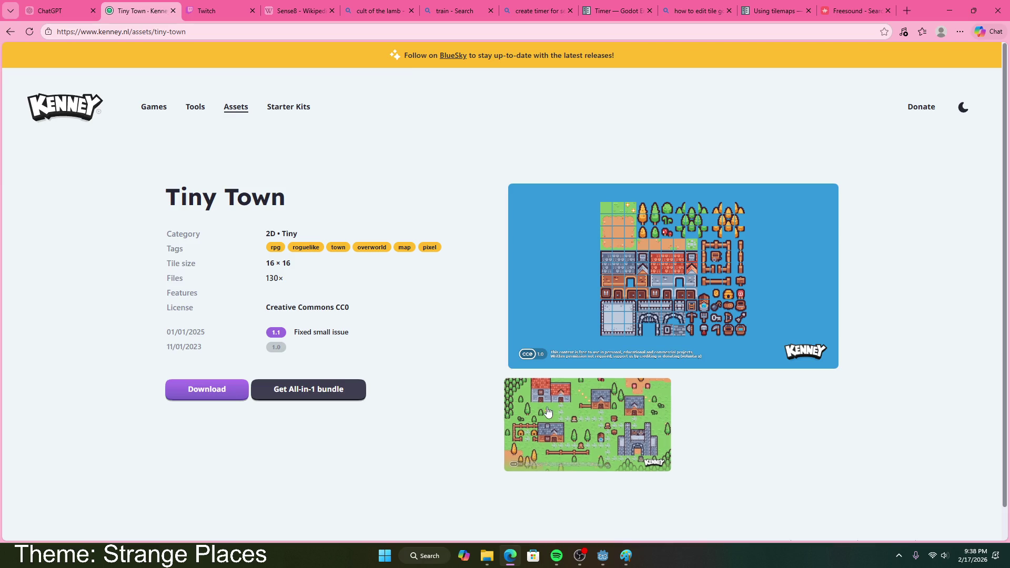
pyautogui.click(603, 557)
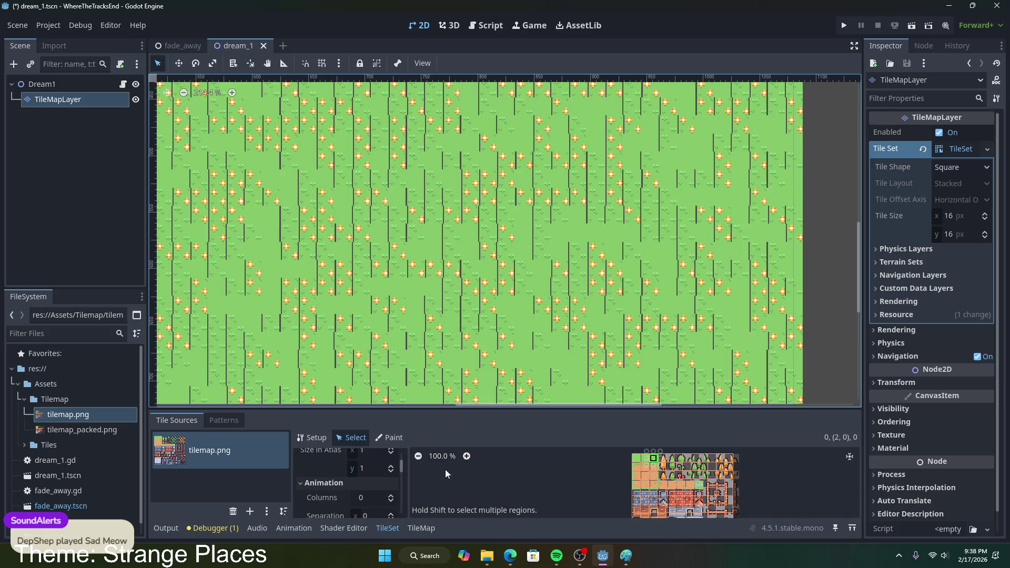
# - Create an alternative tile from atlas tile (2,0), reselect the base tile, then switch to the browser
pyautogui.rightClick(651, 458)
pyautogui.click(621, 459)
pyautogui.rightClick(654, 461)
pyautogui.click(668, 488)
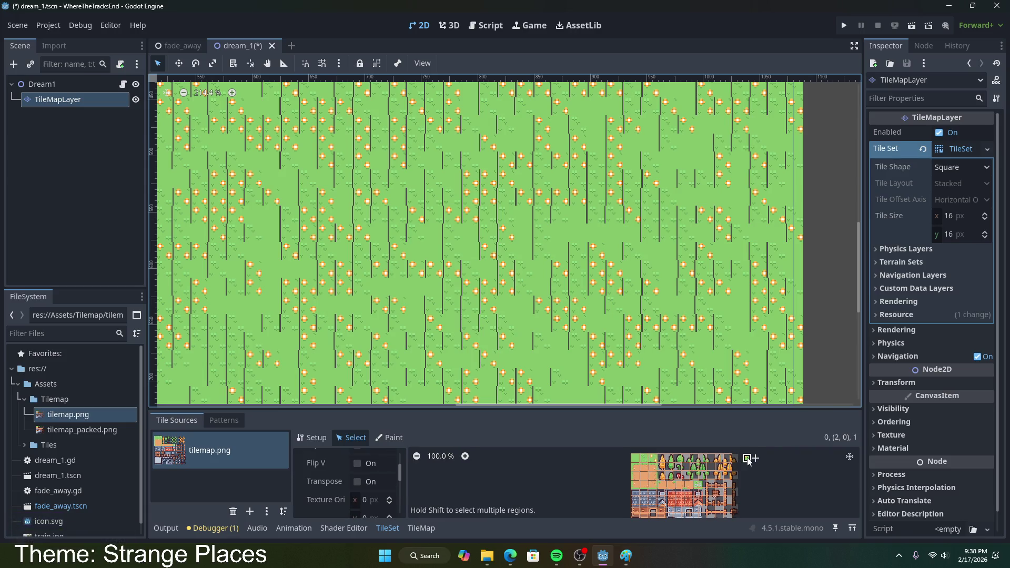
pyautogui.scroll(2, 362, 487)
pyautogui.scroll(-5, 362, 487)
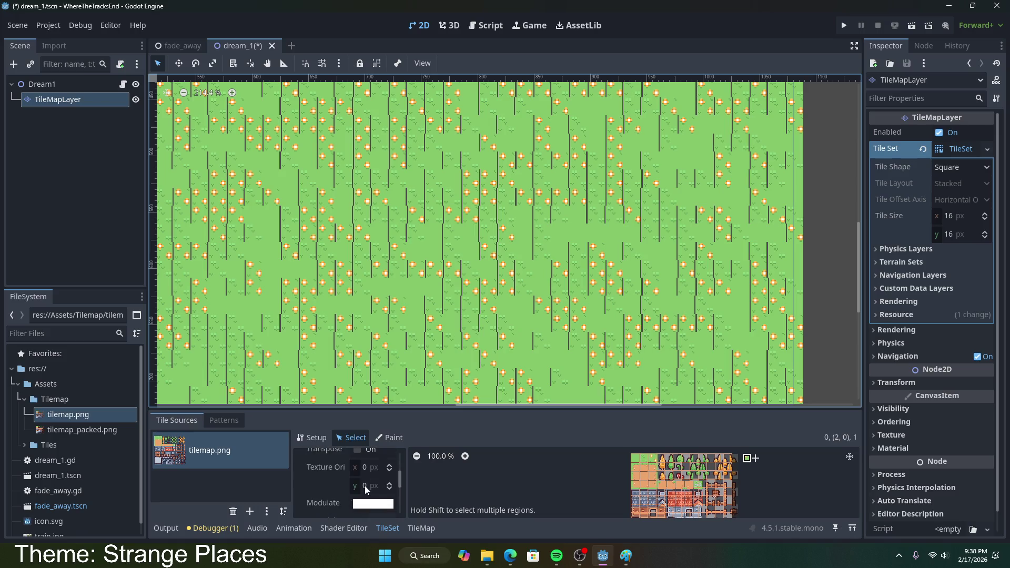
pyautogui.scroll(-3, 365, 471)
pyautogui.scroll(2, 357, 477)
pyautogui.scroll(4, 349, 483)
pyautogui.click(656, 463)
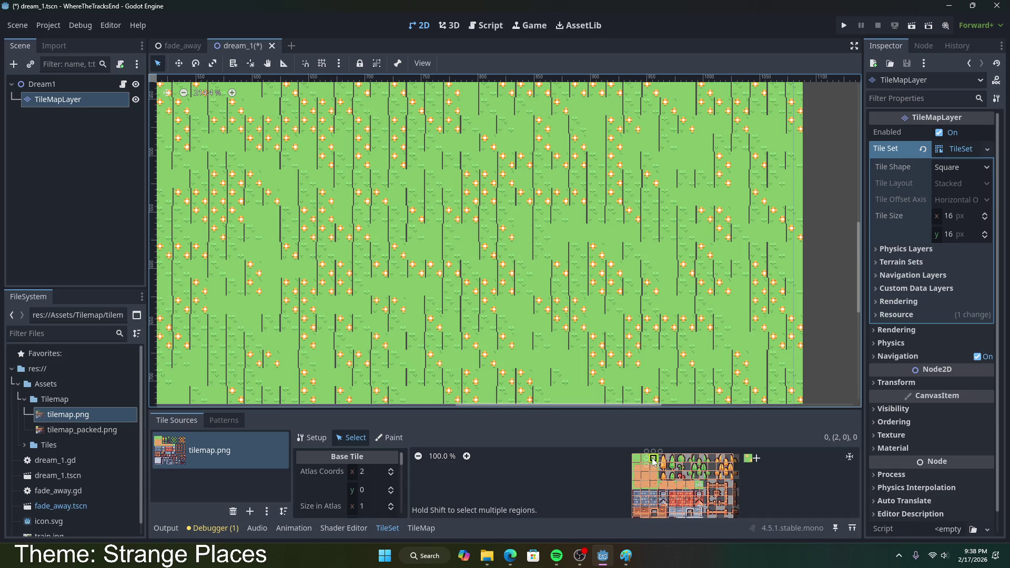
pyautogui.click(510, 555)
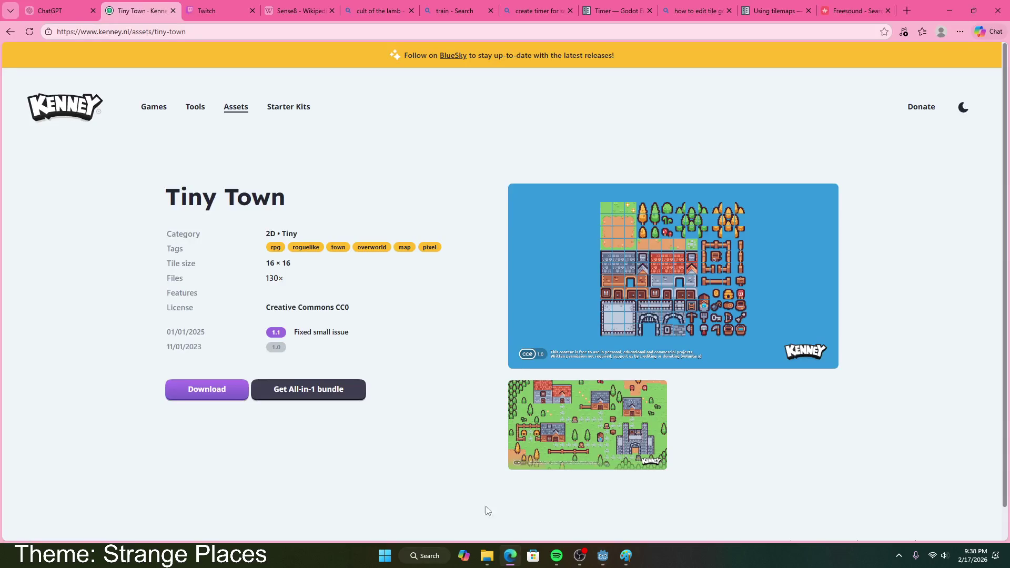
# - Switch to the Bing 'how to edit tile godot' tab and scroll through its answer and videos
pyautogui.click(762, 11)
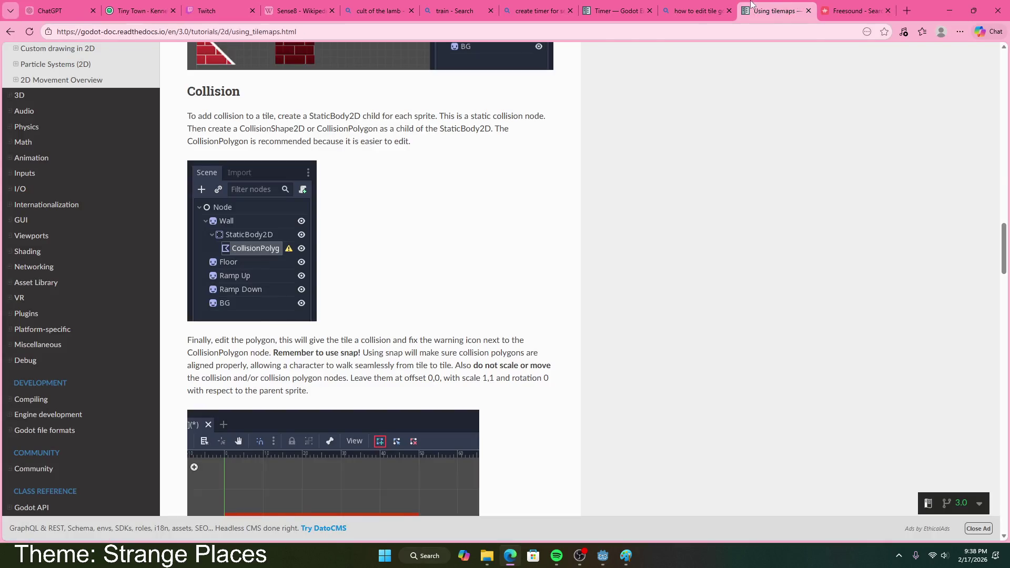
pyautogui.click(692, 9)
pyautogui.scroll(-9, 273, 346)
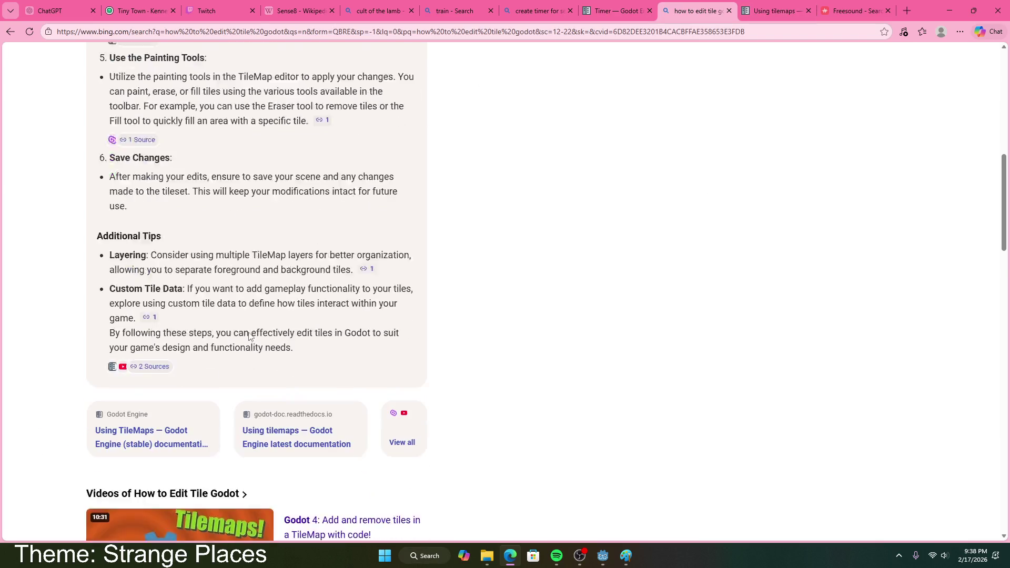
pyautogui.scroll(-5, 266, 316)
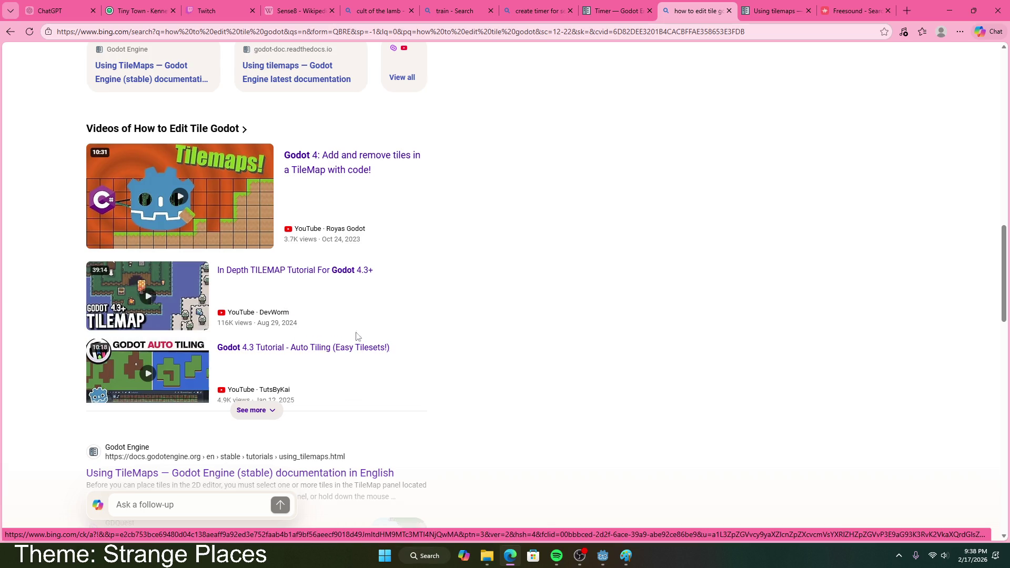
pyautogui.scroll(-4, 324, 363)
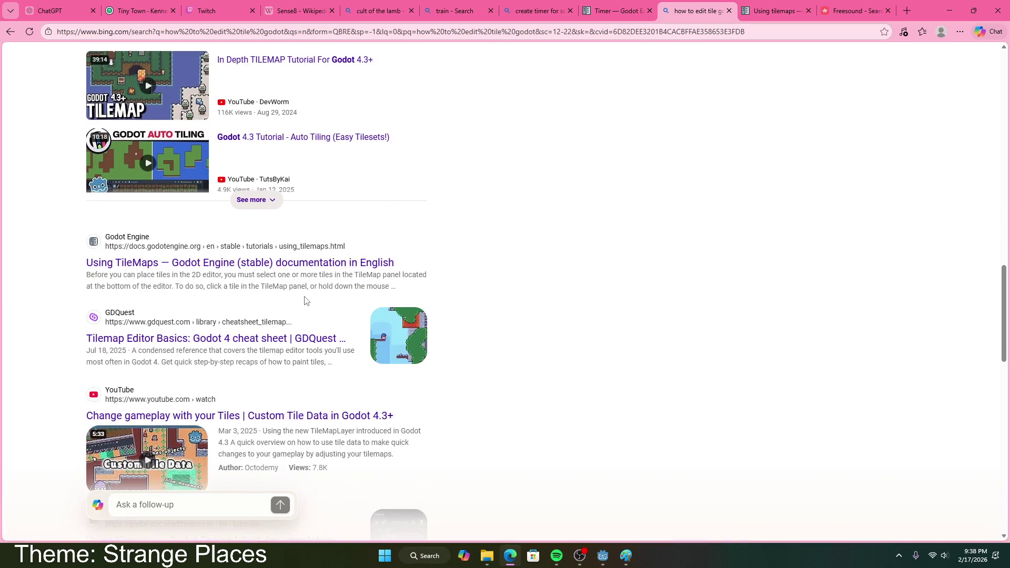
pyautogui.scroll(-2, 305, 303)
pyautogui.scroll(15, 303, 301)
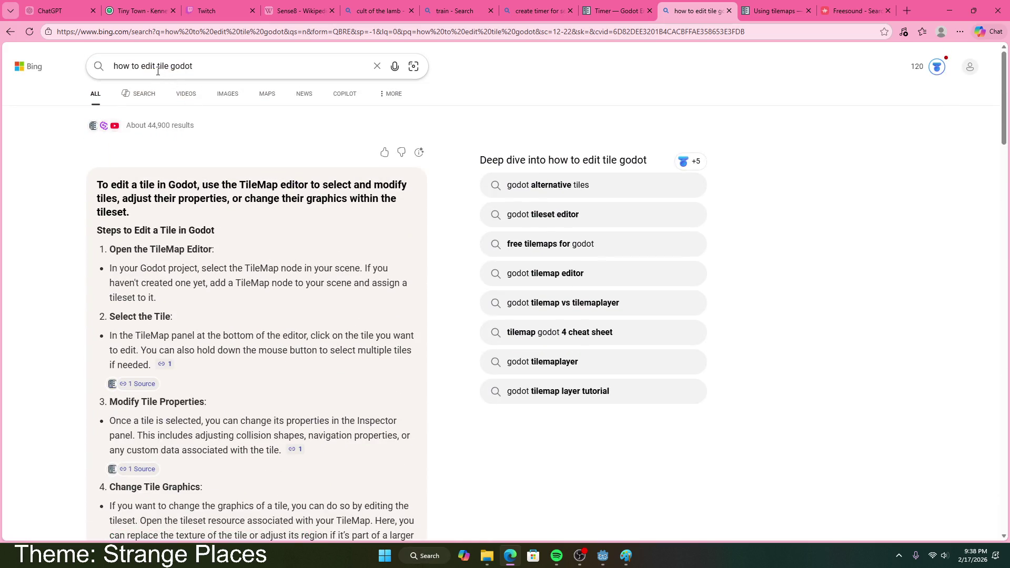
# - Refine the Bing query to 'how to edit region of tile godot' and expand the answer
pyautogui.click(157, 66)
pyautogui.write('region of')
pyautogui.press('Return')
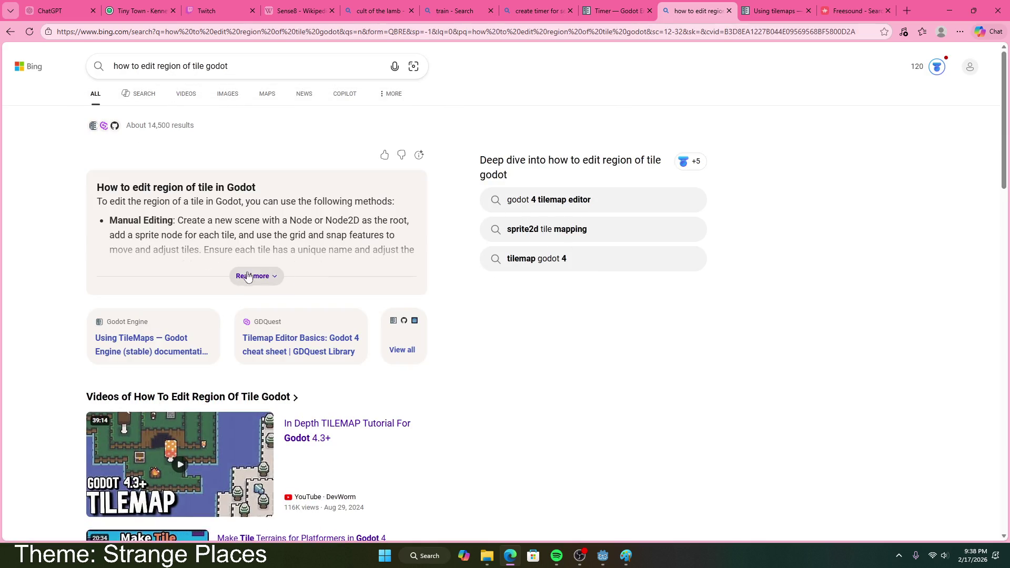
pyautogui.click(269, 276)
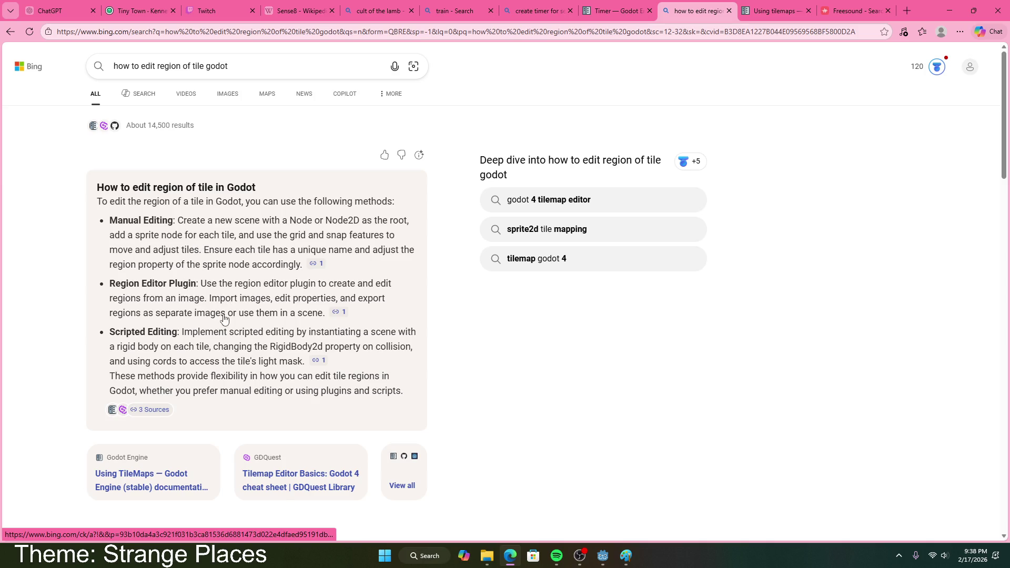
pyautogui.scroll(-3, 223, 316)
pyautogui.scroll(3, 221, 291)
# - Refine it to 'how to edit region of tilemap tile godot', skim the results, then return to Godot
pyautogui.click(204, 66)
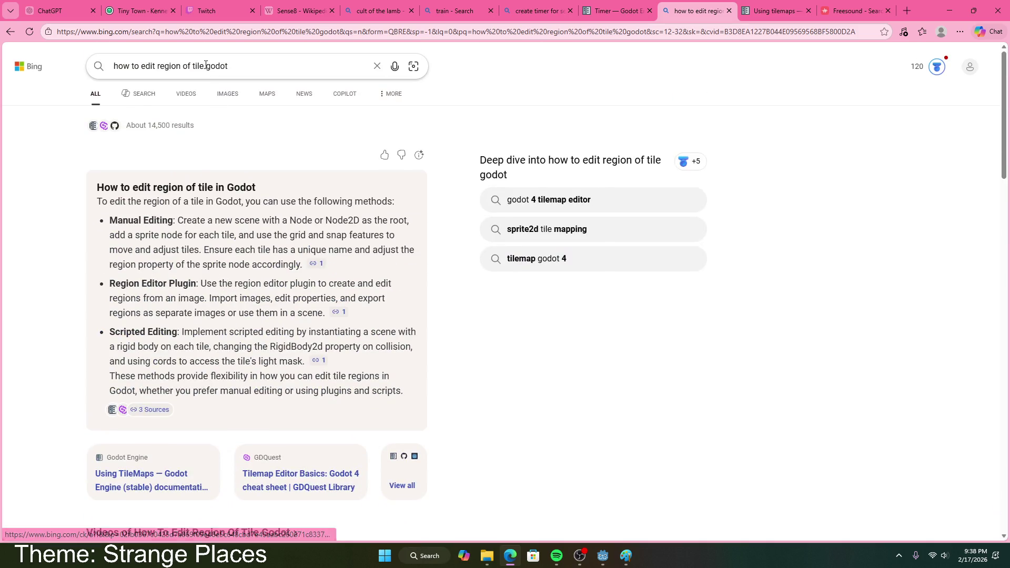
pyautogui.write('map tile')
pyautogui.press('Return')
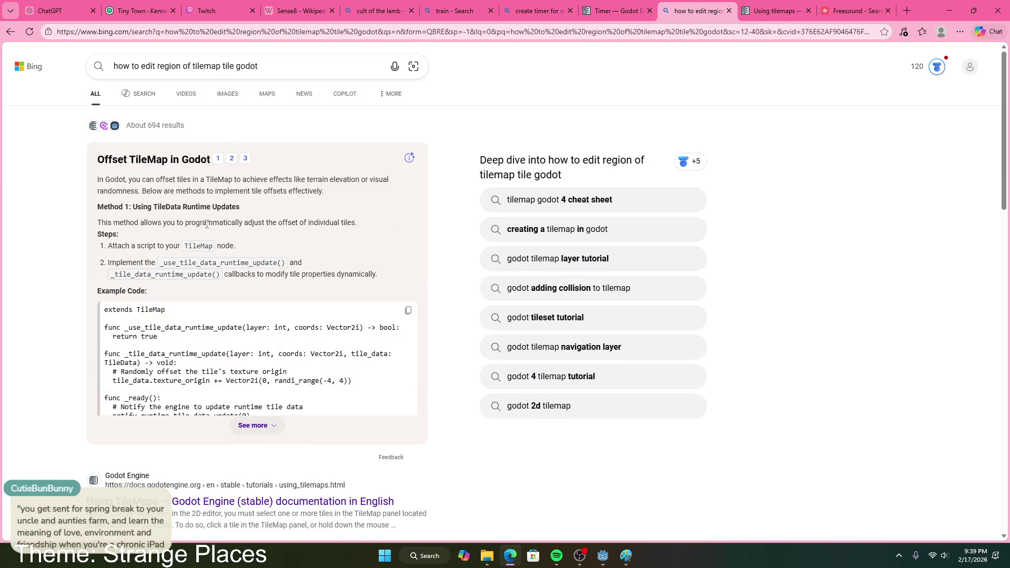
pyautogui.scroll(-3, 244, 272)
pyautogui.scroll(-8, 244, 273)
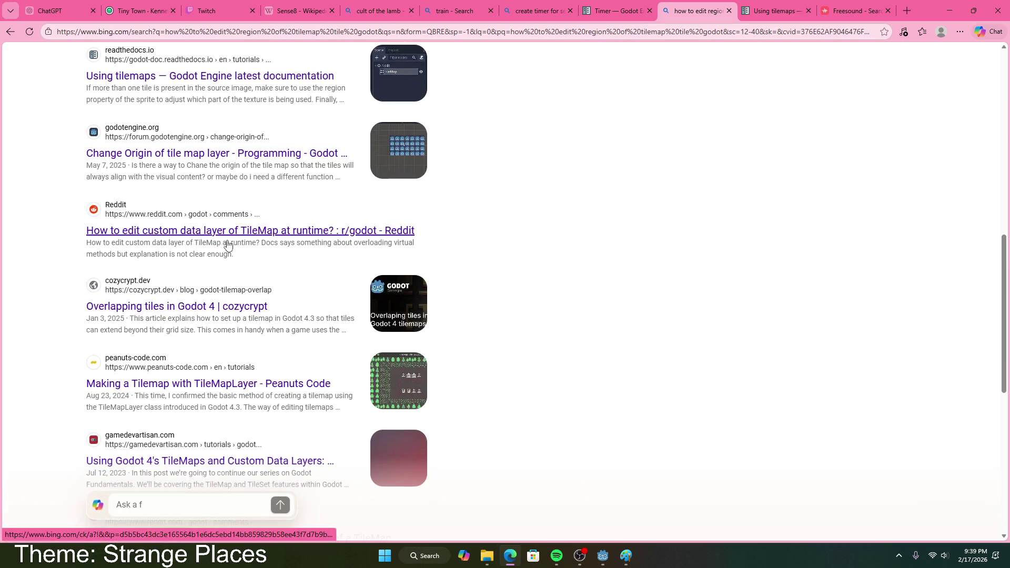
pyautogui.scroll(-4, 231, 242)
pyautogui.scroll(-2, 253, 232)
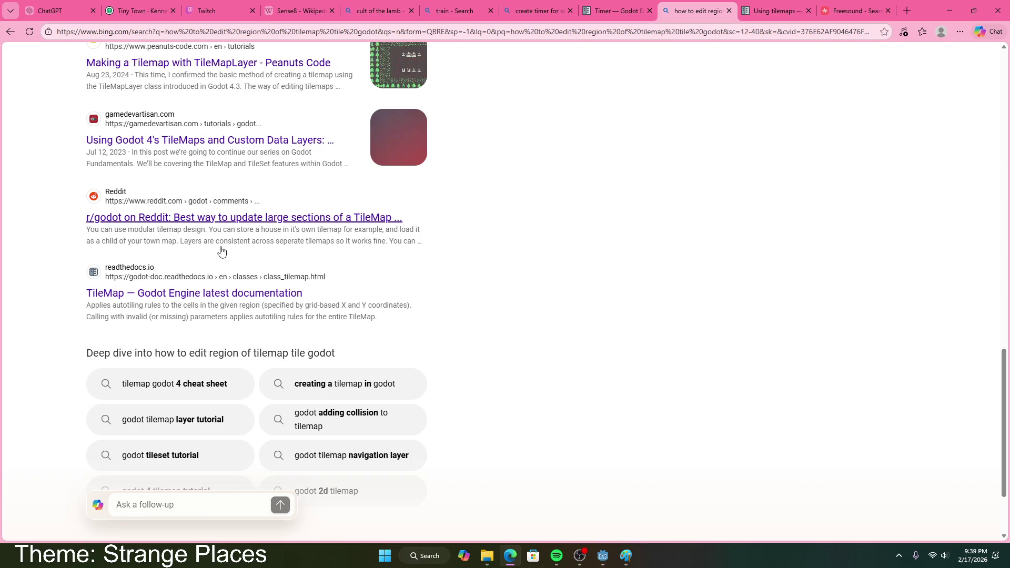
pyautogui.scroll(-2, 205, 305)
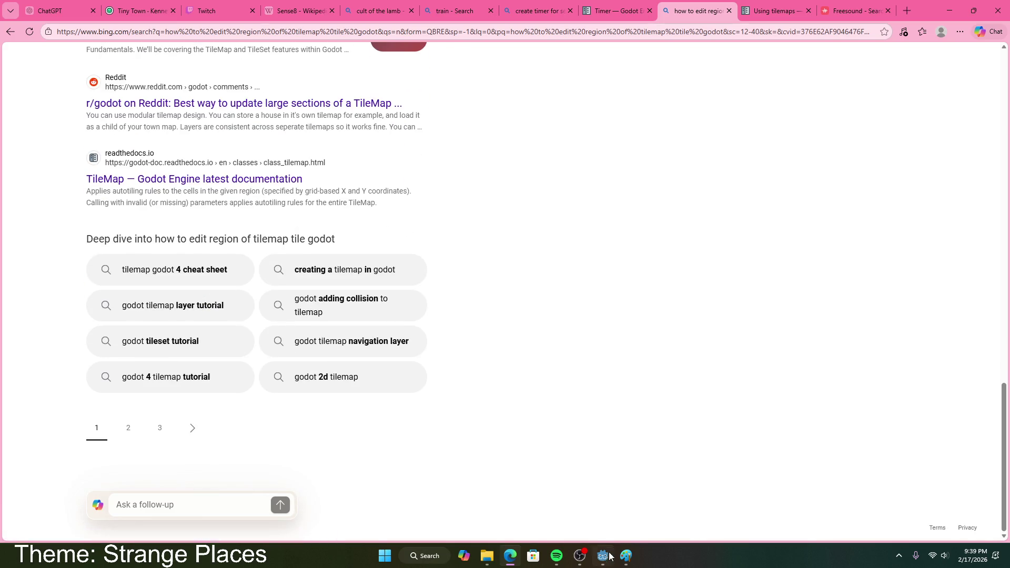
pyautogui.click(611, 556)
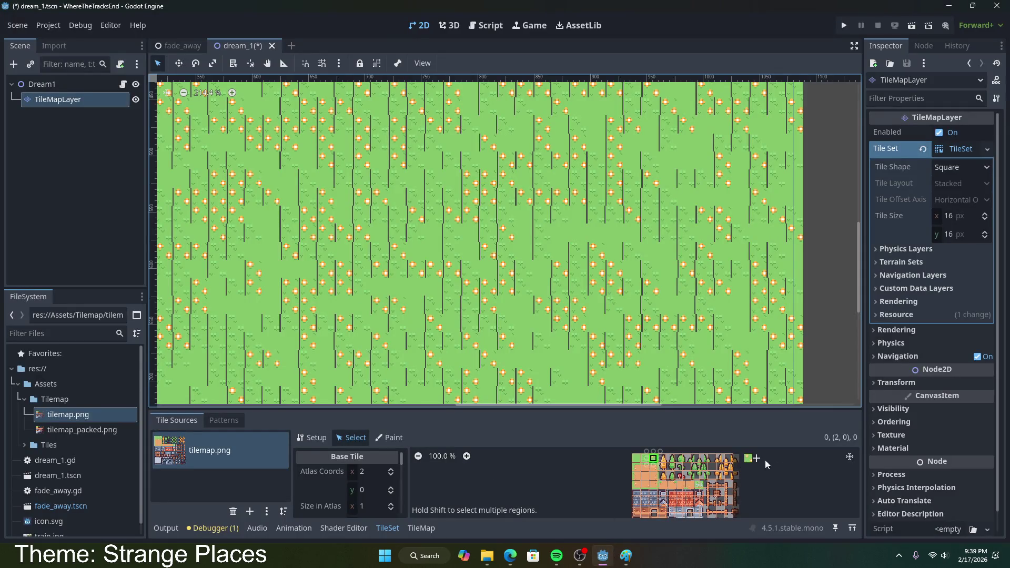
# - Expand and collapse the TileSet's physics layers and terrain sets settings
pyautogui.click(897, 251)
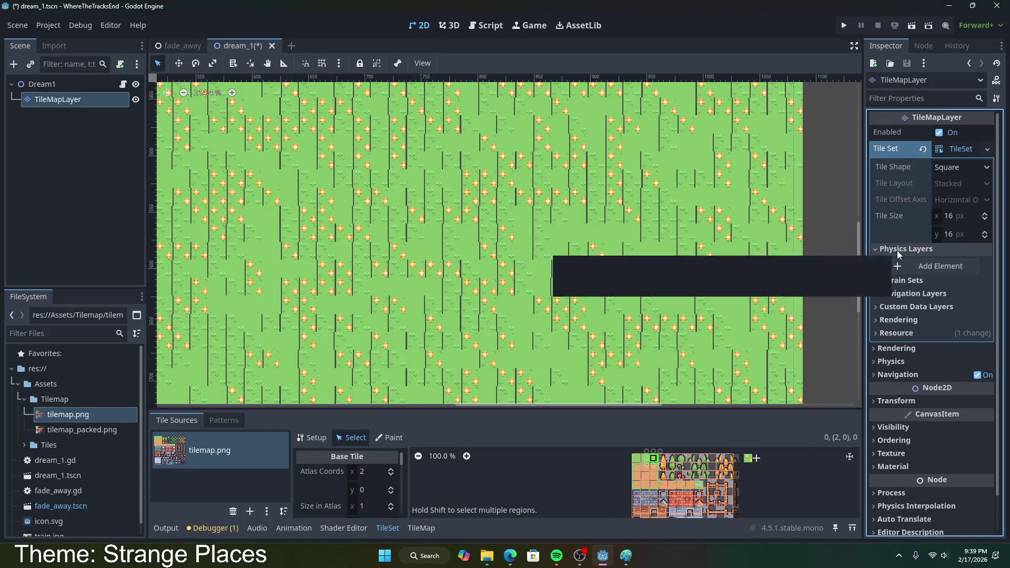
pyautogui.click(897, 250)
pyautogui.click(903, 262)
pyautogui.click(902, 265)
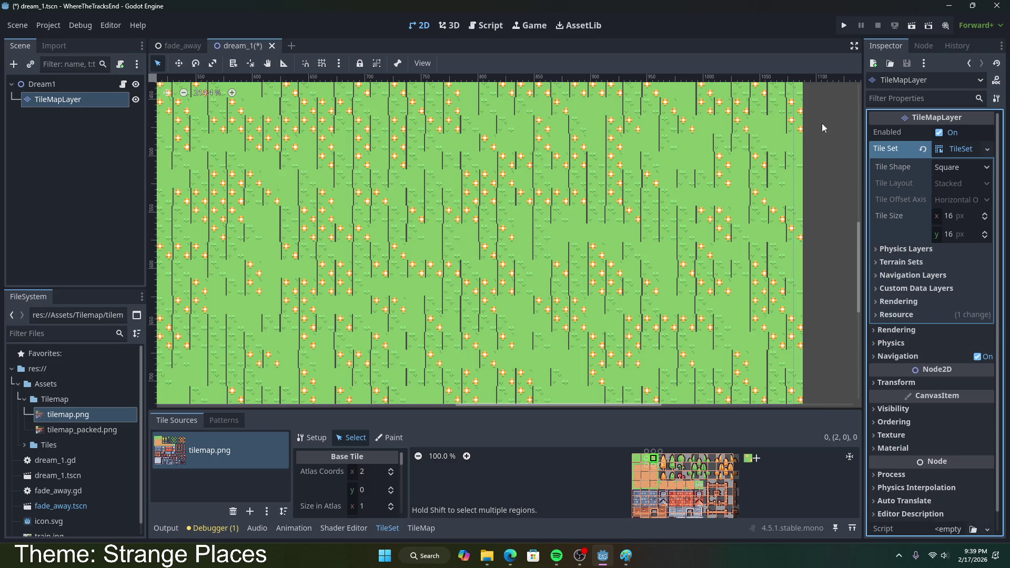
# - In atlas setup, swap the atlas texture for a new AtlasTexture and dismiss the auto-create prompt
pyautogui.click(325, 437)
pyautogui.scroll(-3, 347, 473)
pyautogui.scroll(-2, 337, 506)
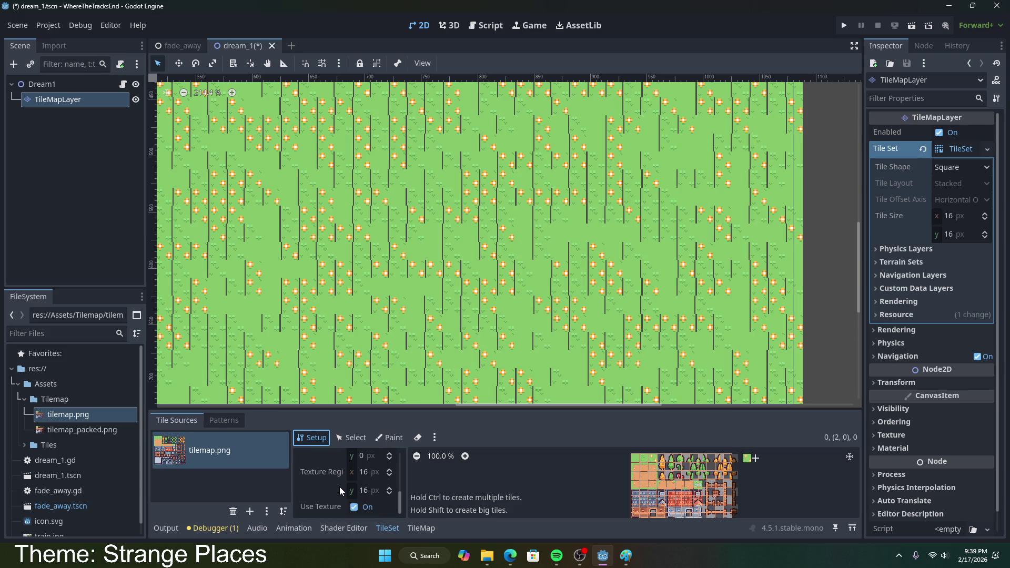
pyautogui.scroll(4, 323, 478)
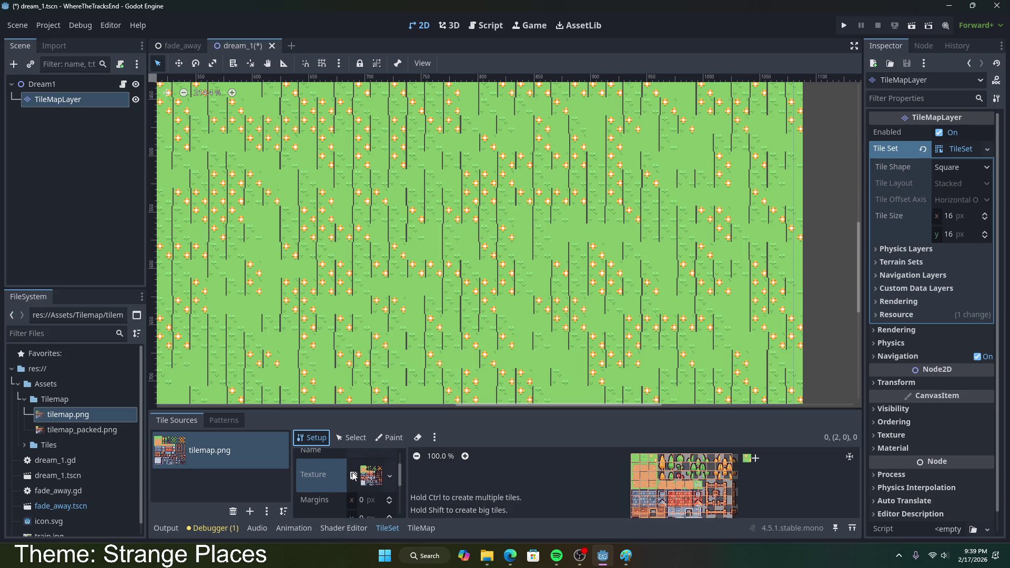
pyautogui.click(389, 475)
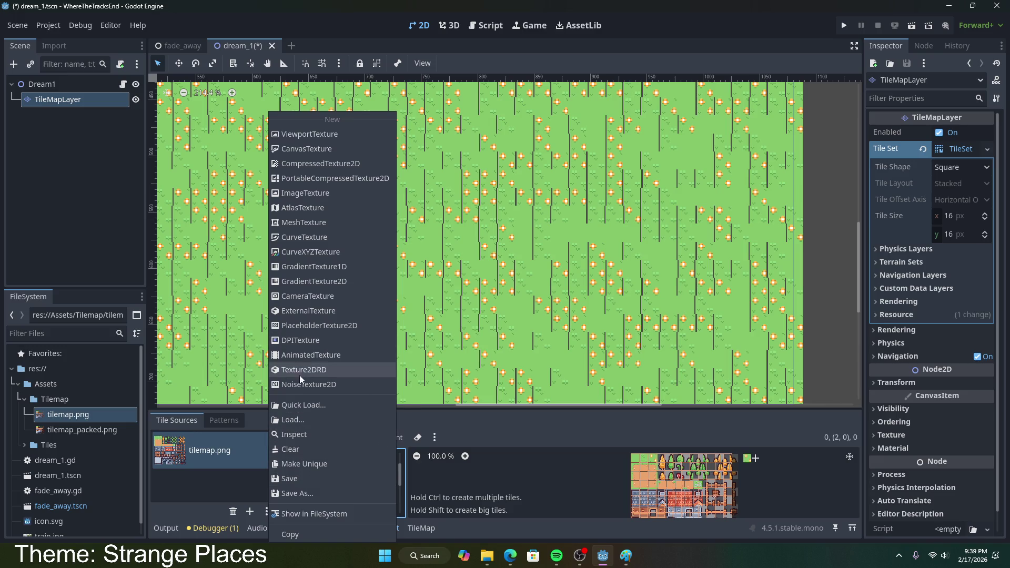
pyautogui.click(311, 210)
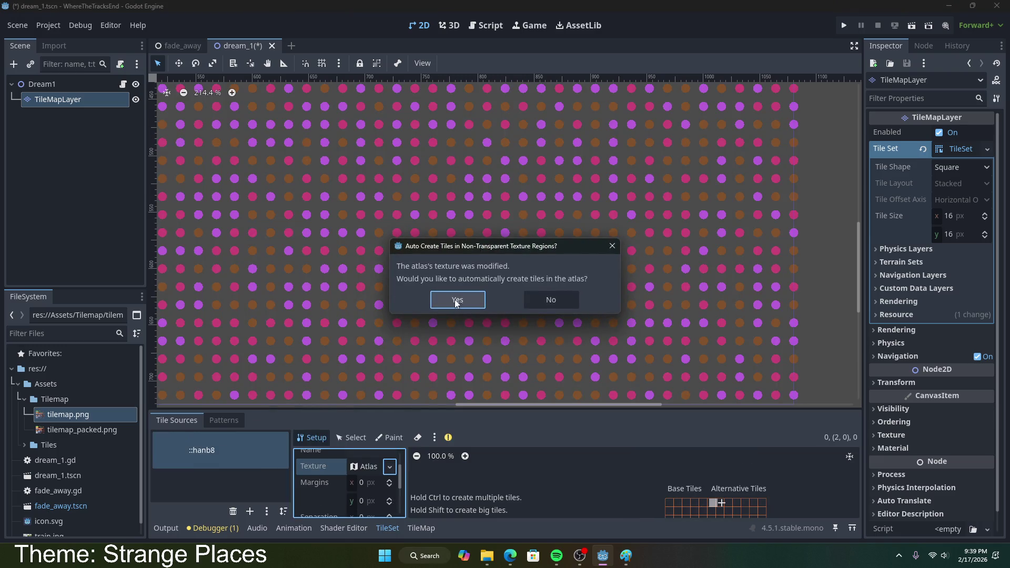
pyautogui.click(538, 299)
# - Undo the texture change to restore tilemap.png and dismiss the auto-create tiles prompt
pyautogui.click(390, 467)
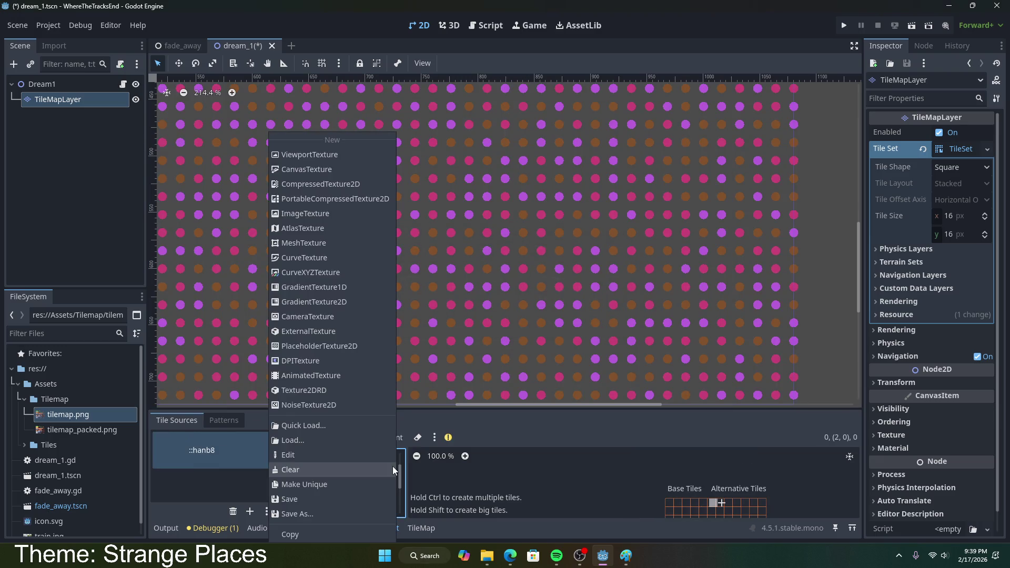
pyautogui.click(445, 473)
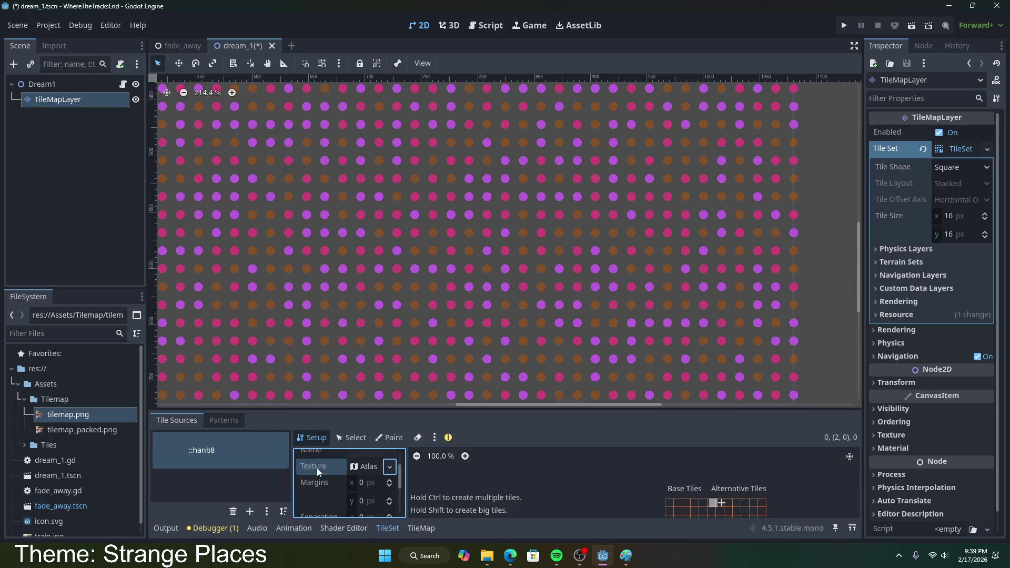
pyautogui.hotkey('ctrl', 'z')
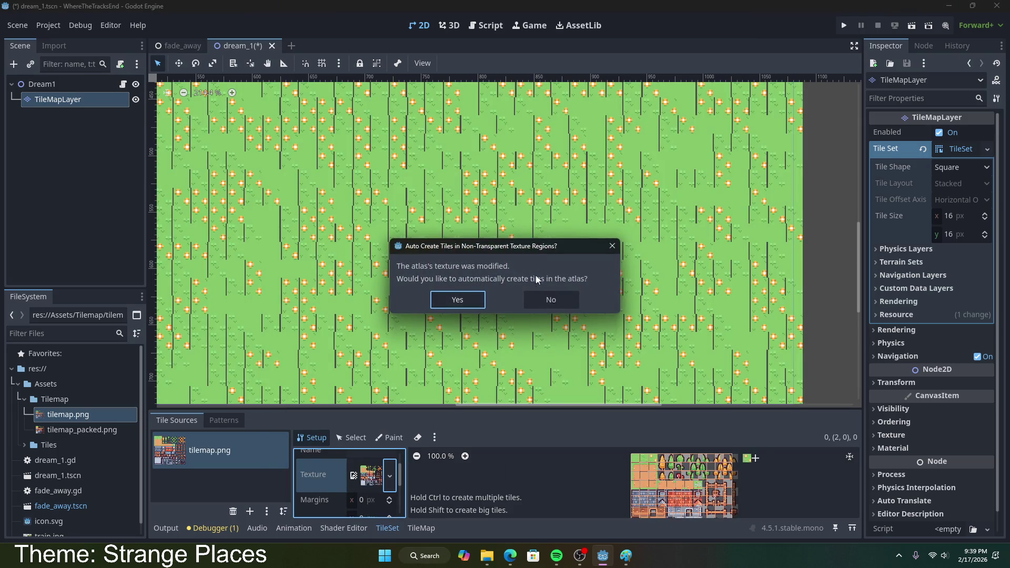
pyautogui.click(547, 300)
pyautogui.scroll(2, 321, 481)
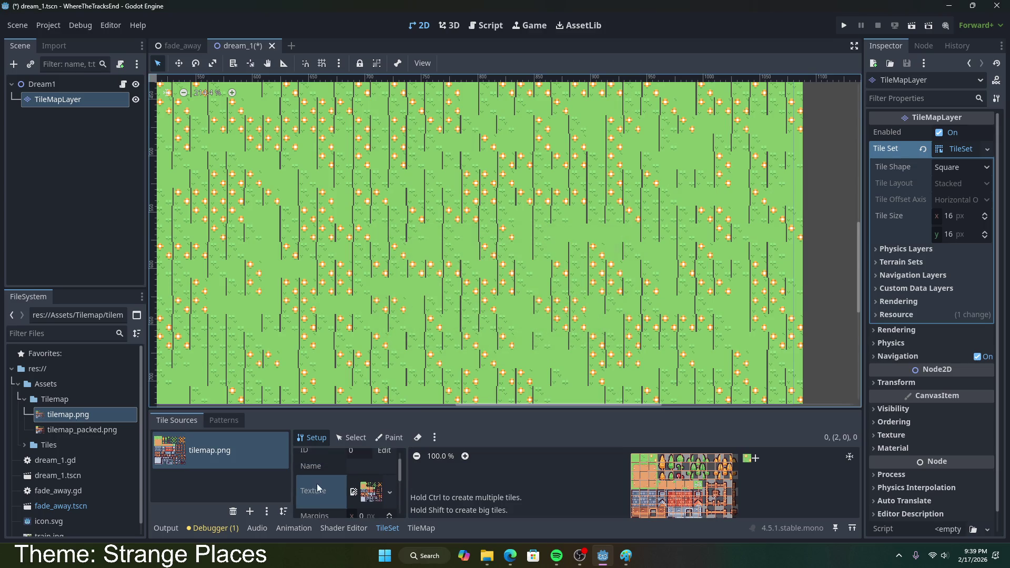
# - Browse the atlas source's name field and its Select-mode tile properties
pyautogui.click(379, 485)
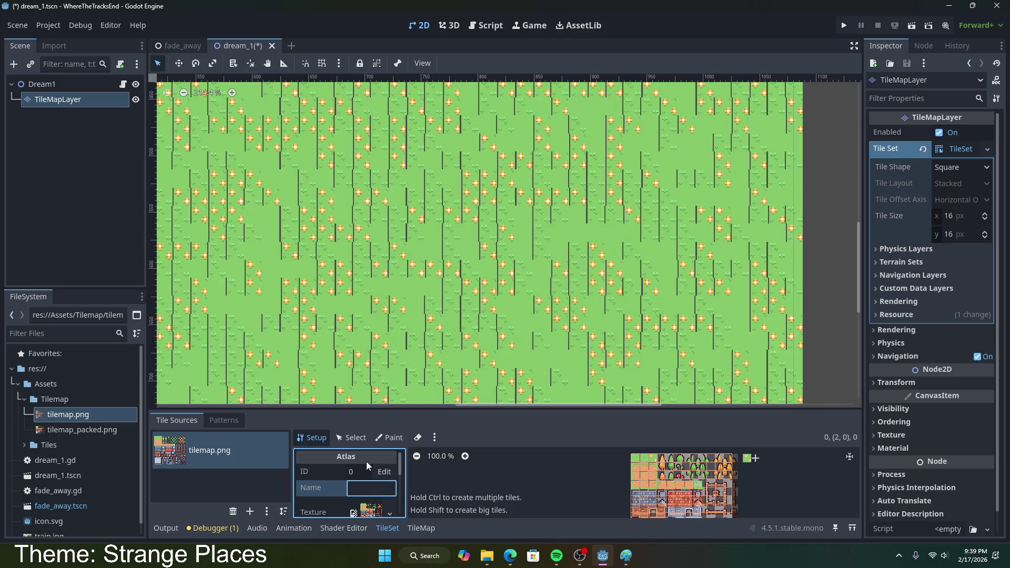
pyautogui.click(342, 437)
pyautogui.scroll(-5, 374, 472)
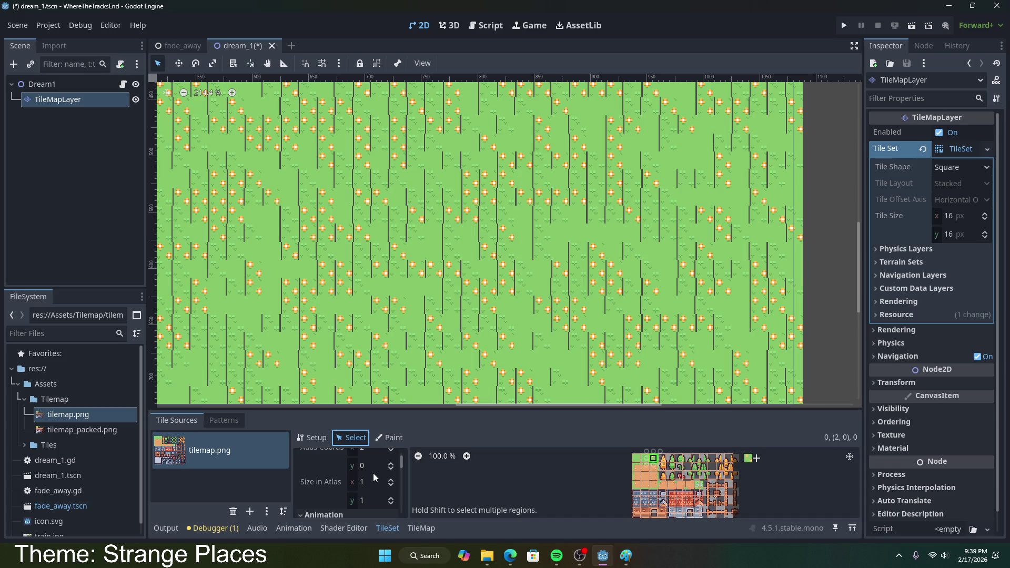
pyautogui.scroll(-2, 373, 476)
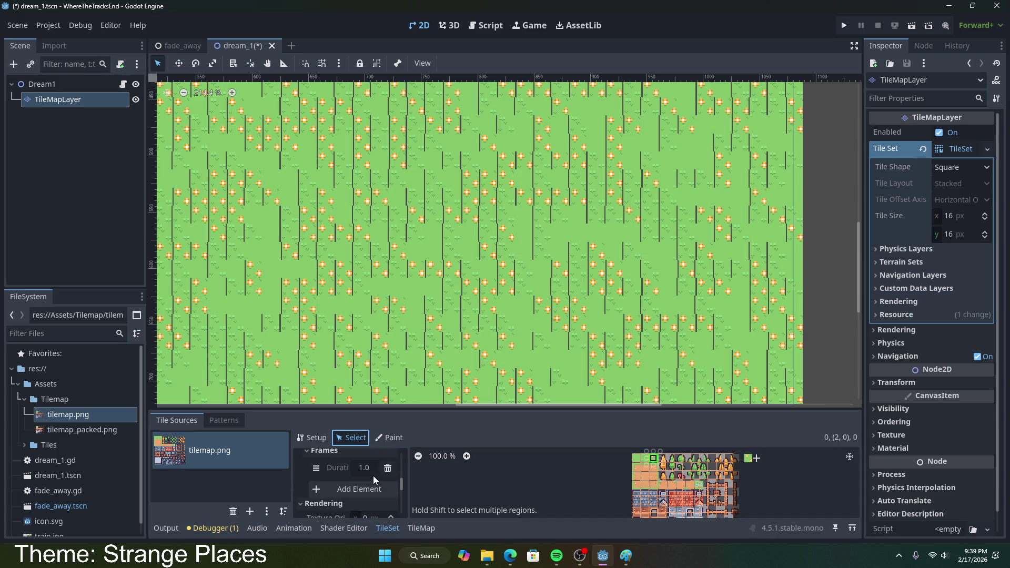
pyautogui.click(377, 465)
pyautogui.scroll(-3, 336, 487)
pyautogui.scroll(-2, 337, 489)
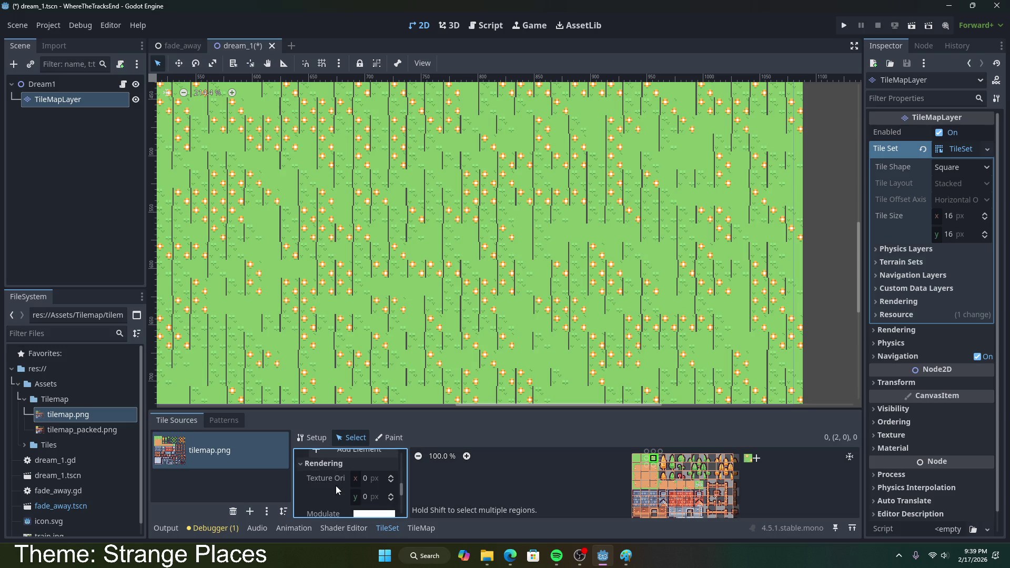
# - Enlarge the tile editor panel and recentre the atlas view, then select tilemap_packed.png
pyautogui.moveTo(395, 411); pyautogui.dragTo(407, 292)
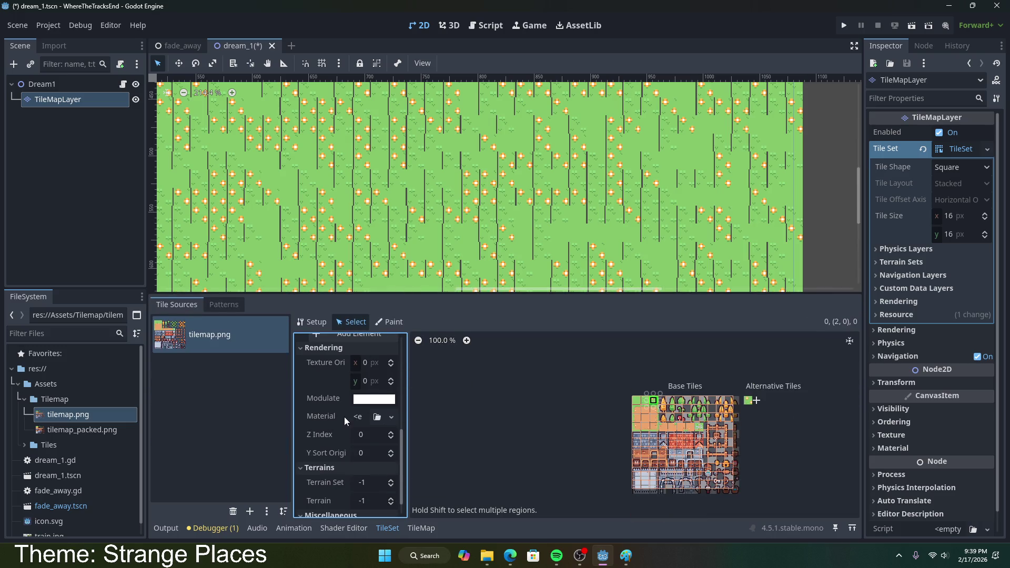
pyautogui.scroll(-1, 345, 416)
pyautogui.scroll(3, 326, 497)
pyautogui.scroll(5, 326, 497)
pyautogui.click(313, 321)
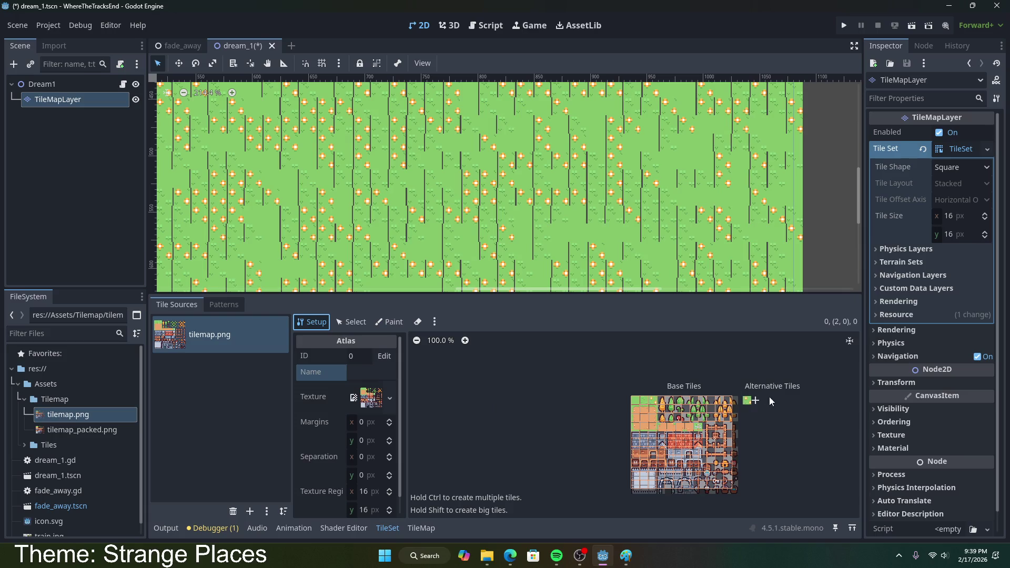
pyautogui.click(850, 342)
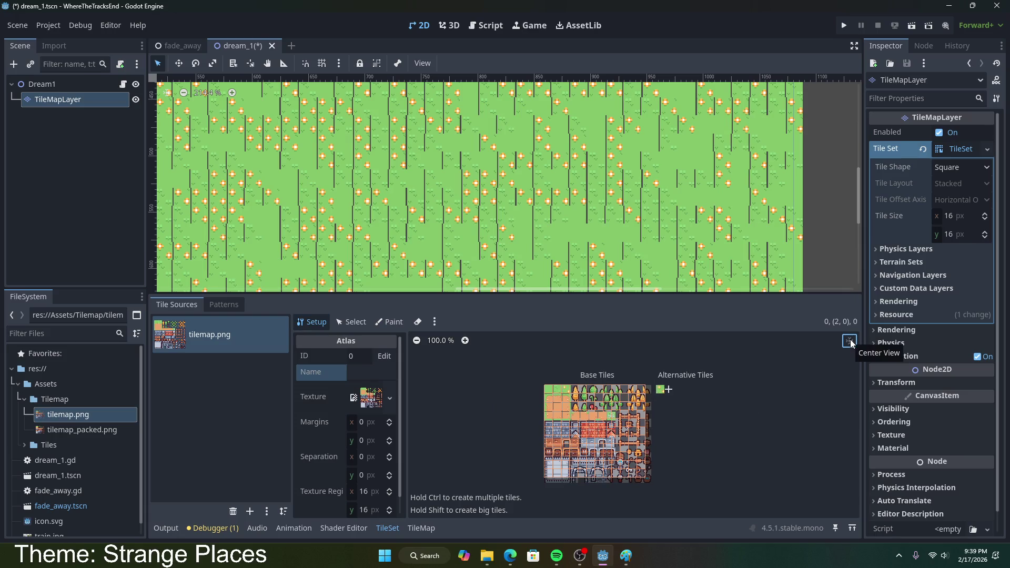
pyautogui.scroll(2, 648, 471)
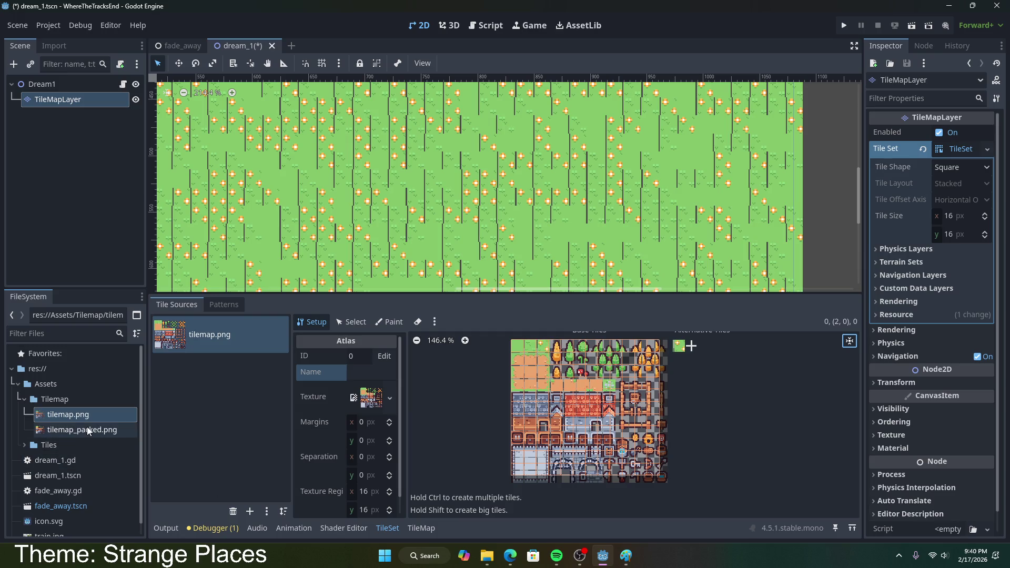
pyautogui.click(113, 429)
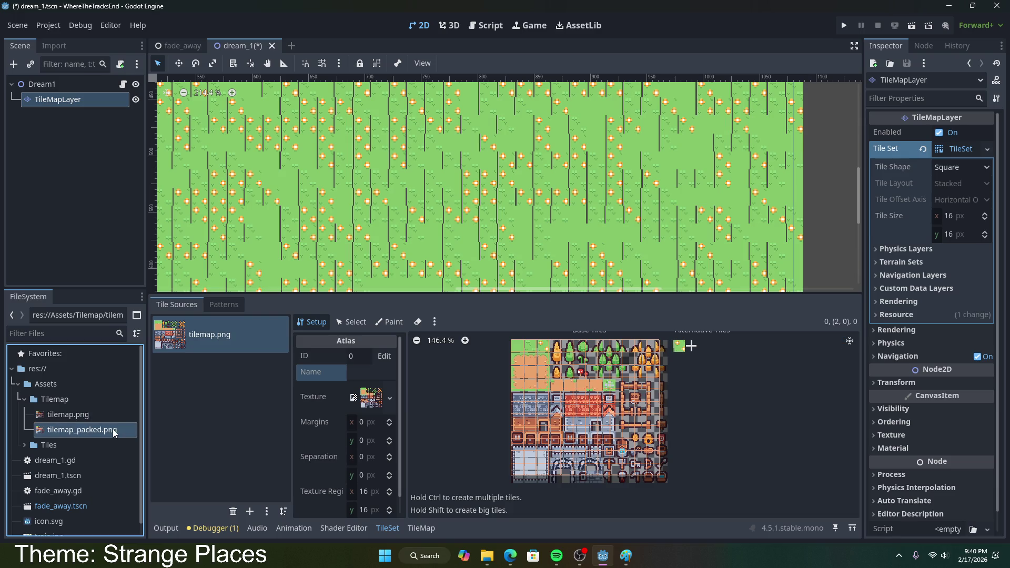
# - Add tilemap_packed.png as an atlas source with auto-created tiles and delete the tilemap.png source
pyautogui.click(954, 150)
pyautogui.click(954, 150)
pyautogui.moveTo(81, 429); pyautogui.dragTo(213, 362)
pyautogui.click(468, 307)
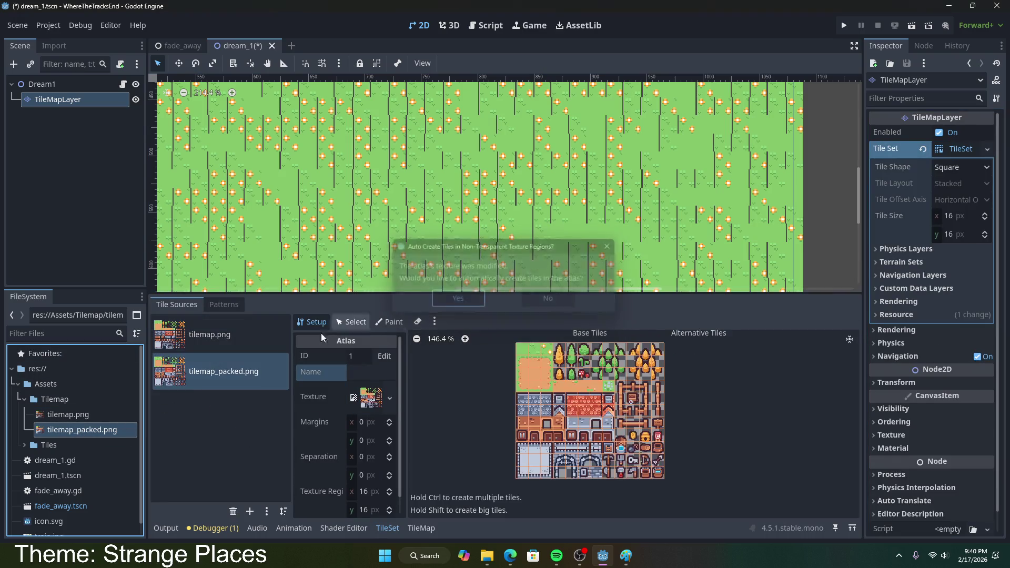
pyautogui.click(219, 339)
pyautogui.click(233, 512)
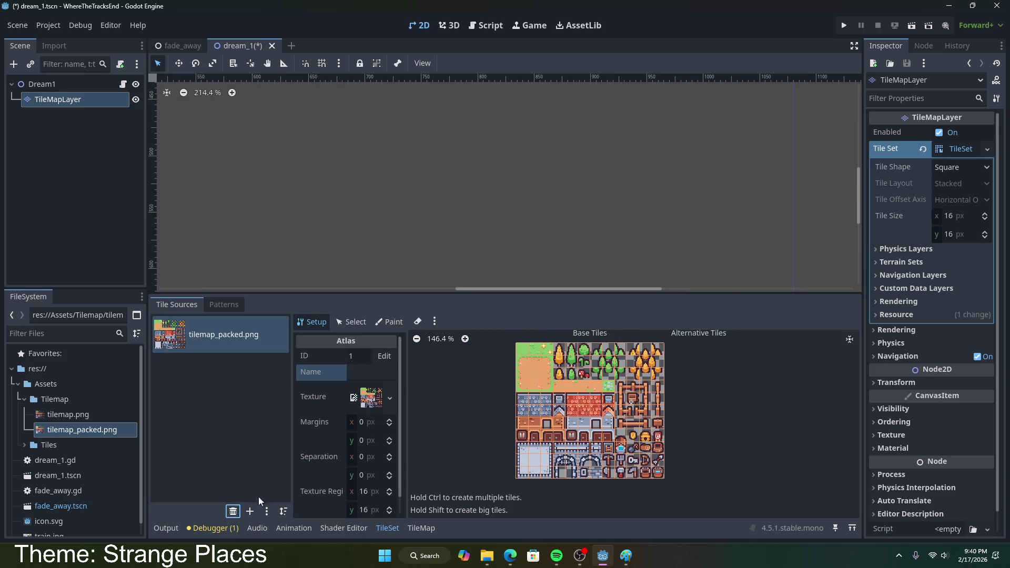
pyautogui.scroll(-4, 360, 250)
pyautogui.scroll(-4, 368, 252)
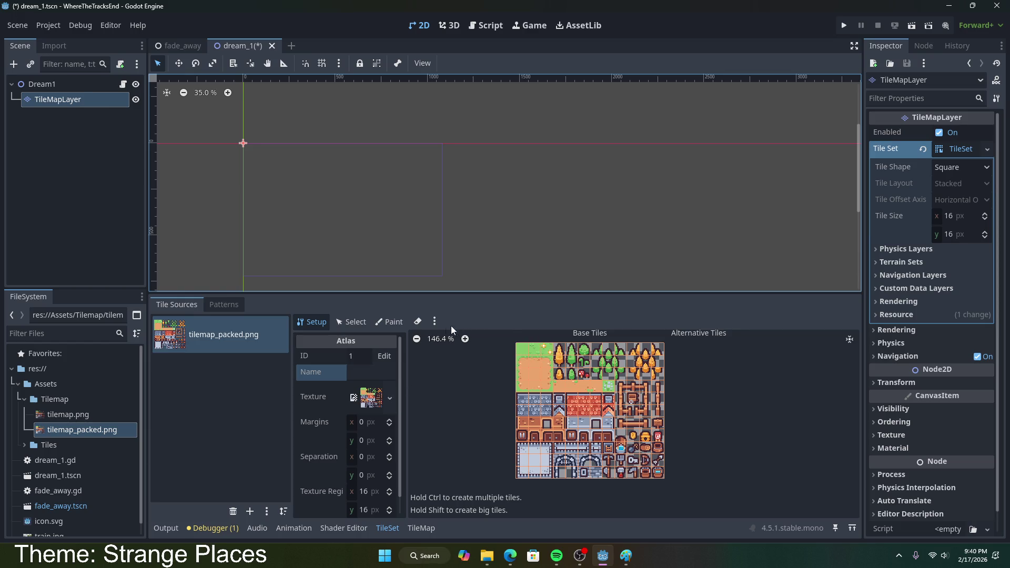
# - Select three neighbouring grass tiles in the new atlas and review their setup and painting properties
pyautogui.click(352, 322)
pyautogui.click(547, 343)
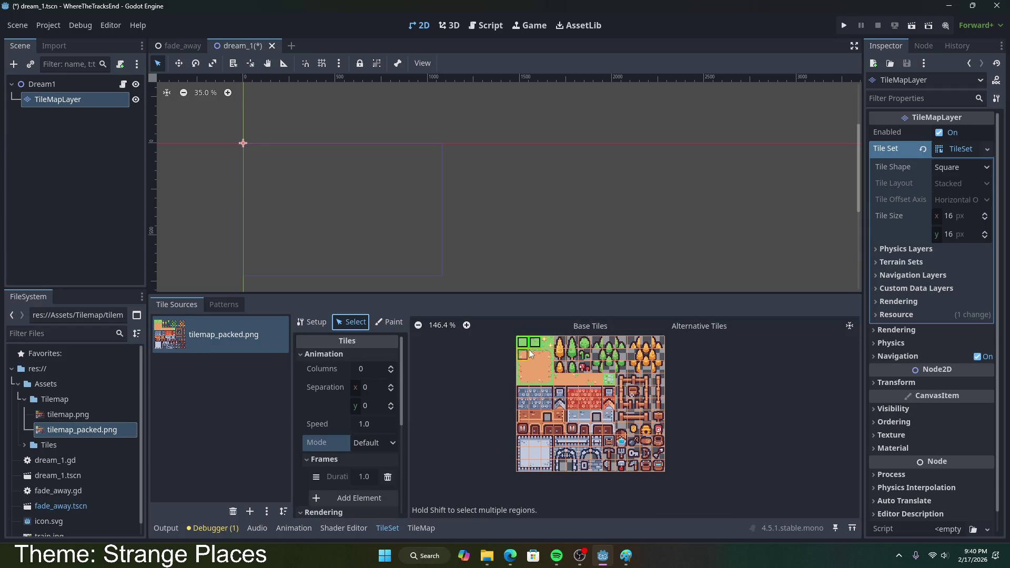
pyautogui.keyDown('shift'); pyautogui.click(535, 350); pyautogui.keyUp('shift')
pyautogui.keyDown('shift'); pyautogui.click(523, 350); pyautogui.keyUp('shift')
pyautogui.click(313, 322)
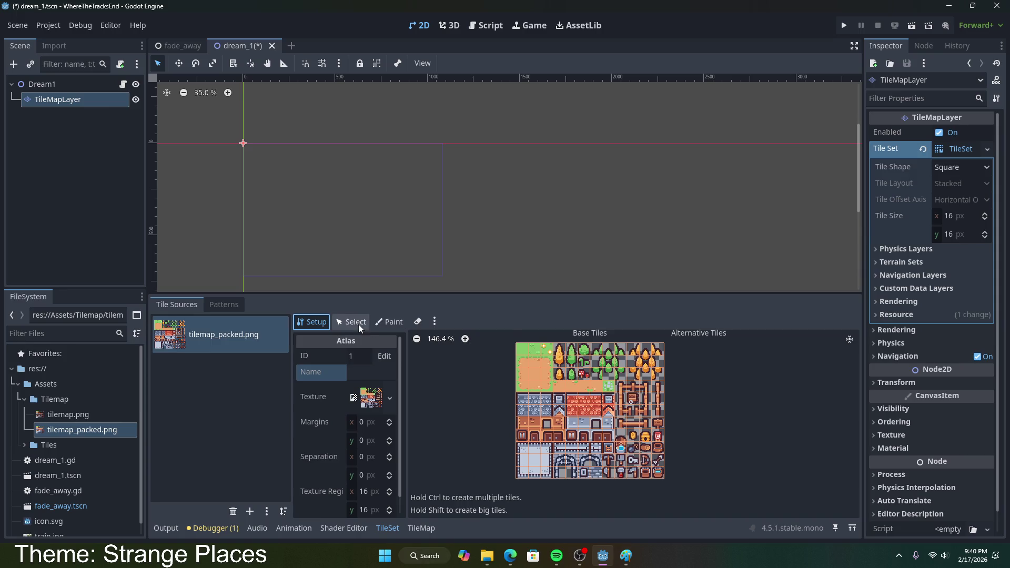
pyautogui.click(389, 322)
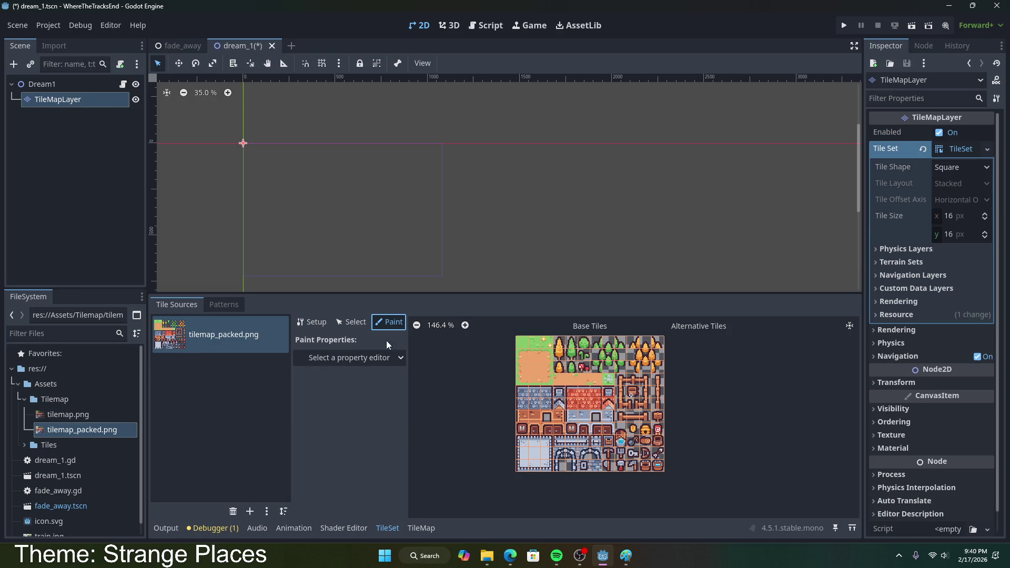
pyautogui.click(353, 323)
pyautogui.click(326, 323)
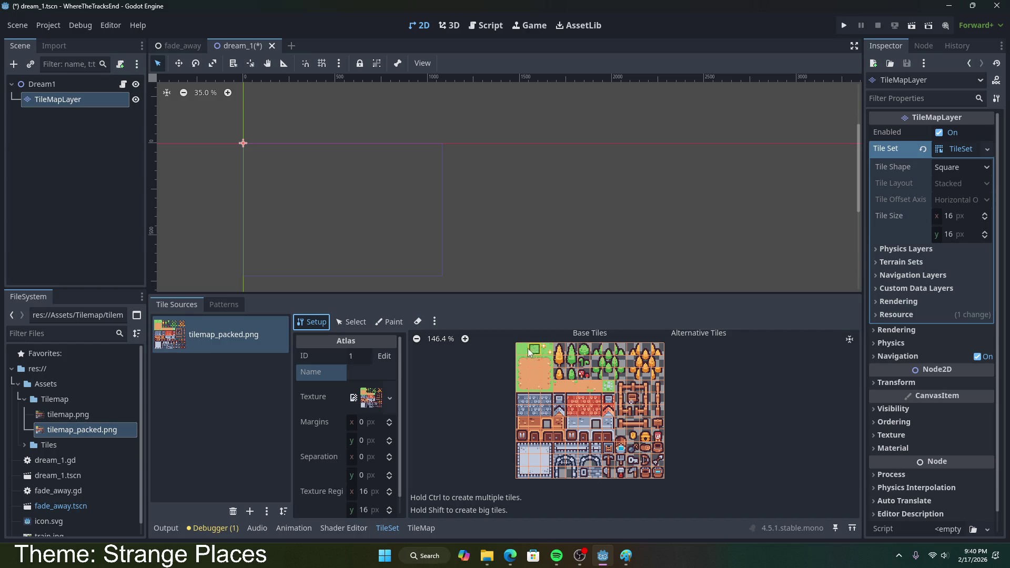
# - Switch to the TileMap painting panel and pick a grass tile from tilemap_packed.png
pyautogui.click(351, 322)
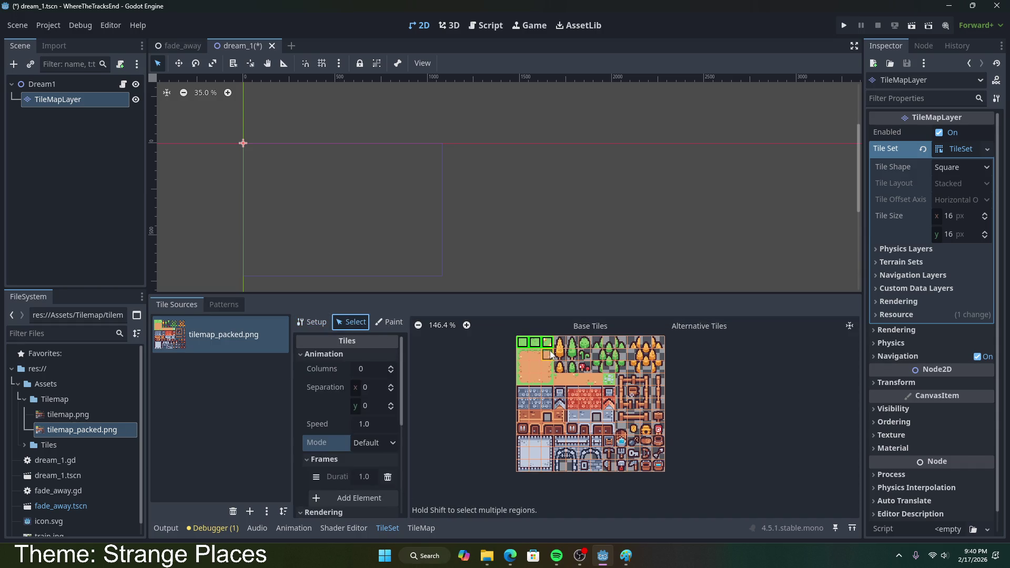
pyautogui.scroll(-2, 382, 455)
pyautogui.scroll(-3, 382, 455)
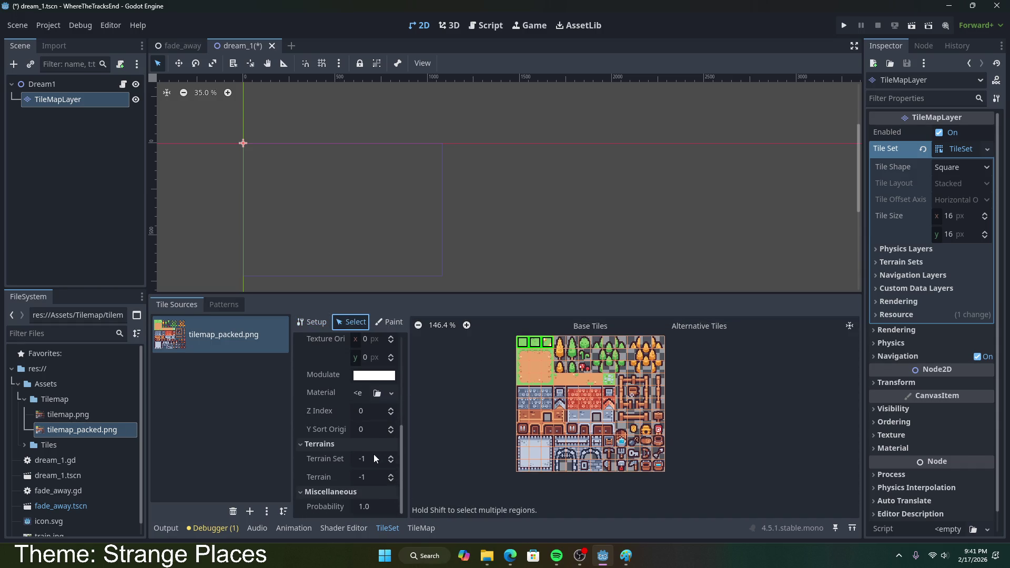
pyautogui.click(408, 529)
pyautogui.click(495, 342)
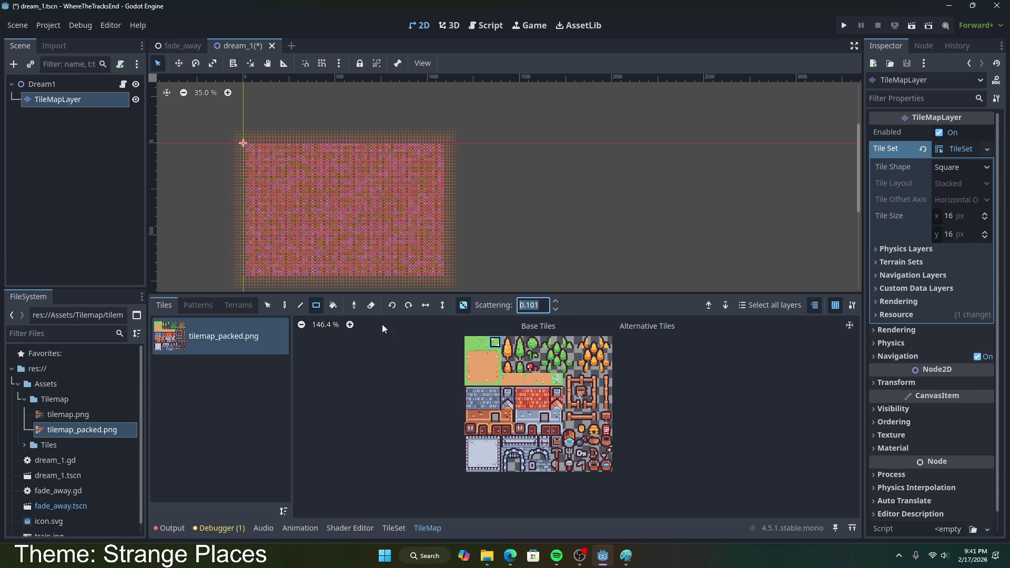
# - Place a single test grass tile on the dream_1 layer
pyautogui.scroll(2, 513, 250)
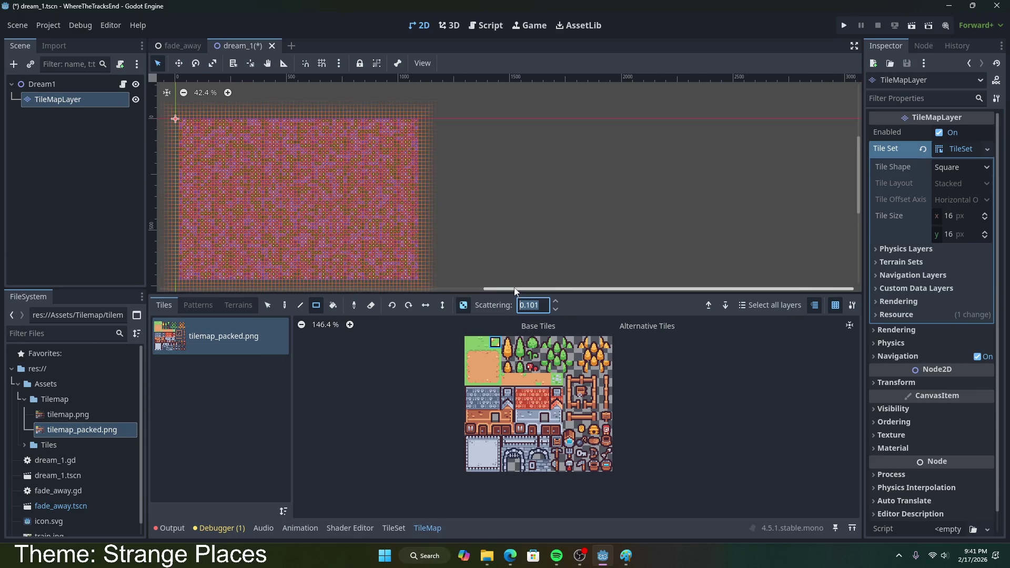
pyautogui.hscroll(-3, 344, 263)
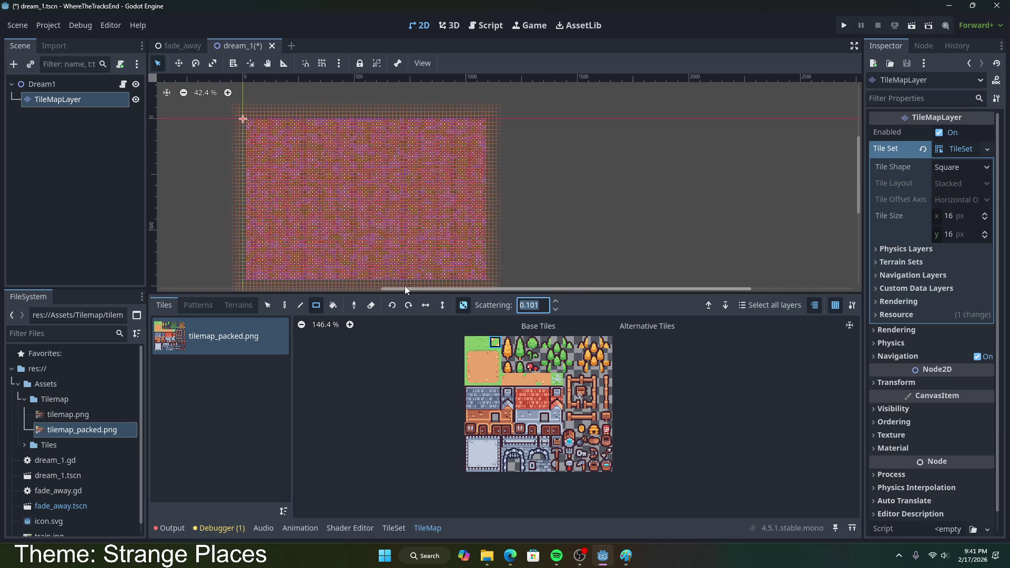
pyautogui.click(349, 258)
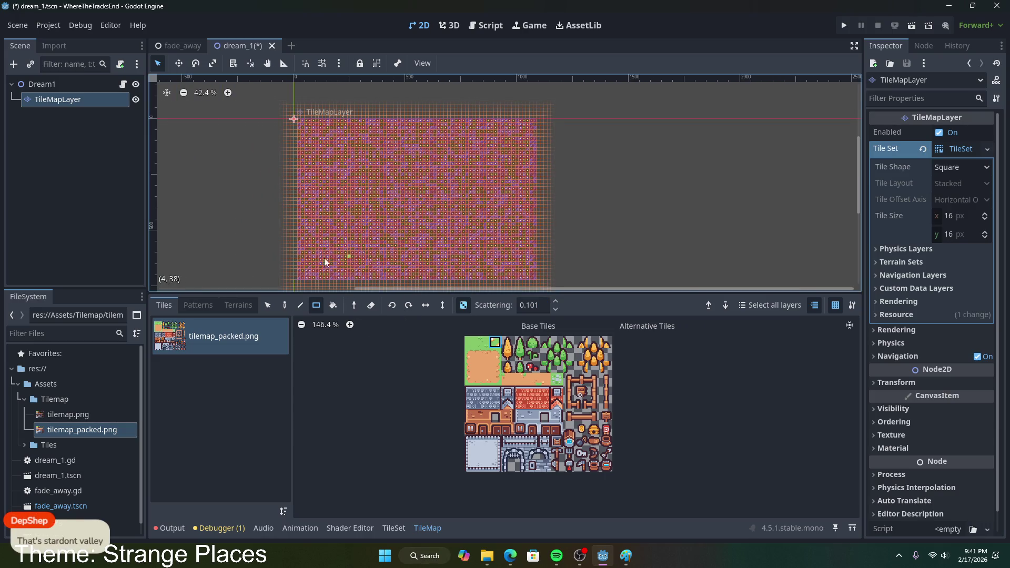
# - Paint a large rectangle with the three top-left grass tiles at Scattering 0.25
pyautogui.moveTo(471, 343); pyautogui.dragTo(497, 344)
pyautogui.click(527, 306)
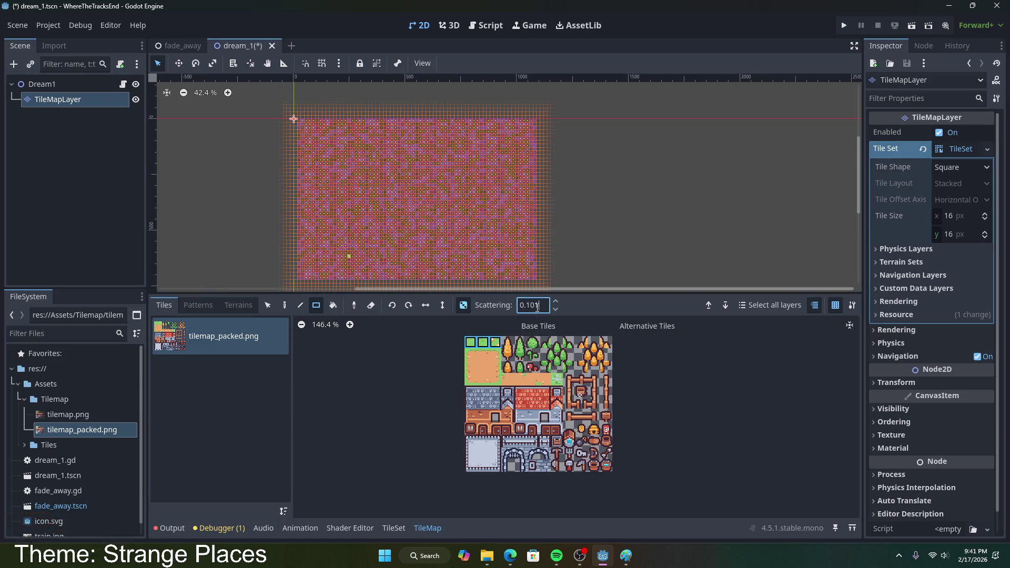
pyautogui.write('25')
pyautogui.moveTo(296, 120)
pyautogui.mouseDown()
pyautogui.moveTo(441, 238)
pyautogui.moveTo(533, 277)
pyautogui.mouseUp()
pyautogui.scroll(1, 497, 241)
pyautogui.scroll(20, 500, 245)
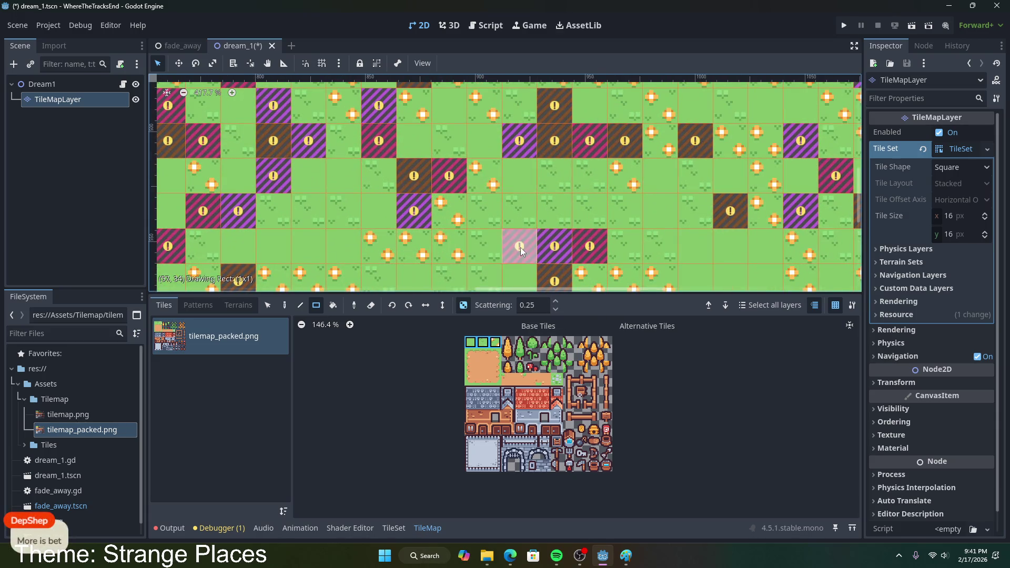
pyautogui.scroll(-13, 585, 250)
pyautogui.scroll(-7, 582, 257)
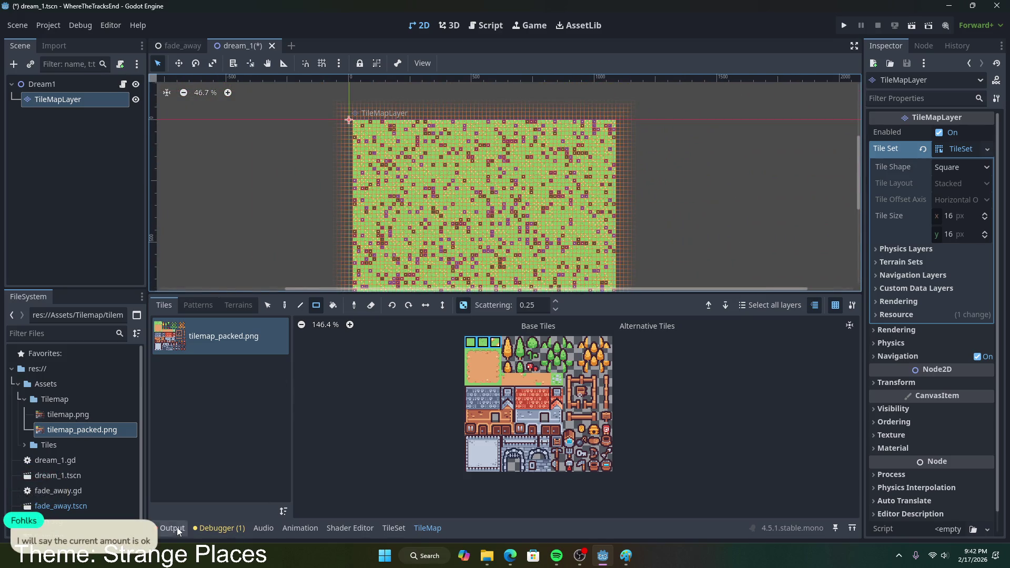
# - Check the Output log and the debugger's script warning, then return to the tile painting editor
pyautogui.click(170, 528)
pyautogui.click(218, 528)
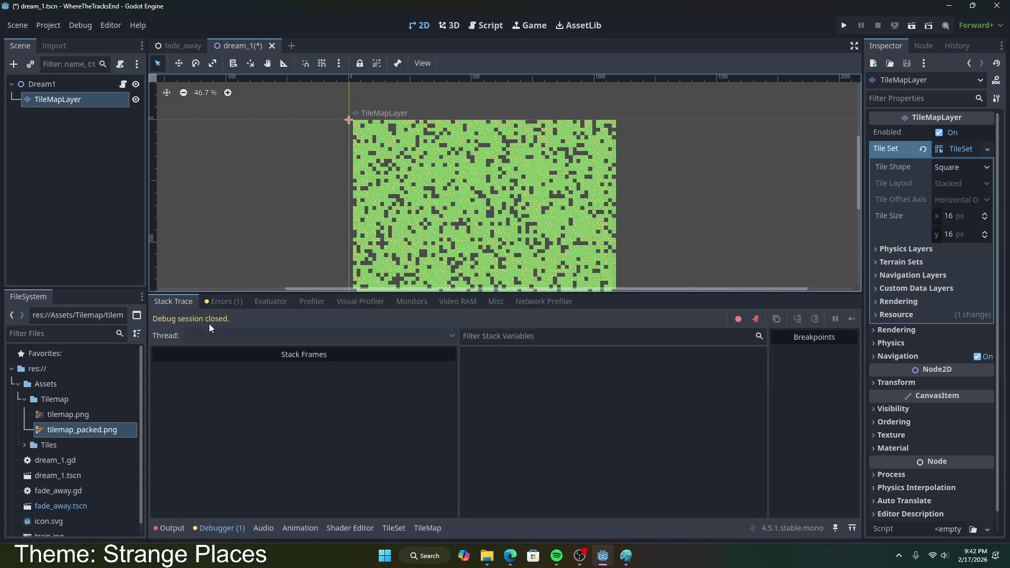
pyautogui.click(211, 302)
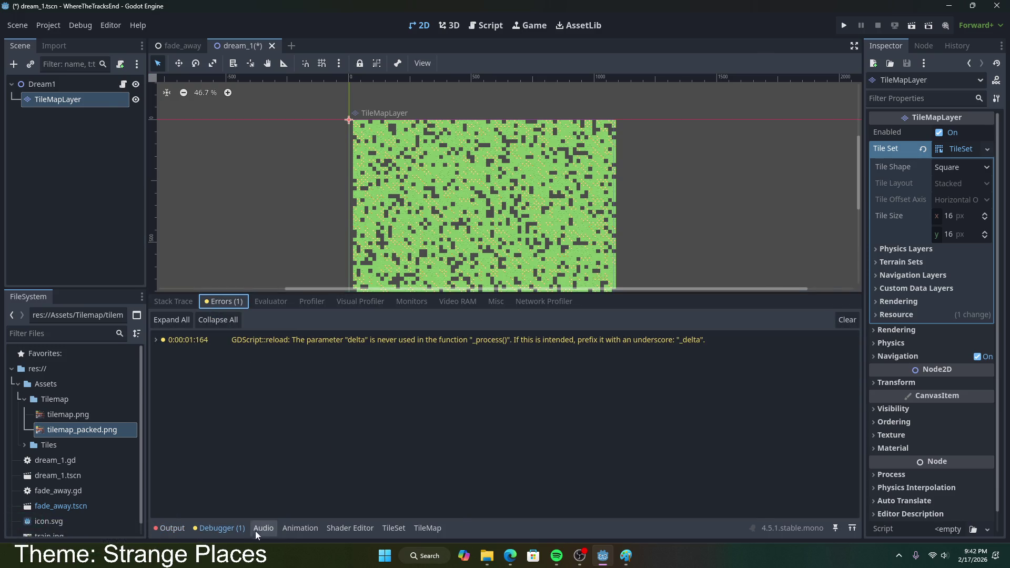
pyautogui.click(428, 528)
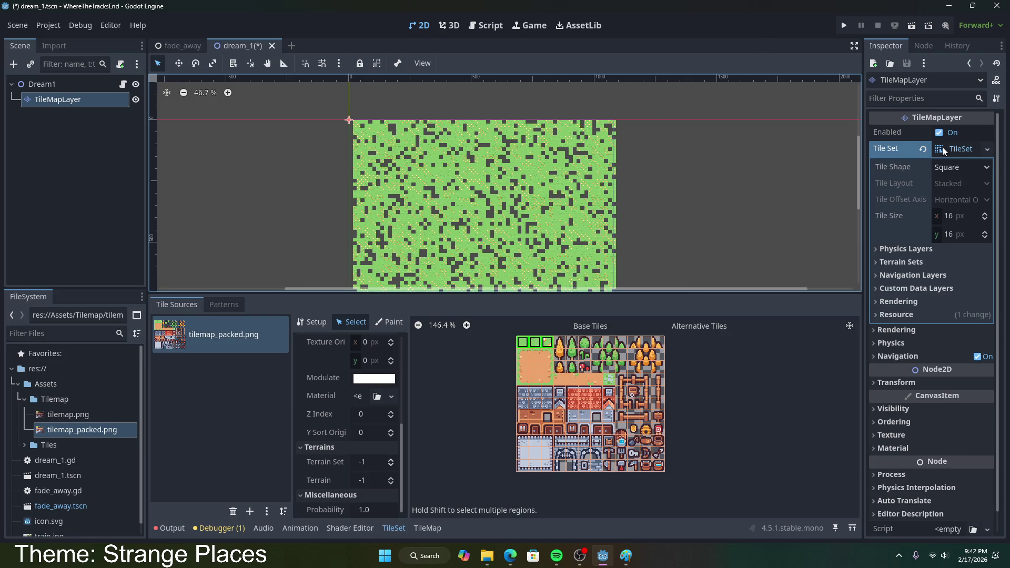
# - Scroll through the TileSet tile properties and deselect the TileMapLayer node
pyautogui.click(164, 358)
pyautogui.scroll(-1, 336, 371)
pyautogui.scroll(3, 333, 390)
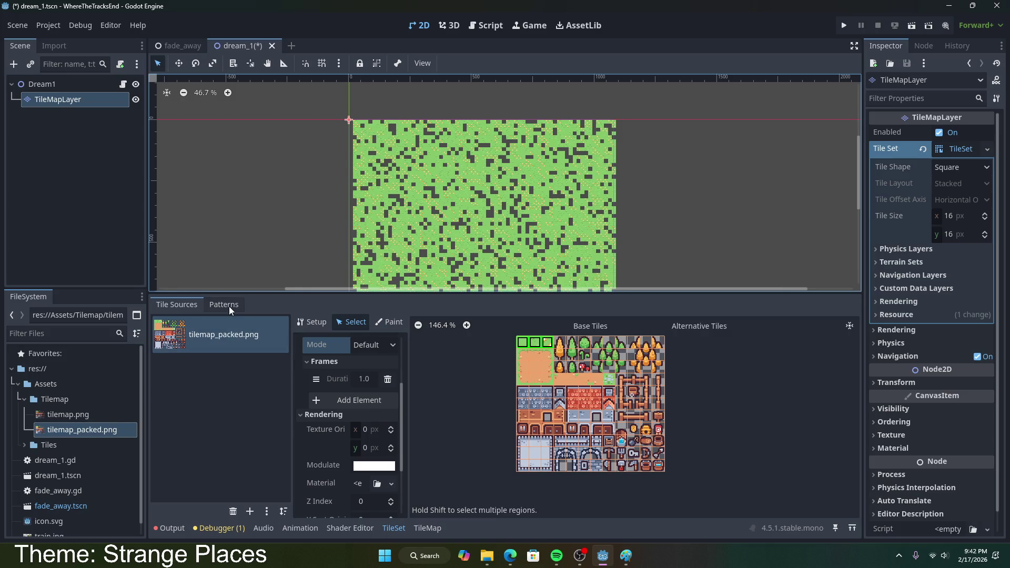
pyautogui.scroll(3, 371, 381)
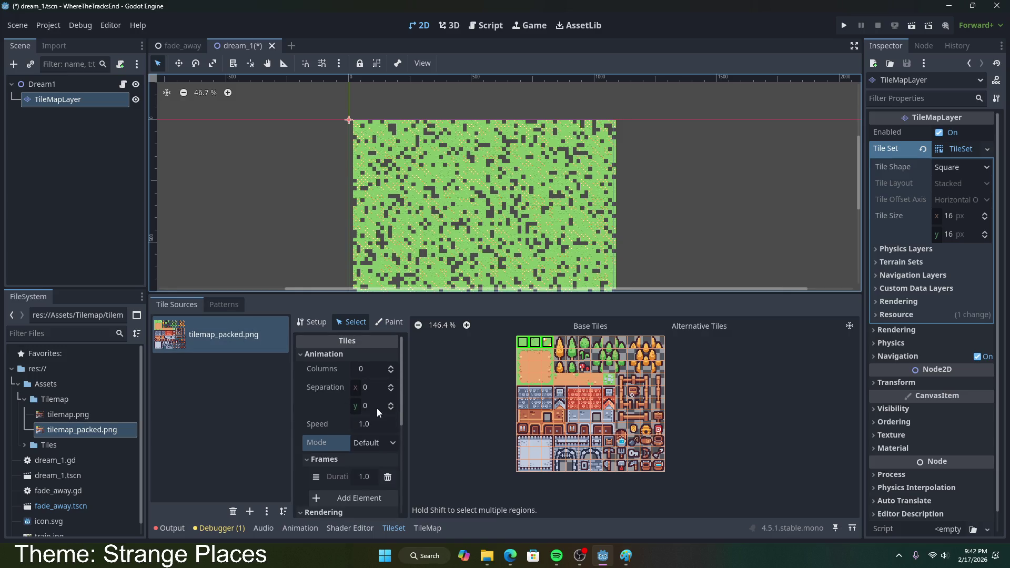
pyautogui.scroll(-5, 335, 425)
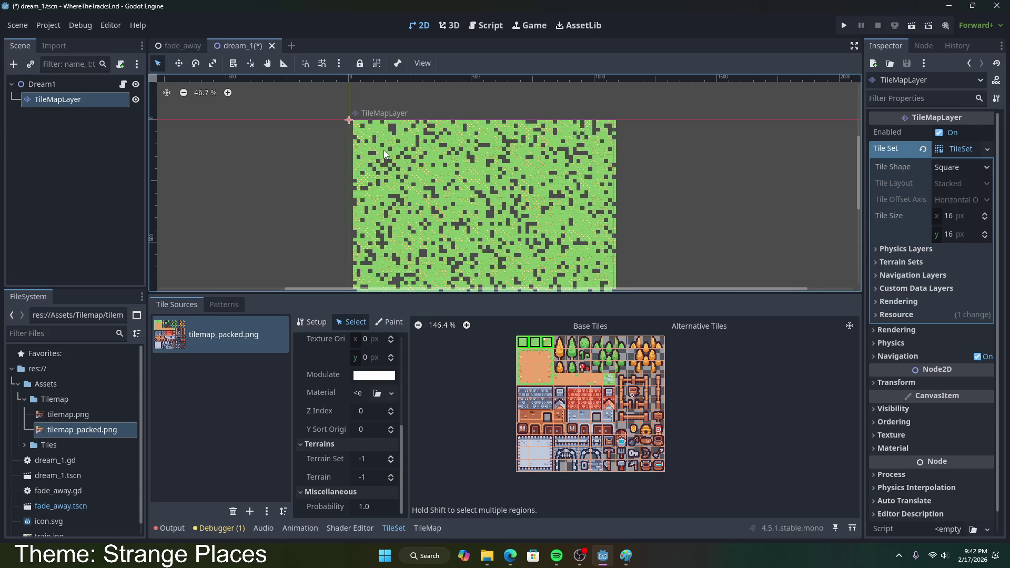
pyautogui.click(646, 188)
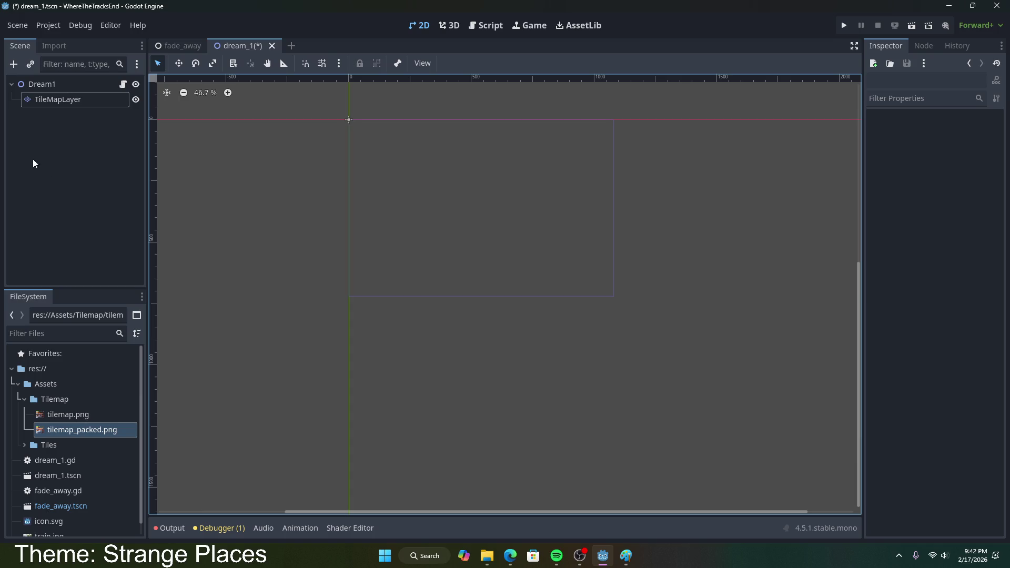
# - Reselect TileMapLayer and compare the tilemap.png and tilemap_packed.png tile sources
pyautogui.click(58, 99)
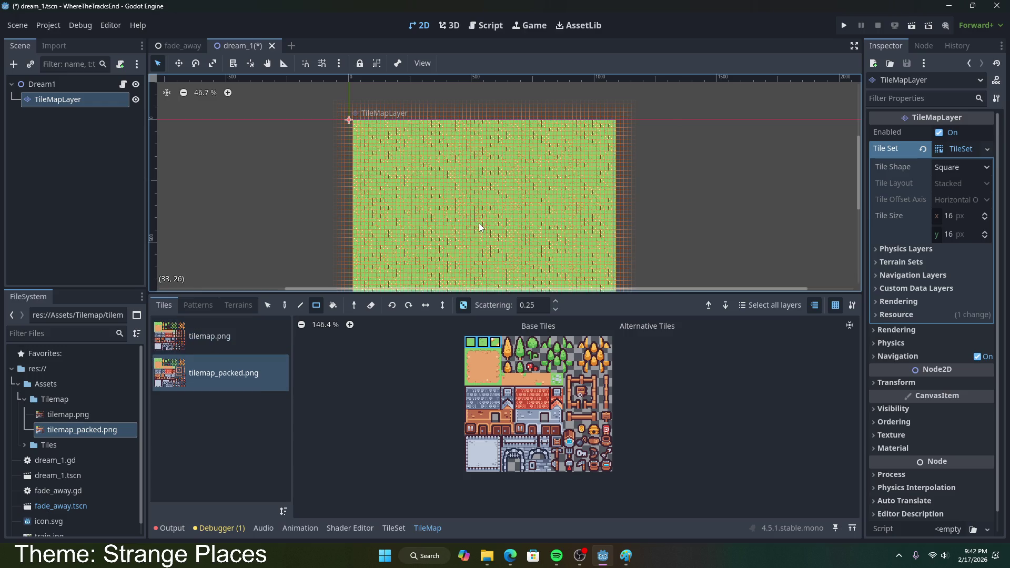
pyautogui.click(260, 330)
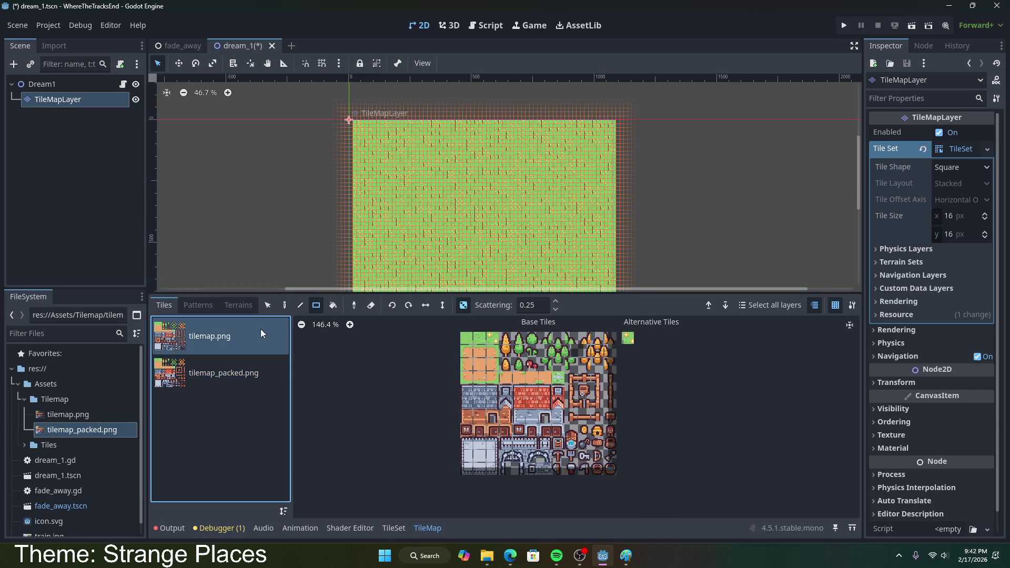
pyautogui.click(237, 379)
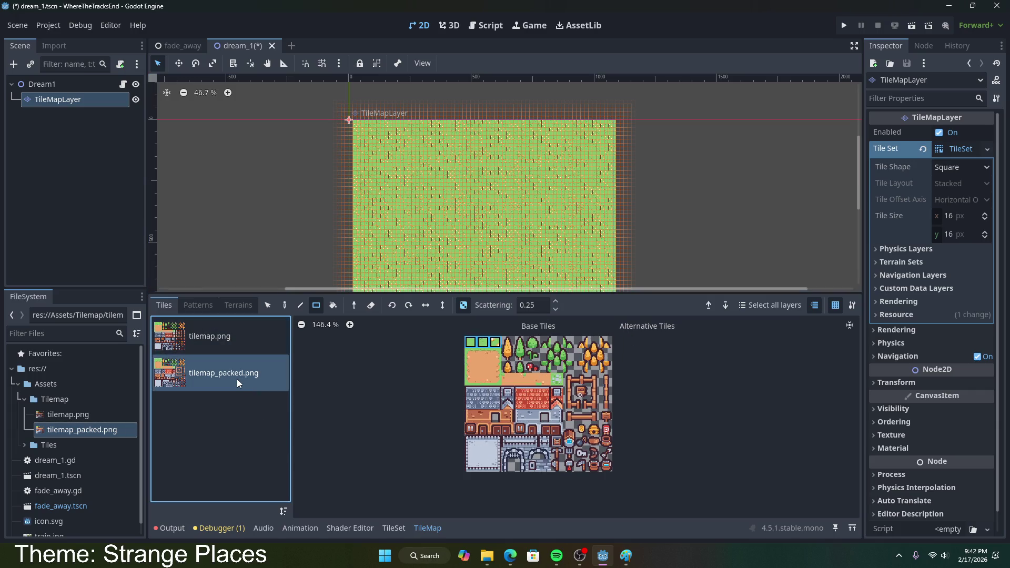
pyautogui.click(237, 342)
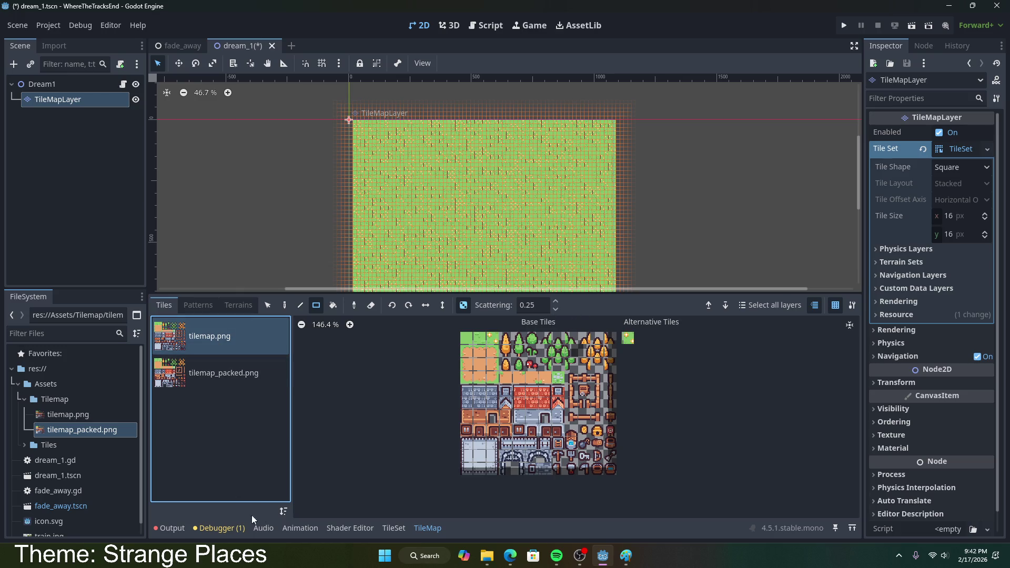
# - Select the first three top-row grass tiles of tilemap_packed.png in the TileSet editor for painting
pyautogui.click(394, 528)
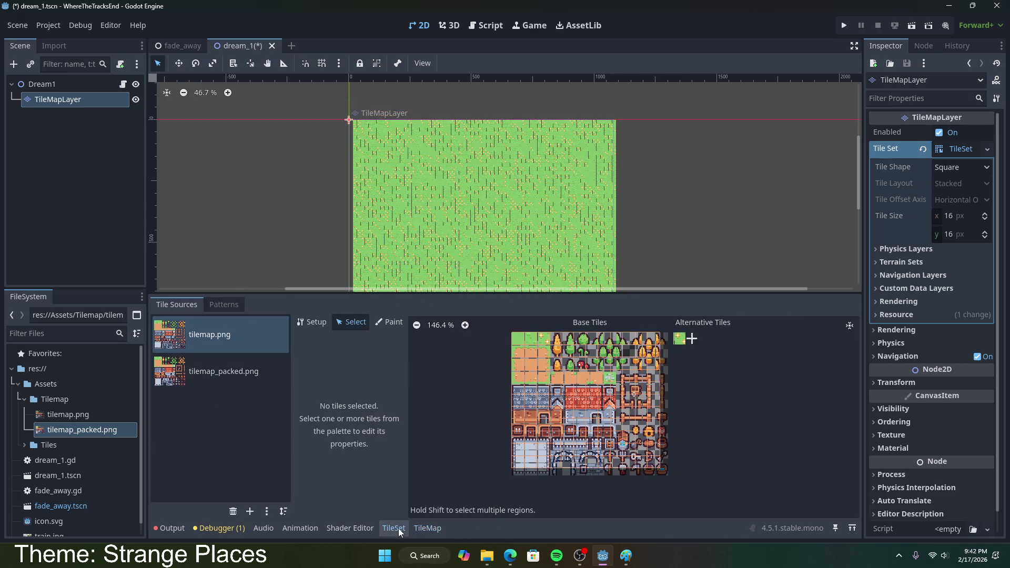
pyautogui.click(217, 379)
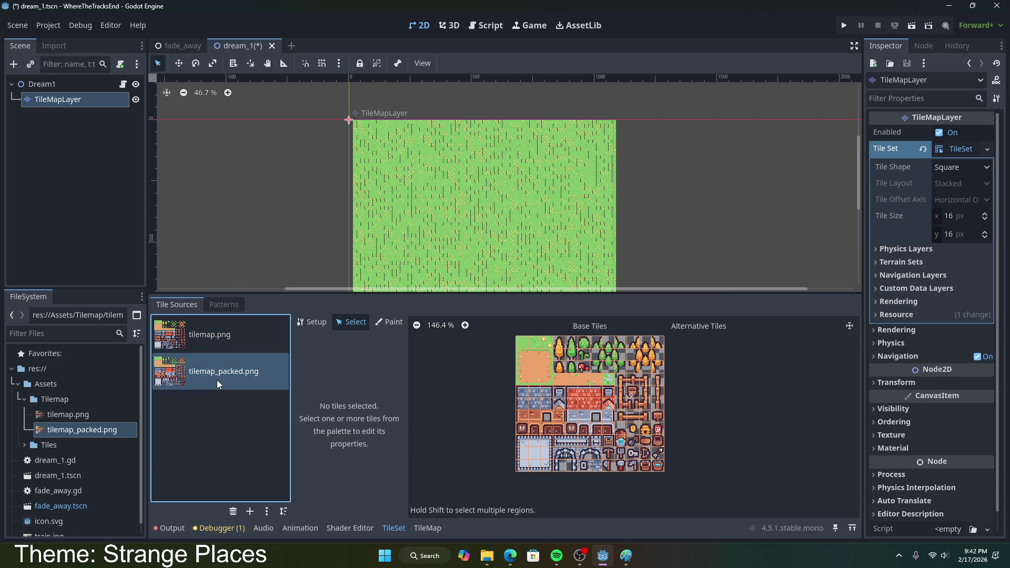
pyautogui.click(523, 343)
pyautogui.click(312, 322)
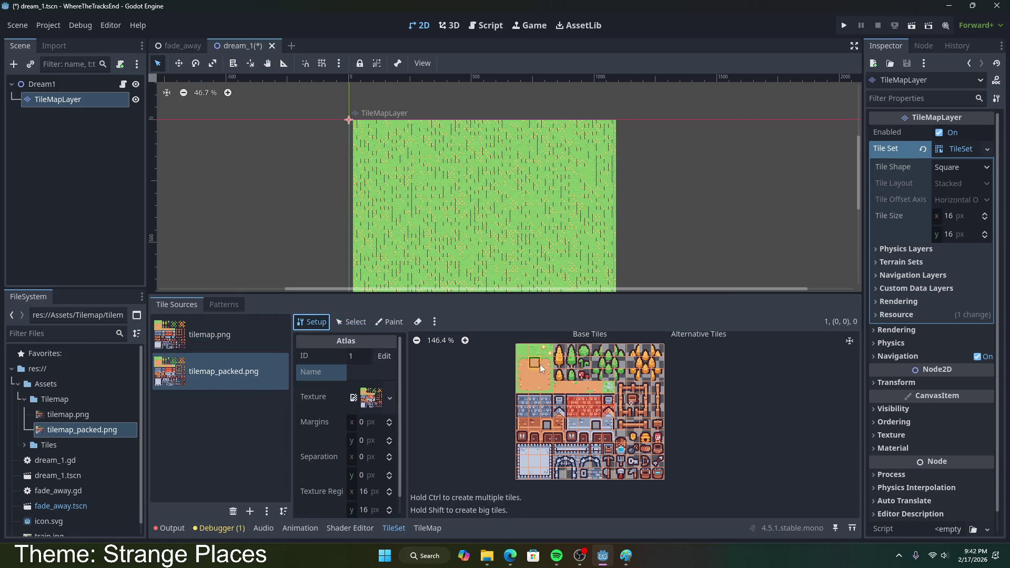
pyautogui.click(388, 323)
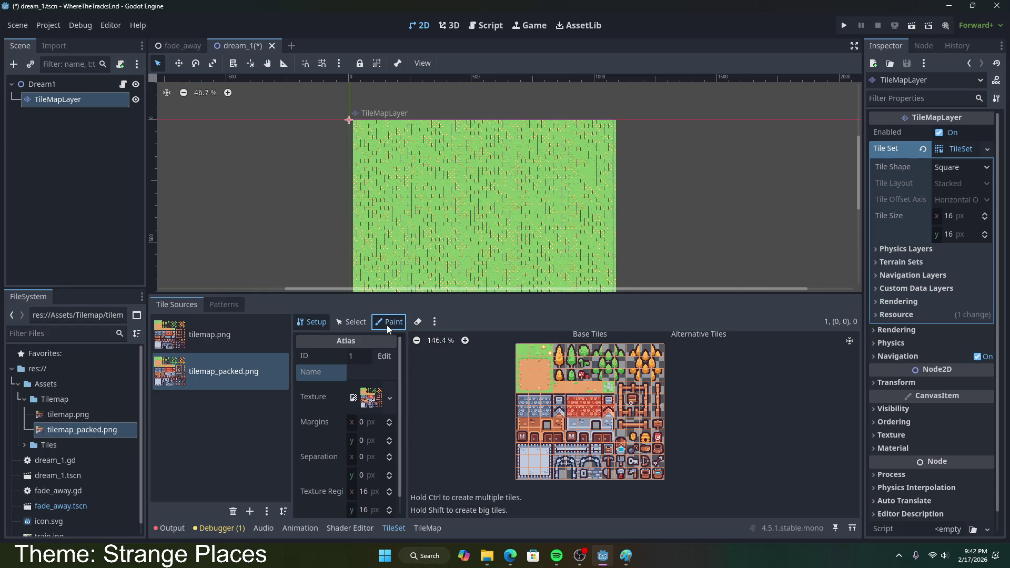
pyautogui.click(351, 322)
pyautogui.moveTo(521, 352); pyautogui.dragTo(547, 351)
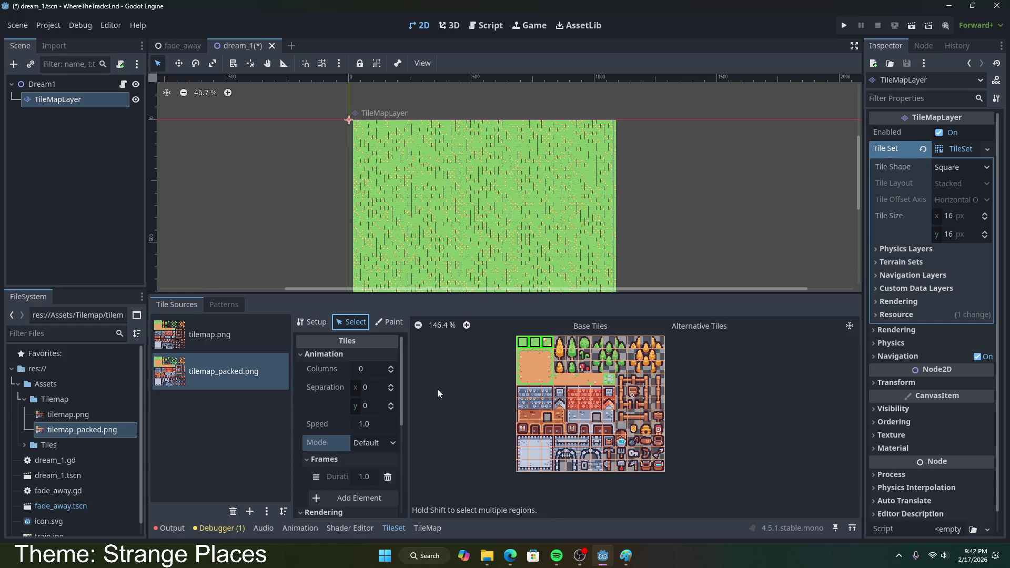
pyautogui.click(428, 527)
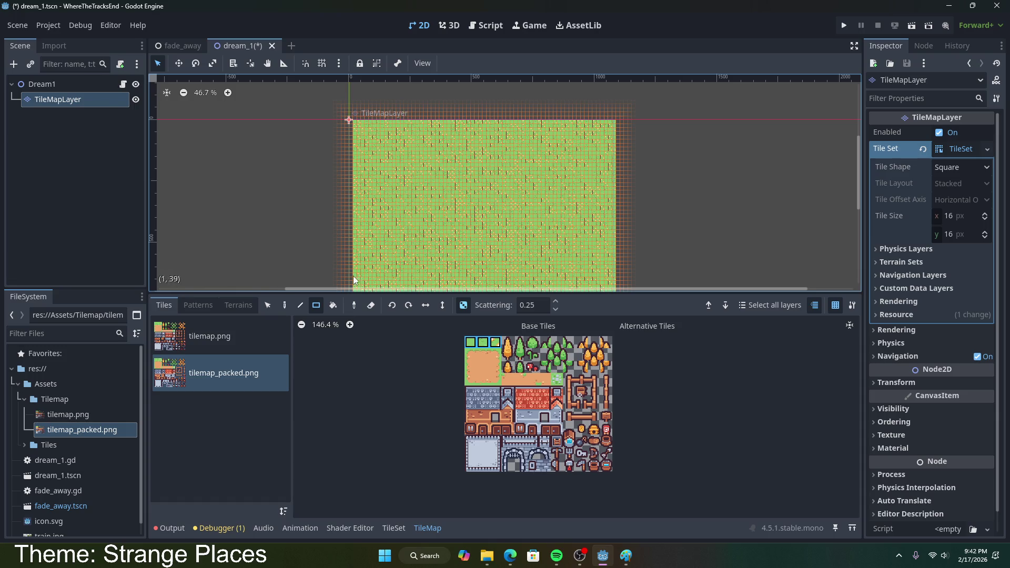
# - Paint large rectangles of scattered grass tiles across the dream_1 map
pyautogui.moveTo(356, 124); pyautogui.dragTo(614, 298)
pyautogui.scroll(-1, 598, 244)
pyautogui.moveTo(855, 203); pyautogui.dragTo(800, 235)
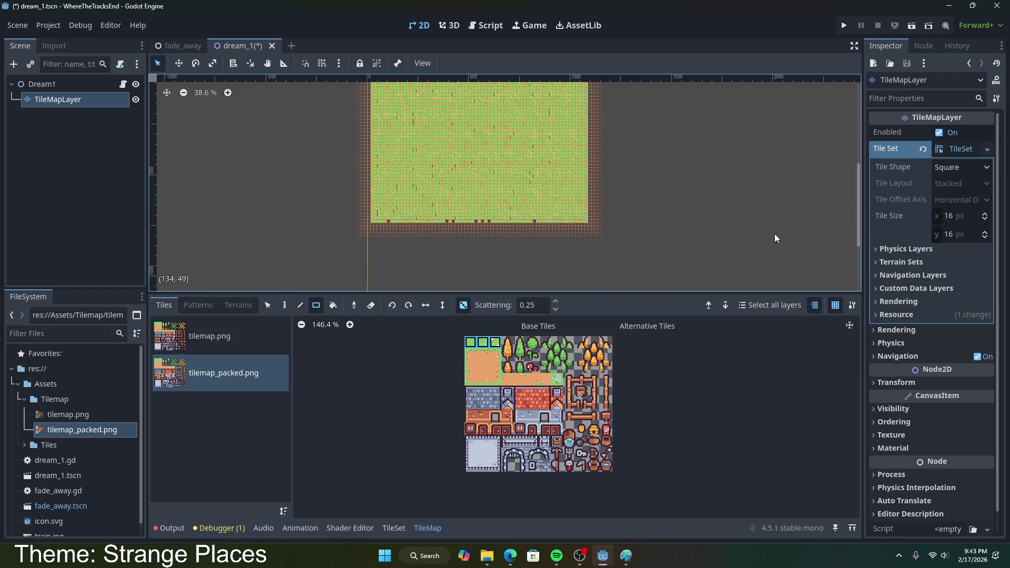
pyautogui.moveTo(581, 223)
pyautogui.mouseDown()
pyautogui.moveTo(382, 207)
pyautogui.moveTo(371, 92)
pyautogui.mouseUp()
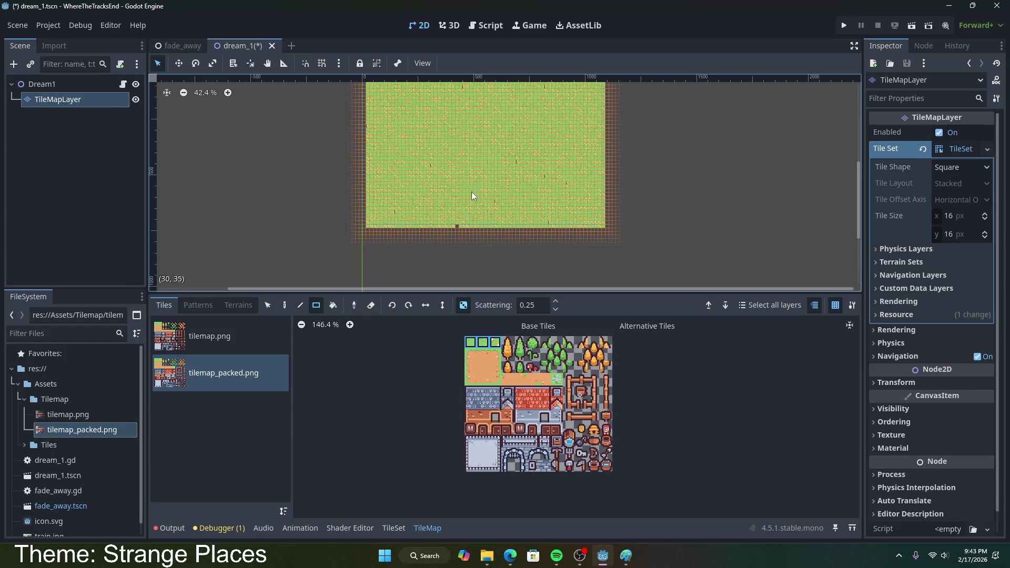
# - Zoom in, pick the plain grass tile, and repaint a few cells as plain grass
pyautogui.scroll(1, 471, 191)
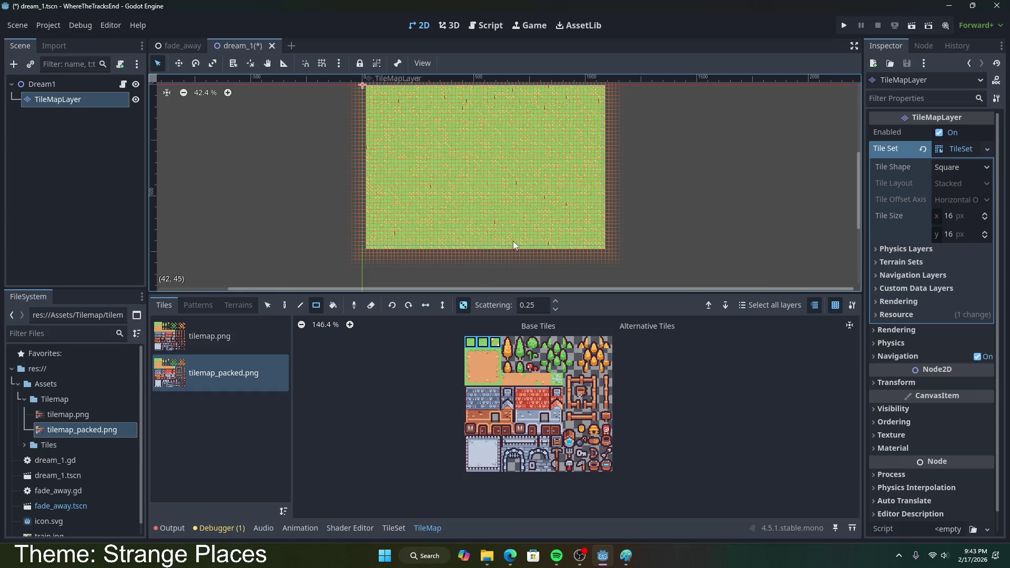
pyautogui.scroll(5, 514, 231)
pyautogui.scroll(14, 583, 265)
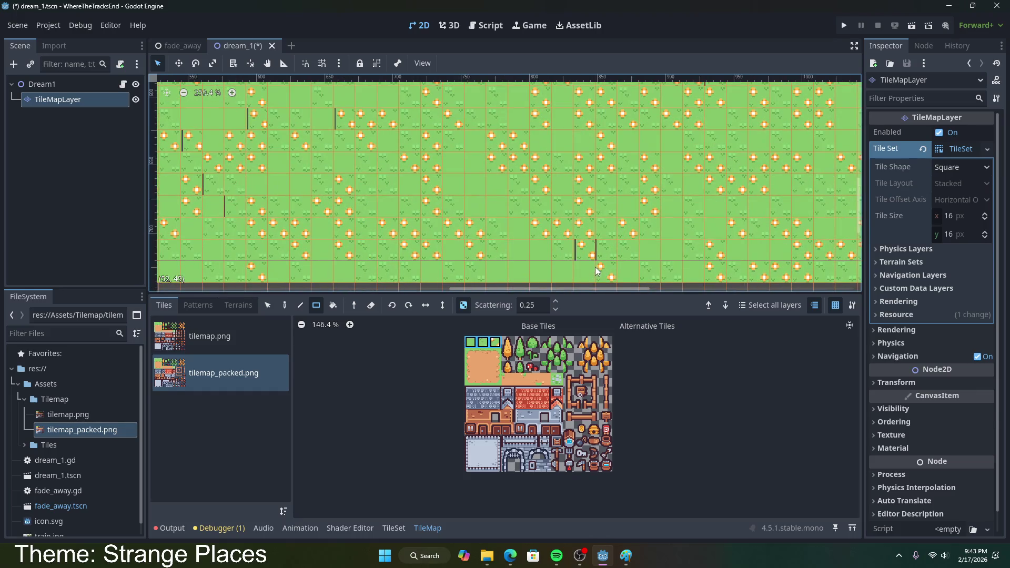
pyautogui.scroll(11, 588, 247)
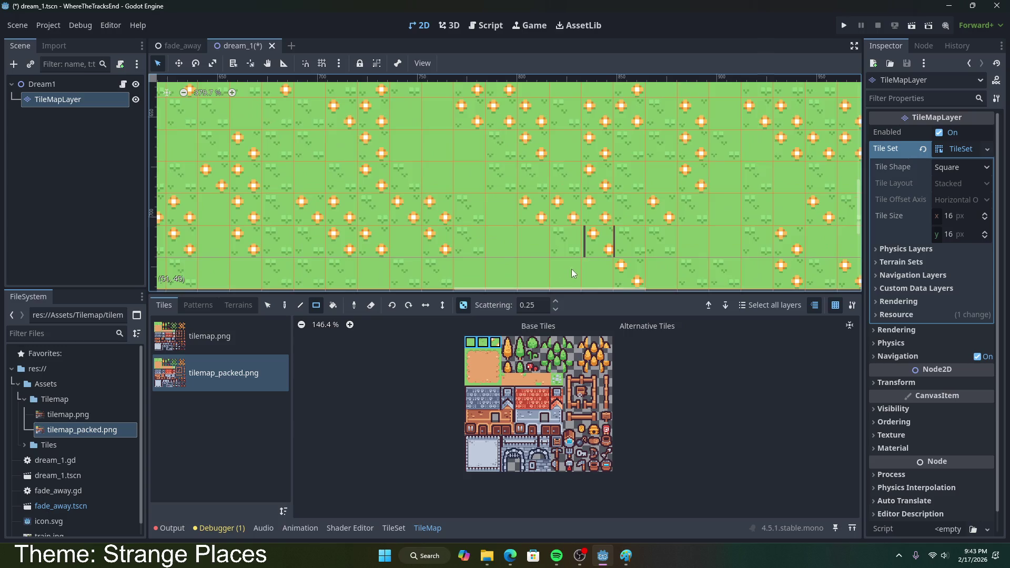
pyautogui.click(483, 342)
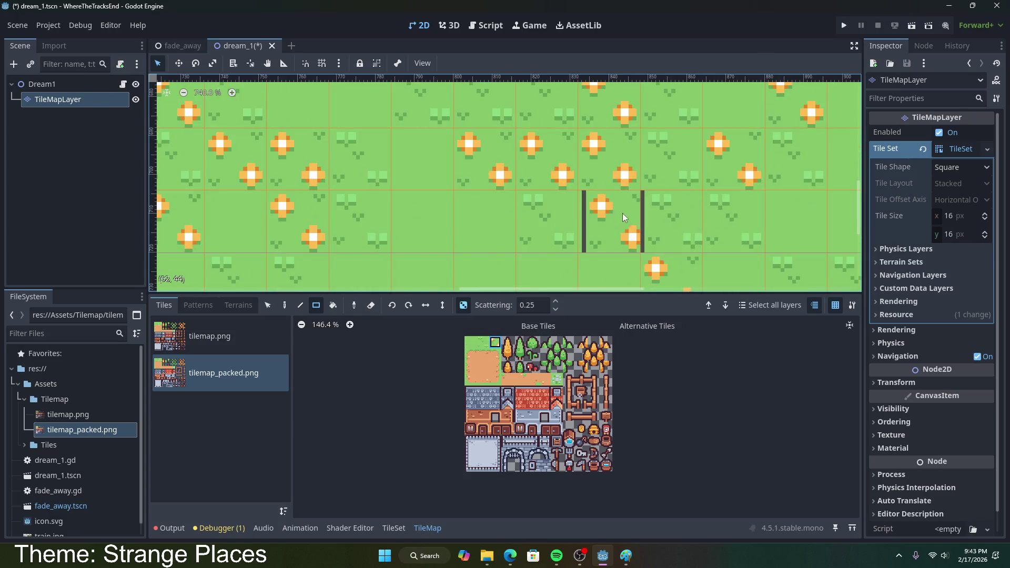
pyautogui.click(593, 237)
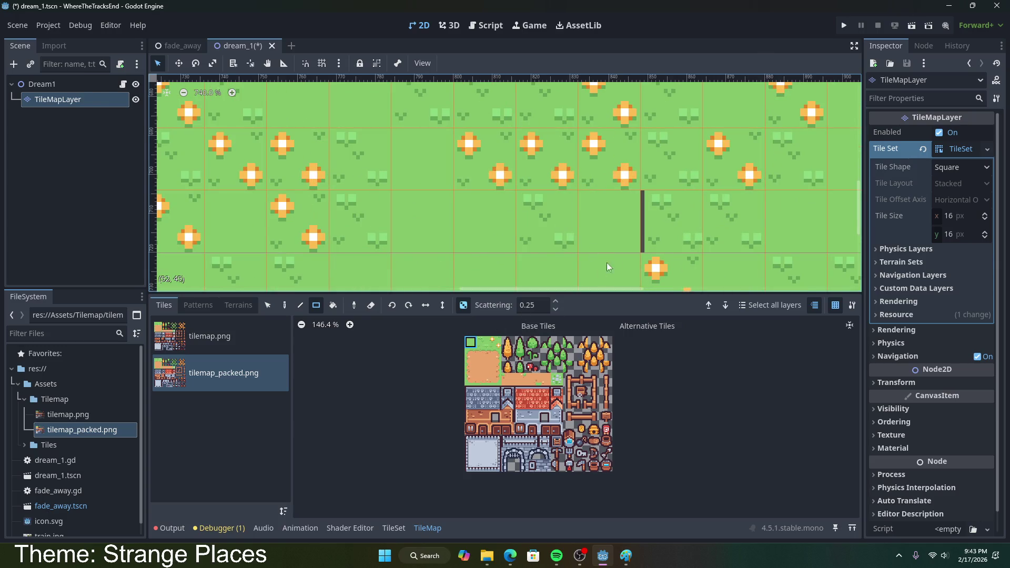
pyautogui.scroll(-8, 432, 225)
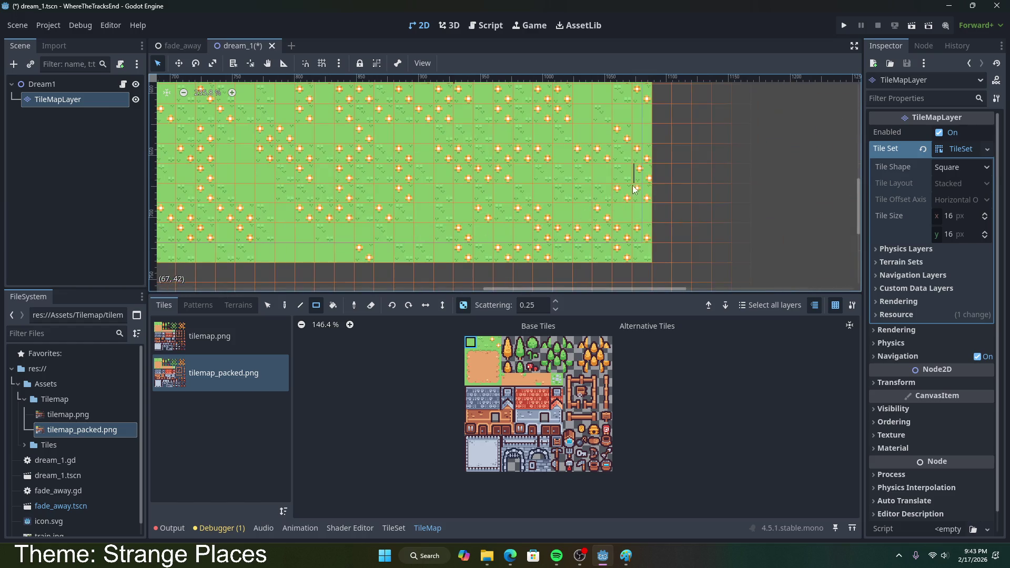
pyautogui.scroll(-1, 371, 207)
pyautogui.moveTo(521, 288); pyautogui.dragTo(387, 270)
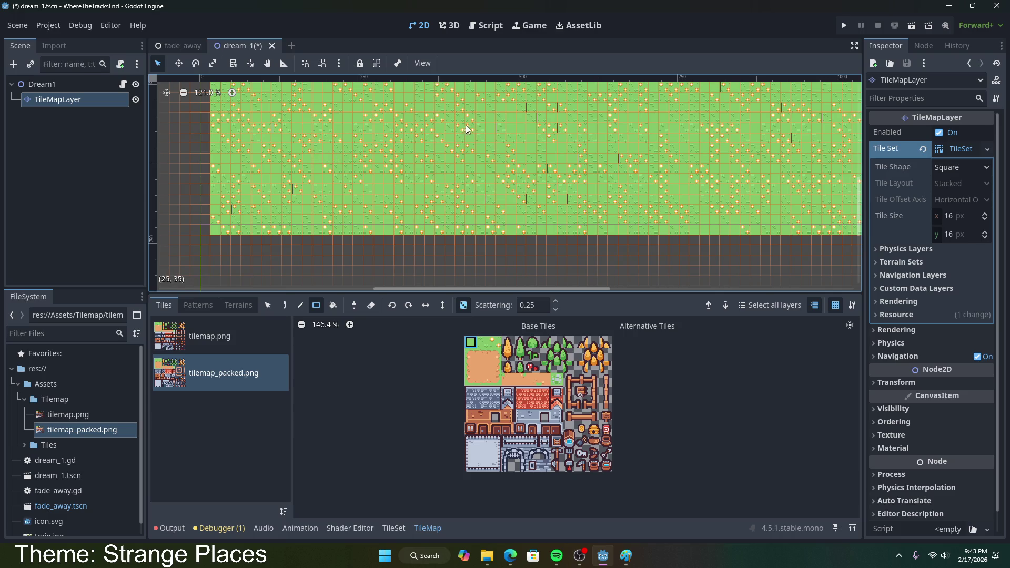
# - Cover the dark seam marks on the left, right and centre of the grass with grass tiles
pyautogui.click(277, 127)
pyautogui.click(298, 189)
pyautogui.click(579, 158)
pyautogui.click(620, 158)
pyautogui.click(535, 116)
# - Bring the whole map into view and repaint the remaining dark marks along the top edge
pyautogui.scroll(-4, 768, 200)
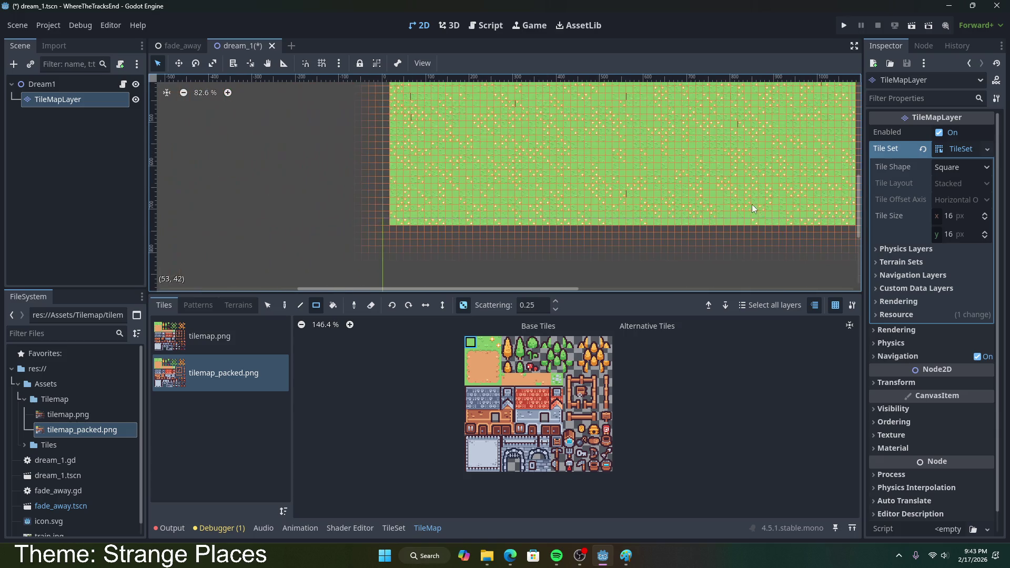
pyautogui.moveTo(731, 239)
pyautogui.mouseDown()
pyautogui.moveTo(679, 284)
pyautogui.moveTo(658, 90)
pyautogui.mouseUp()
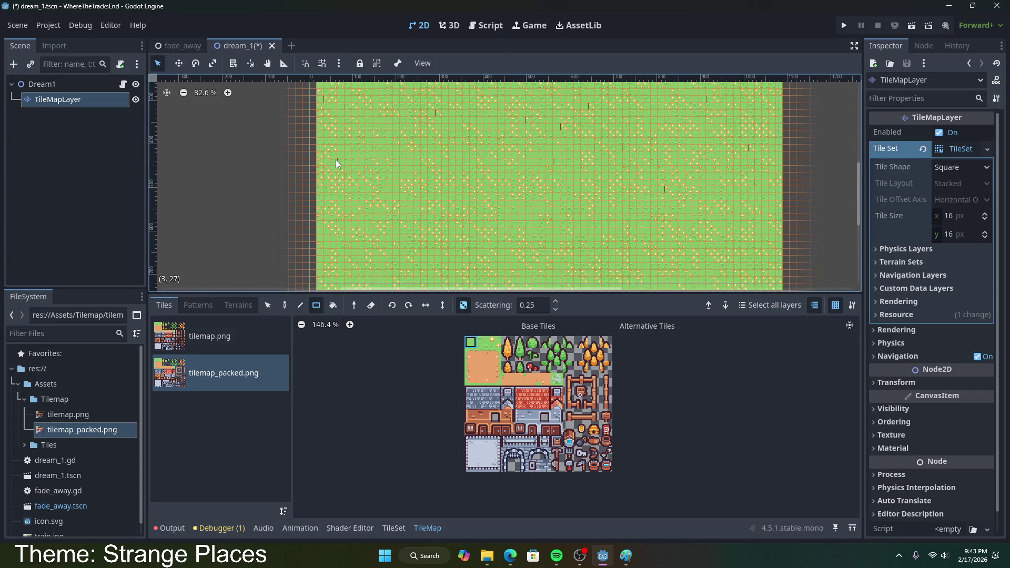
pyautogui.moveTo(326, 109); pyautogui.dragTo(339, 187)
pyautogui.moveTo(565, 128)
pyautogui.mouseDown()
pyautogui.moveTo(555, 163)
pyautogui.moveTo(525, 119)
pyautogui.mouseUp()
pyautogui.moveTo(589, 109); pyautogui.dragTo(587, 107)
pyautogui.moveTo(531, 134); pyautogui.dragTo(528, 121)
pyautogui.scroll(5, 854, 186)
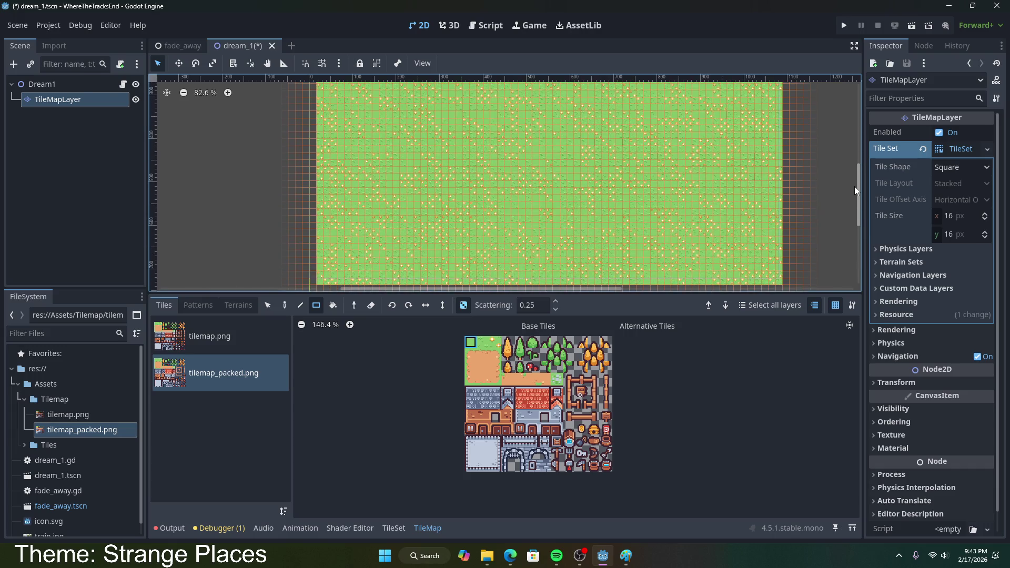
pyautogui.scroll(2, 854, 162)
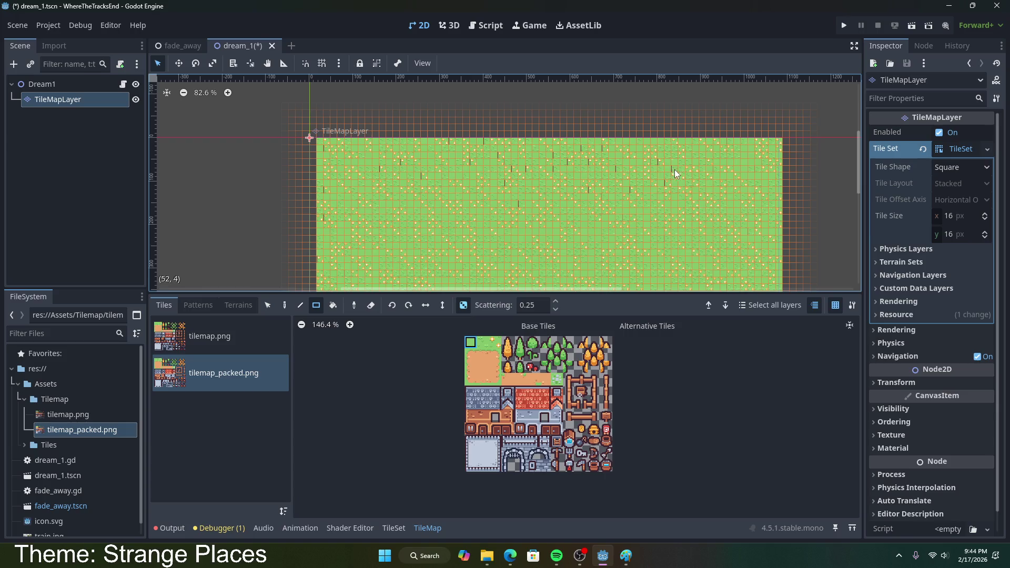
pyautogui.moveTo(595, 148); pyautogui.dragTo(554, 160)
pyautogui.moveTo(553, 166)
pyautogui.mouseDown()
pyautogui.moveTo(515, 171)
pyautogui.moveTo(519, 201)
pyautogui.mouseUp()
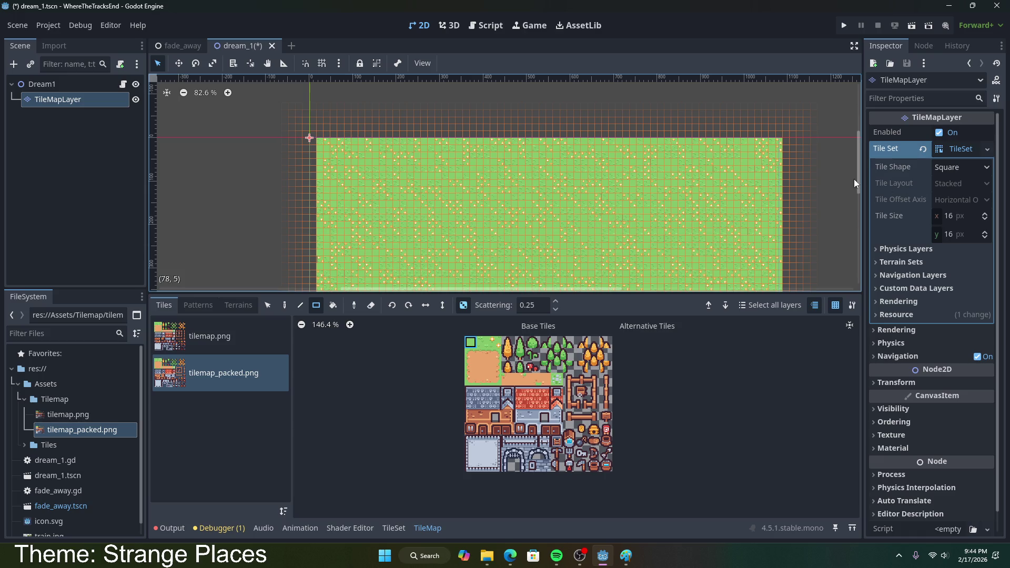
# - Paint grass over the first dark marks on the tilemap
pyautogui.scroll(-3, 860, 175)
pyautogui.scroll(-2, 856, 206)
pyautogui.hscroll(-2, 843, 188)
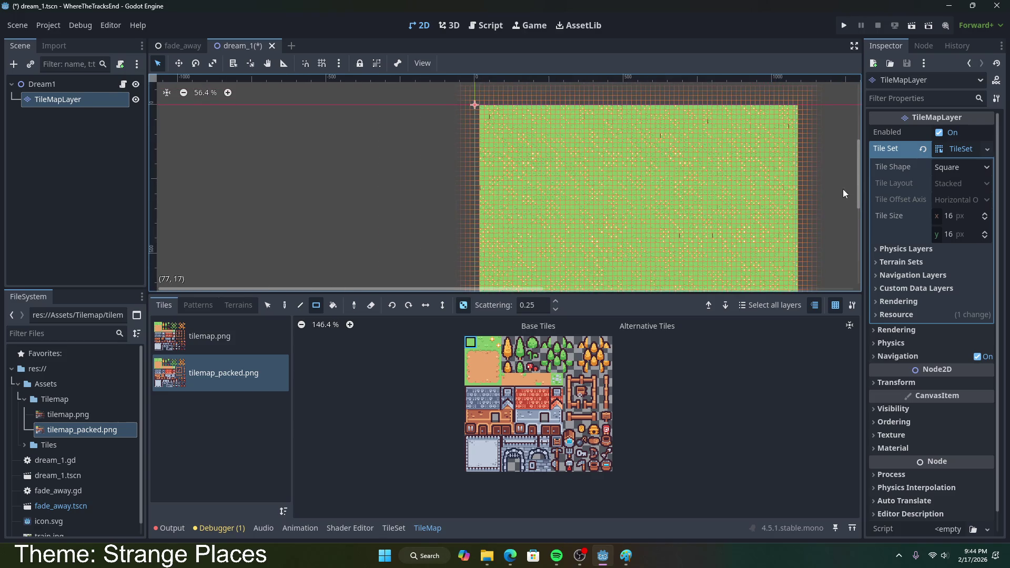
pyautogui.scroll(-2, 796, 155)
pyautogui.moveTo(857, 181); pyautogui.dragTo(854, 182)
pyautogui.scroll(1, 539, 271)
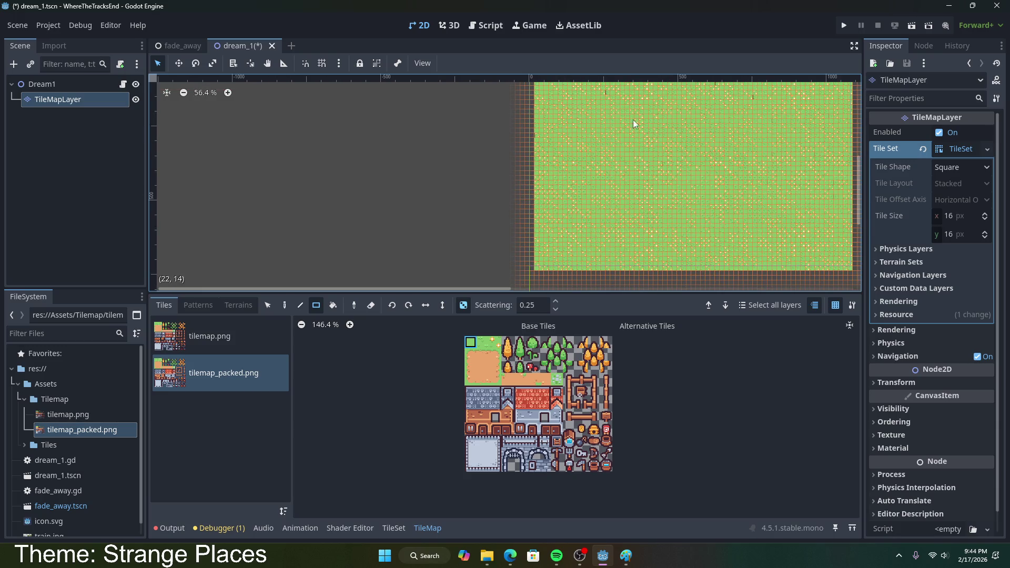
pyautogui.moveTo(859, 169)
pyautogui.mouseDown()
pyautogui.moveTo(860, 151)
pyautogui.moveTo(839, 165)
pyautogui.mouseUp()
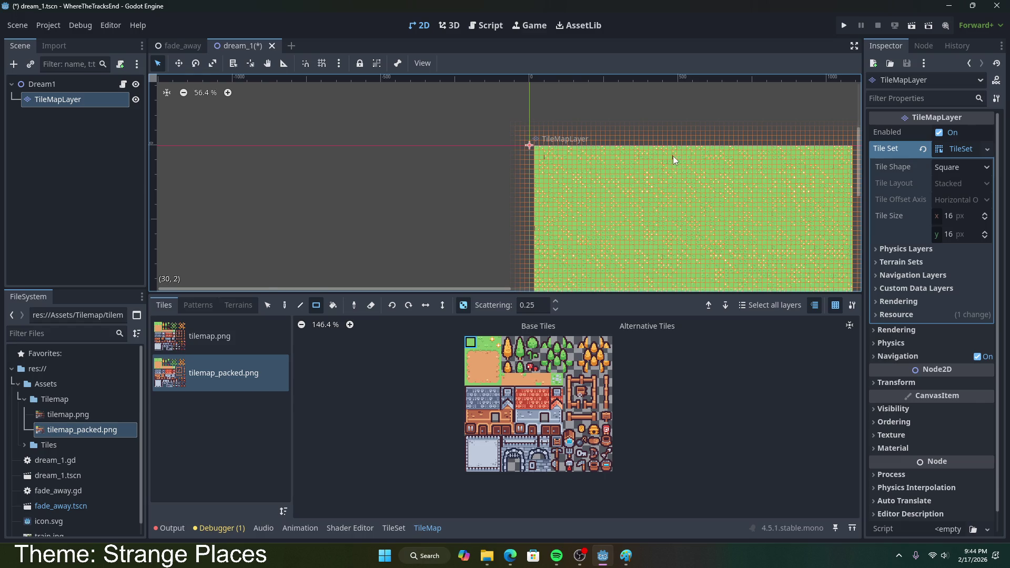
pyautogui.scroll(-3, 621, 190)
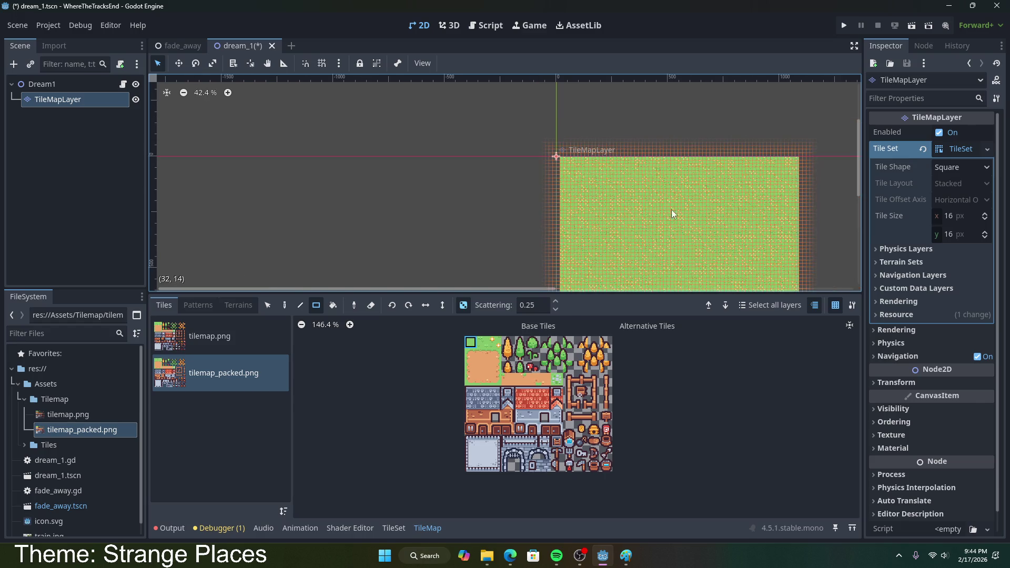
pyautogui.scroll(4, 619, 234)
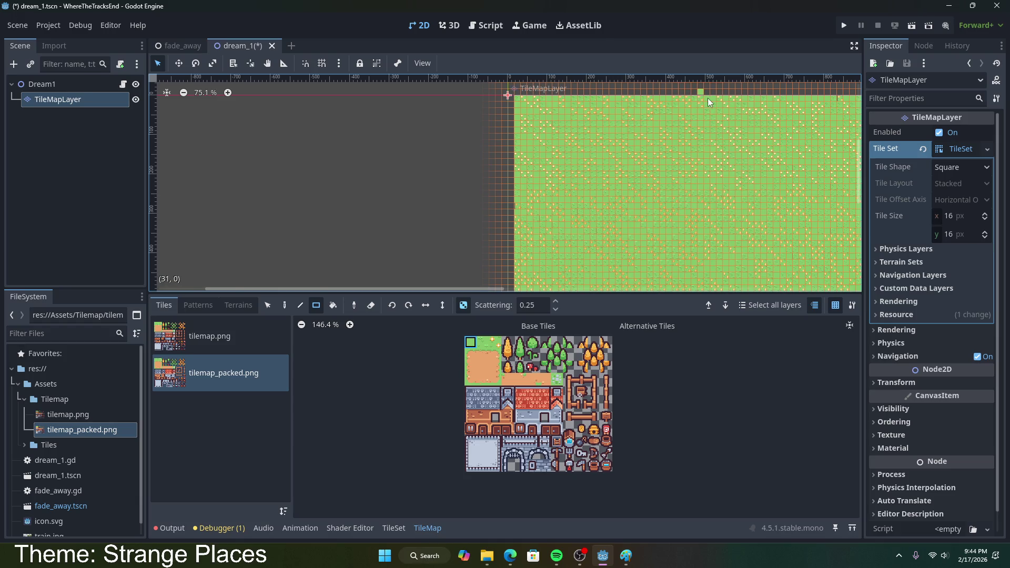
pyautogui.scroll(3, 810, 210)
pyautogui.moveTo(406, 221); pyautogui.dragTo(450, 235)
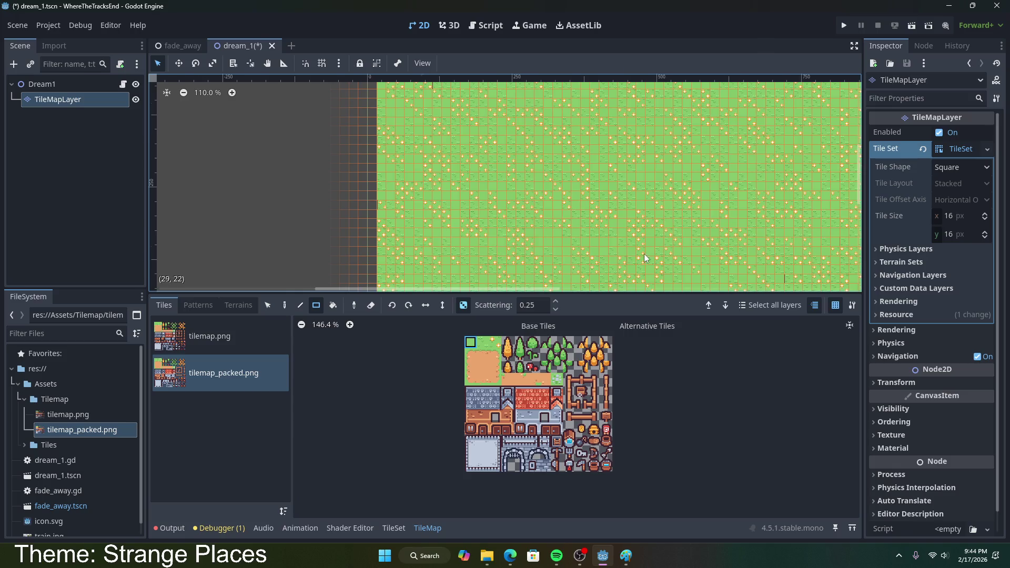
# - Cover the remaining small dark marks with grass tiles
pyautogui.scroll(-3, 644, 253)
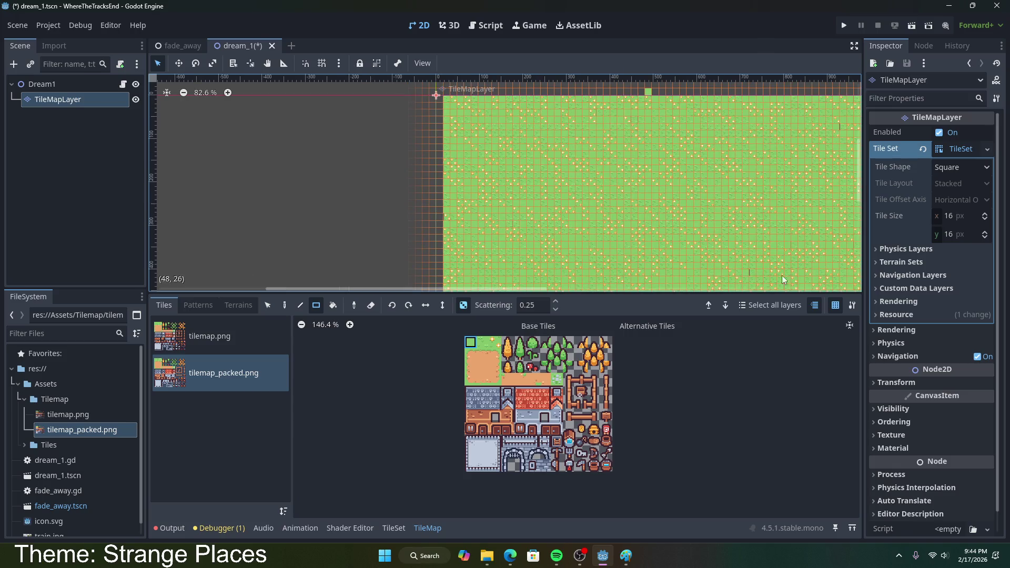
pyautogui.click(751, 274)
pyautogui.scroll(-2, 834, 200)
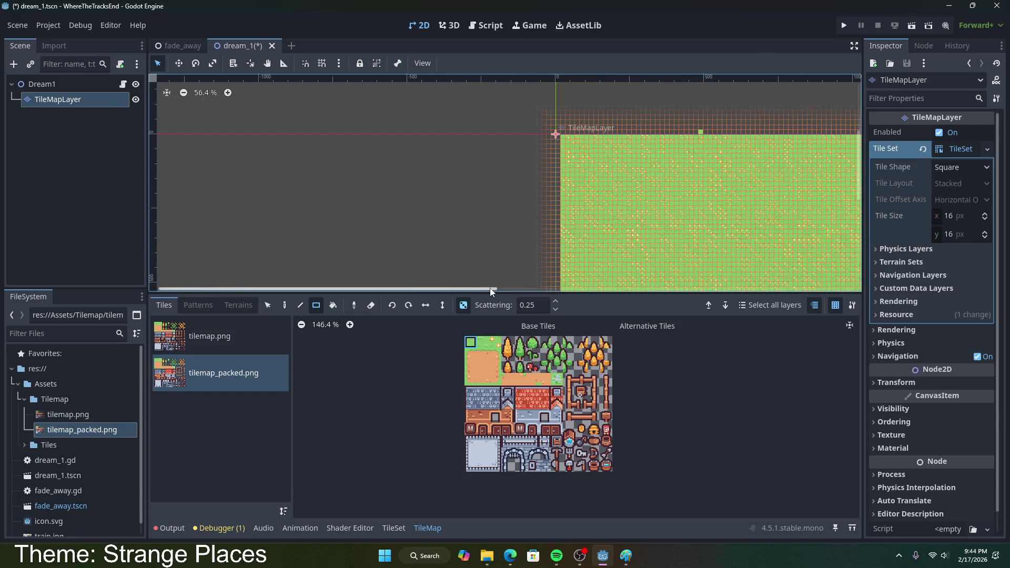
pyautogui.moveTo(490, 288); pyautogui.dragTo(630, 298)
pyautogui.scroll(2, 841, 220)
pyautogui.moveTo(861, 189)
pyautogui.mouseDown()
pyautogui.moveTo(847, 228)
pyautogui.moveTo(813, 182)
pyautogui.mouseUp()
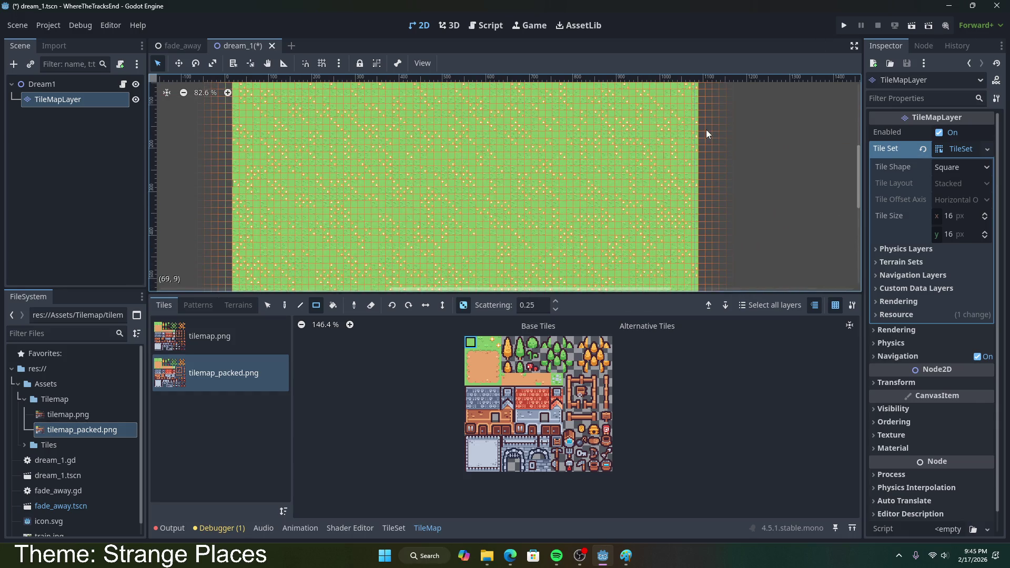
# - Dismiss the accidental Add Node dialog and save the dream_1 scene
pyautogui.hotkey('ctrl', 'a')
pyautogui.click(734, 92)
pyautogui.hotkey('ctrl', 's')
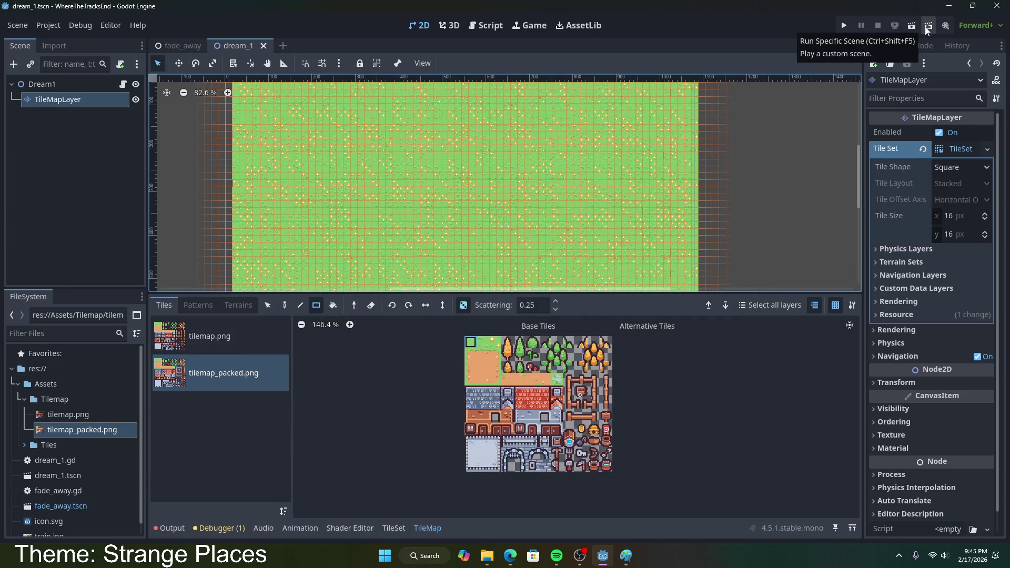
# - Run dream_1 to preview the flower-dotted grass field, then stop the game
pyautogui.click(909, 29)
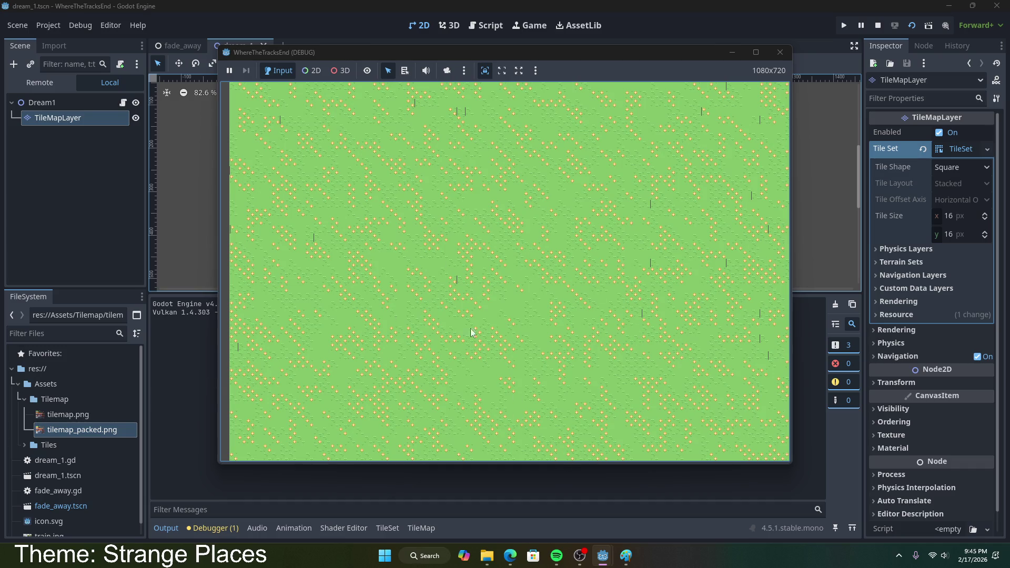
pyautogui.click(780, 52)
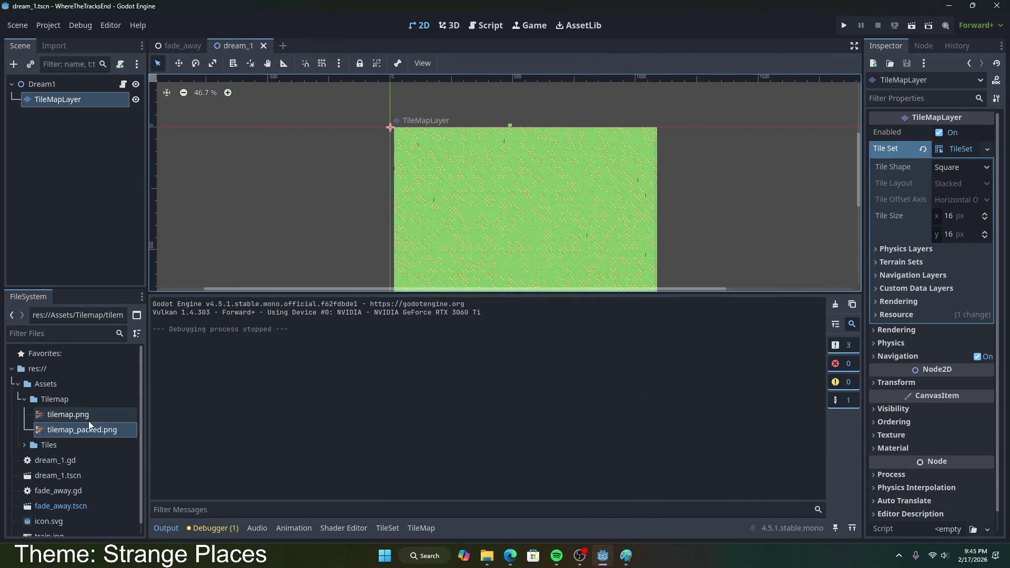
# - Select a block of brick building tiles in the tilemap_packed.png atlas
pyautogui.click(387, 528)
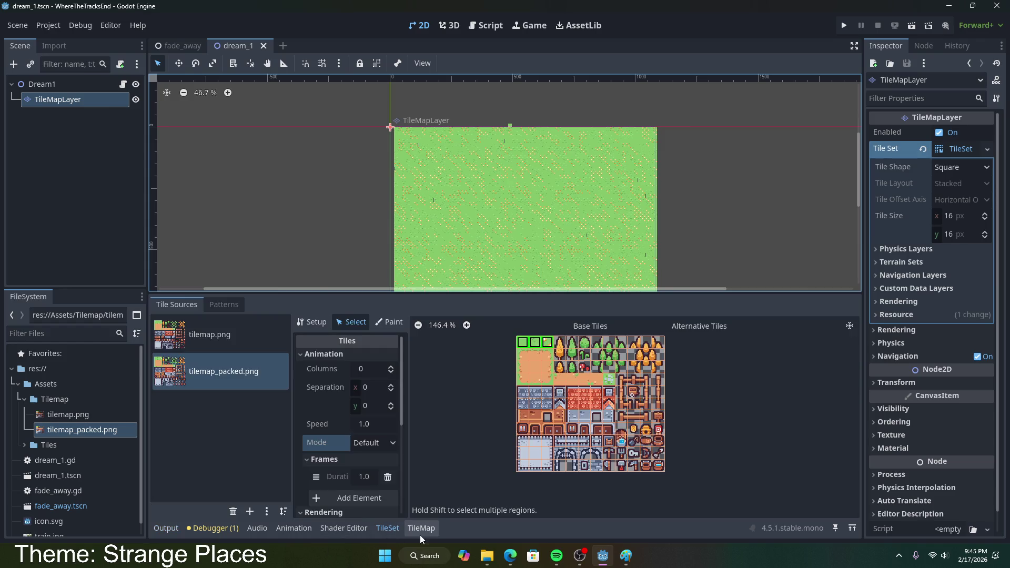
pyautogui.scroll(2, 597, 445)
pyautogui.scroll(2, 597, 445)
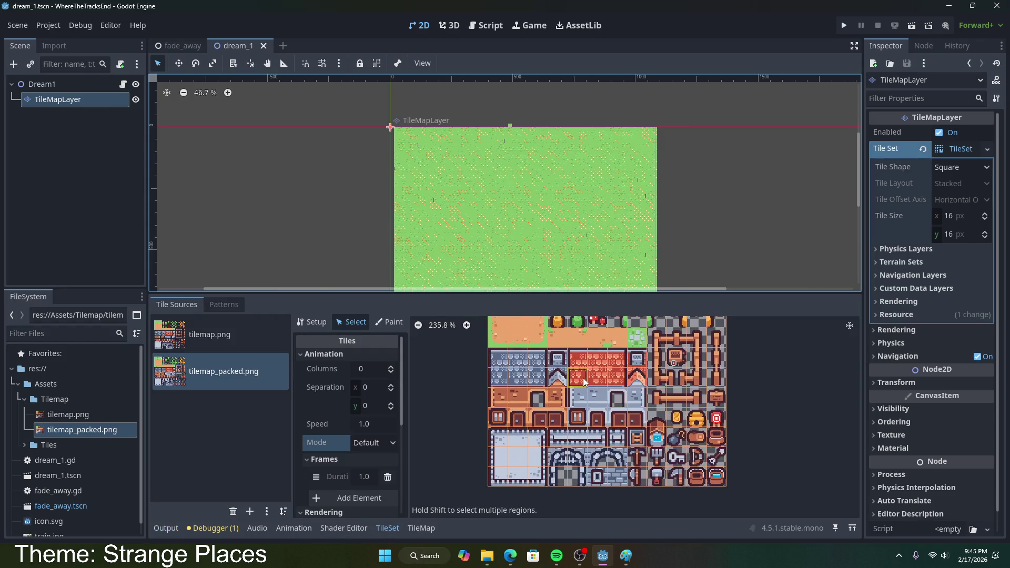
pyautogui.scroll(-1, 558, 400)
pyautogui.scroll(1, 505, 363)
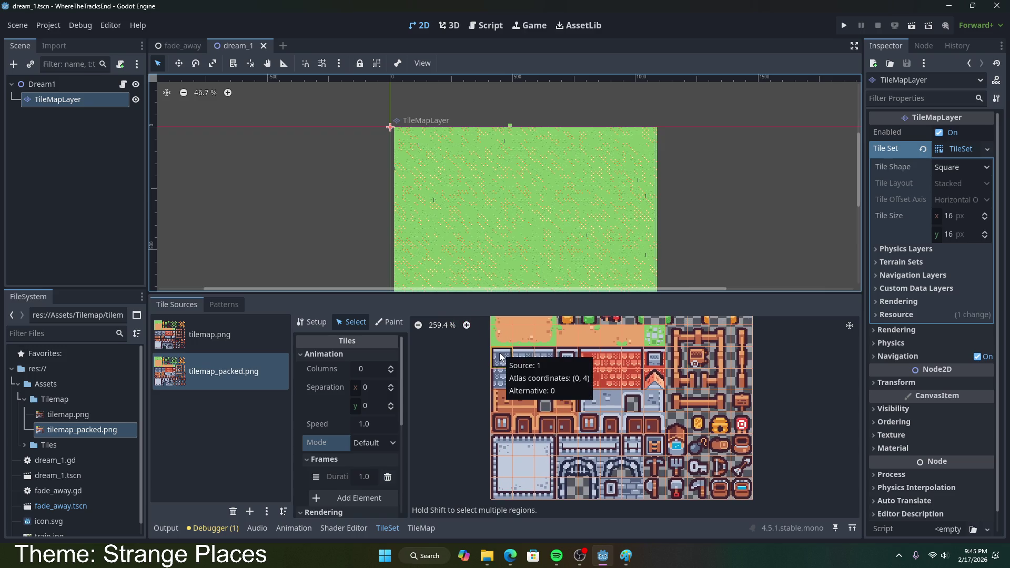
pyautogui.moveTo(501, 357)
pyautogui.mouseDown()
pyautogui.moveTo(547, 376)
pyautogui.moveTo(572, 408)
pyautogui.mouseUp()
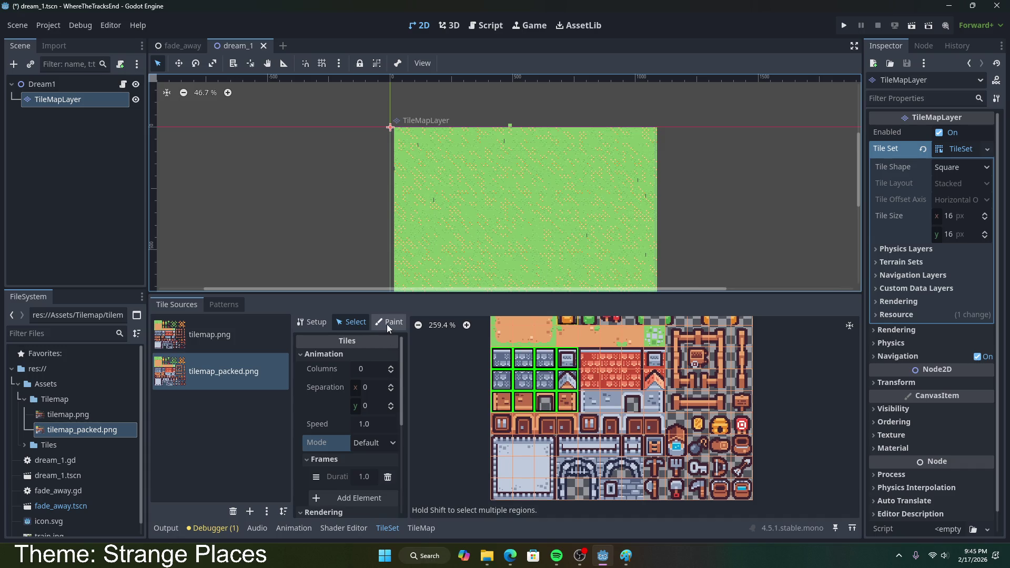
# - Compare the atlas Setup, Select and Paint modes, then return to the TileMap palette
pyautogui.click(314, 322)
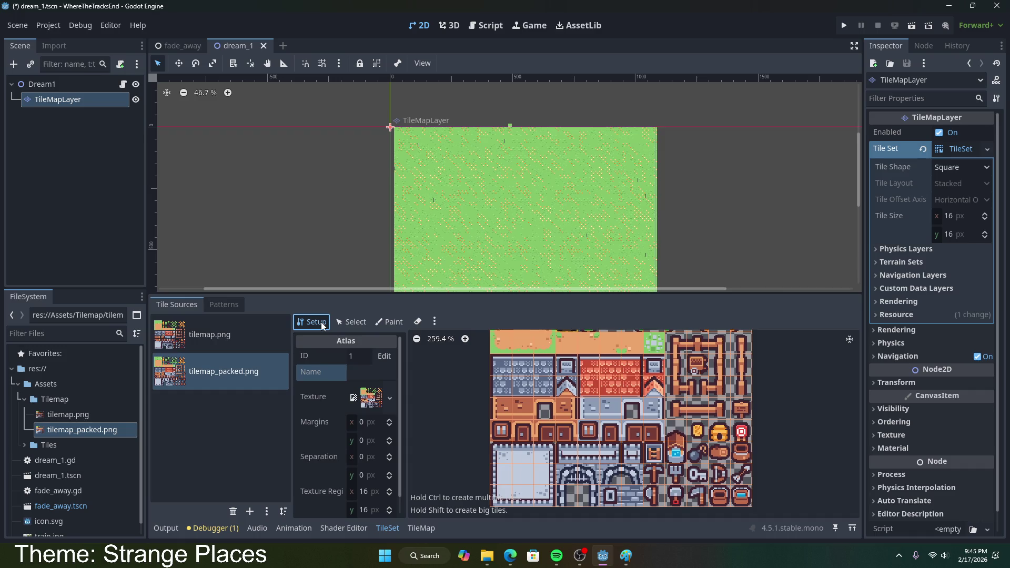
pyautogui.click(349, 321)
pyautogui.click(391, 322)
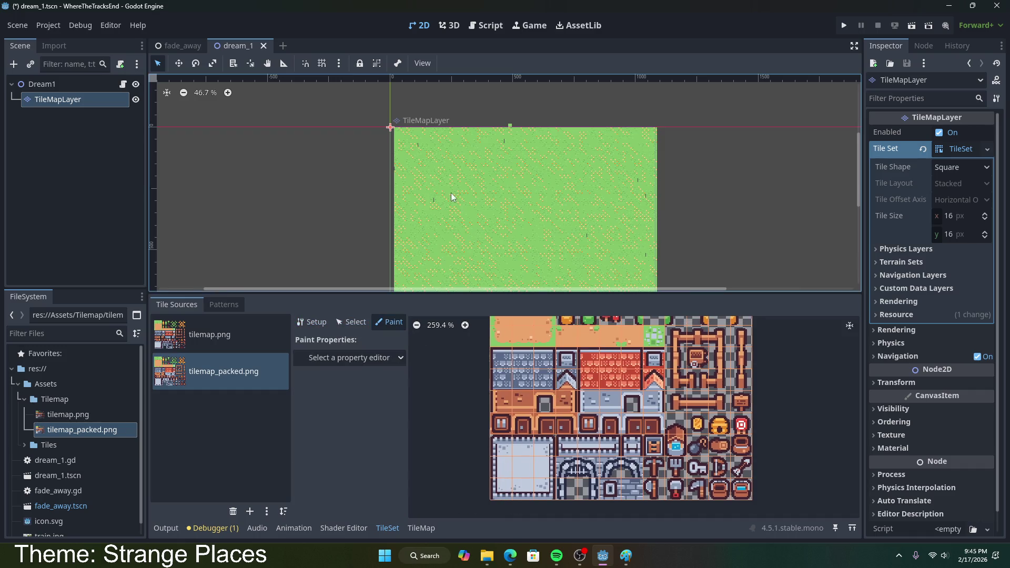
pyautogui.click(375, 358)
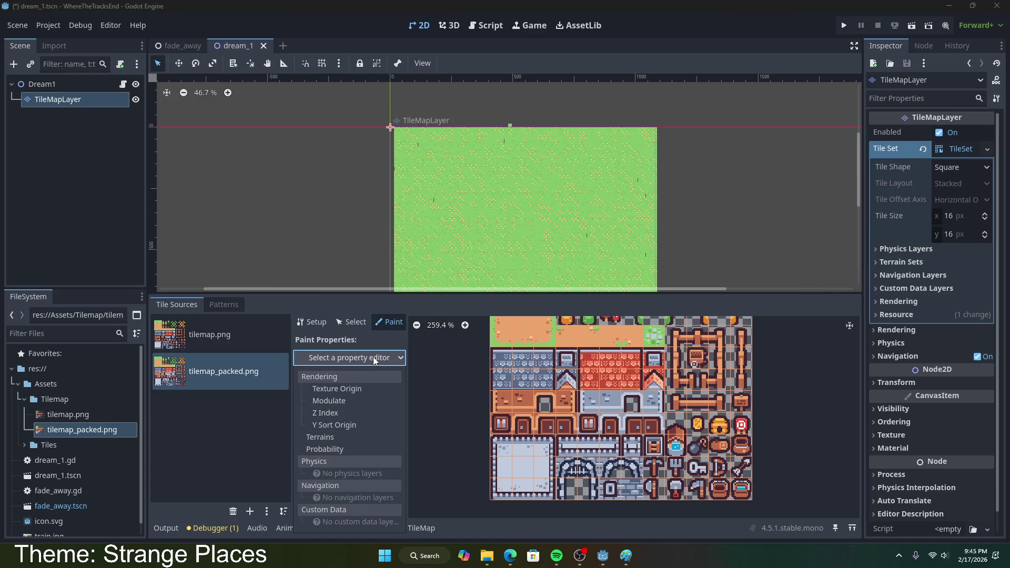
pyautogui.click(361, 332)
pyautogui.click(352, 321)
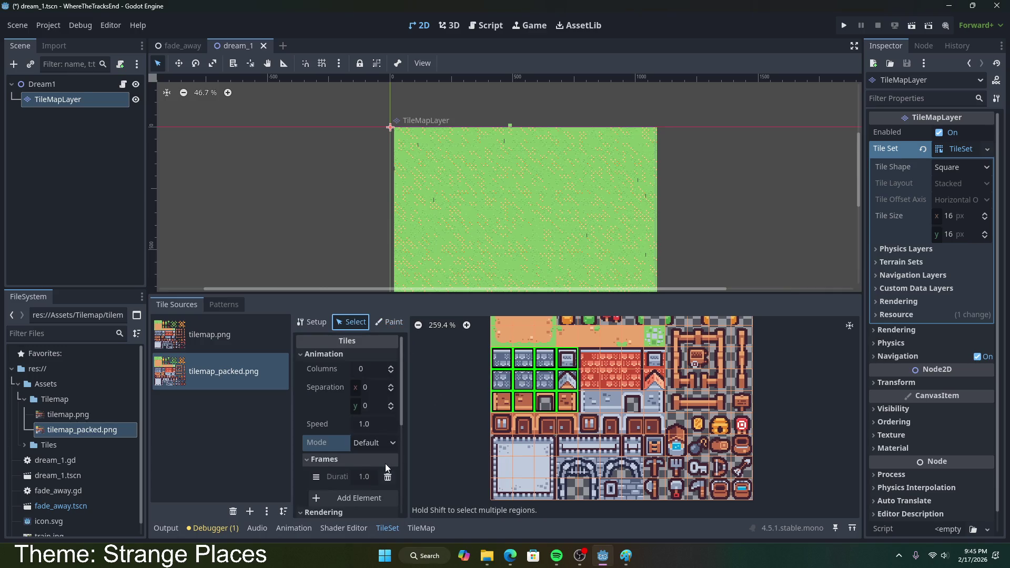
pyautogui.scroll(-10, 388, 460)
pyautogui.scroll(5, 315, 442)
pyautogui.click(316, 322)
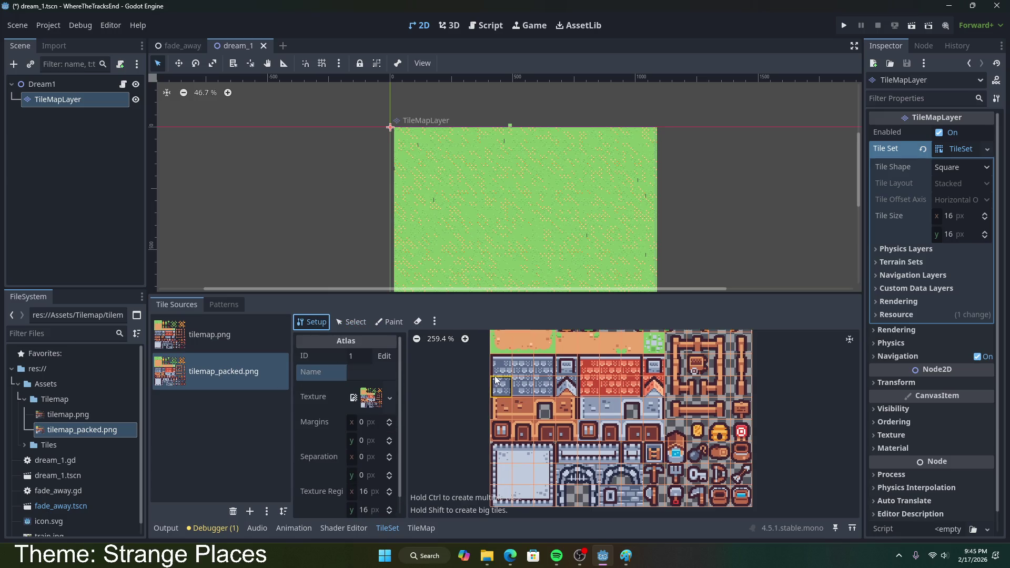
pyautogui.click(431, 529)
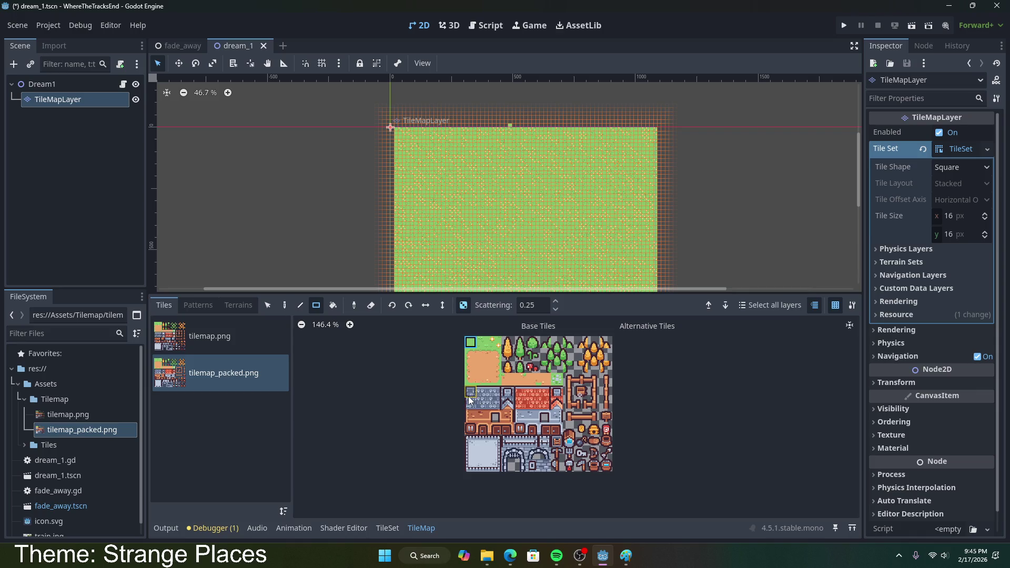
# - Pick a 4x4 brick building block, then place a single atlas tile on the map
pyautogui.moveTo(470, 396)
pyautogui.mouseDown()
pyautogui.moveTo(515, 409)
pyautogui.moveTo(508, 430)
pyautogui.mouseUp()
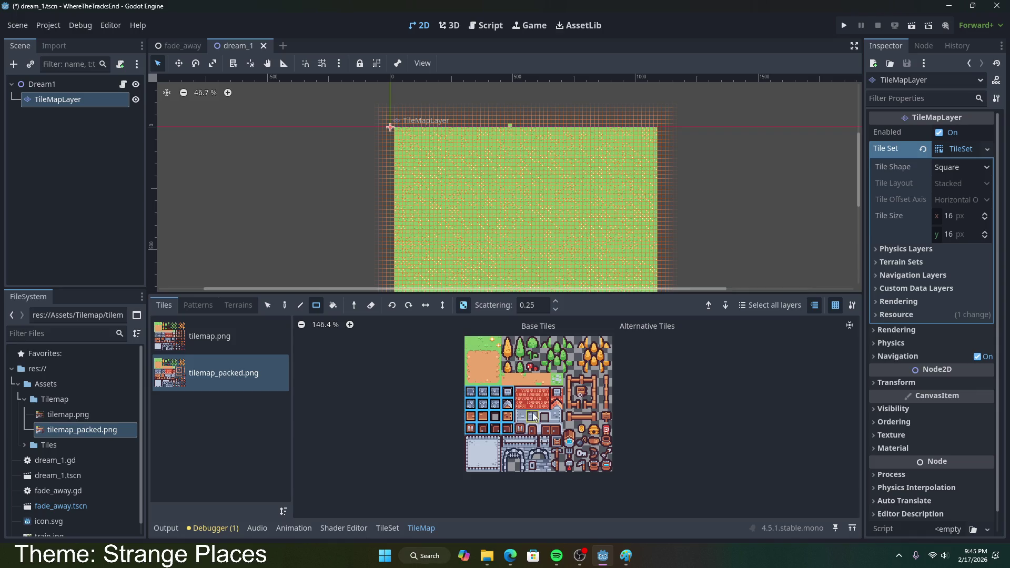
pyautogui.click(284, 305)
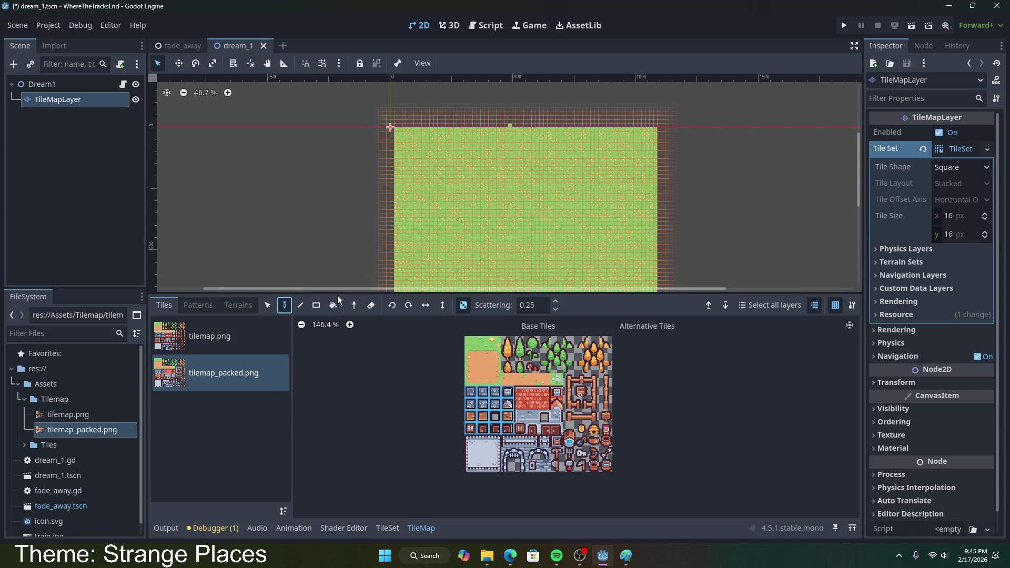
pyautogui.scroll(-1, 464, 206)
pyautogui.scroll(9, 454, 255)
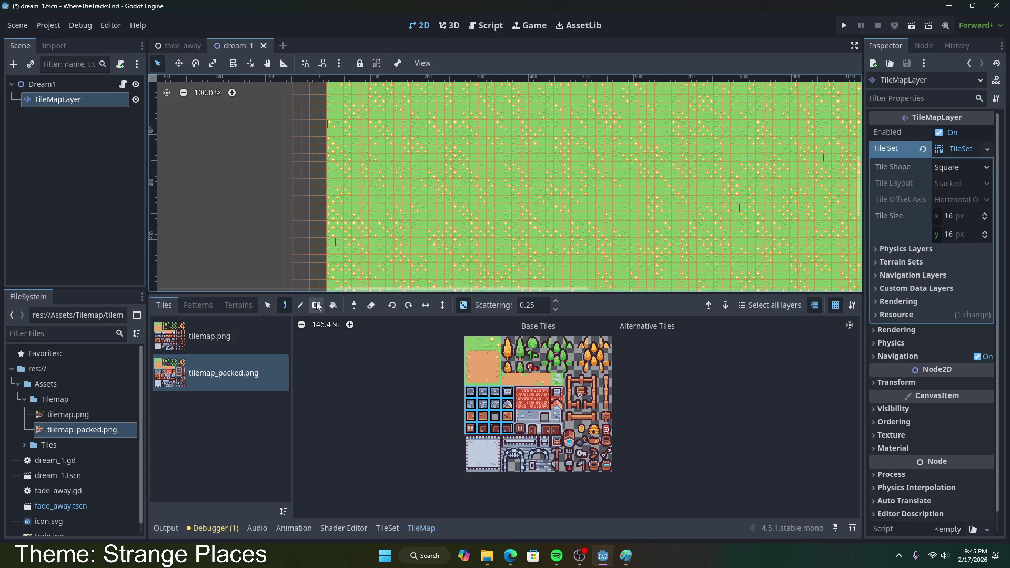
pyautogui.click(472, 380)
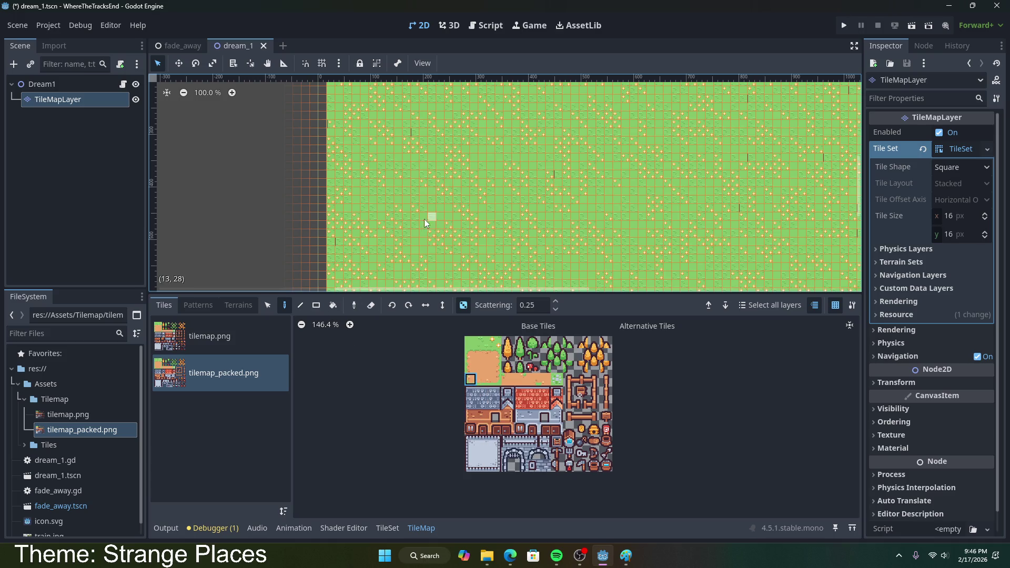
pyautogui.click(279, 216)
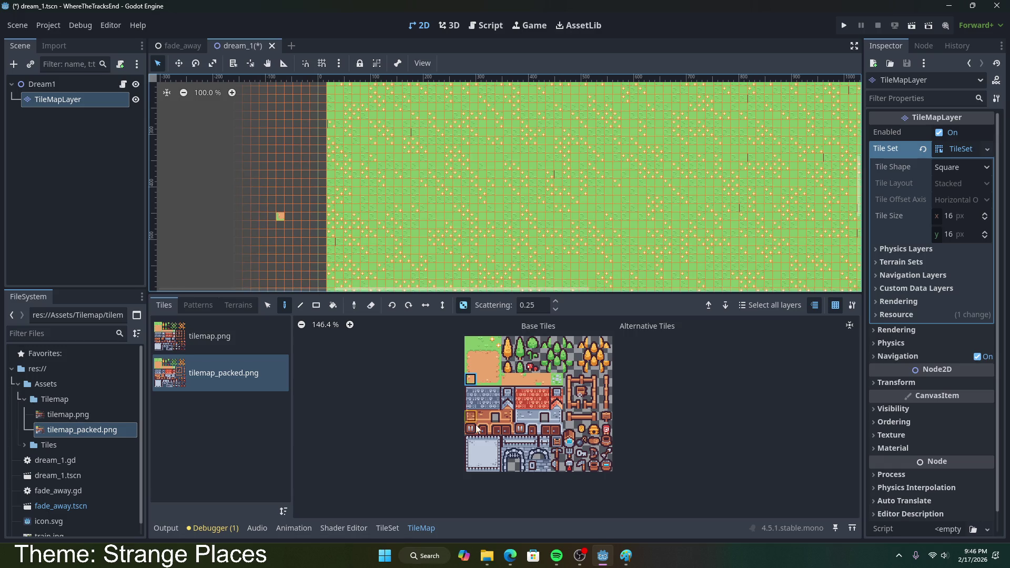
# - Adjust the scattering value, undo the painted house tiles, and reopen the TileSet atlas
pyautogui.moveTo(469, 392); pyautogui.dragTo(509, 428)
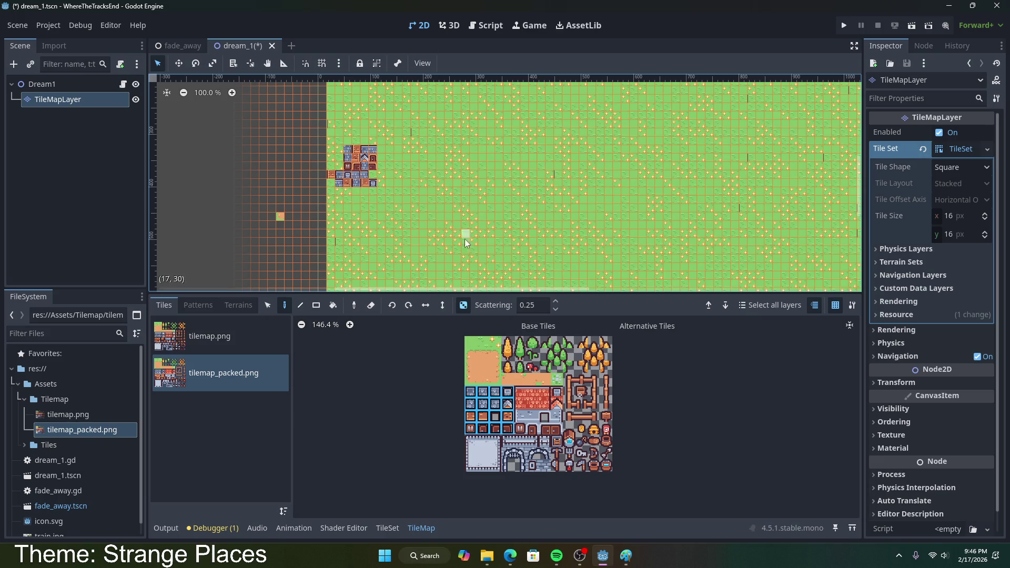
pyautogui.click(534, 306)
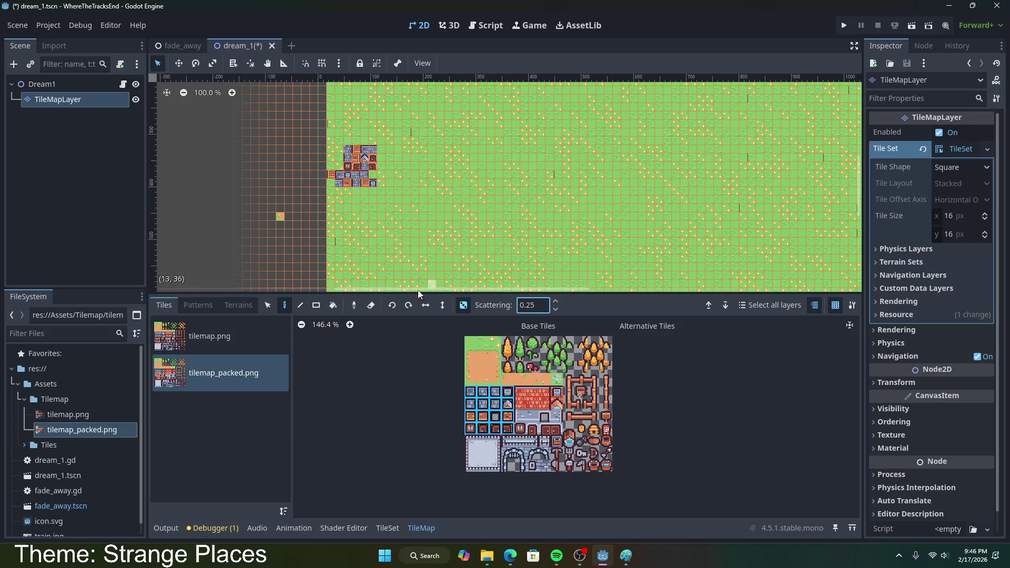
pyautogui.hotkey('ctrl', 'z')
pyautogui.hotkey('ctrl', 'z')
pyautogui.hotkey('ctrl', 'z')
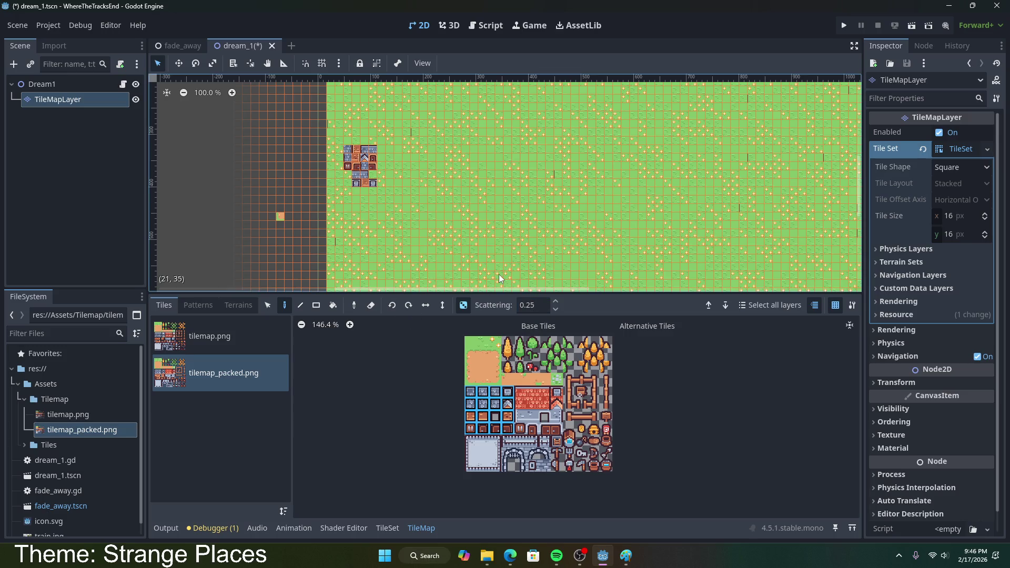
pyautogui.moveTo(536, 305); pyautogui.dragTo(514, 303)
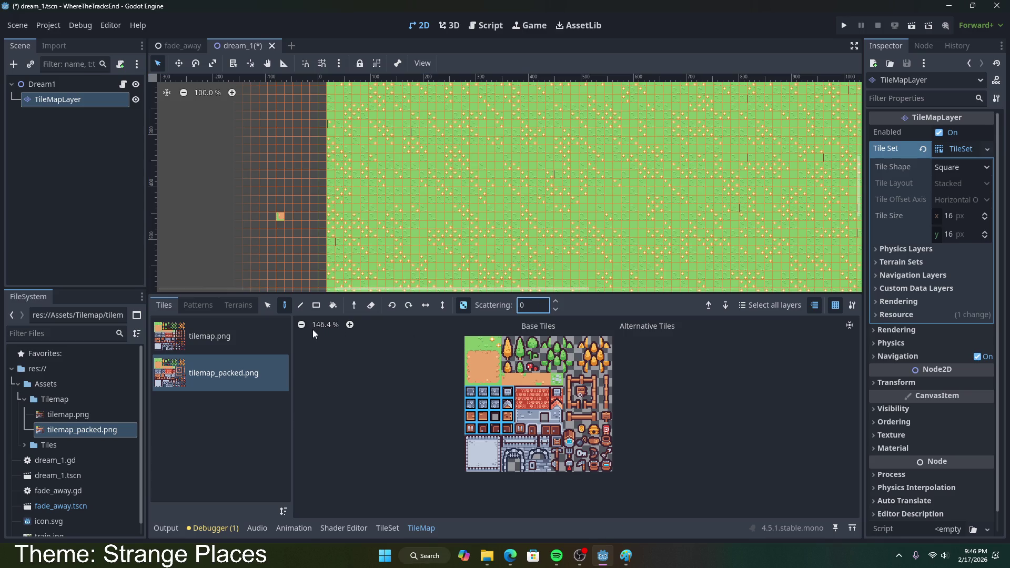
pyautogui.click(387, 527)
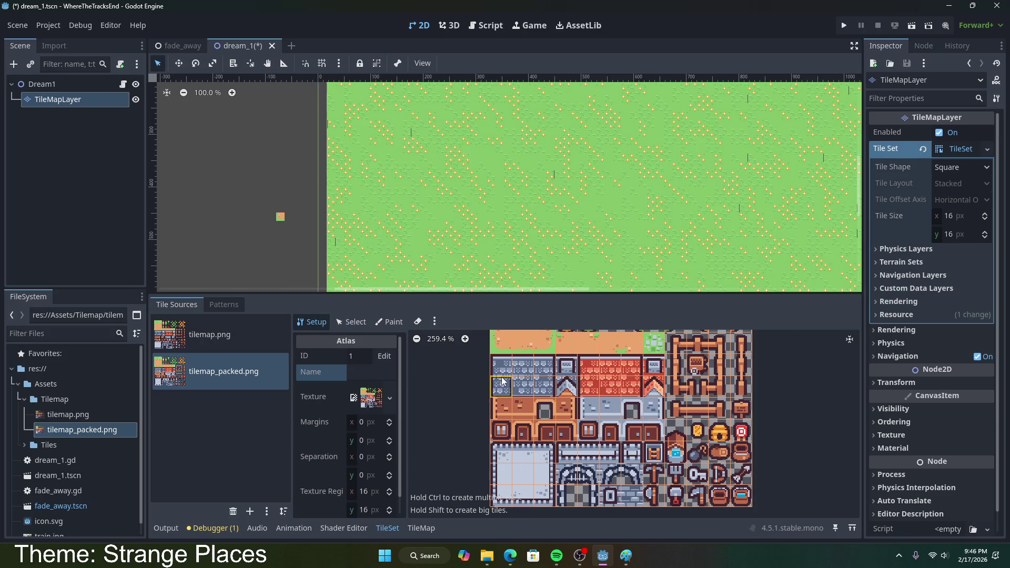
# - Select the 4x3 block of building tiles starting from the top-left stone tile
pyautogui.moveTo(503, 371); pyautogui.dragTo(565, 406)
pyautogui.click(351, 322)
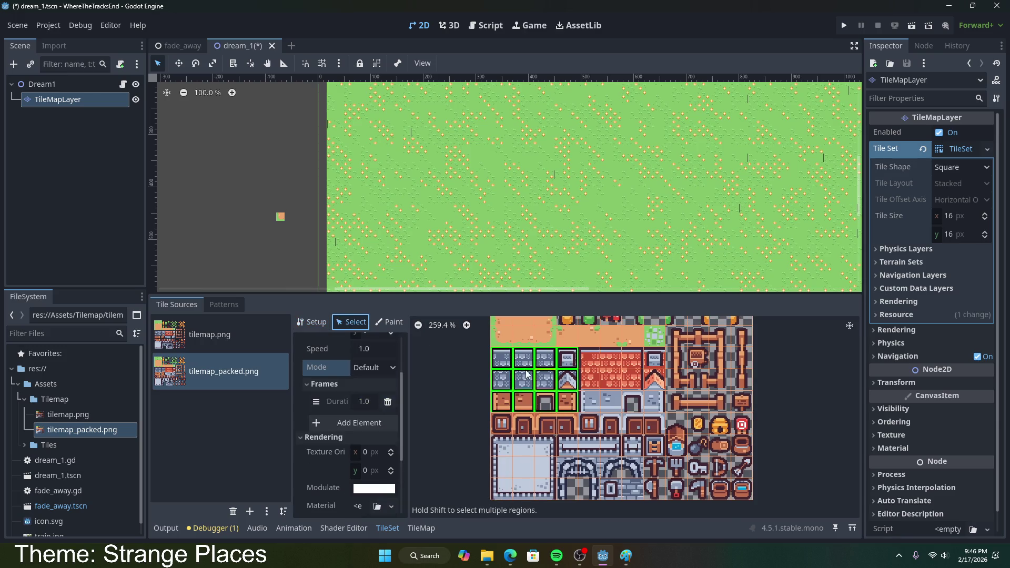
pyautogui.moveTo(503, 358); pyautogui.dragTo(566, 423)
pyautogui.click(567, 401)
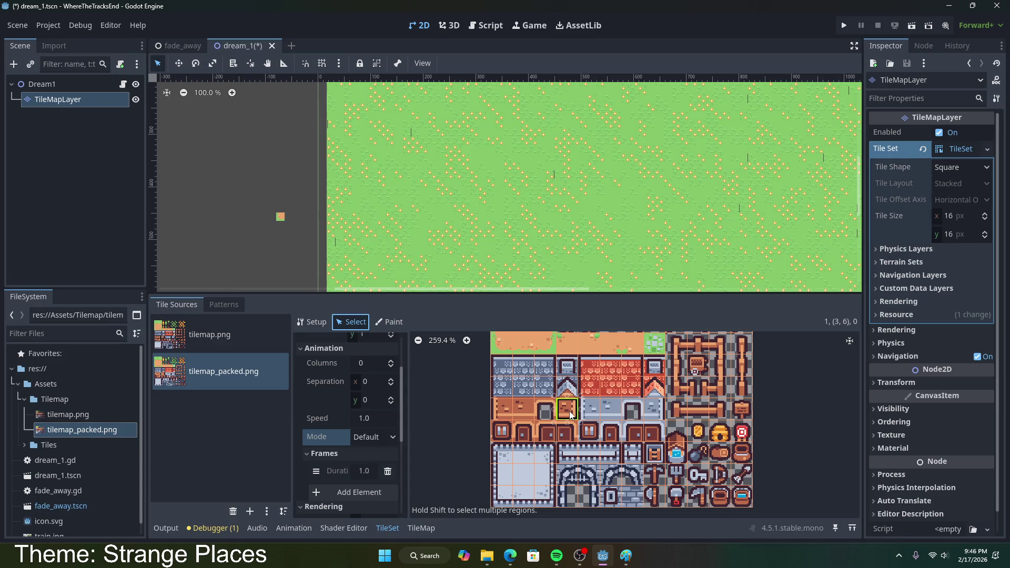
pyautogui.click(503, 377)
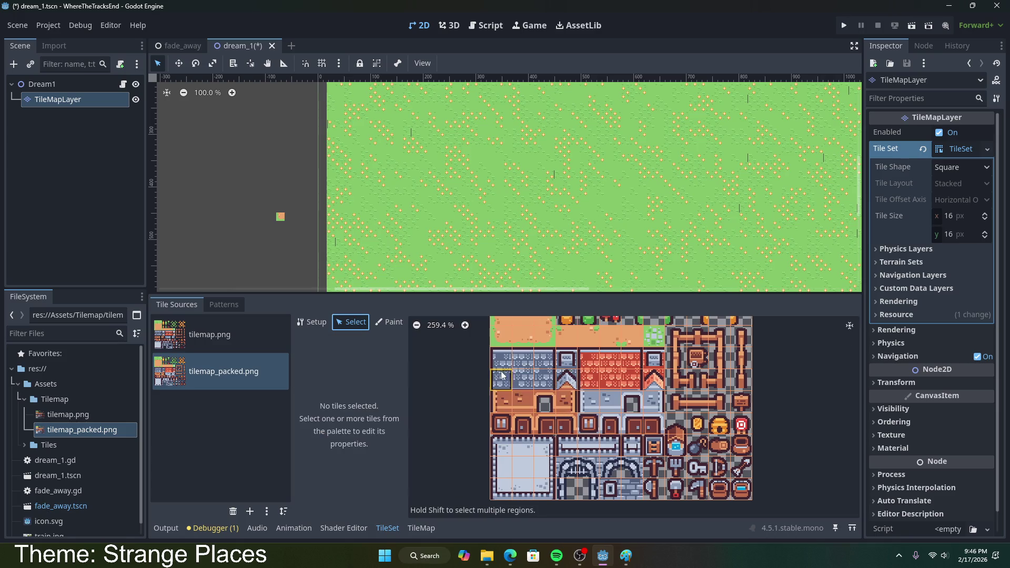
pyautogui.moveTo(501, 358); pyautogui.dragTo(571, 401)
pyautogui.scroll(3, 397, 435)
pyautogui.scroll(-5, 397, 435)
# - Create alternative tiles for the selected block and inspect the new alternatives
pyautogui.rightClick(526, 390)
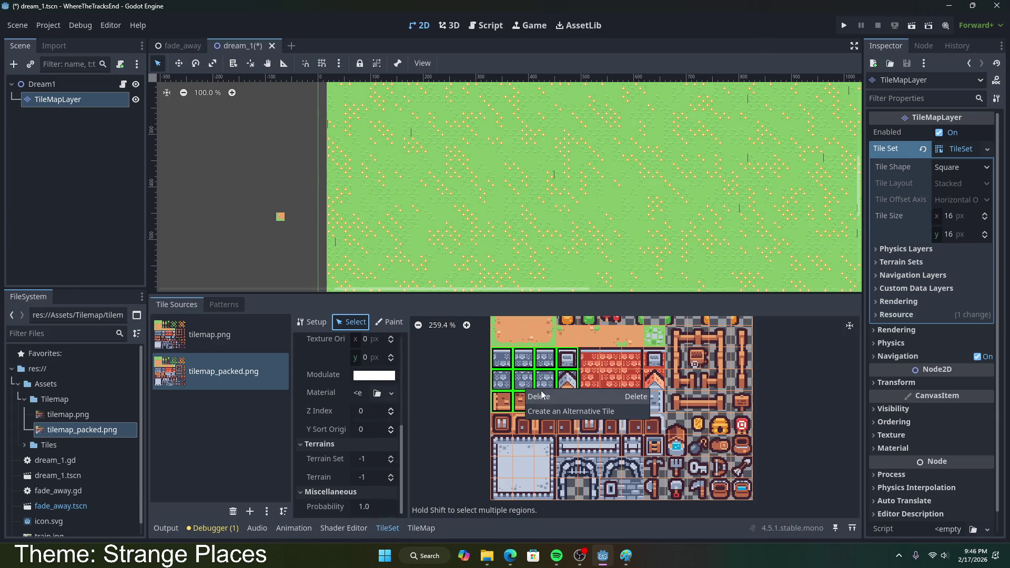
pyautogui.click(571, 411)
pyautogui.scroll(-3, 770, 457)
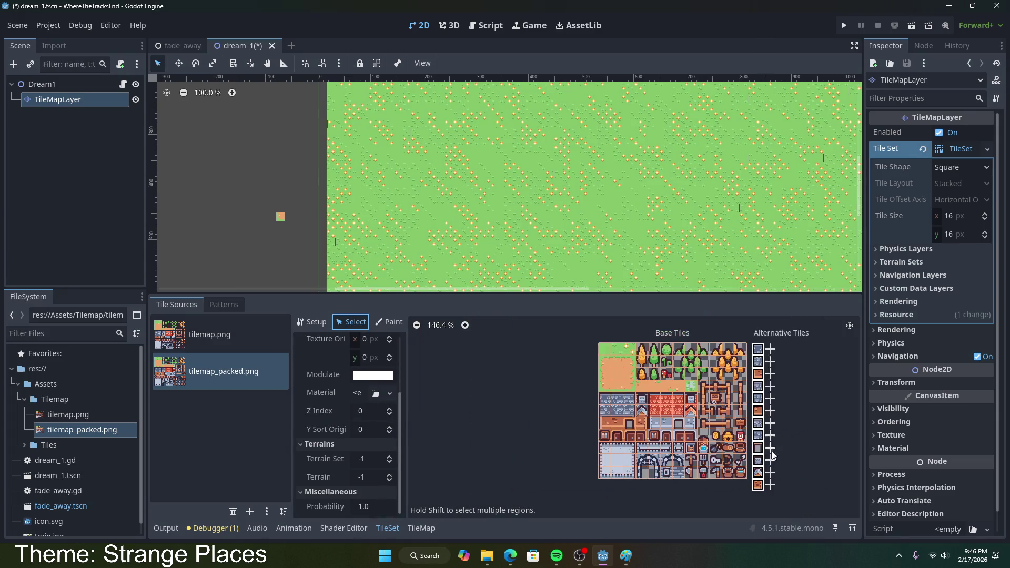
pyautogui.click(758, 479)
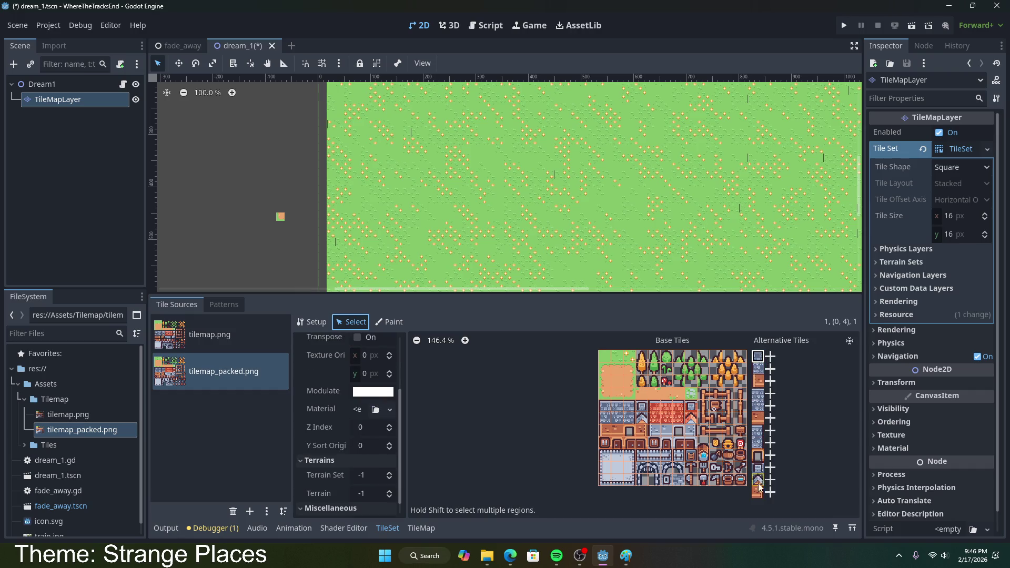
pyautogui.rightClick(759, 479)
pyautogui.click(809, 460)
pyautogui.scroll(2, 660, 458)
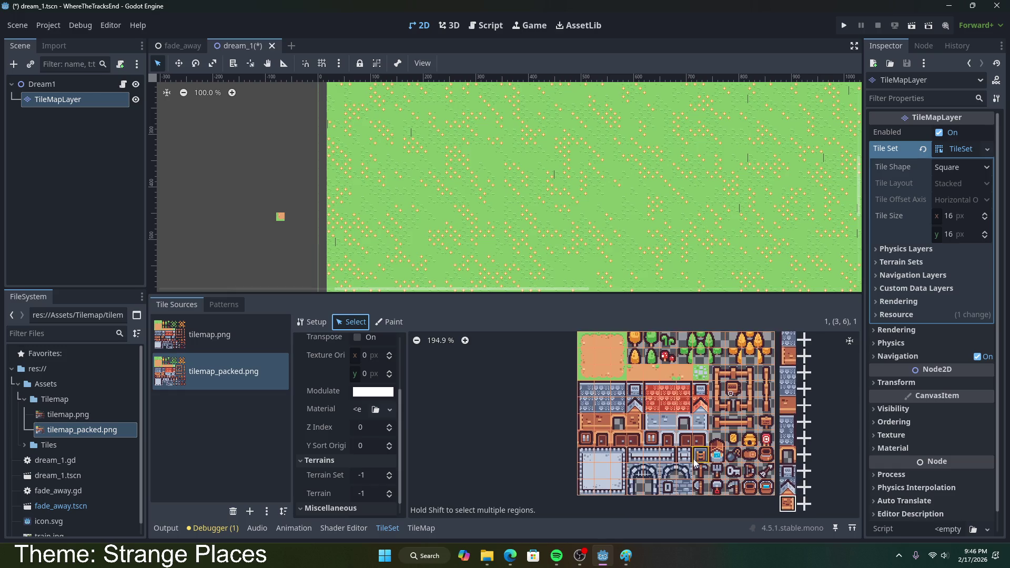
# - Reselect the 4x3 block, check Paint mode's property list, then bring up the browser search
pyautogui.moveTo(629, 424)
pyautogui.mouseDown()
pyautogui.moveTo(582, 389)
pyautogui.moveTo(637, 423)
pyautogui.moveTo(631, 411)
pyautogui.moveTo(576, 380)
pyautogui.mouseUp()
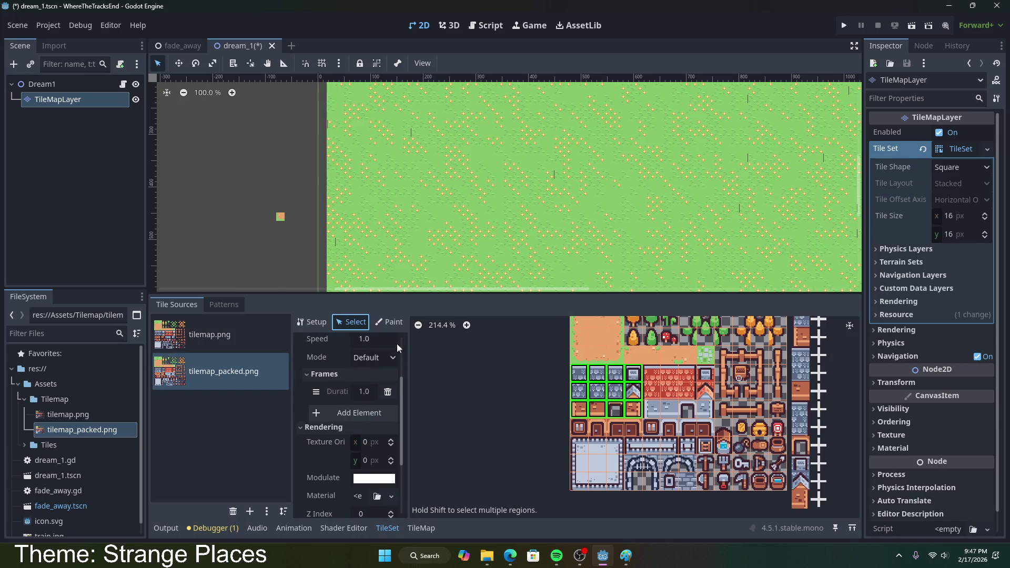
pyautogui.click(390, 321)
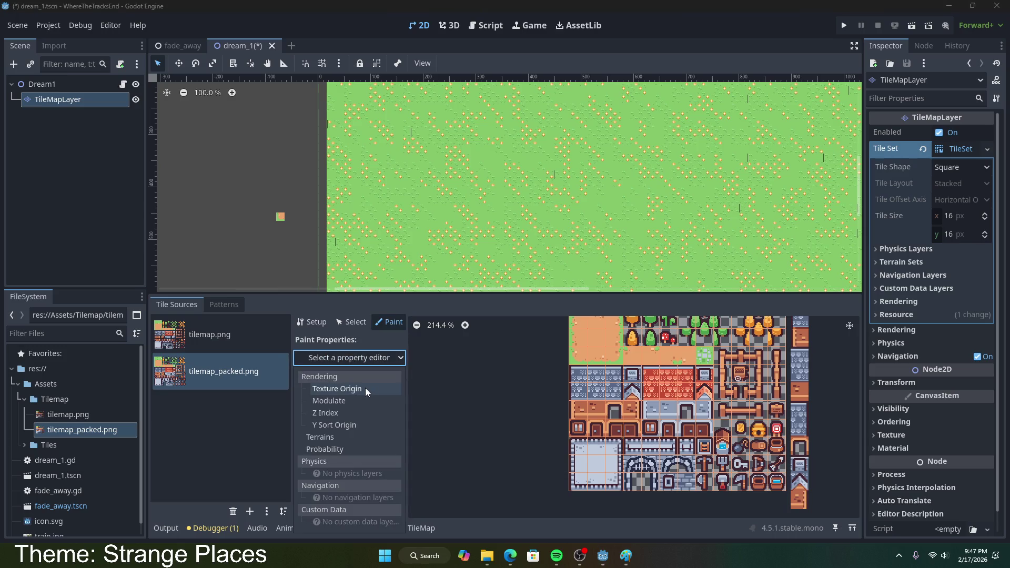
pyautogui.click(352, 328)
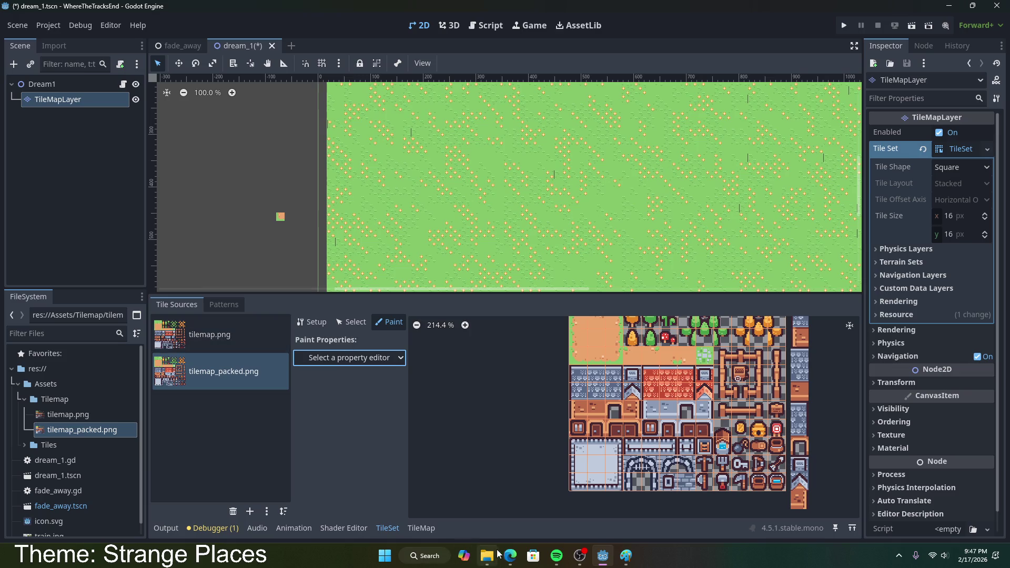
pyautogui.click(510, 555)
pyautogui.scroll(15, 345, 234)
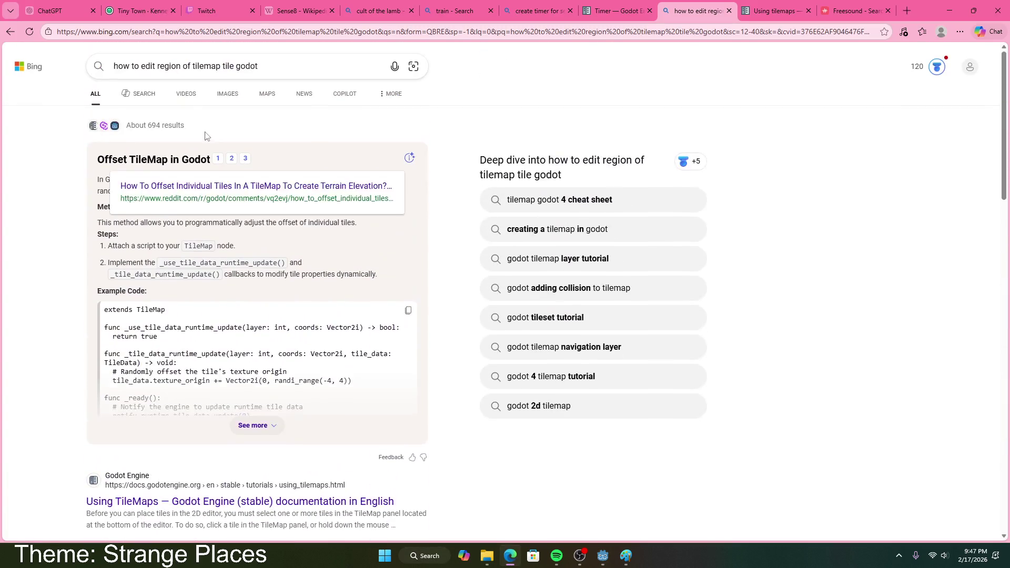
# - Search Bing for 'how to create big tile tilemap godot'
pyautogui.moveTo(212, 67)
pyautogui.mouseDown()
pyautogui.moveTo(158, 69)
pyautogui.moveTo(188, 82)
pyautogui.mouseUp()
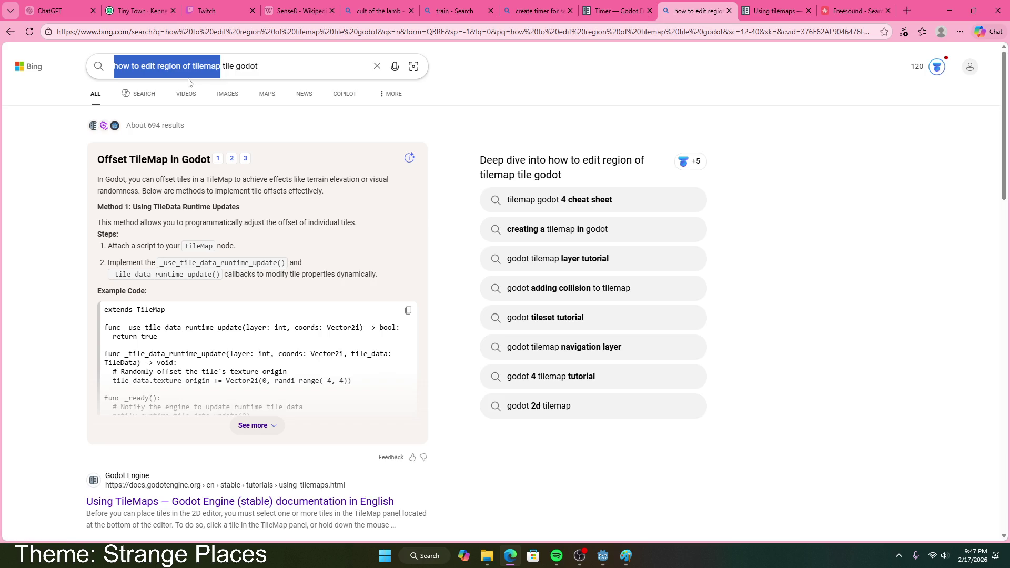
pyautogui.press('Delete')
pyautogui.press('Delete')
pyautogui.press('Delete')
pyautogui.write('how godo')
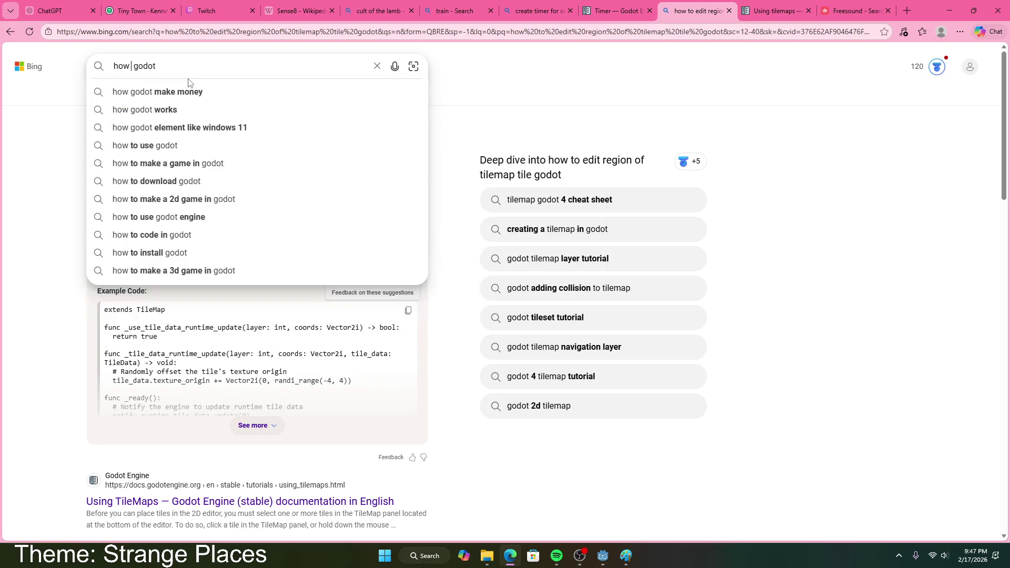
pyautogui.write(' to create bi')
pyautogui.write('g tile of ')
pyautogui.write('little tile')
pyautogui.press('BackSpace')
pyautogui.press('BackSpace')
pyautogui.press('BackSpace')
pyautogui.write('tilemap')
pyautogui.press('Return')
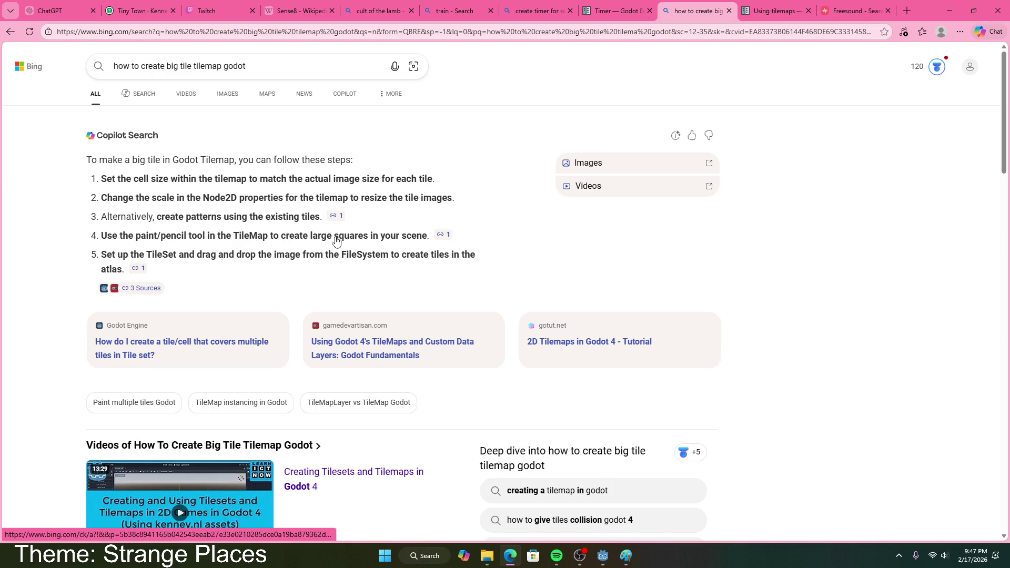
# - Scroll through the results, including a Godot Forum answer, and return to Godot
pyautogui.moveTo(337, 241)
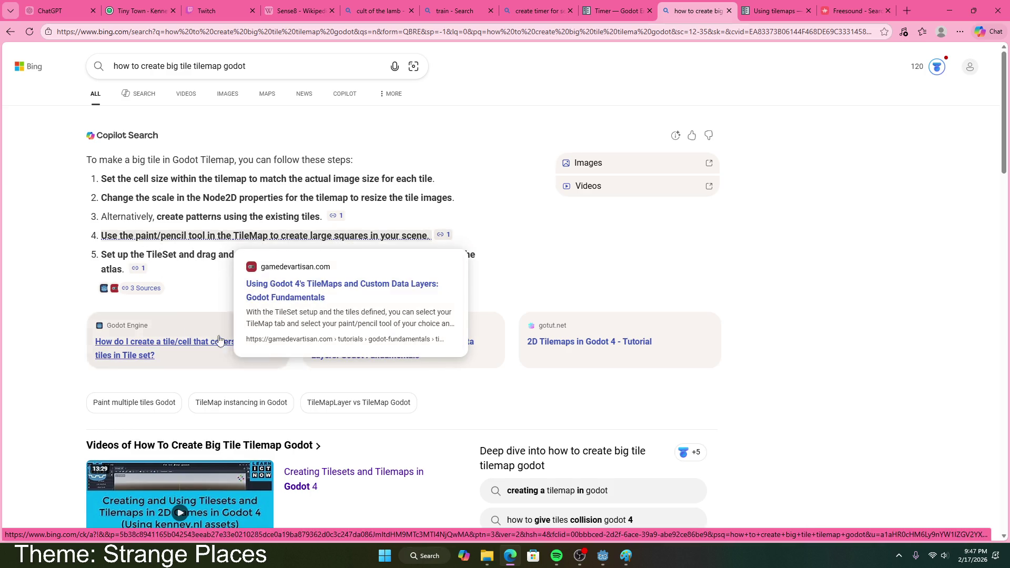
pyautogui.scroll(-5, 353, 275)
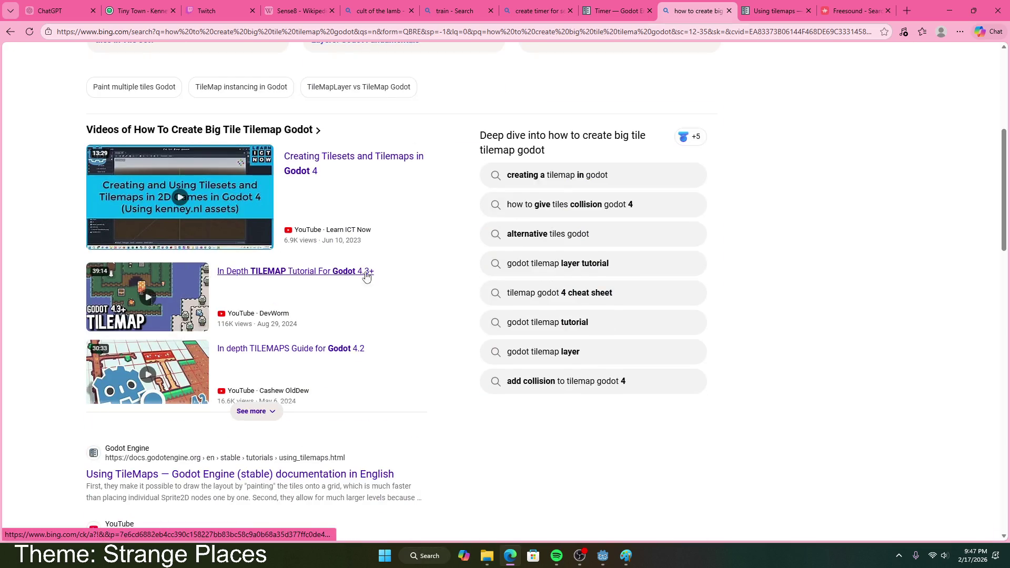
pyautogui.moveTo(238, 220)
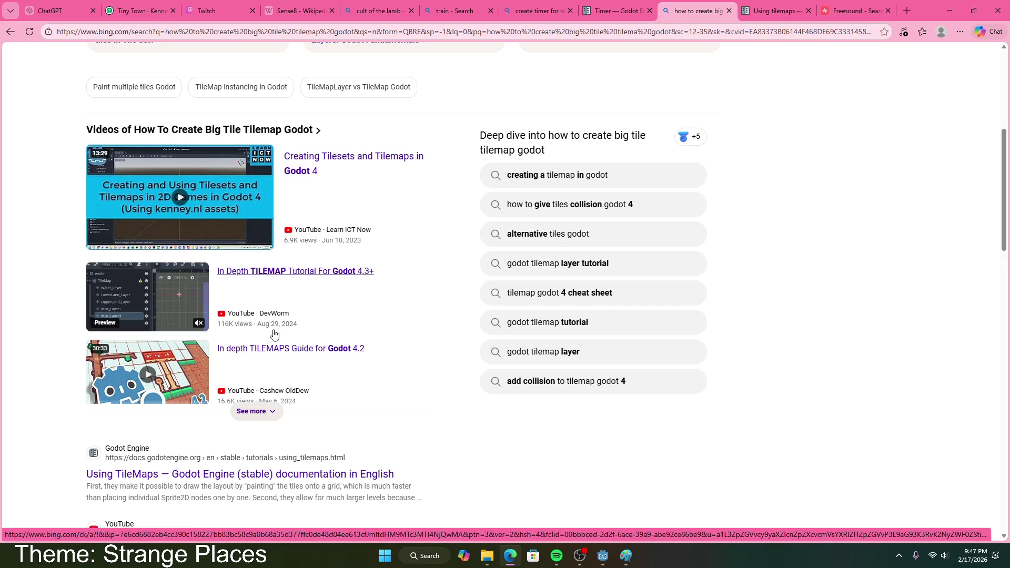
pyautogui.scroll(-4, 274, 330)
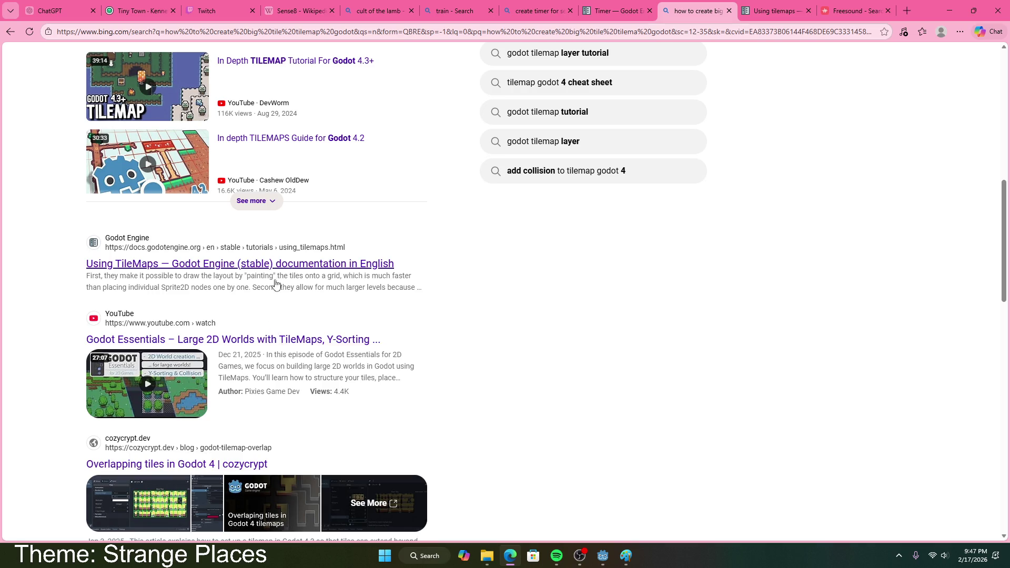
pyautogui.scroll(-6, 277, 272)
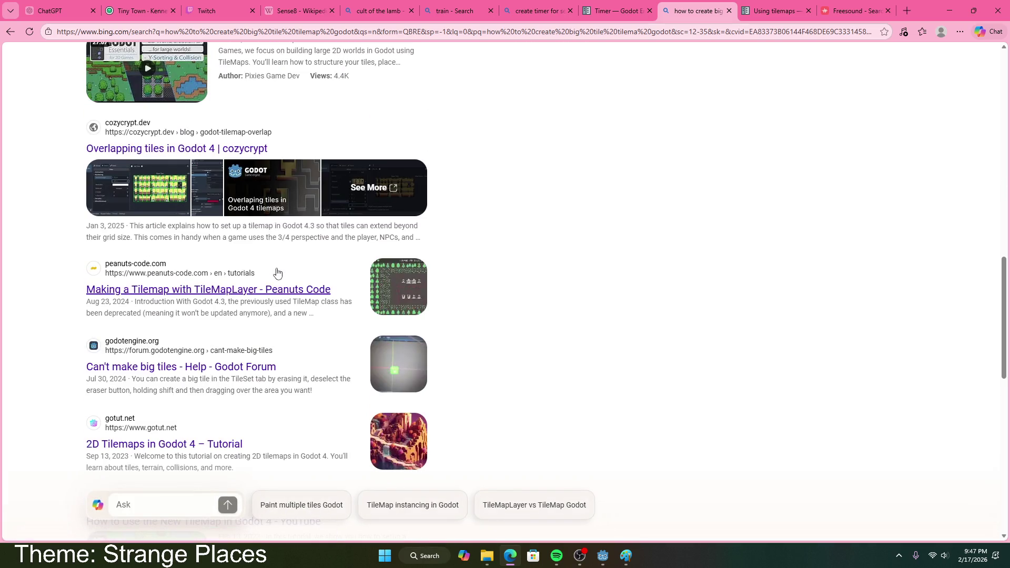
pyautogui.scroll(-4, 274, 272)
pyautogui.scroll(-1, 273, 273)
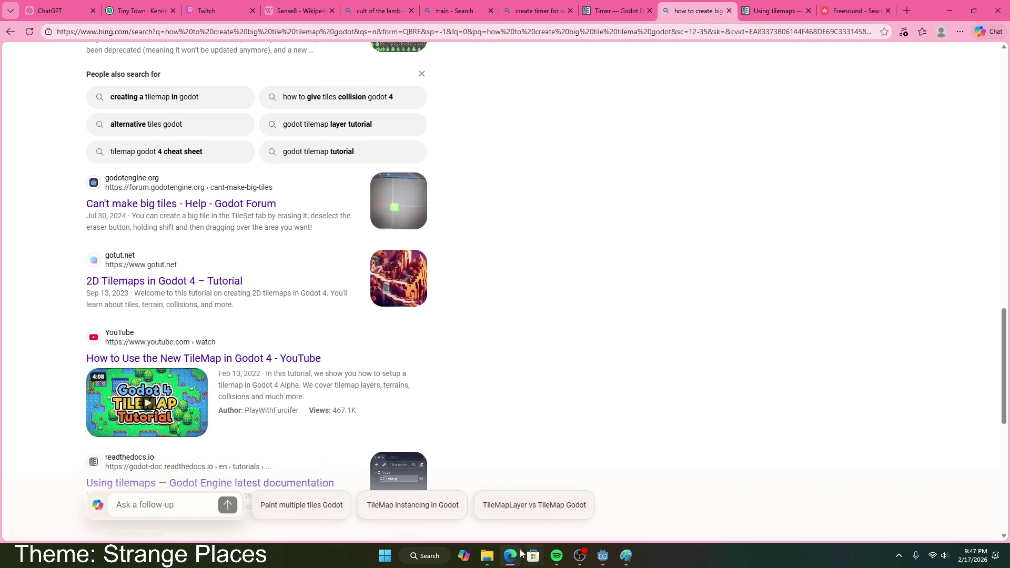
pyautogui.hotkey('alt', 'Tab')
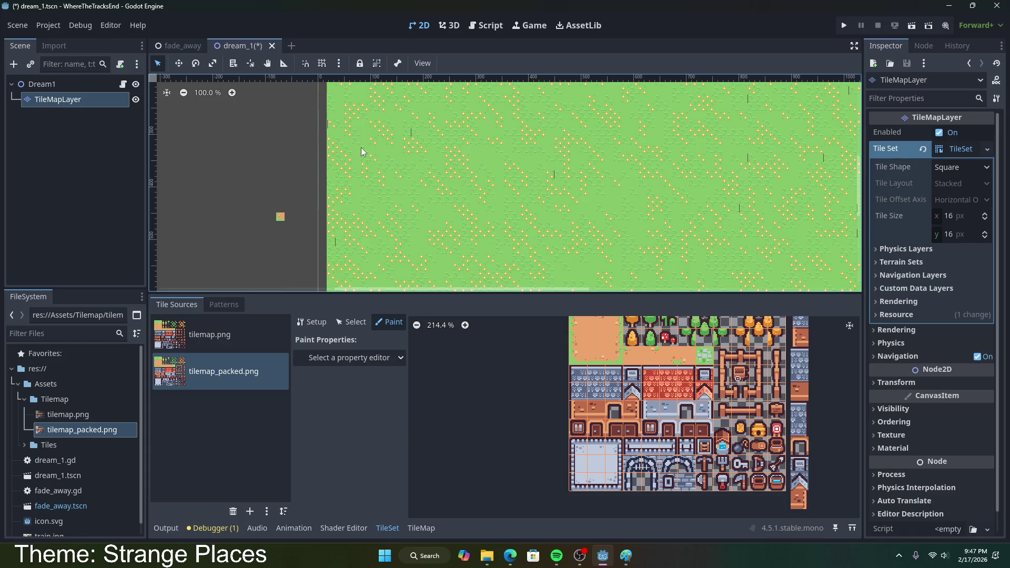
# - Cycle the atlas through Select, Paint and Setup modes while selecting stone tiles
pyautogui.click(350, 321)
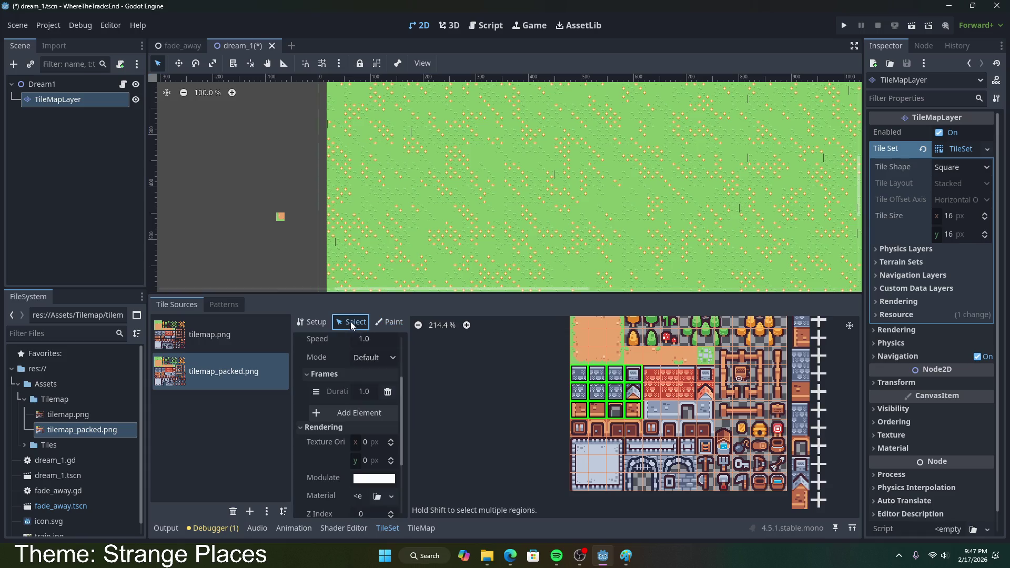
pyautogui.click(579, 374)
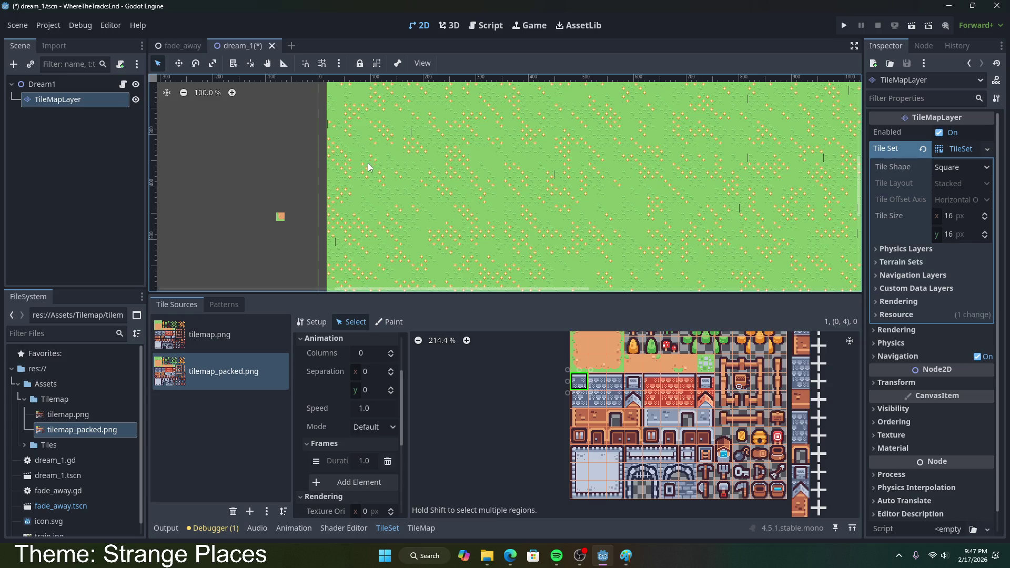
pyautogui.scroll(4, 368, 160)
pyautogui.click(389, 321)
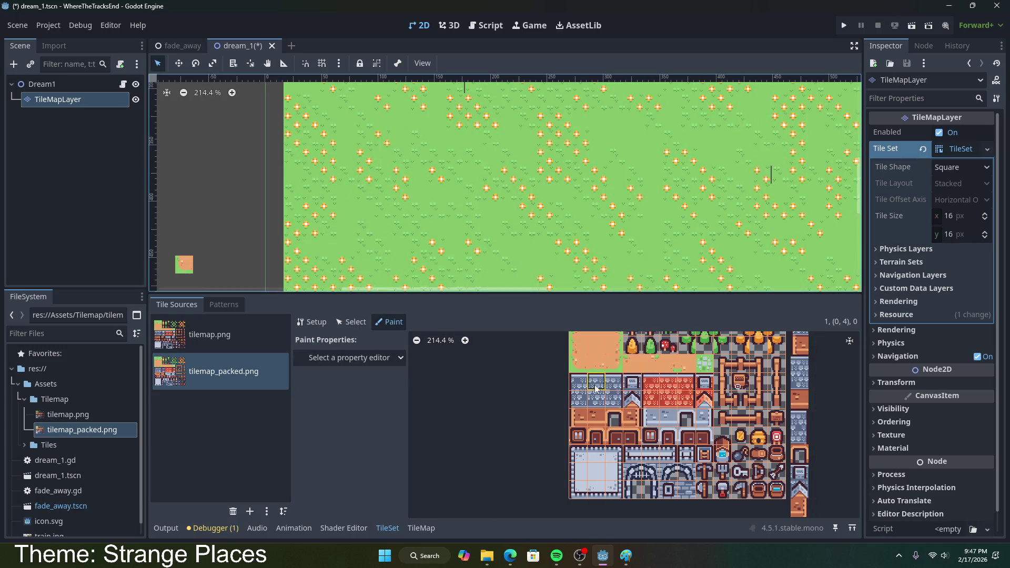
pyautogui.click(315, 322)
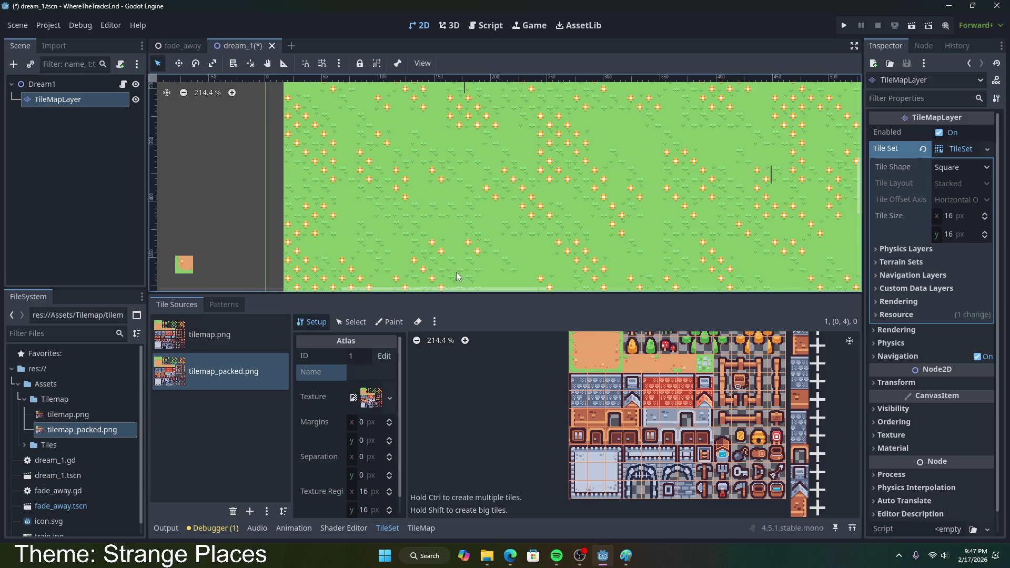
pyautogui.click(350, 321)
pyautogui.click(597, 384)
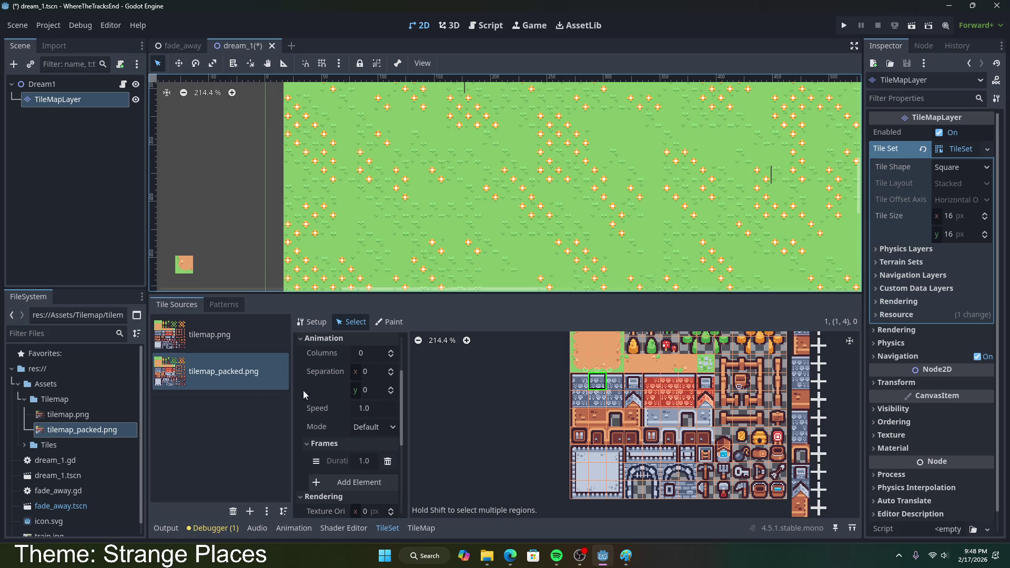
pyautogui.scroll(3, 387, 405)
pyautogui.scroll(-3, 318, 379)
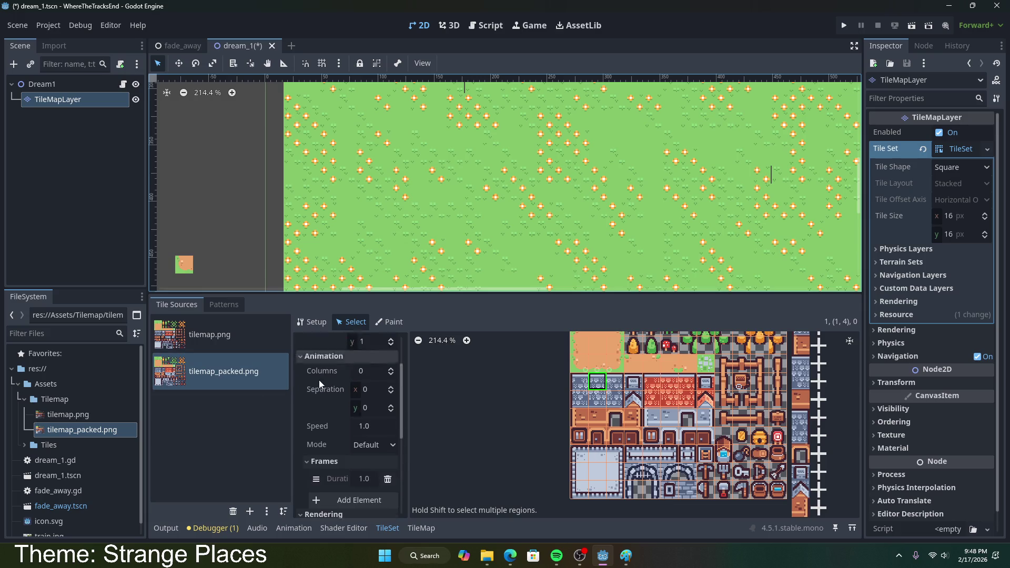
pyautogui.scroll(3, 320, 389)
pyautogui.click(314, 322)
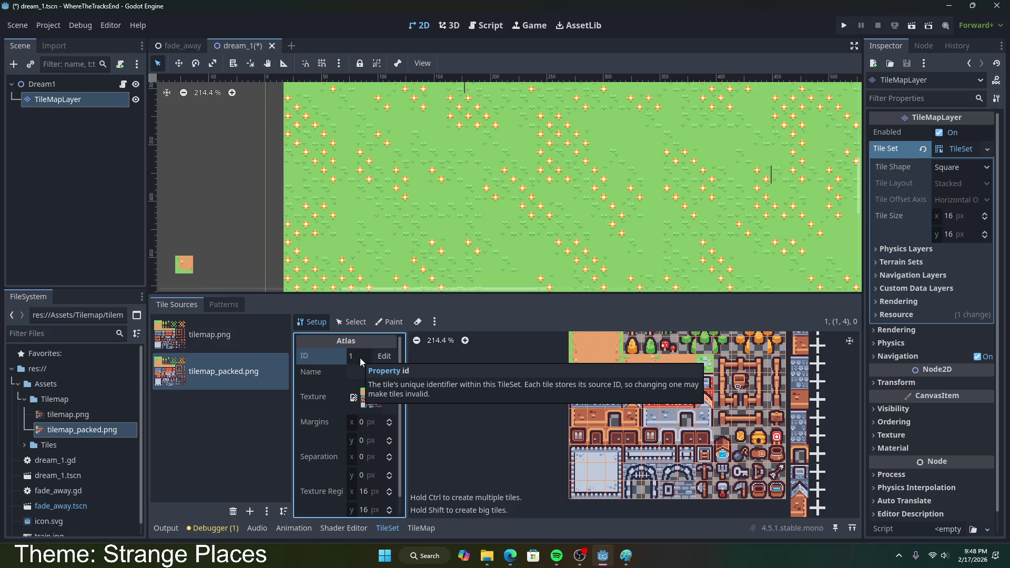
# - Check the Patterns and Tile Sources tabs, then deselect TileMapLayer to close the TileSet panel
pyautogui.scroll(-1, 400, 418)
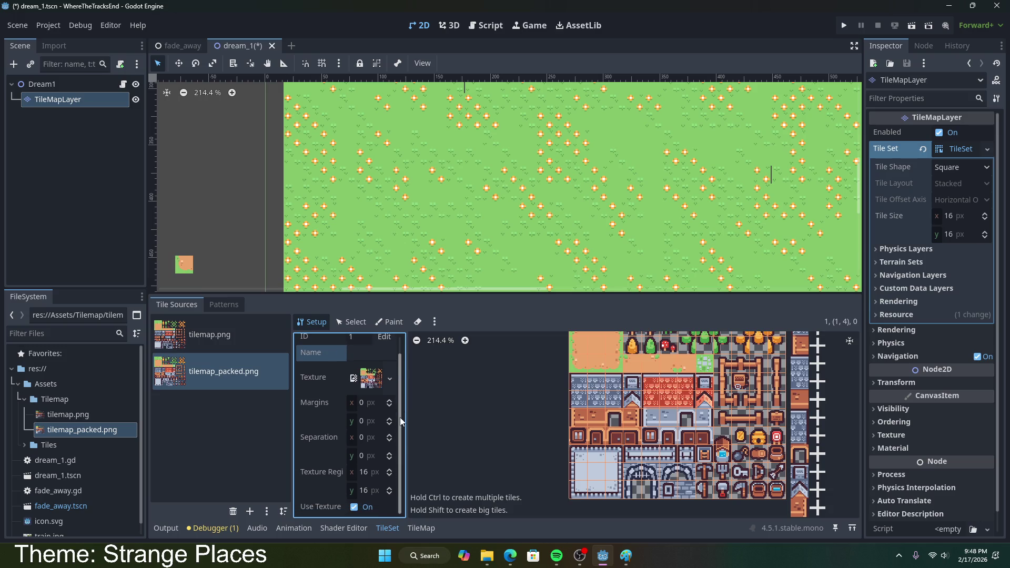
pyautogui.click(258, 461)
pyautogui.click(223, 305)
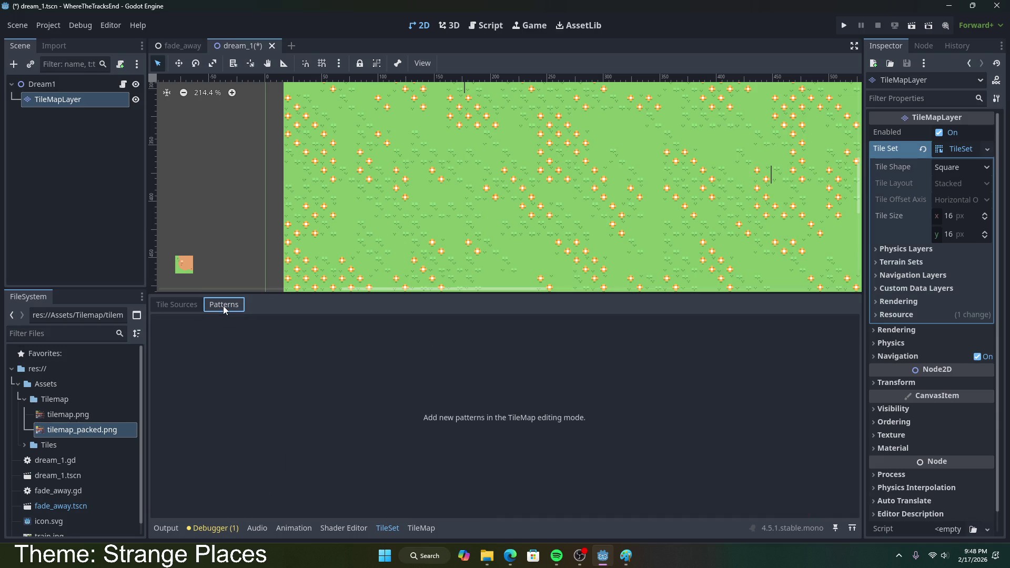
pyautogui.click(189, 305)
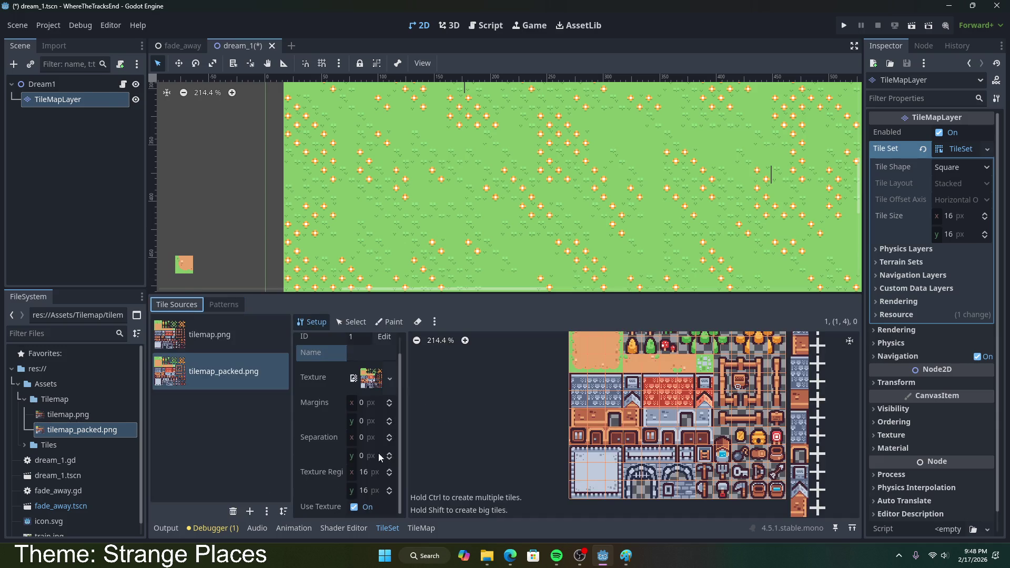
pyautogui.click(322, 470)
pyautogui.scroll(1, 321, 469)
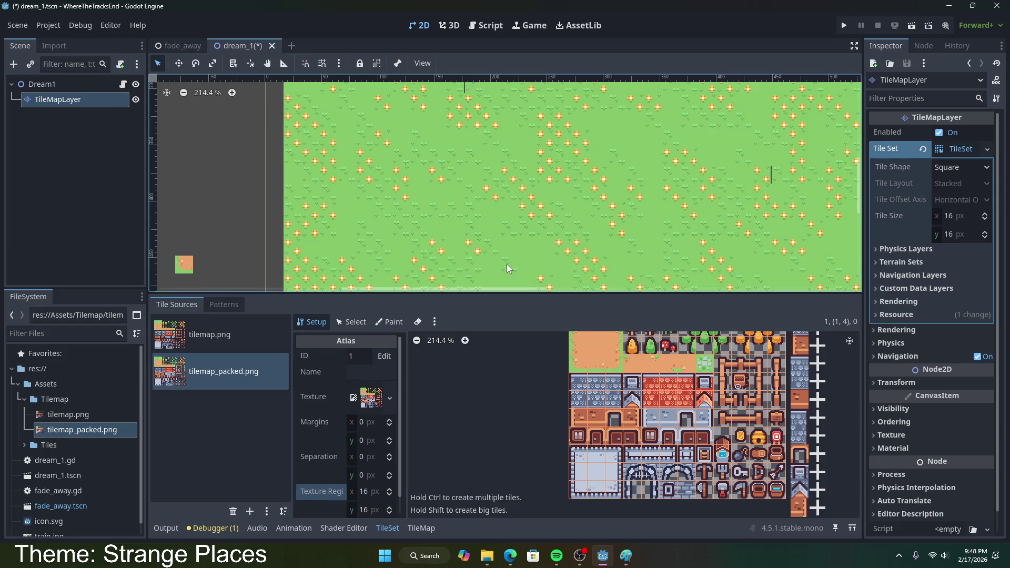
pyautogui.scroll(-1, 252, 223)
pyautogui.click(239, 220)
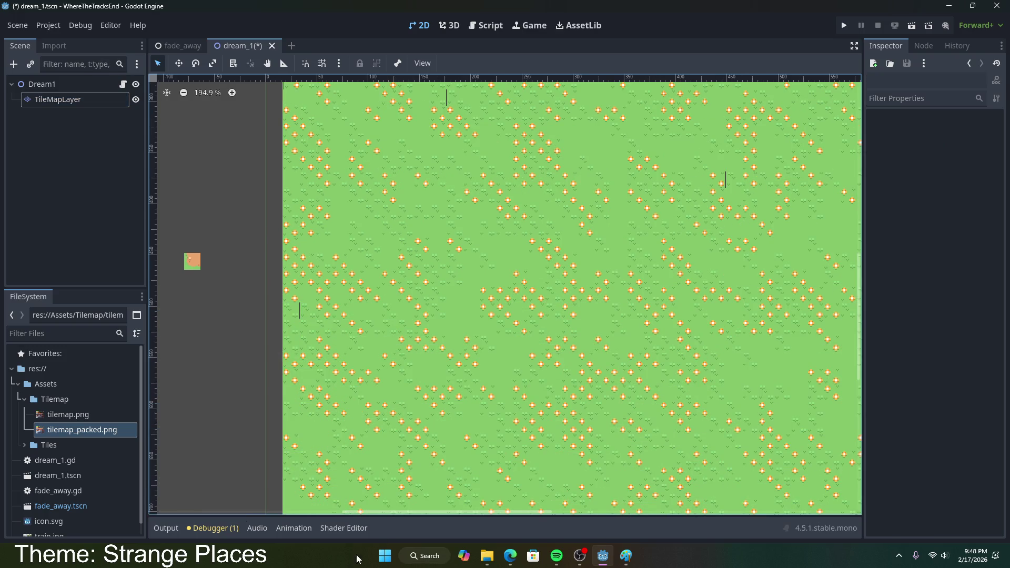
# - Select TileMapLayer and paint the first stone wall tiles onto the grass
pyautogui.click(65, 100)
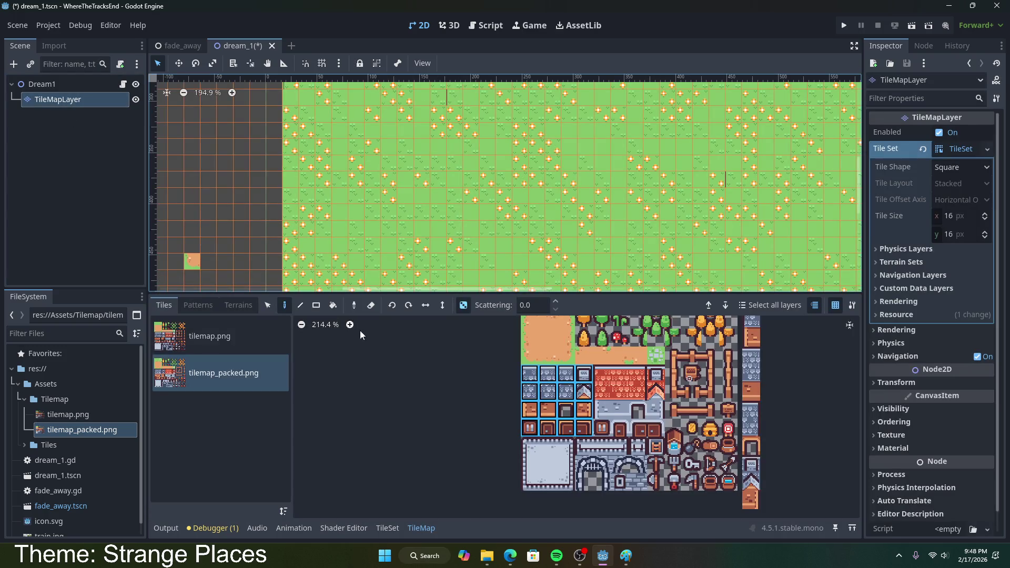
pyautogui.click(532, 373)
pyautogui.click(183, 192)
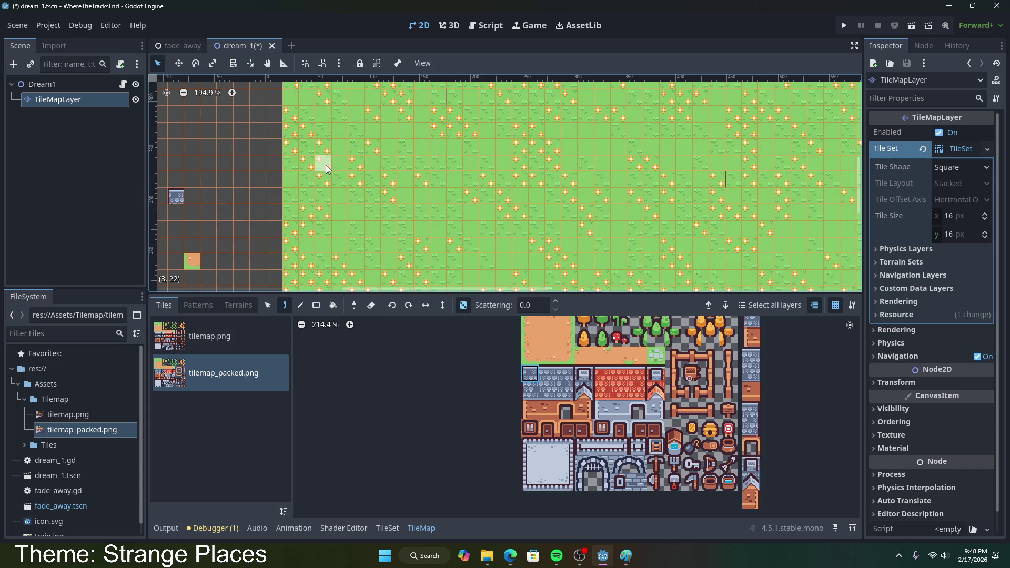
pyautogui.scroll(-5, 405, 225)
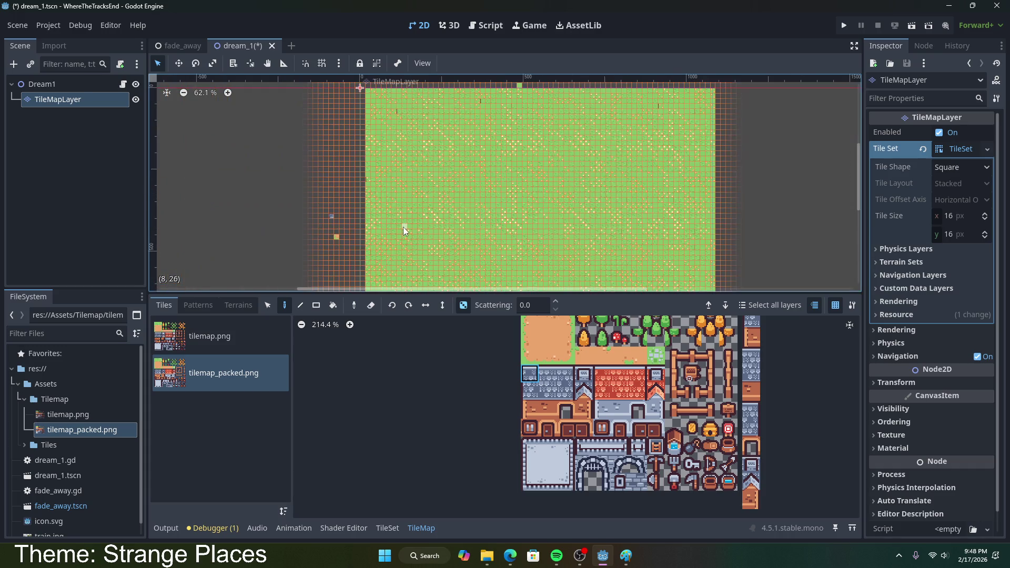
pyautogui.scroll(5, 402, 226)
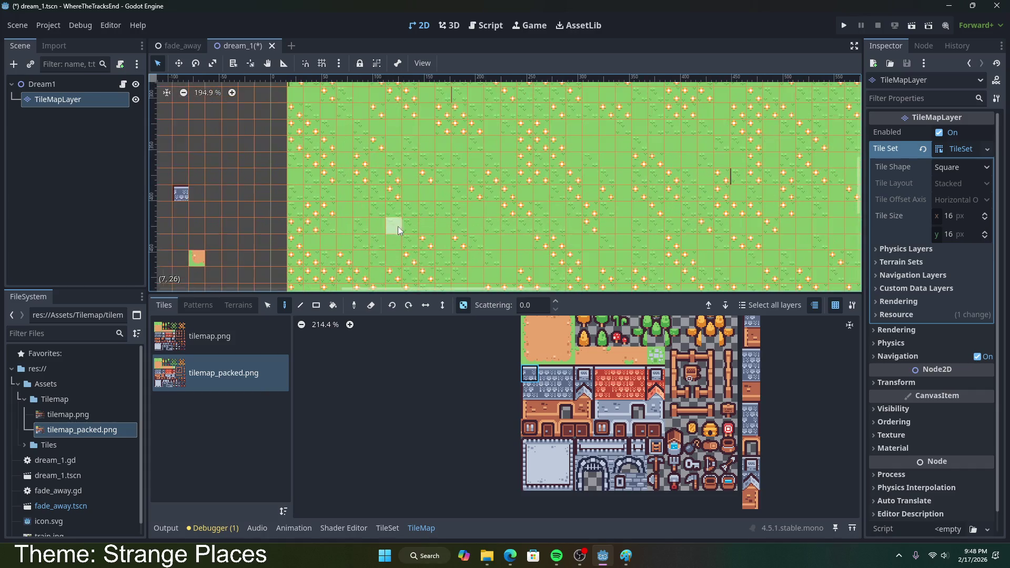
pyautogui.click(339, 208)
# - Paint the top row of the stone wall rightward across the grass
pyautogui.click(547, 373)
pyautogui.click(565, 373)
pyautogui.click(378, 209)
pyautogui.click(394, 209)
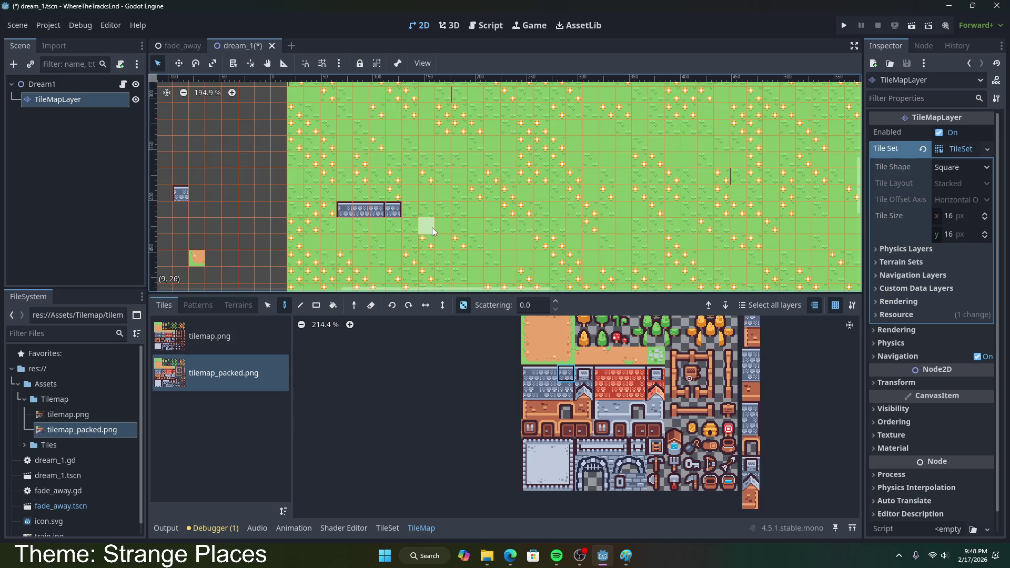
pyautogui.hotkey('ctrl', 'z')
pyautogui.click(547, 374)
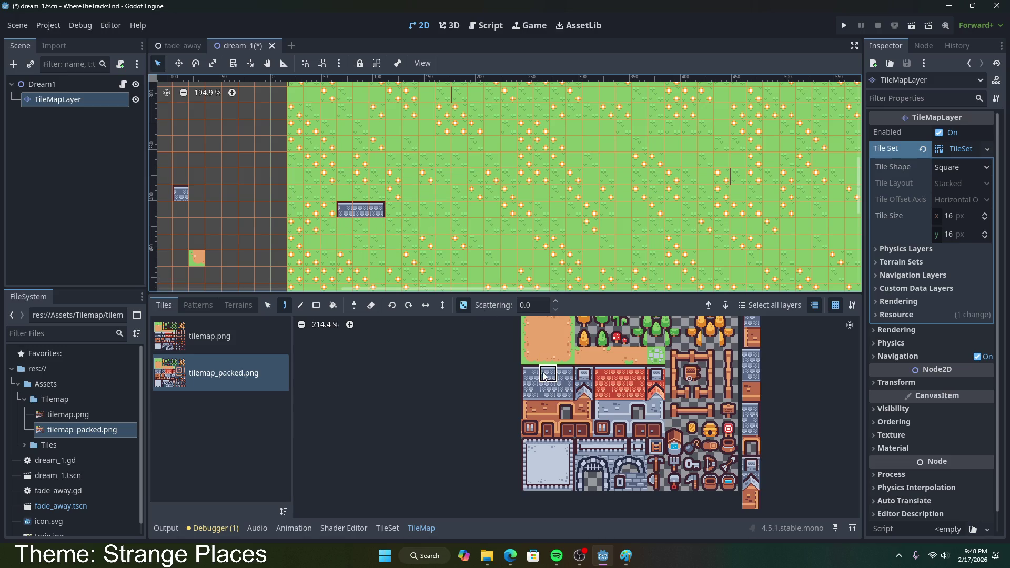
pyautogui.click(406, 213)
pyautogui.scroll(6, 405, 244)
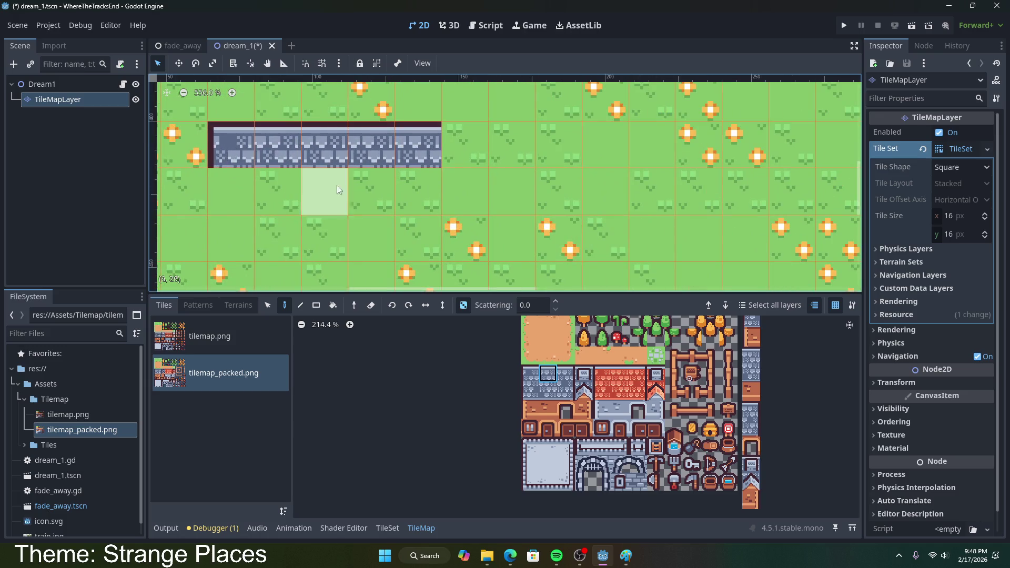
pyautogui.click(467, 157)
pyautogui.click(513, 158)
pyautogui.click(567, 164)
# - Paint a second stone wall row below the first and cap its right end
pyautogui.click(579, 380)
pyautogui.click(567, 392)
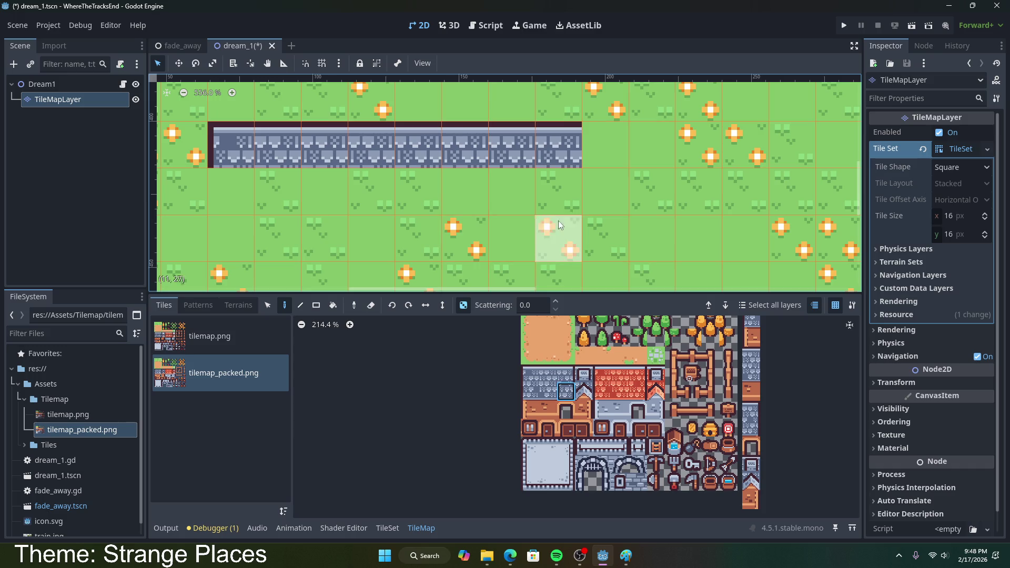
pyautogui.click(547, 391)
pyautogui.moveTo(521, 195); pyautogui.dragTo(328, 202)
pyautogui.click(529, 391)
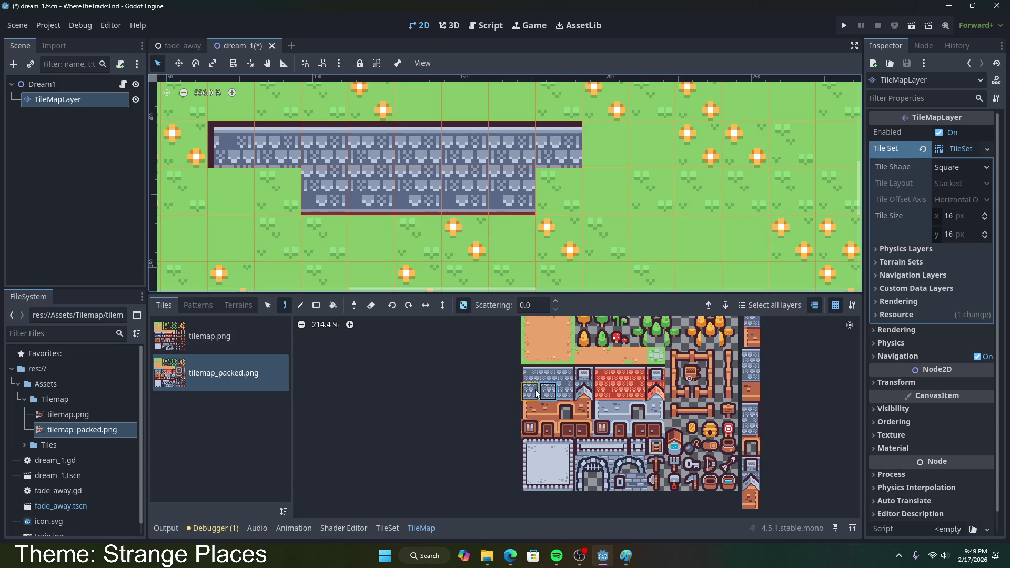
pyautogui.click(546, 187)
# - Extend the wall down the left side to complete the L shape
pyautogui.click(227, 184)
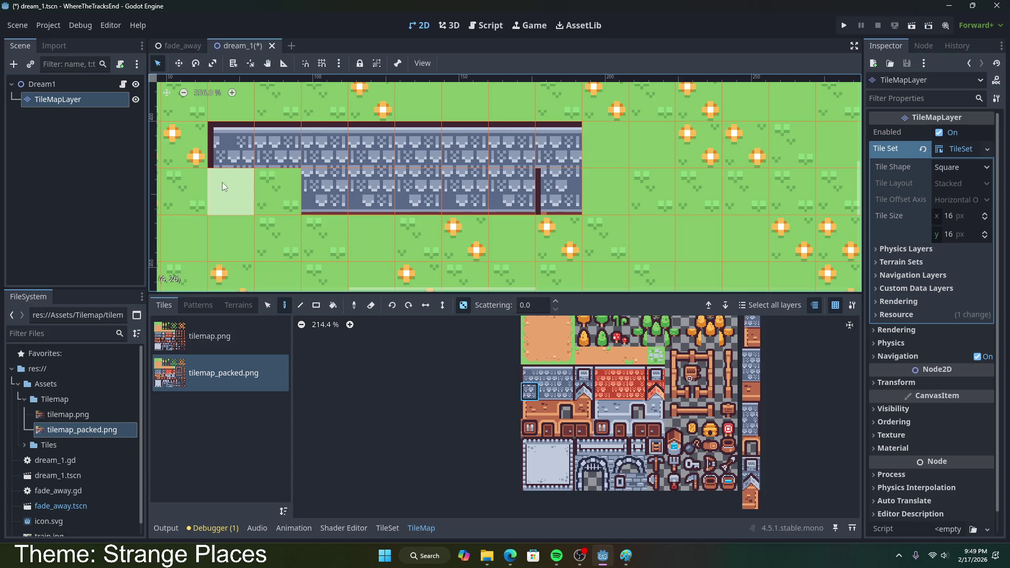
pyautogui.scroll(-1, 244, 241)
pyautogui.moveTo(244, 241); pyautogui.dragTo(248, 266)
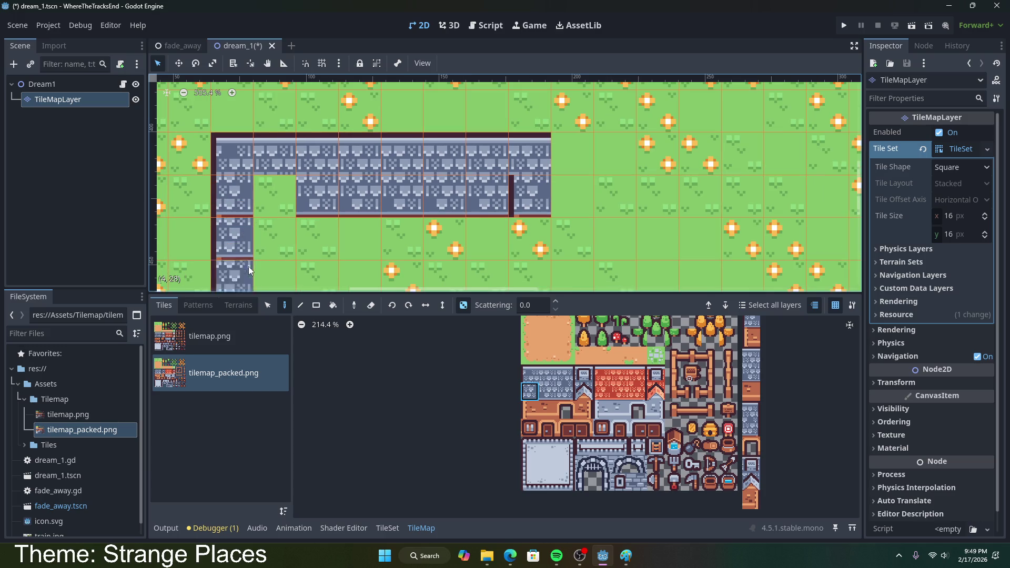
pyautogui.scroll(-15, 263, 243)
pyautogui.moveTo(361, 239)
pyautogui.mouseDown()
pyautogui.moveTo(415, 122)
pyautogui.moveTo(473, 91)
pyautogui.mouseUp()
pyautogui.scroll(-6, 472, 134)
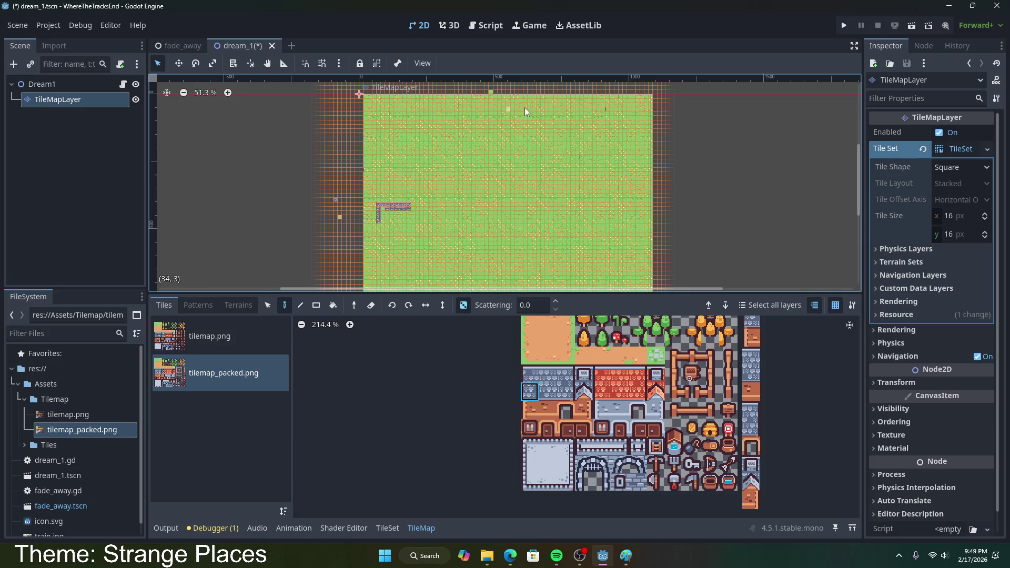
# - Paint stone tiles across the building's third, fourth and fifth rows
pyautogui.scroll(-2, 494, 187)
pyautogui.scroll(2, 511, 213)
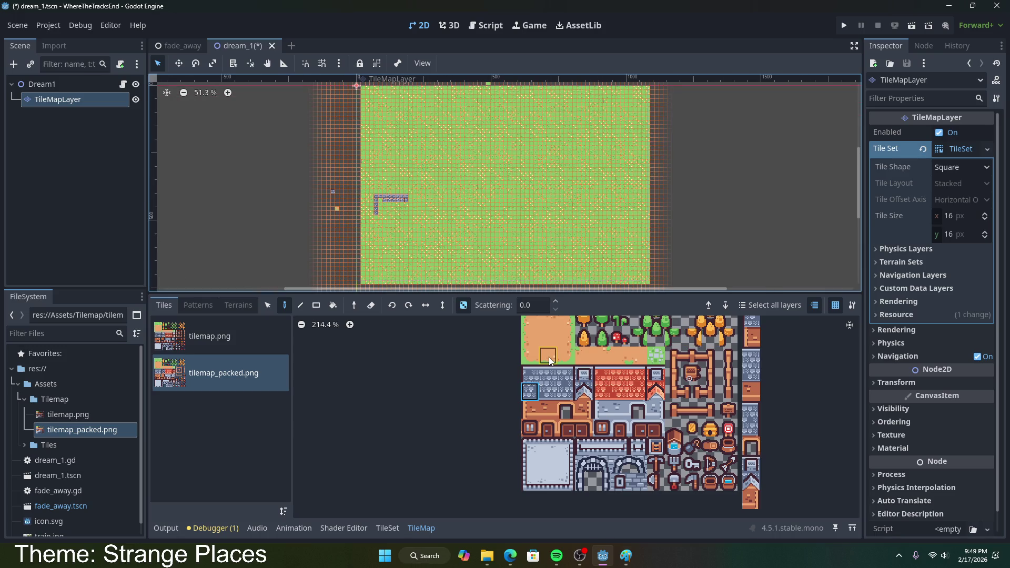
pyautogui.click(929, 251)
pyautogui.scroll(5, 525, 229)
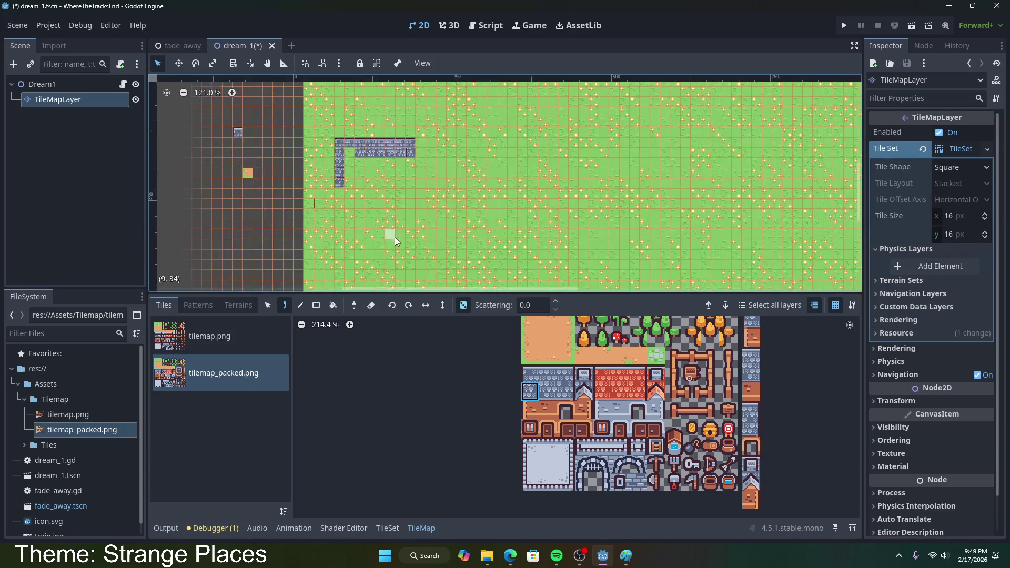
pyautogui.scroll(2, 426, 211)
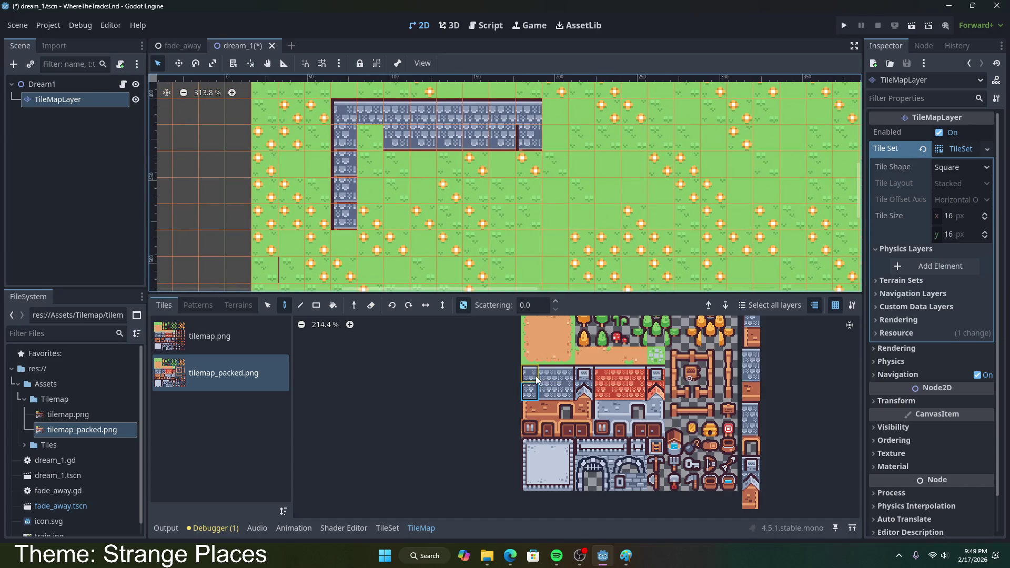
pyautogui.click(547, 390)
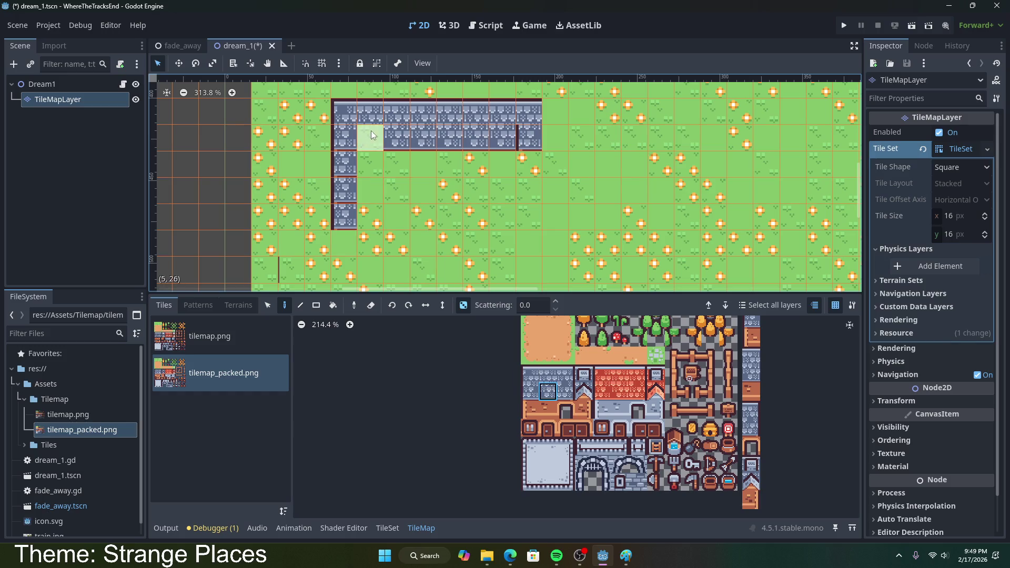
pyautogui.moveTo(395, 172)
pyautogui.mouseDown()
pyautogui.moveTo(399, 190)
pyautogui.moveTo(480, 168)
pyautogui.moveTo(468, 189)
pyautogui.mouseUp()
pyautogui.moveTo(371, 215); pyautogui.dragTo(403, 217)
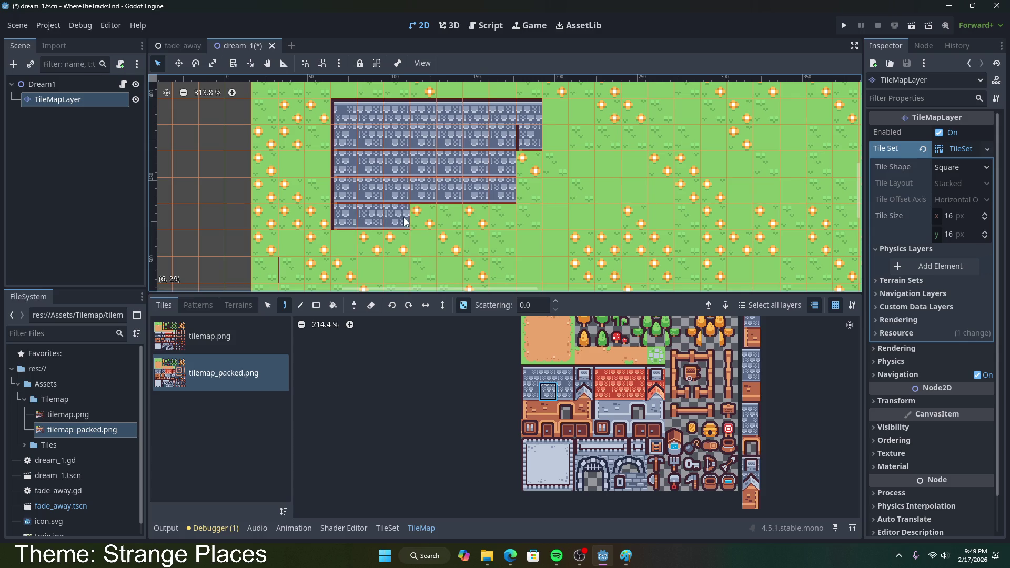
pyautogui.click(450, 217)
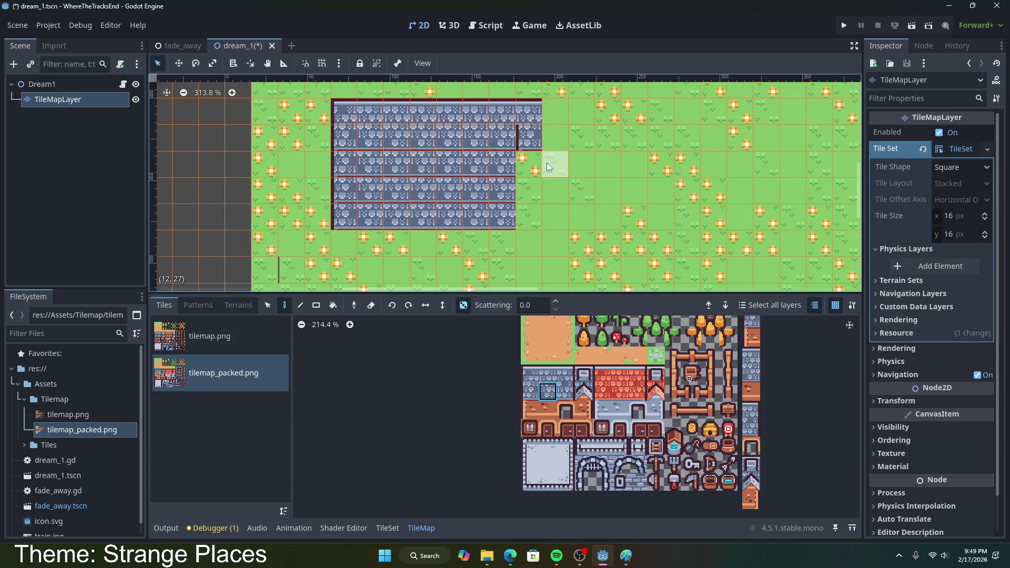
# - Undo the stray roof tiles, place a window at the right edge, and fill stone below it
pyautogui.moveTo(584, 374); pyautogui.dragTo(586, 398)
pyautogui.click(585, 398)
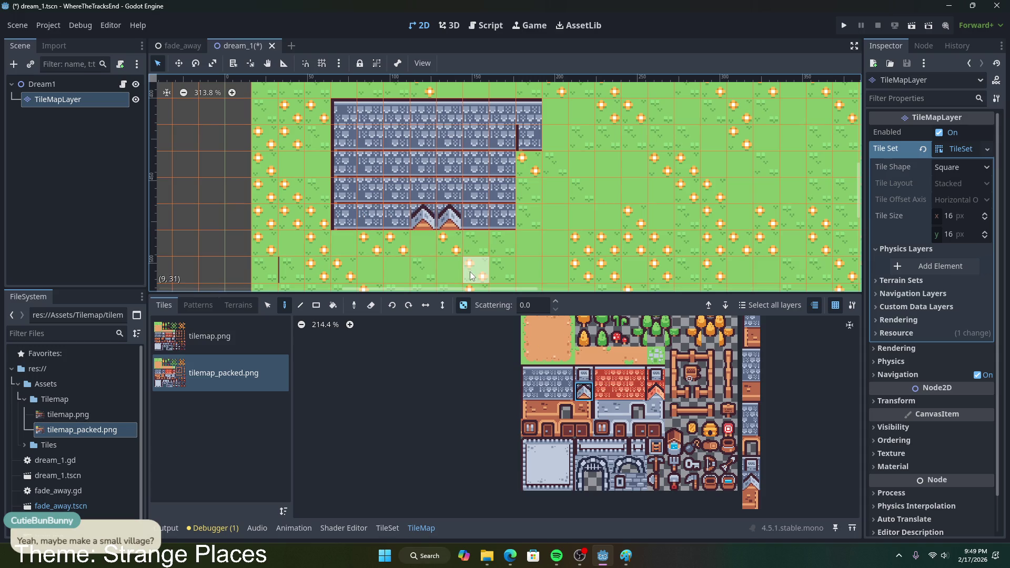
pyautogui.hotkey('ctrl', 'z')
pyautogui.hotkey('ctrl', 'z')
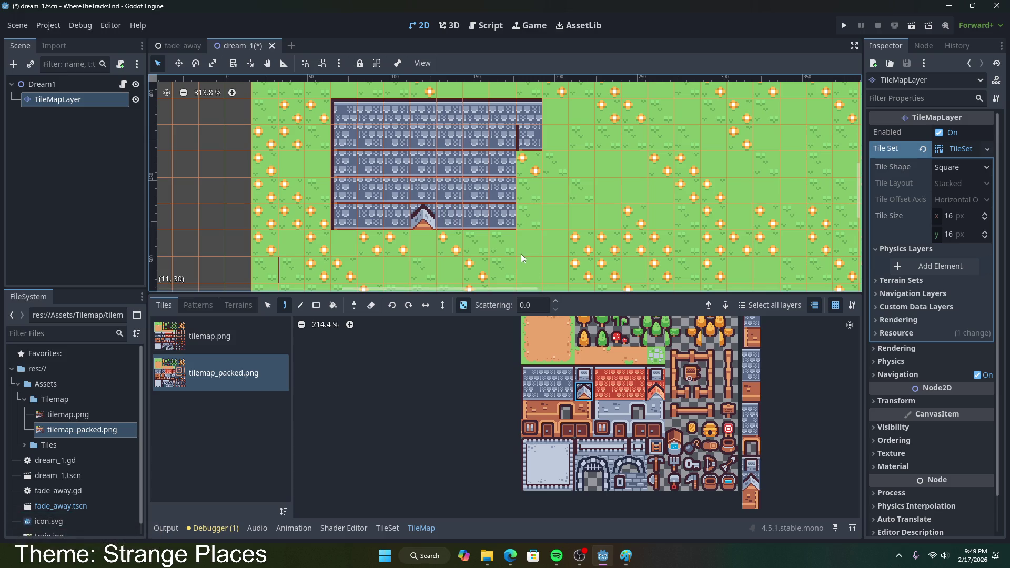
pyautogui.click(584, 375)
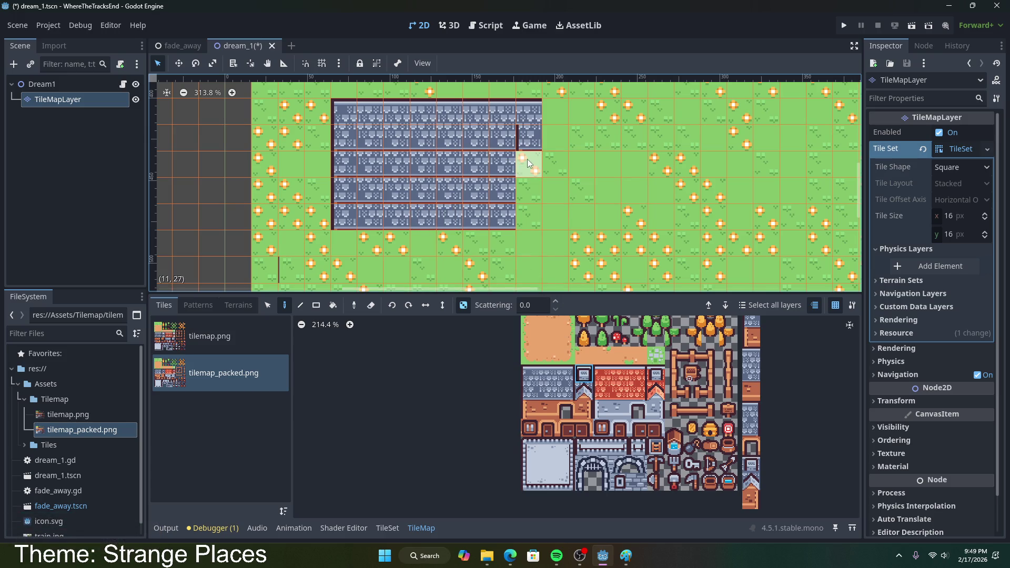
pyautogui.click(527, 141)
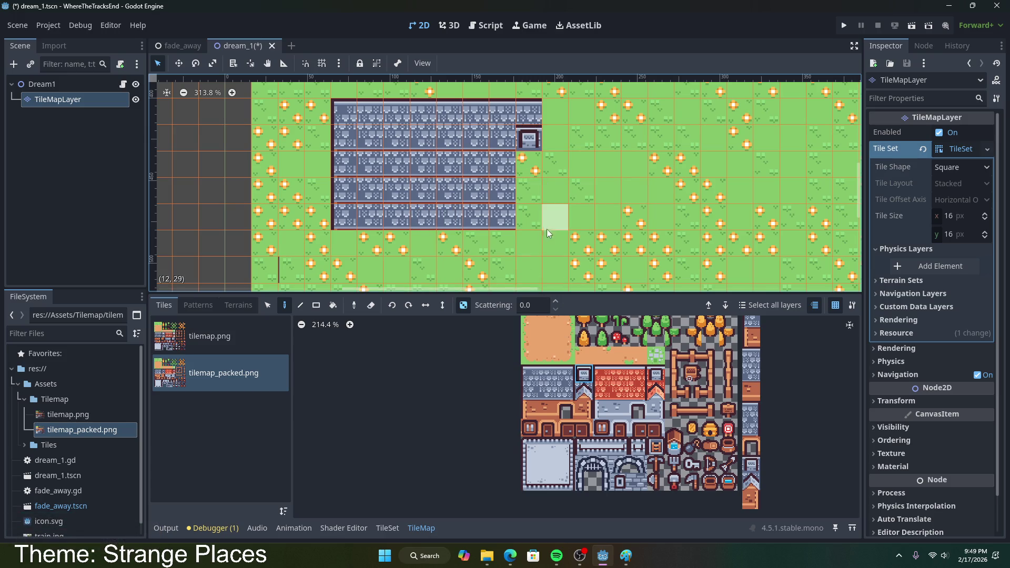
pyautogui.click(566, 391)
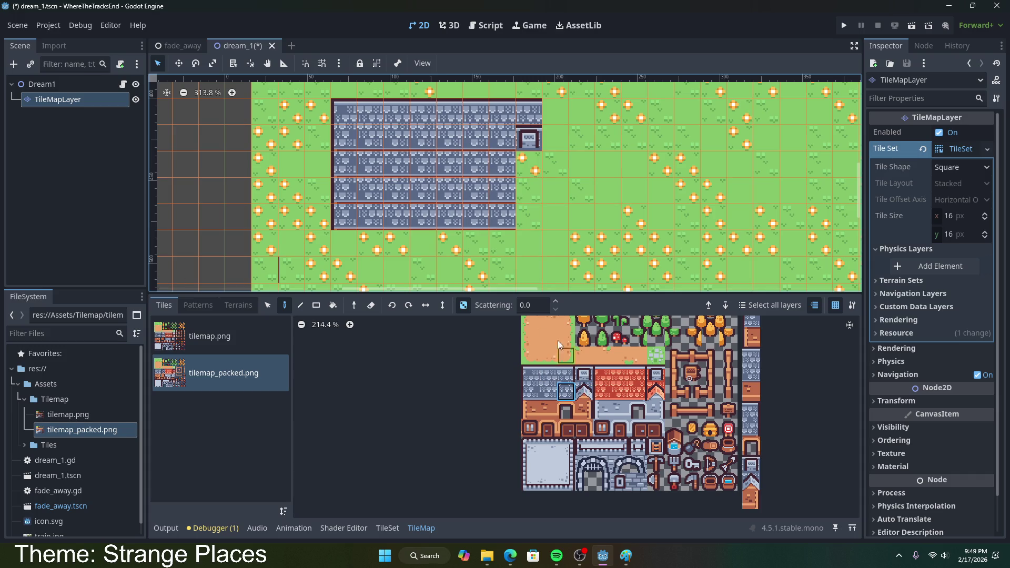
pyautogui.click(528, 164)
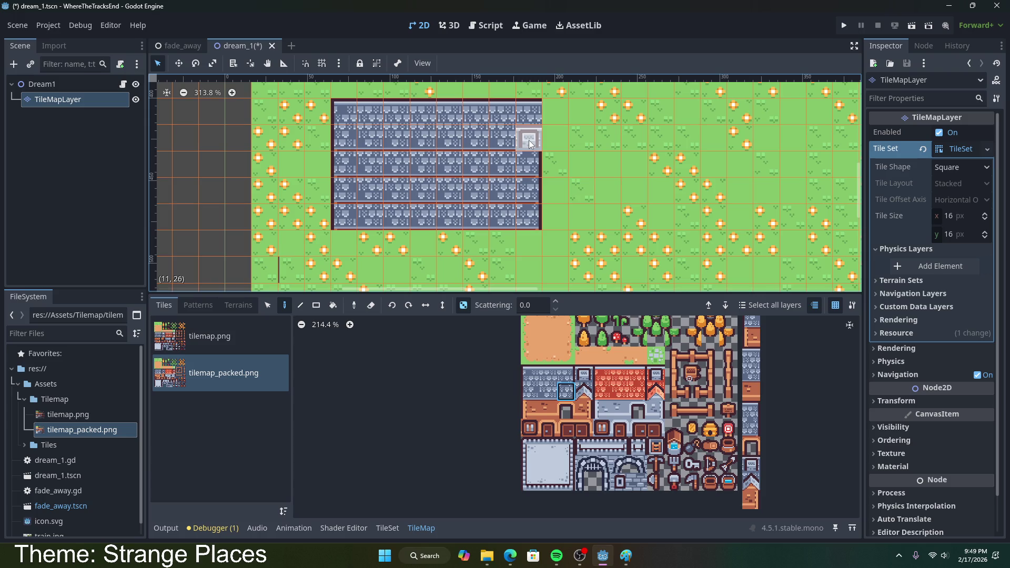
pyautogui.click(583, 391)
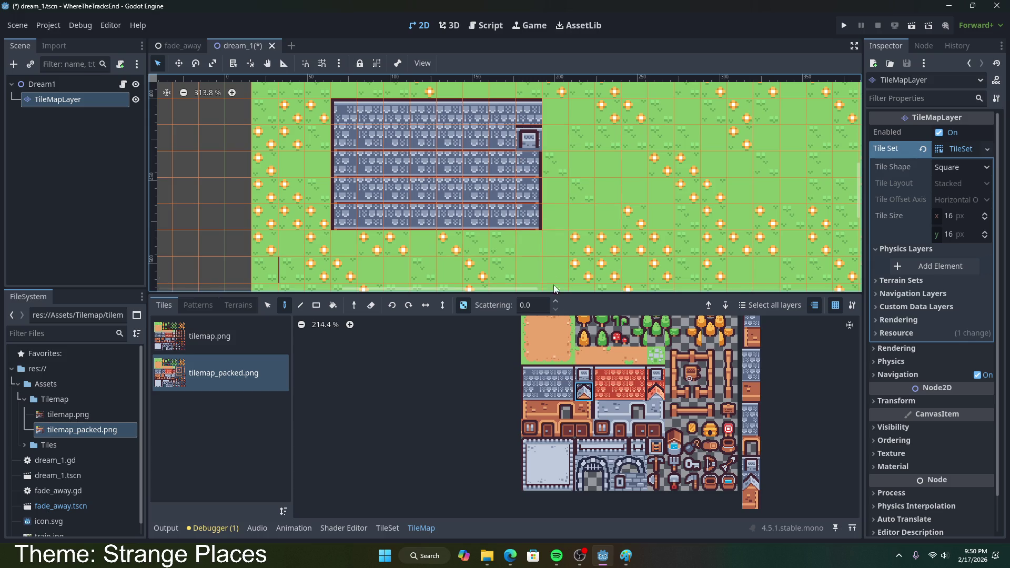
pyautogui.scroll(-2, 515, 273)
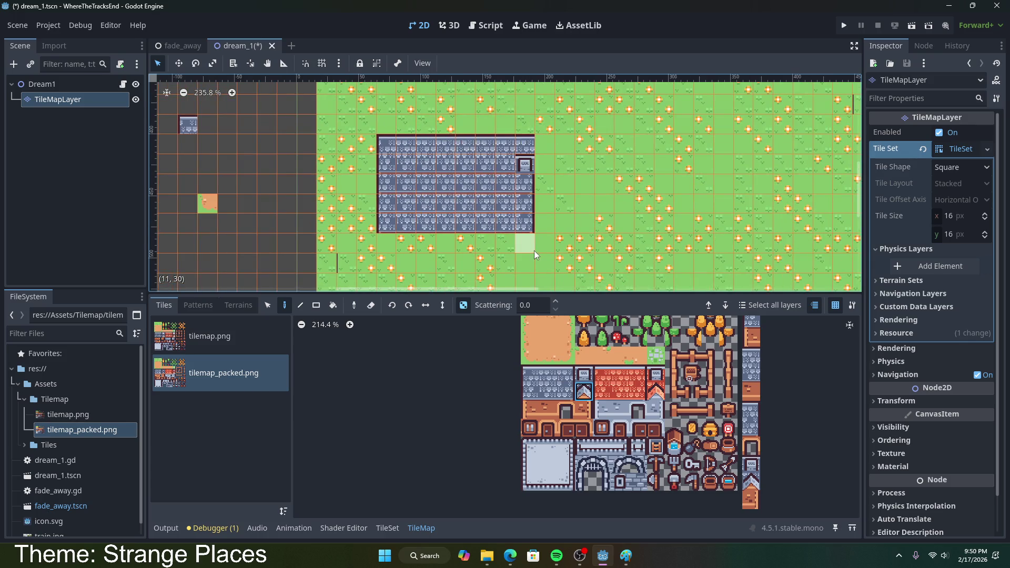
# - Bring the stone building into view, save dream_1.tscn, then bring up a blank Paint canvas
pyautogui.scroll(-1, 534, 248)
pyautogui.scroll(3, 513, 241)
pyautogui.scroll(1, 380, 243)
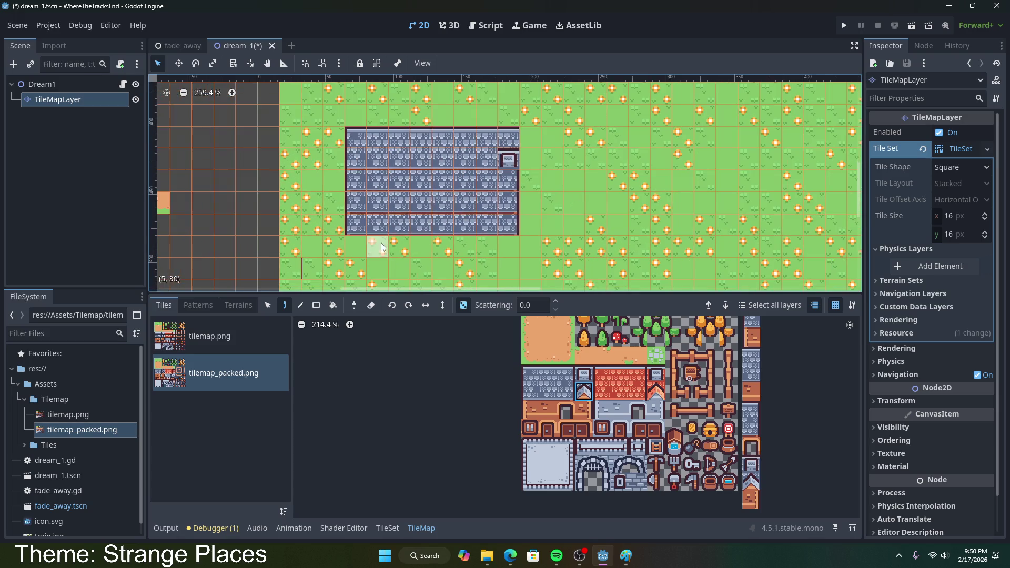
pyautogui.scroll(-4, 487, 204)
pyautogui.scroll(2, 517, 146)
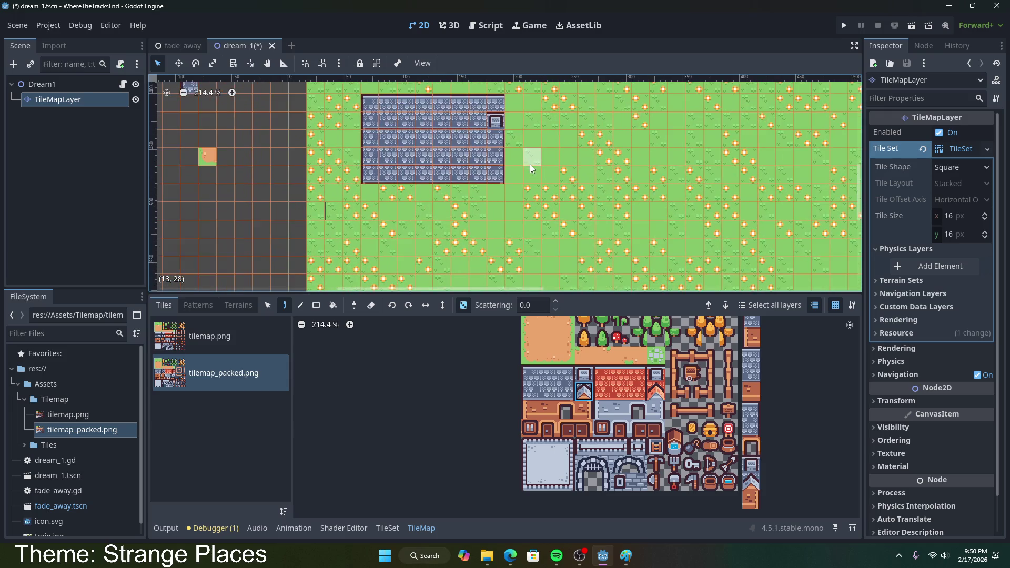
pyautogui.moveTo(519, 170); pyautogui.dragTo(542, 198)
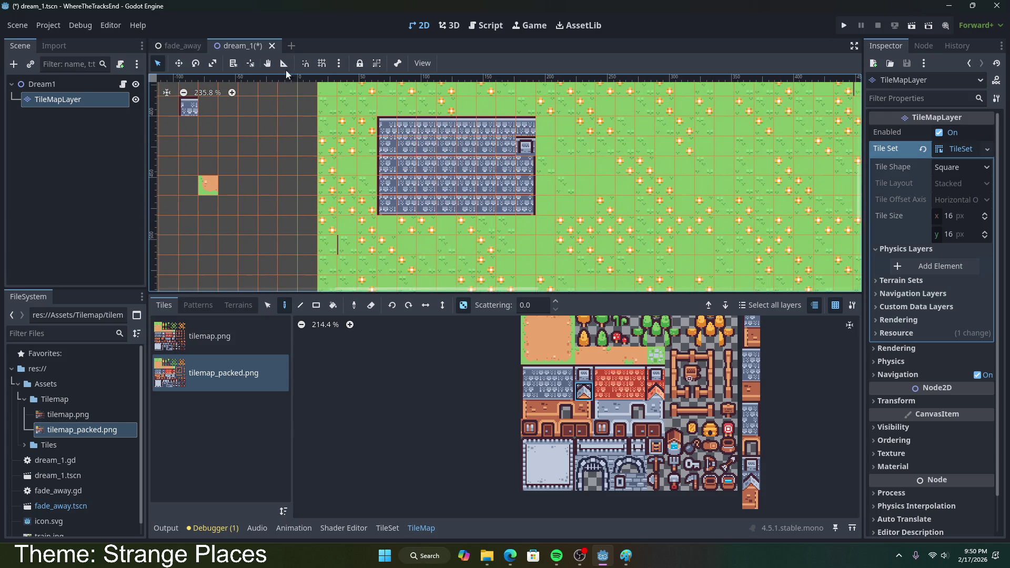
pyautogui.hotkey('ctrl', 's')
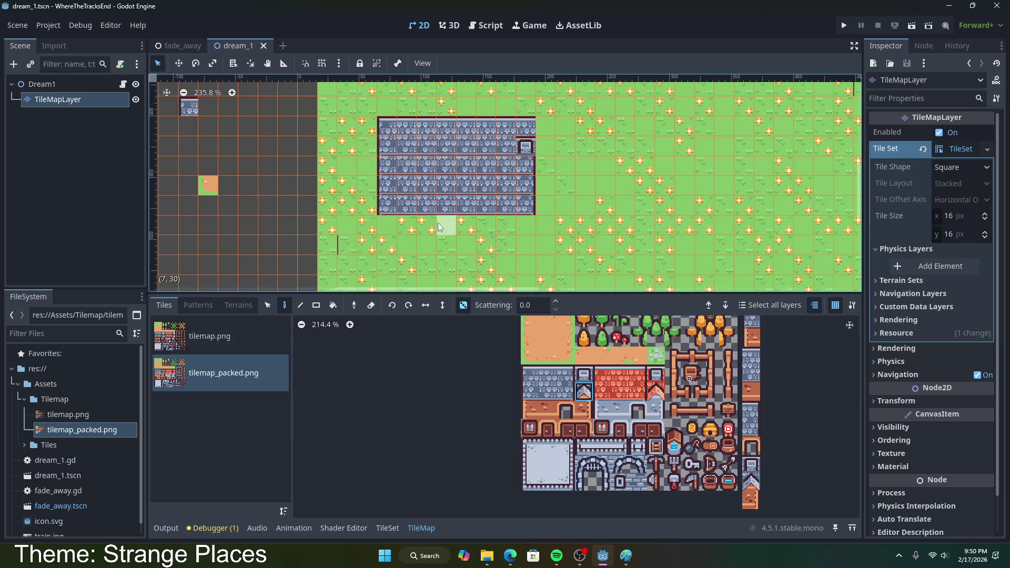
pyautogui.click(626, 556)
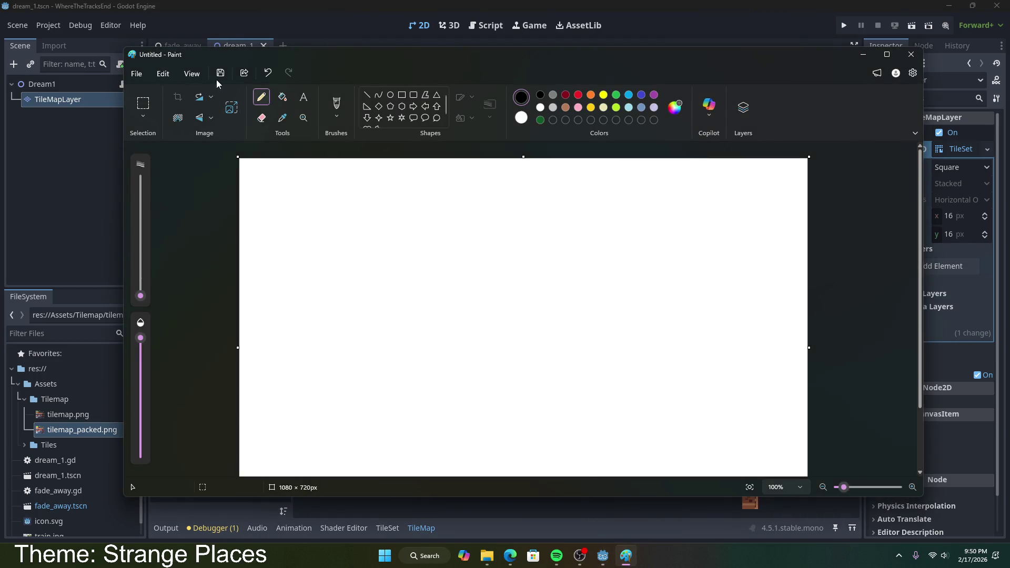
# - Pencil-draw a figure with head, body, limbs, eyes and smile, then erase the head and face
pyautogui.moveTo(443, 230)
pyautogui.mouseDown()
pyautogui.moveTo(442, 276)
pyautogui.moveTo(607, 334)
pyautogui.moveTo(428, 199)
pyautogui.mouseUp()
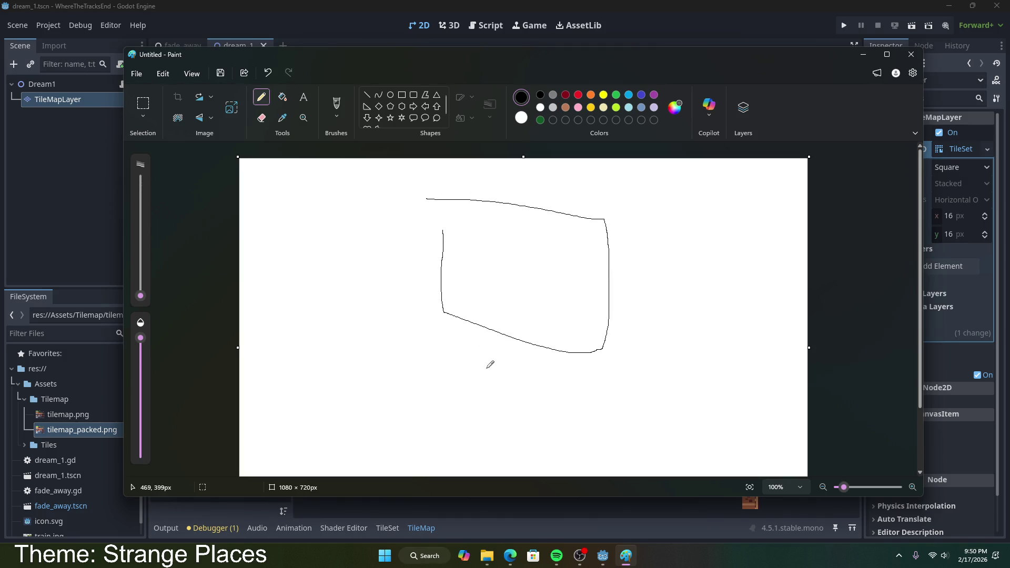
pyautogui.moveTo(501, 334)
pyautogui.mouseDown()
pyautogui.moveTo(466, 380)
pyautogui.moveTo(531, 457)
pyautogui.moveTo(576, 359)
pyautogui.moveTo(692, 333)
pyautogui.mouseUp()
pyautogui.moveTo(472, 357); pyautogui.dragTo(373, 400)
pyautogui.moveTo(470, 442); pyautogui.dragTo(437, 466)
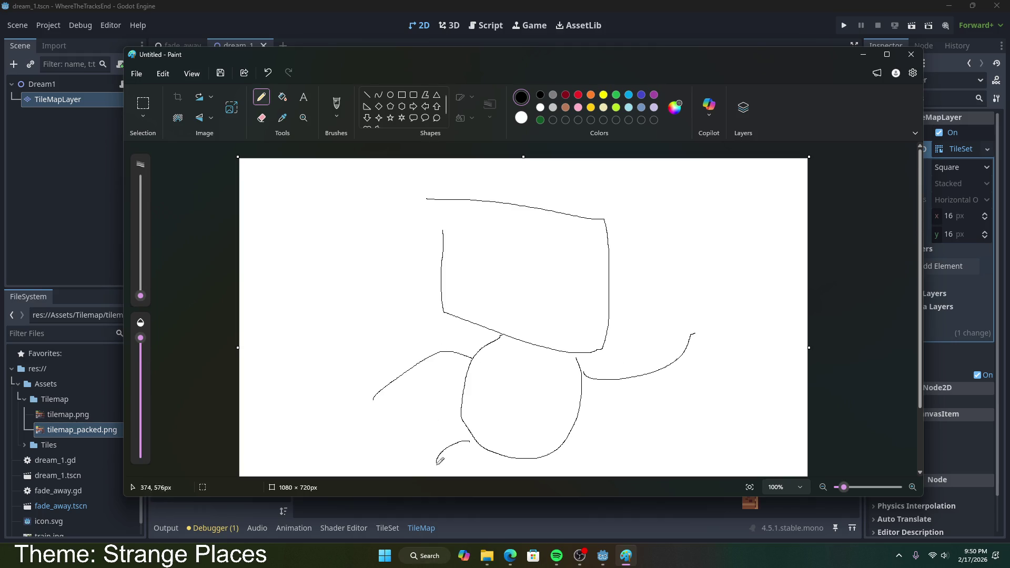
pyautogui.moveTo(579, 429); pyautogui.dragTo(606, 464)
pyautogui.moveTo(491, 247); pyautogui.dragTo(588, 256)
pyautogui.moveTo(514, 302); pyautogui.dragTo(584, 303)
pyautogui.click(262, 118)
pyautogui.moveTo(304, 194)
pyautogui.mouseDown()
pyautogui.moveTo(488, 226)
pyautogui.moveTo(376, 302)
pyautogui.moveTo(357, 411)
pyautogui.mouseUp()
# - Hide Paint and paint window tiles on the stone wall, including the top-right cell
pyautogui.click(863, 54)
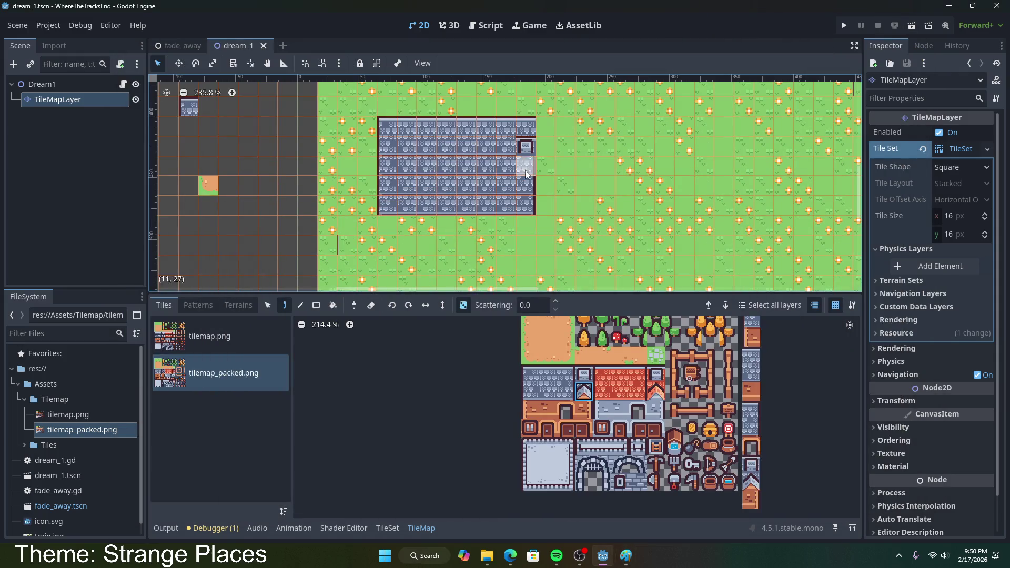
pyautogui.click(566, 373)
pyautogui.click(508, 206)
pyautogui.hotkey('ctrl', 'z')
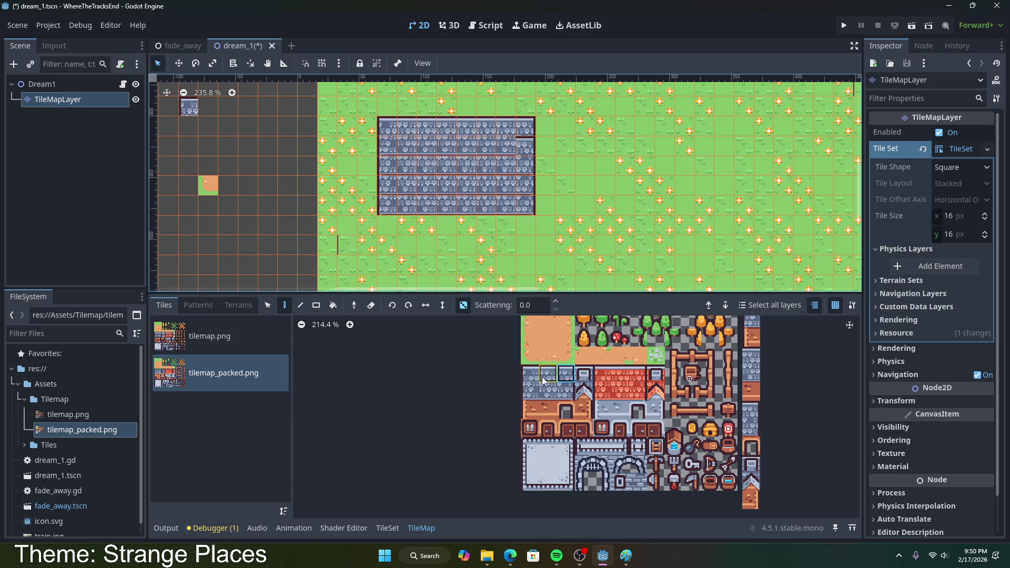
pyautogui.click(584, 374)
pyautogui.click(486, 146)
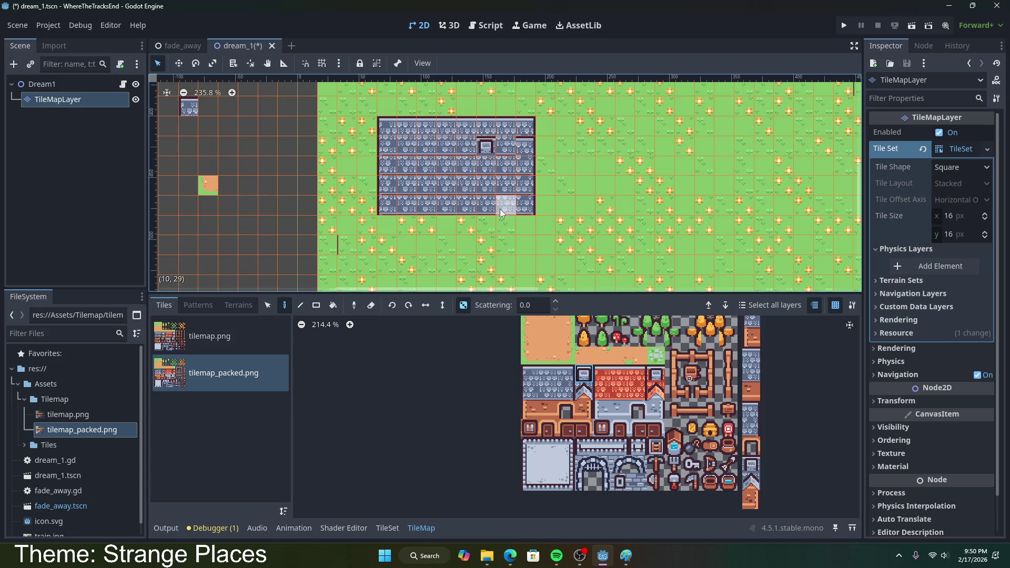
pyautogui.click(493, 127)
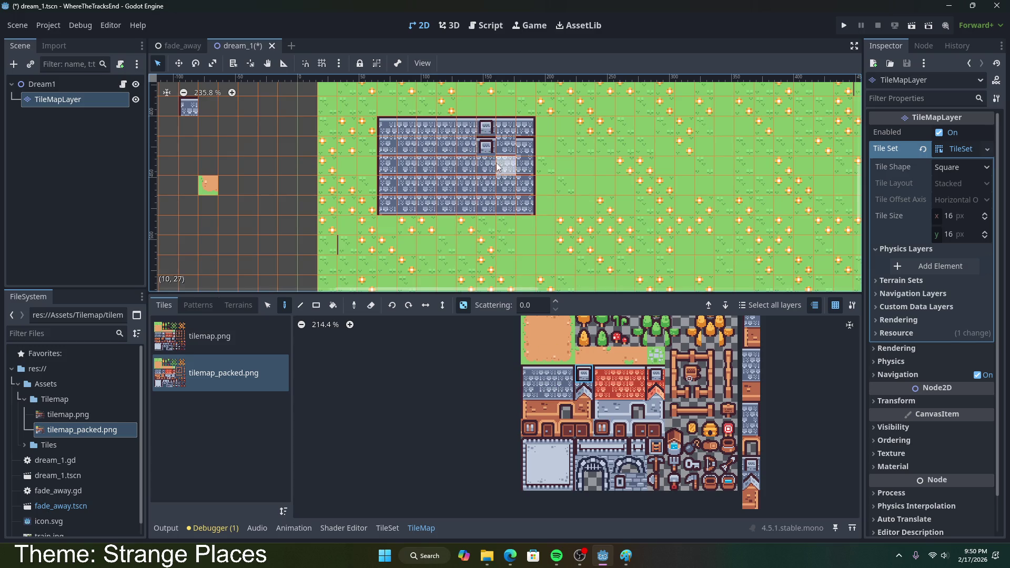
pyautogui.click(525, 126)
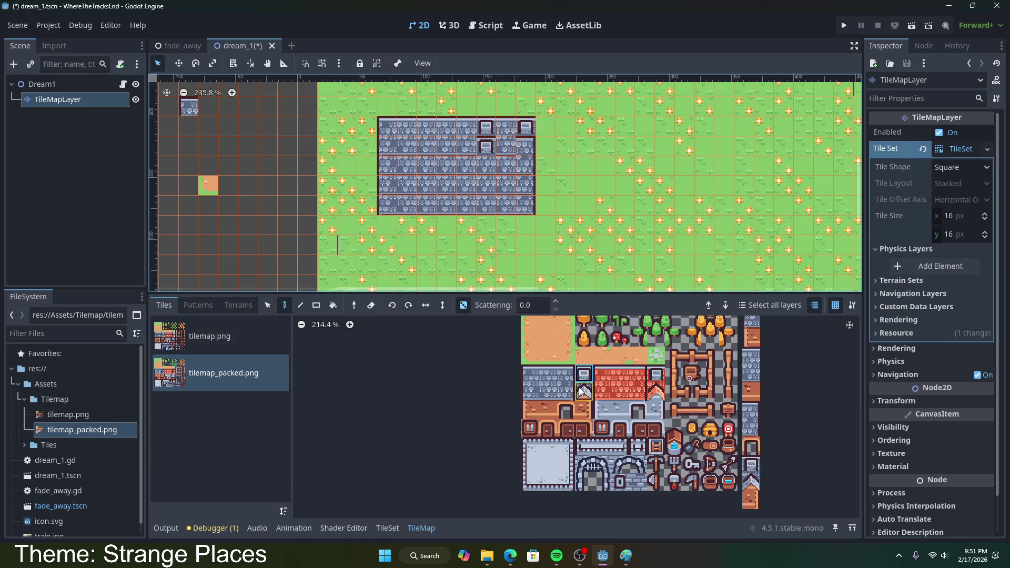
# - Paint plain stone back over the window and special wall tiles
pyautogui.scroll(3, 505, 197)
pyautogui.scroll(-1, 505, 197)
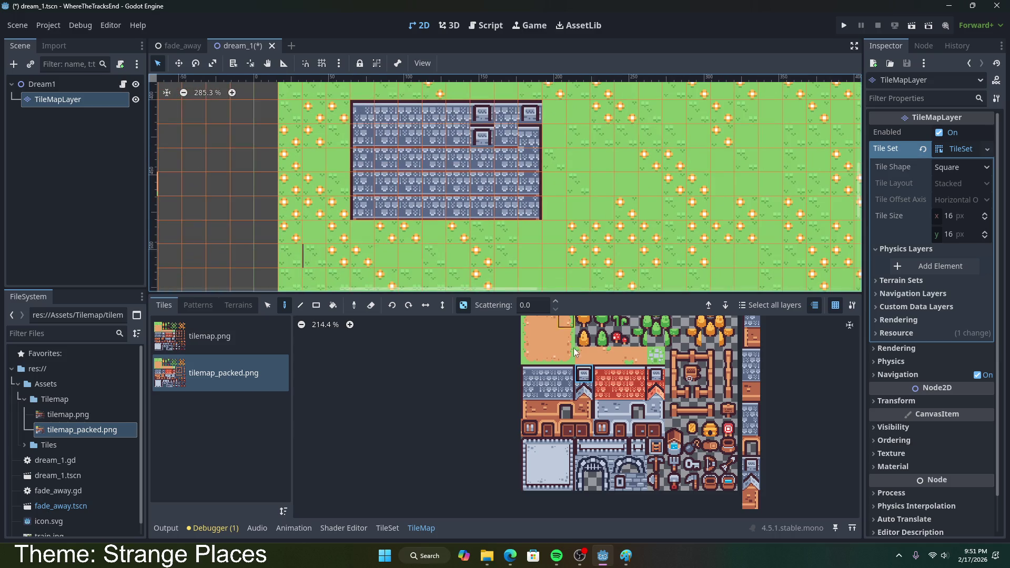
pyautogui.click(551, 377)
pyautogui.click(482, 113)
pyautogui.click(547, 391)
pyautogui.click(482, 138)
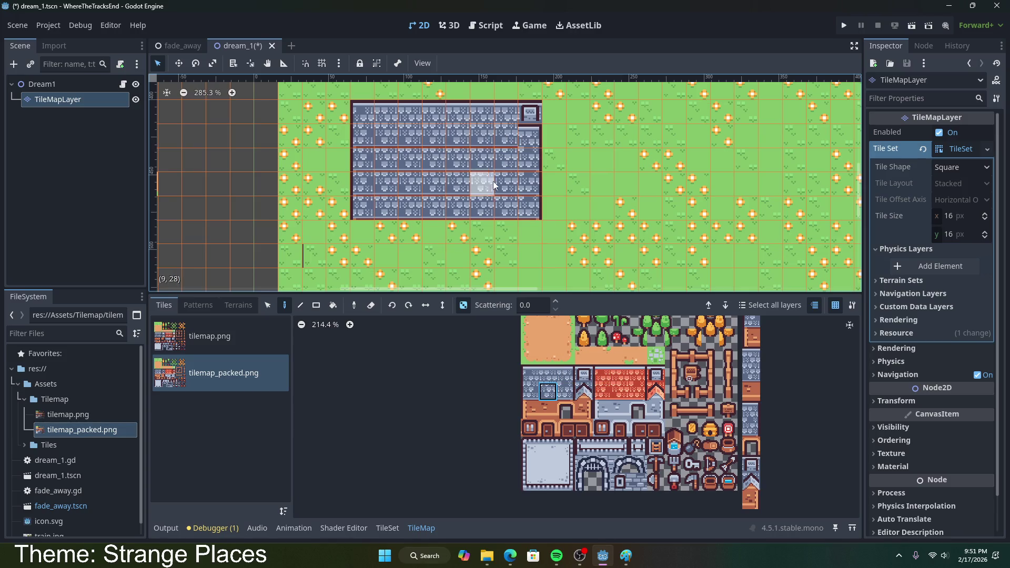
pyautogui.click(529, 136)
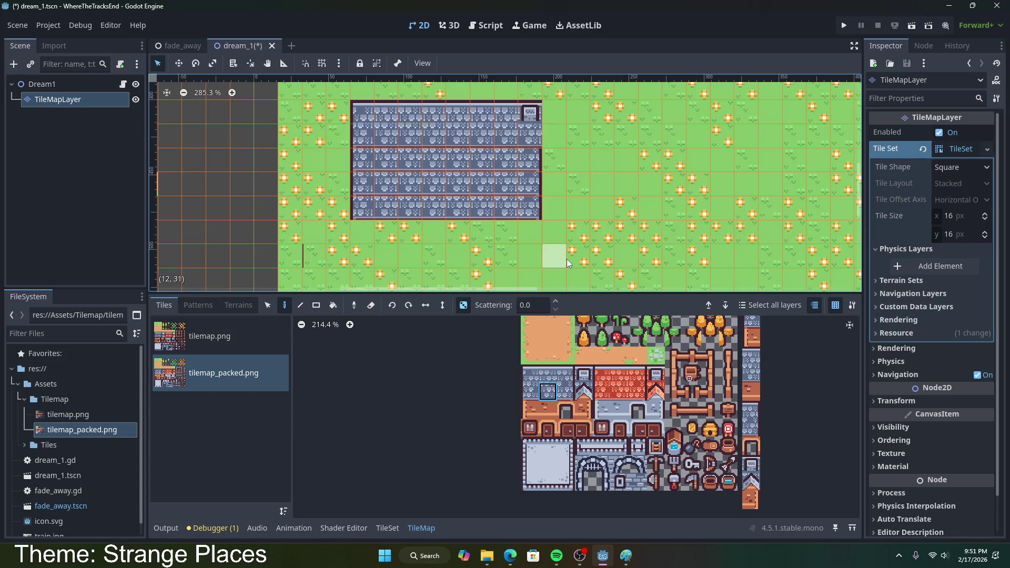
# - Choose the plain stone tile and paint a stone column along the building's right side
pyautogui.click(566, 374)
pyautogui.click(567, 391)
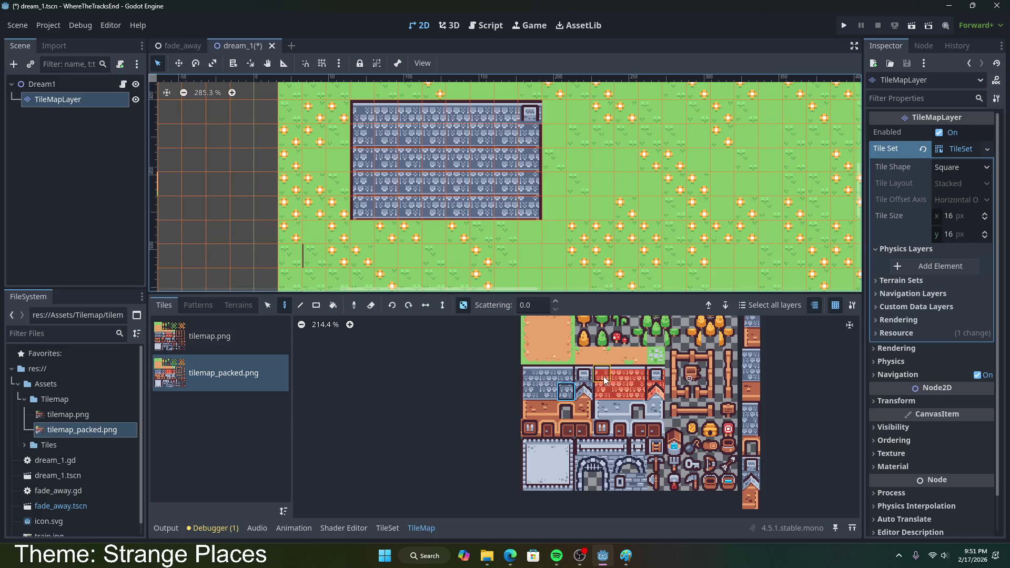
pyautogui.click(566, 373)
pyautogui.click(566, 391)
pyautogui.moveTo(548, 136); pyautogui.dragTo(549, 180)
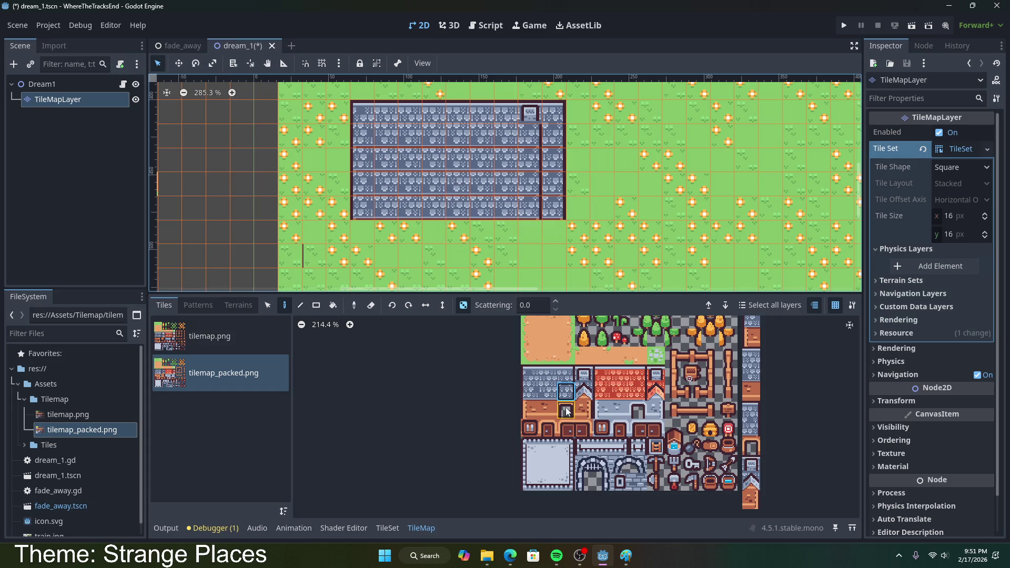
# - Try window tiles in the new column, then repaint them and the bottom-right cell with stone
pyautogui.click(583, 375)
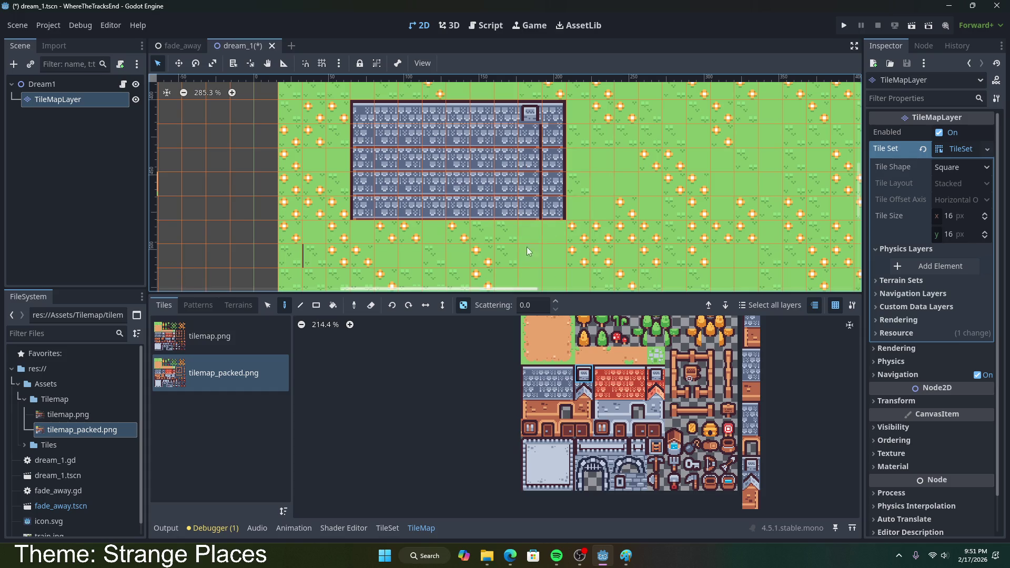
pyautogui.click(504, 147)
pyautogui.click(505, 113)
pyautogui.click(565, 391)
pyautogui.click(548, 390)
pyautogui.click(505, 113)
pyautogui.moveTo(504, 141); pyautogui.dragTo(529, 114)
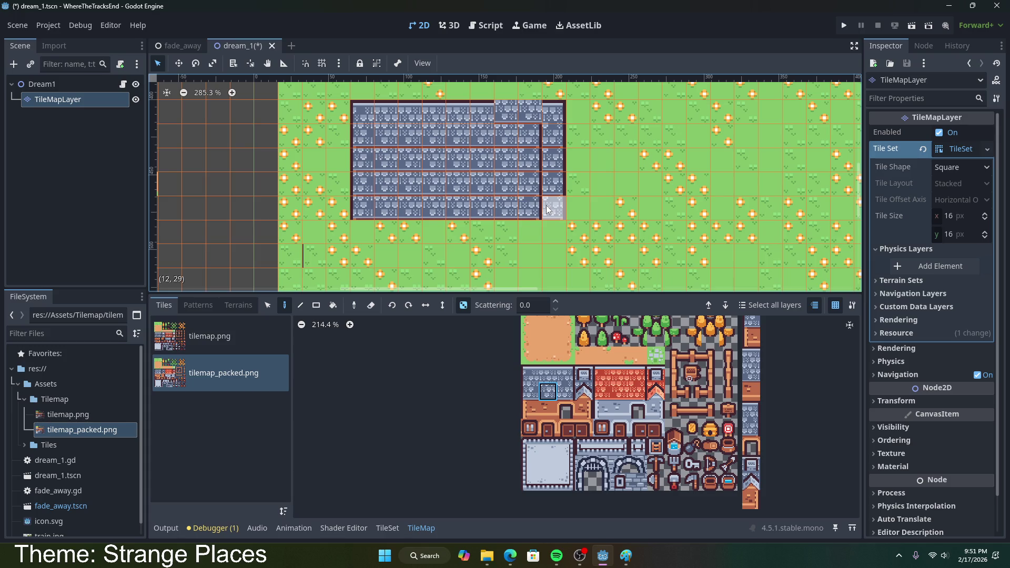
pyautogui.click(548, 210)
pyautogui.click(566, 374)
pyautogui.click(548, 374)
pyautogui.click(530, 112)
# - Place a window in the top row and paint edge-wall tiles down the right column
pyautogui.click(583, 374)
pyautogui.click(506, 112)
pyautogui.click(547, 392)
pyautogui.click(506, 133)
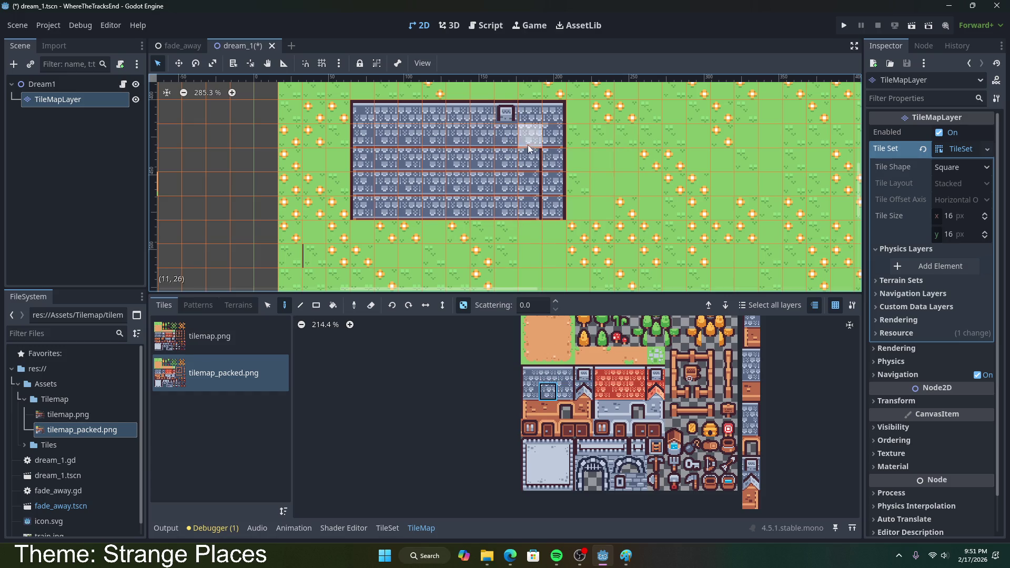
pyautogui.click(567, 388)
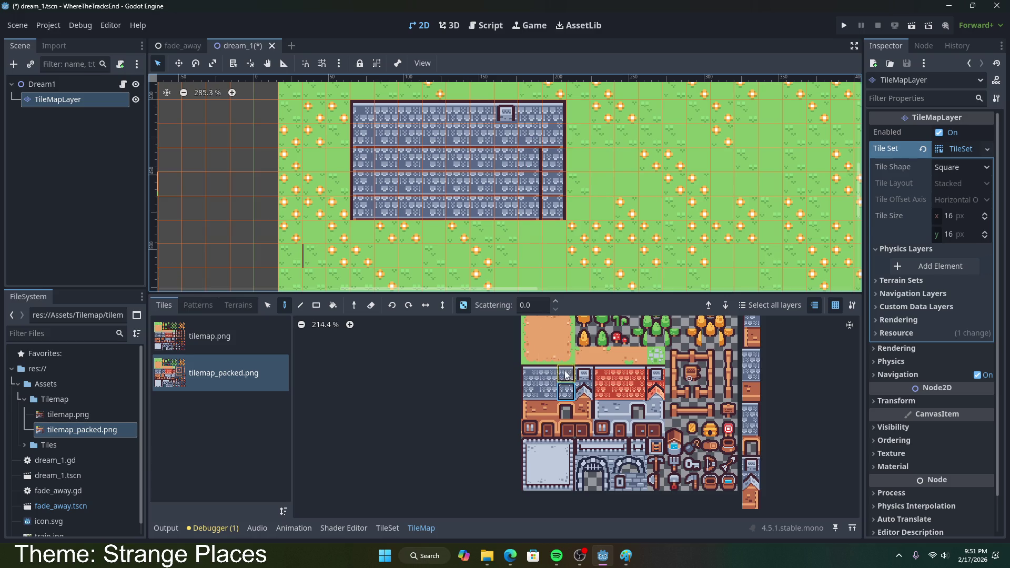
pyautogui.moveTo(529, 143); pyautogui.dragTo(528, 115)
pyautogui.click(566, 374)
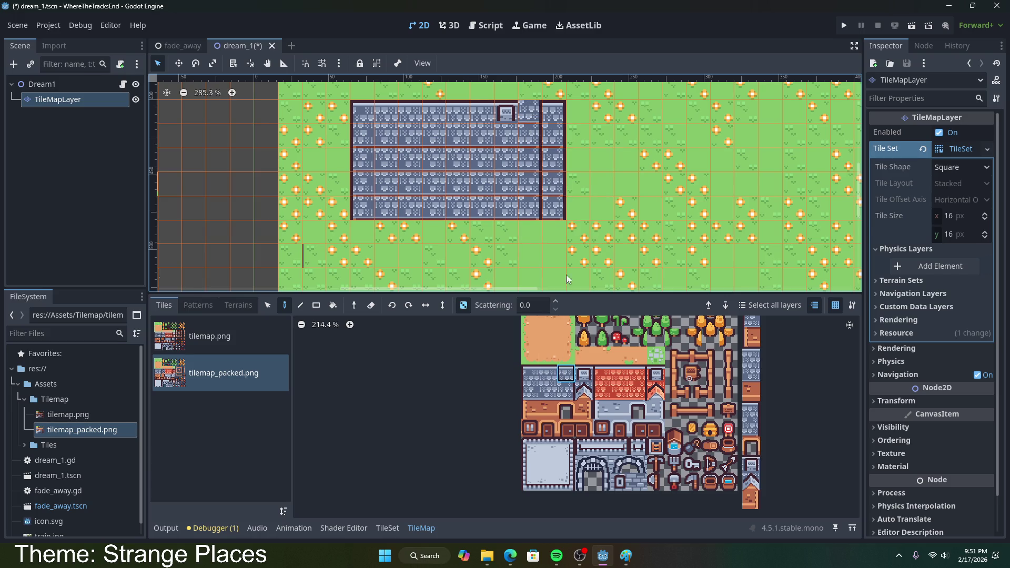
pyautogui.scroll(-3, 548, 340)
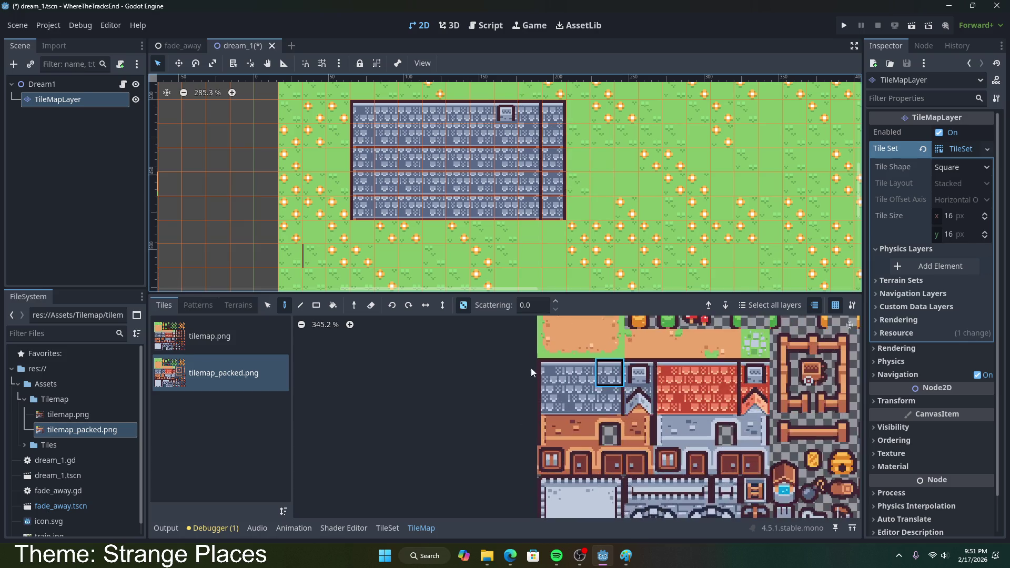
# - Paint plain grass over the extra wall column and try the other grass variants
pyautogui.click(520, 327)
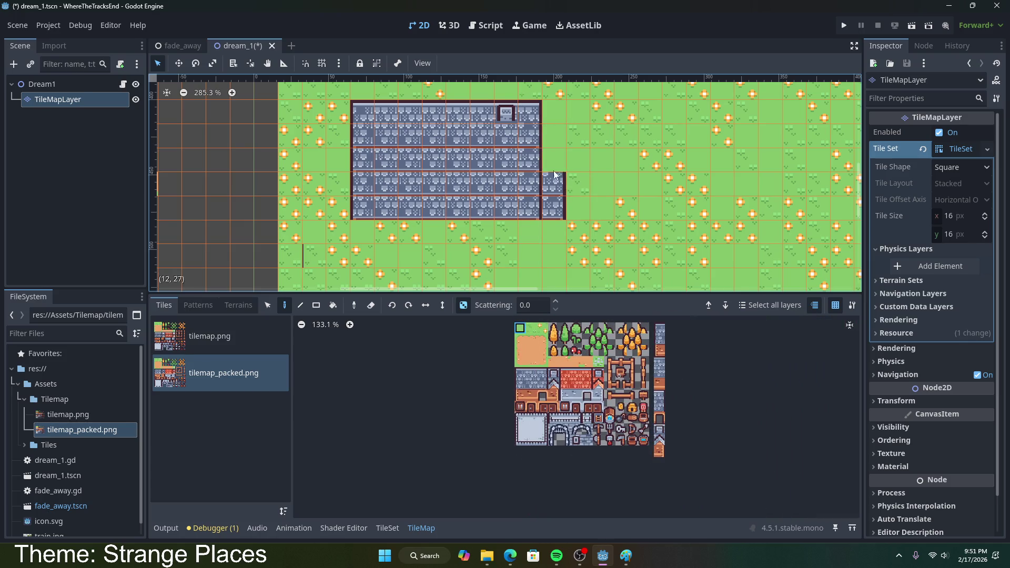
pyautogui.moveTo(553, 164); pyautogui.dragTo(554, 210)
pyautogui.click(532, 328)
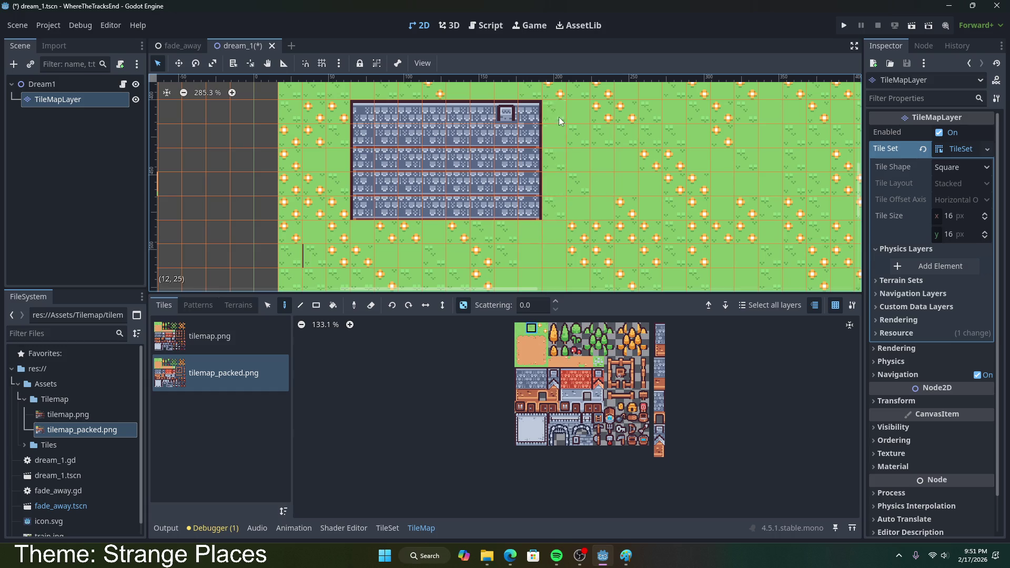
pyautogui.click(542, 328)
# - Select the three grass variants together and begin editing the scattering value
pyautogui.scroll(-3, 508, 230)
pyautogui.scroll(3, 523, 232)
pyautogui.scroll(-2, 517, 264)
pyautogui.scroll(3, 515, 266)
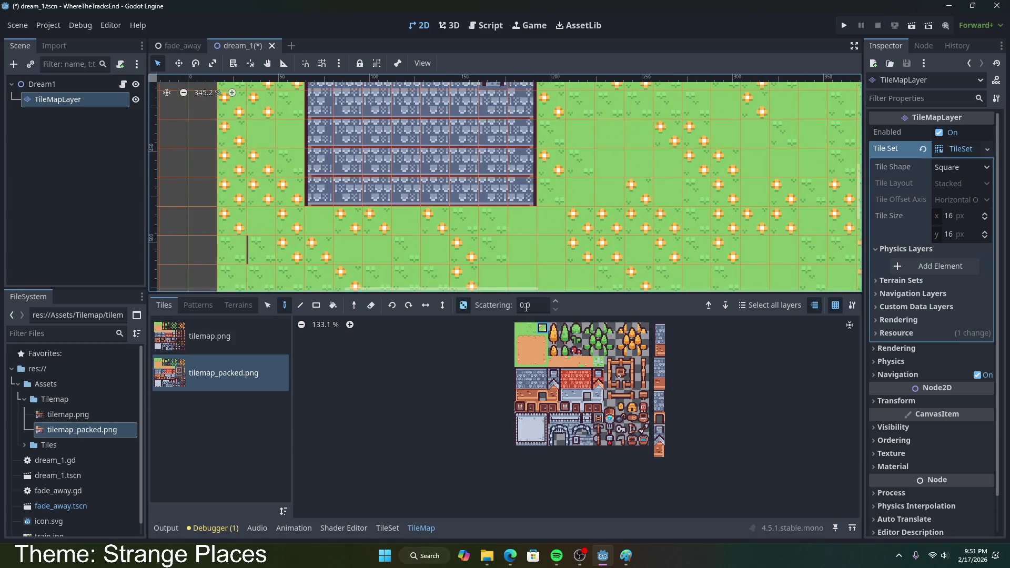
pyautogui.click(531, 383)
pyautogui.moveTo(524, 329); pyautogui.dragTo(542, 329)
pyautogui.click(537, 304)
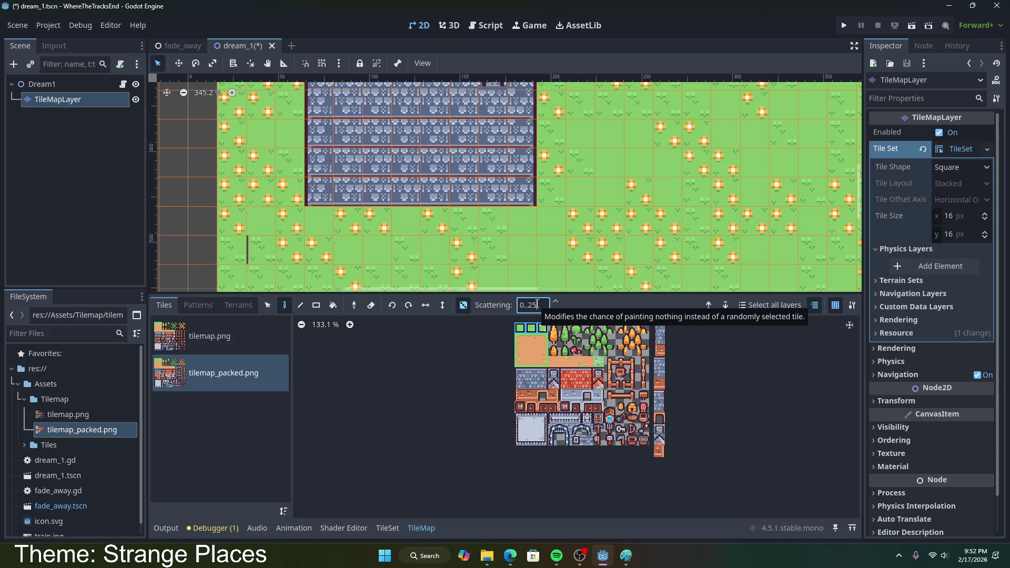
# - Set scattering to 0.25 and drag mixed grass across the building's bottom row
pyautogui.press('BackSpace')
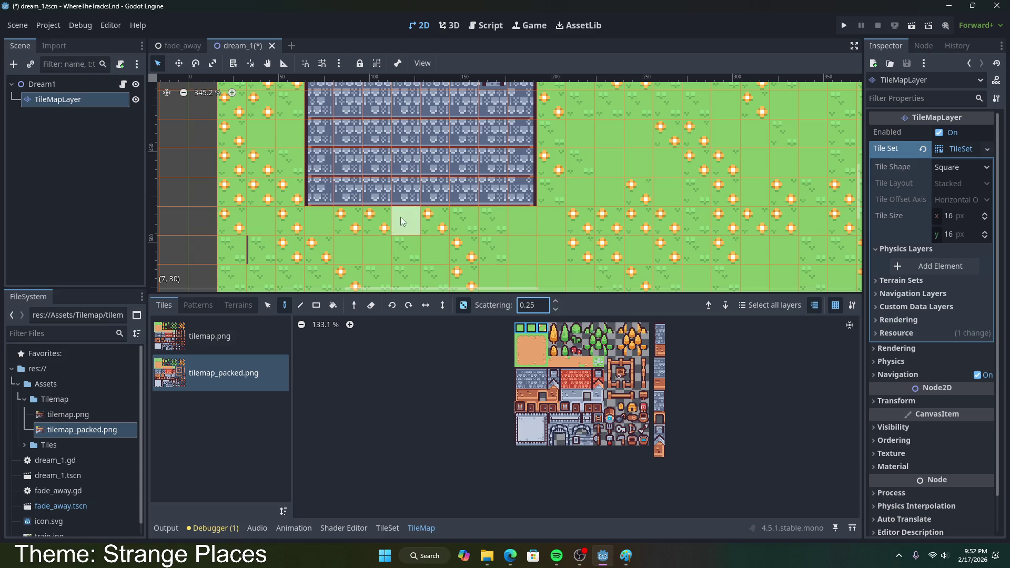
pyautogui.moveTo(320, 195); pyautogui.dragTo(532, 196)
pyautogui.scroll(-2, 558, 230)
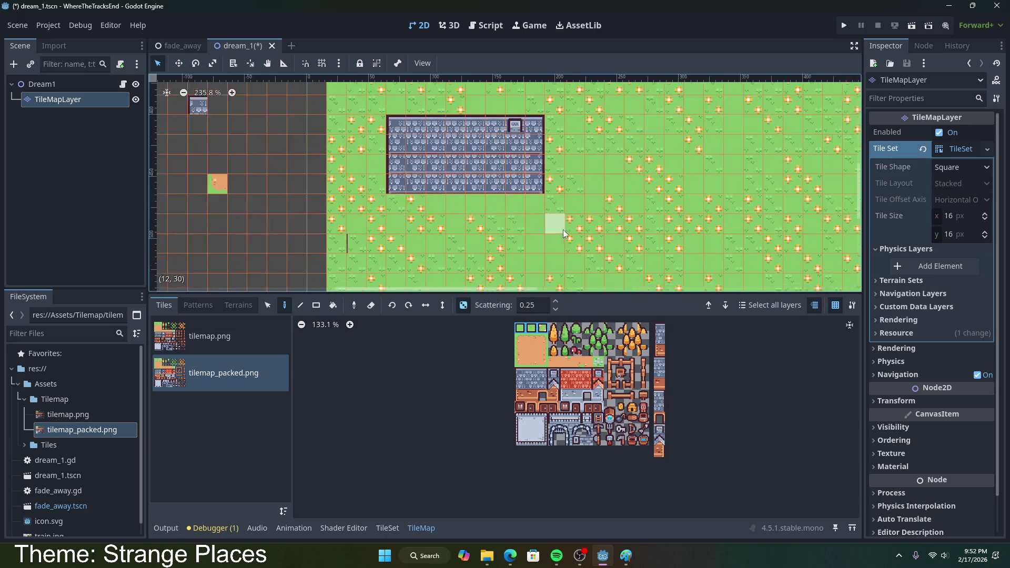
pyautogui.scroll(-3, 567, 232)
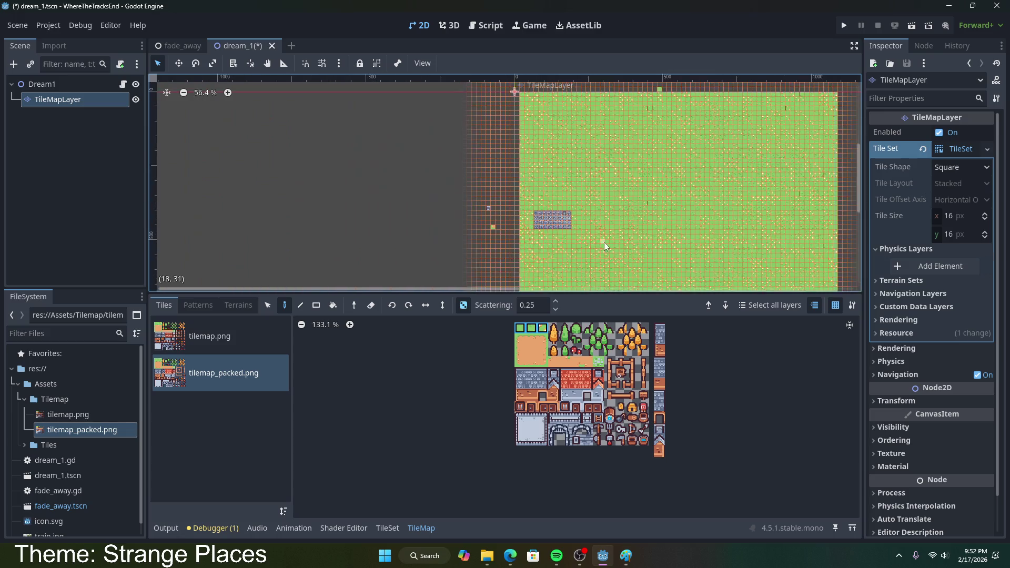
pyautogui.scroll(2, 611, 262)
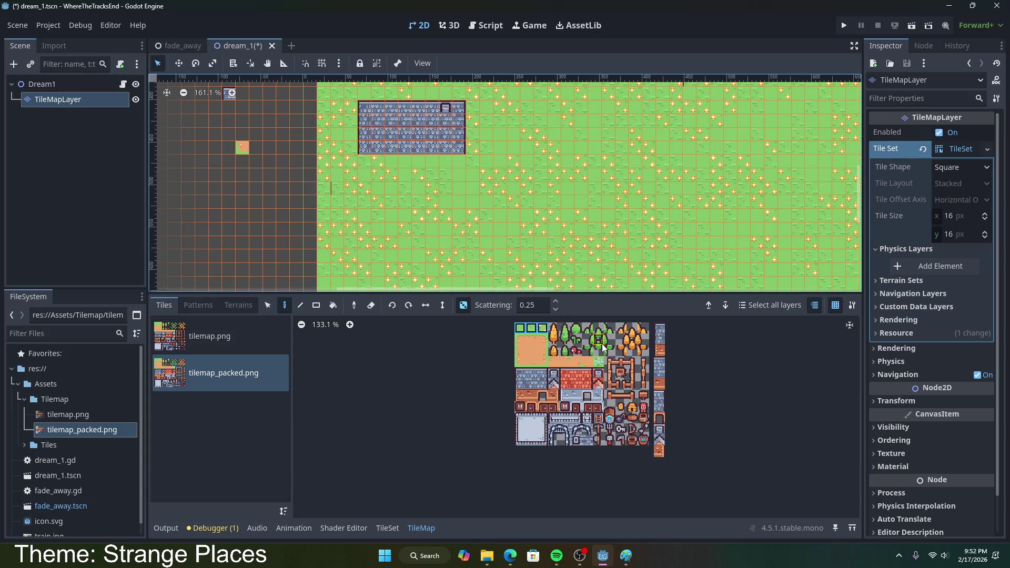
pyautogui.scroll(2, 415, 230)
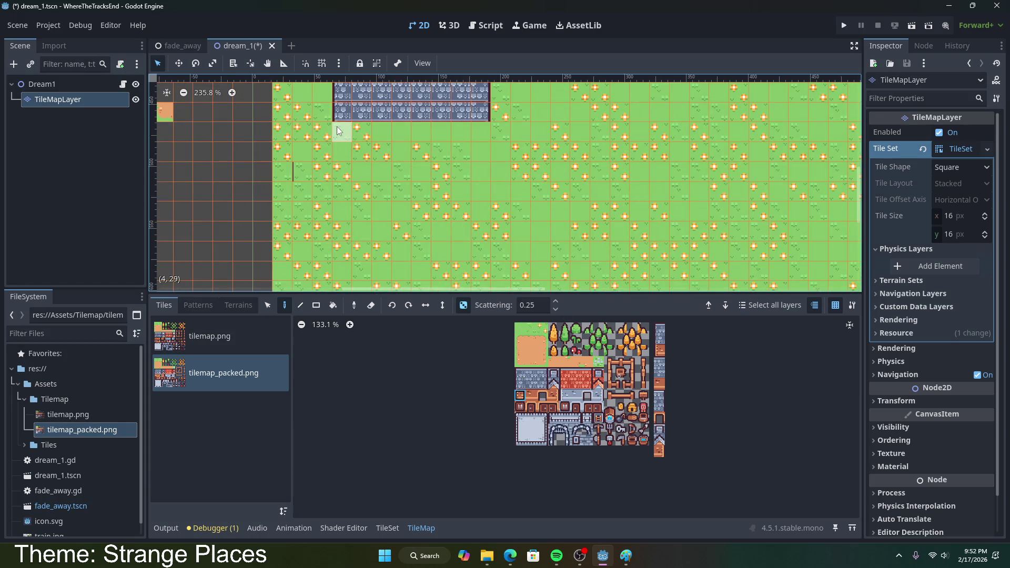
pyautogui.scroll(-2, 344, 157)
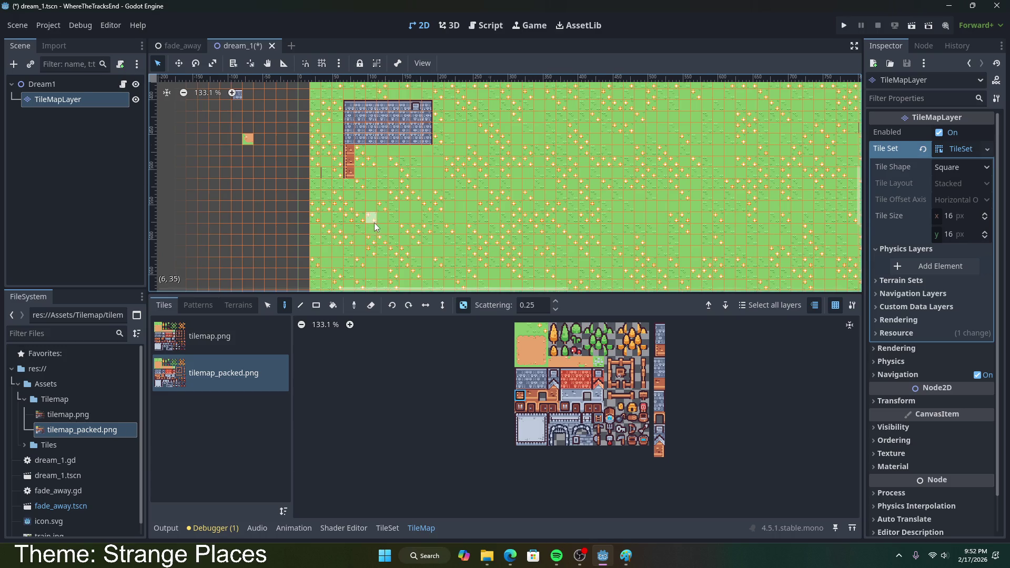
# - Fill the gaps in the brick row and extend the bottom brick row rightward
pyautogui.scroll(1, 375, 222)
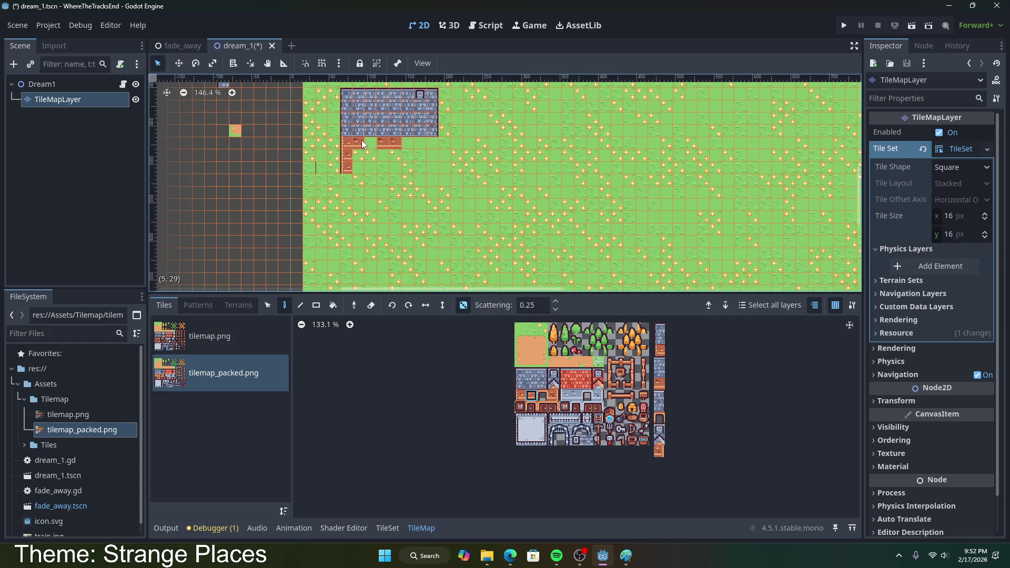
pyautogui.moveTo(428, 145)
pyautogui.mouseDown()
pyautogui.moveTo(365, 141)
pyautogui.moveTo(429, 160)
pyautogui.mouseUp()
pyautogui.moveTo(357, 169)
pyautogui.mouseDown()
pyautogui.moveTo(422, 166)
pyautogui.moveTo(394, 171)
pyautogui.mouseUp()
pyautogui.scroll(4, 399, 174)
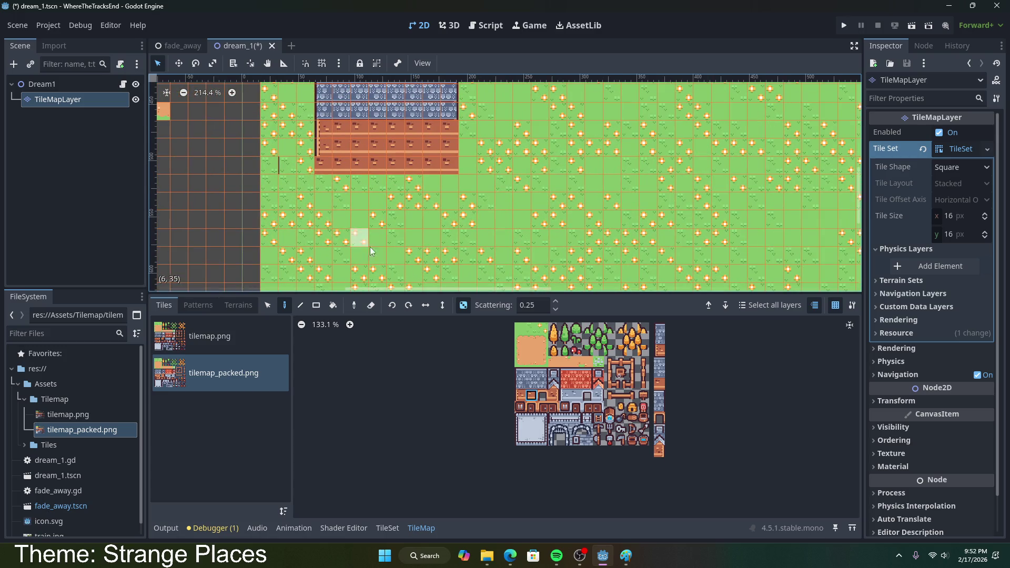
# - Add a dark left wall edge and a door tile in the bottom row
pyautogui.click(519, 395)
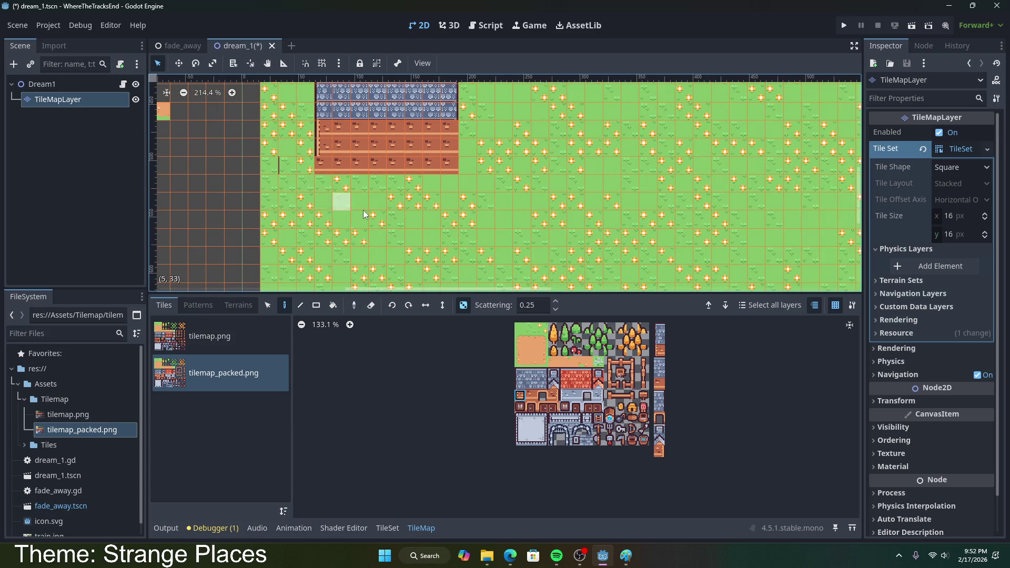
pyautogui.click(321, 172)
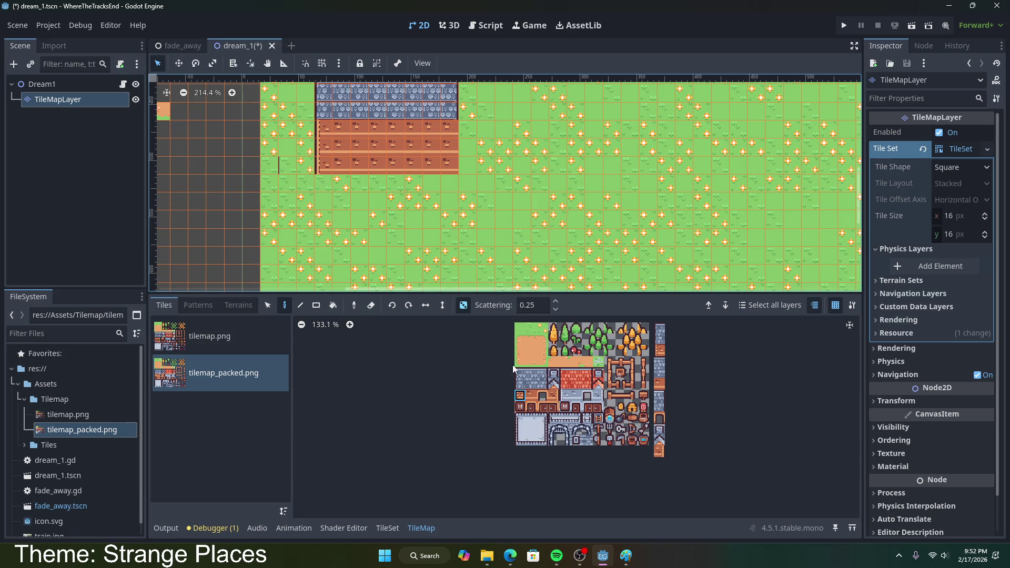
pyautogui.click(542, 395)
pyautogui.click(386, 165)
pyautogui.scroll(-2, 431, 198)
pyautogui.scroll(2, 507, 255)
pyautogui.click(520, 406)
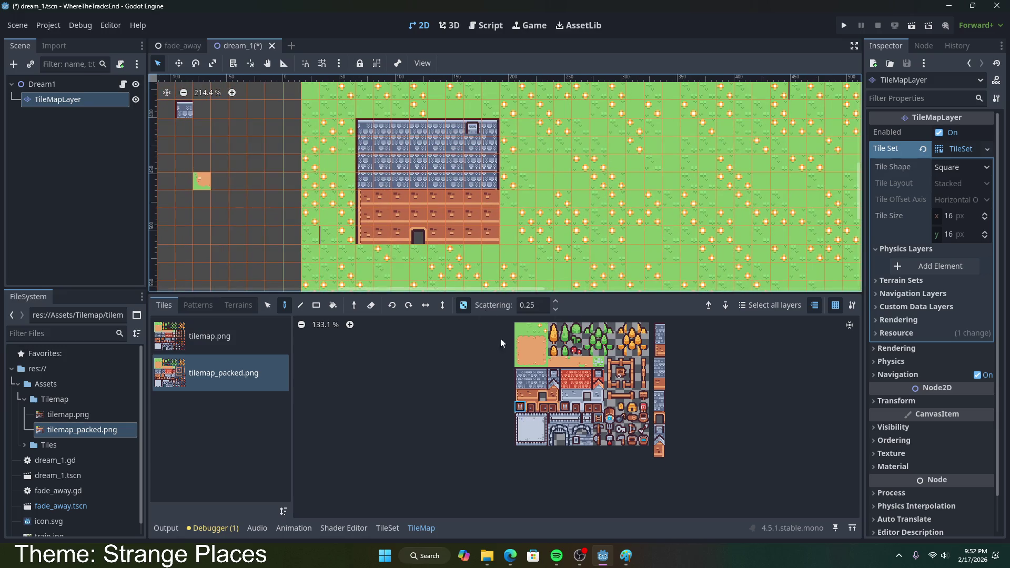
# - Erase a misplaced window and build a double door in the front wall
pyautogui.click(381, 207)
pyautogui.rightClick(383, 205)
pyautogui.click(584, 398)
pyautogui.click(542, 406)
pyautogui.click(437, 235)
pyautogui.click(420, 238)
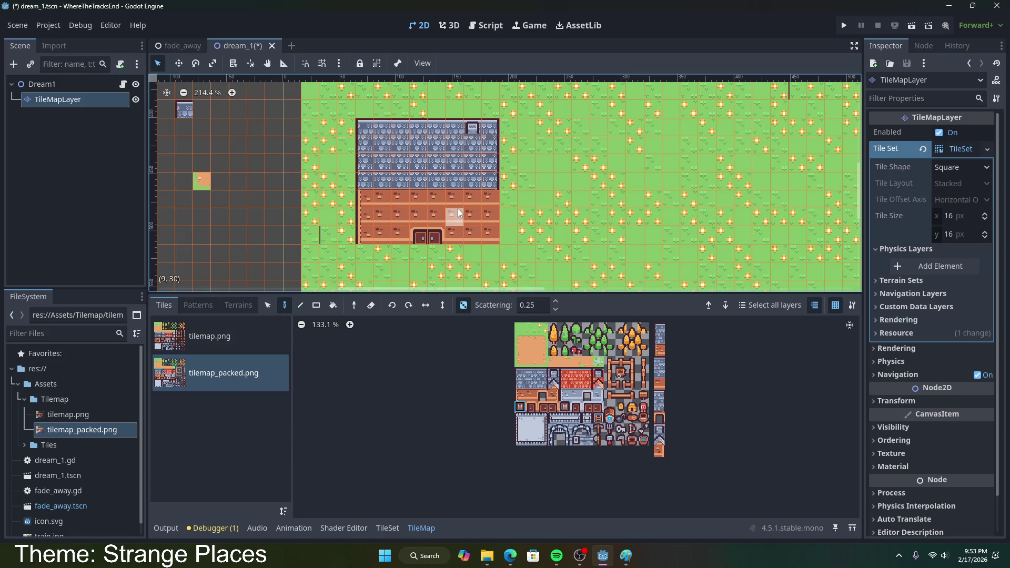
# - Place two windows in the wall and a brick corner tile at bottom-right
pyautogui.click(474, 216)
pyautogui.click(388, 218)
pyautogui.click(554, 396)
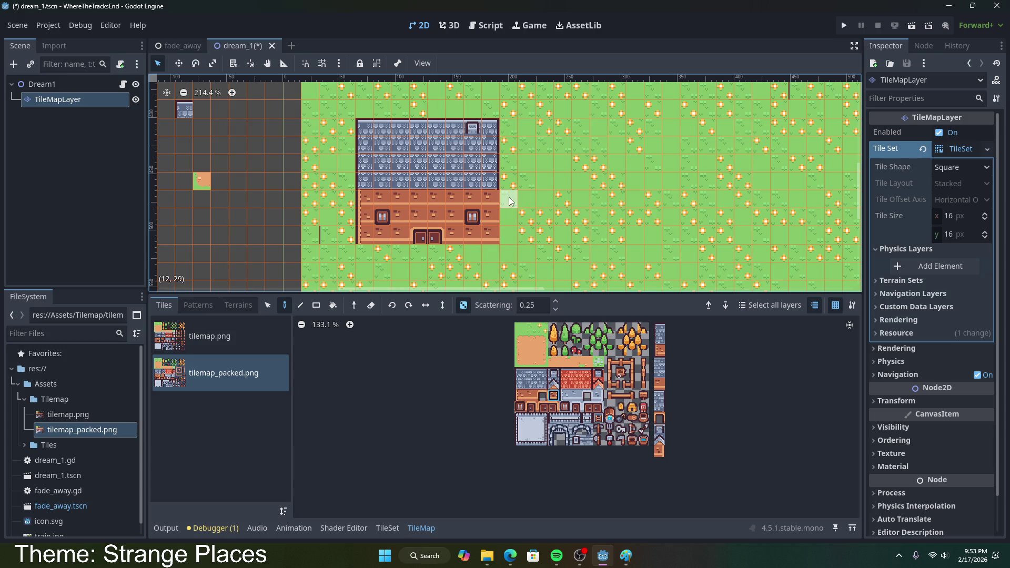
pyautogui.click(512, 235)
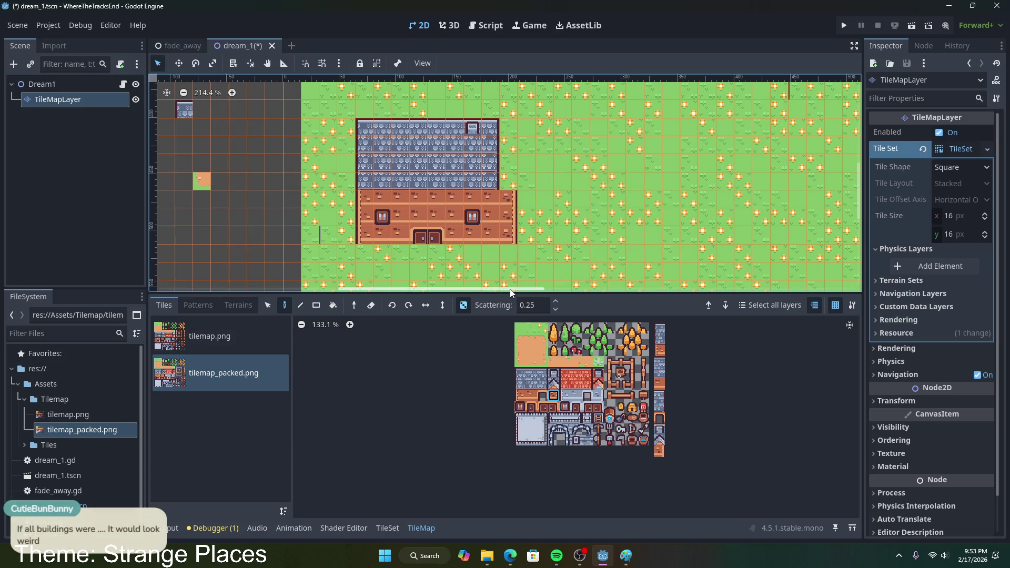
# - Erase the extra right wall column and select the grass tiles in the atlas
pyautogui.rightClick(509, 216)
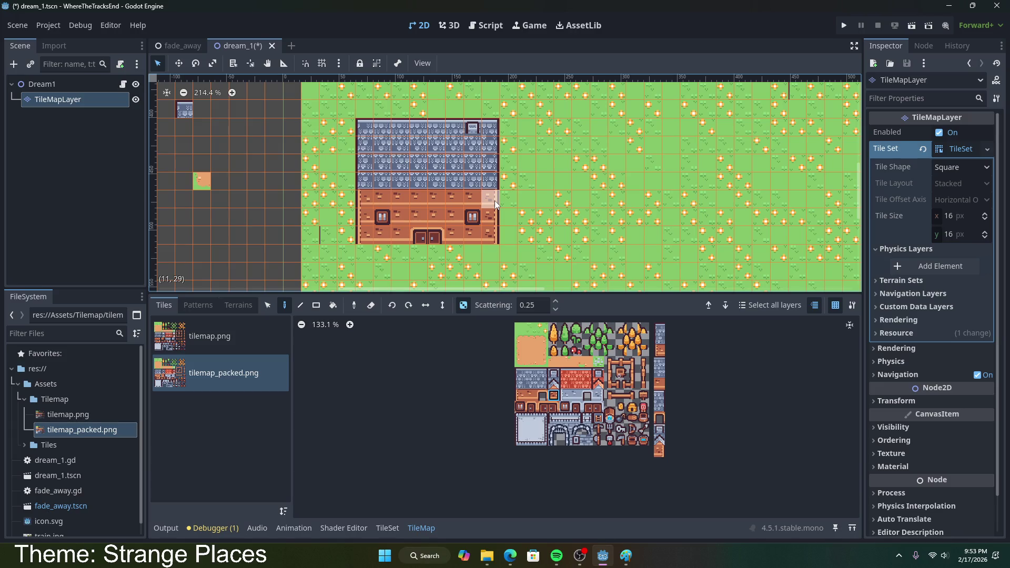
pyautogui.keyDown('ctrl'); pyautogui.click(323, 241); pyautogui.keyUp('ctrl')
pyautogui.moveTo(520, 329); pyautogui.dragTo(529, 333)
pyautogui.keyDown('ctrl'); pyautogui.click(318, 234); pyautogui.keyUp('ctrl')
pyautogui.click(539, 328)
pyautogui.scroll(10, 311, 241)
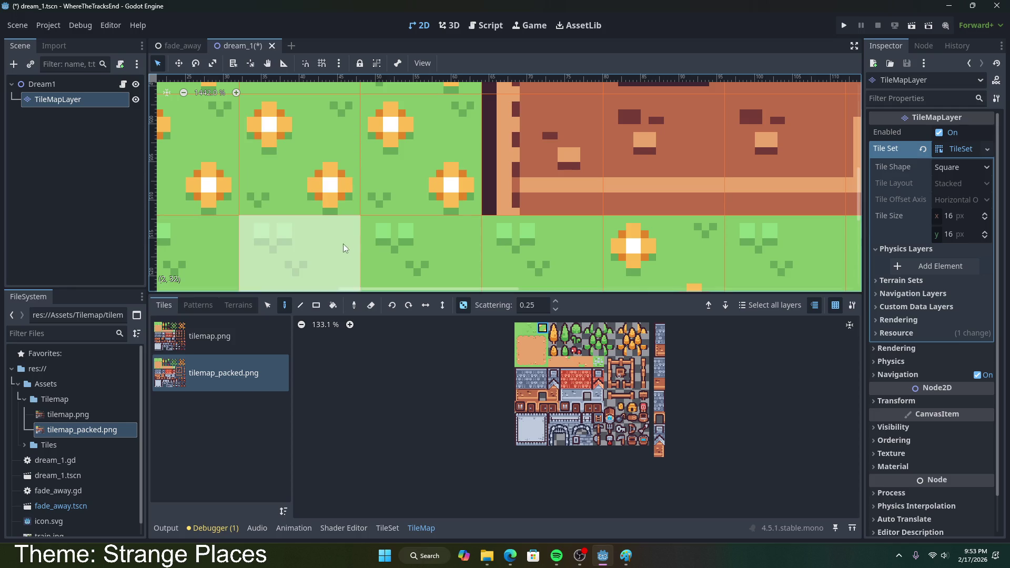
pyautogui.scroll(-10, 306, 210)
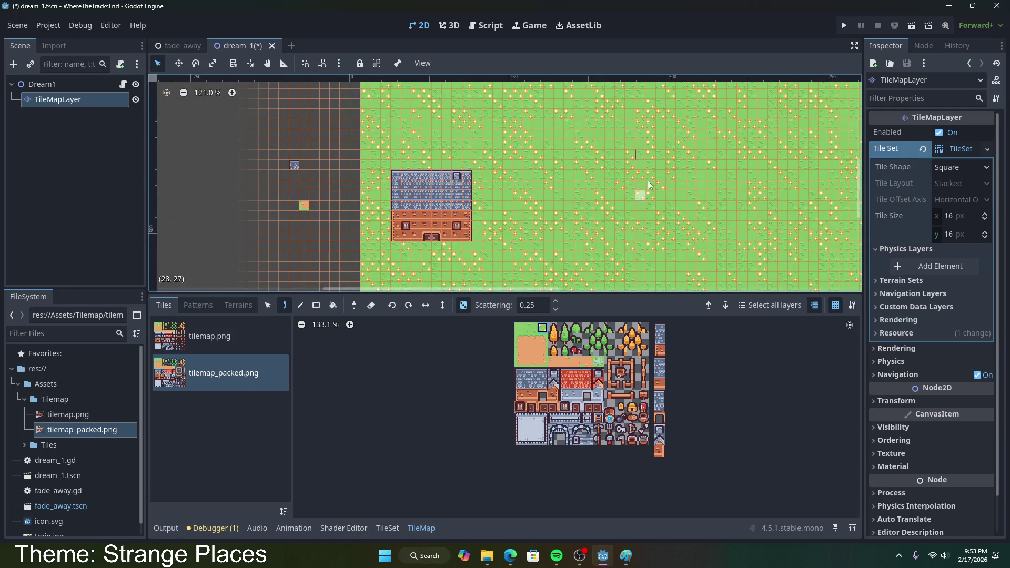
pyautogui.scroll(10, 639, 191)
pyautogui.scroll(-10, 639, 186)
pyautogui.scroll(5, 502, 191)
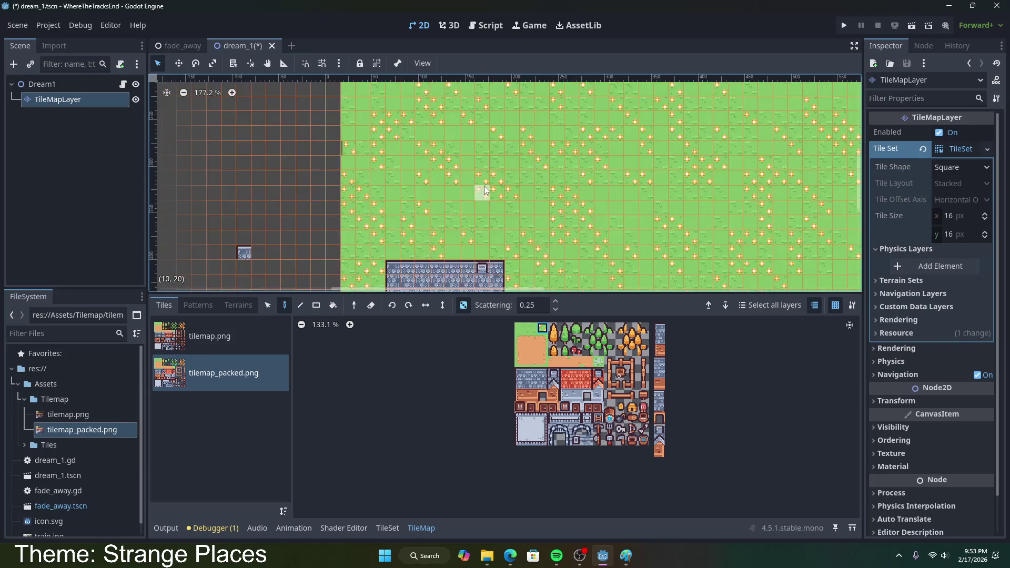
pyautogui.click(520, 328)
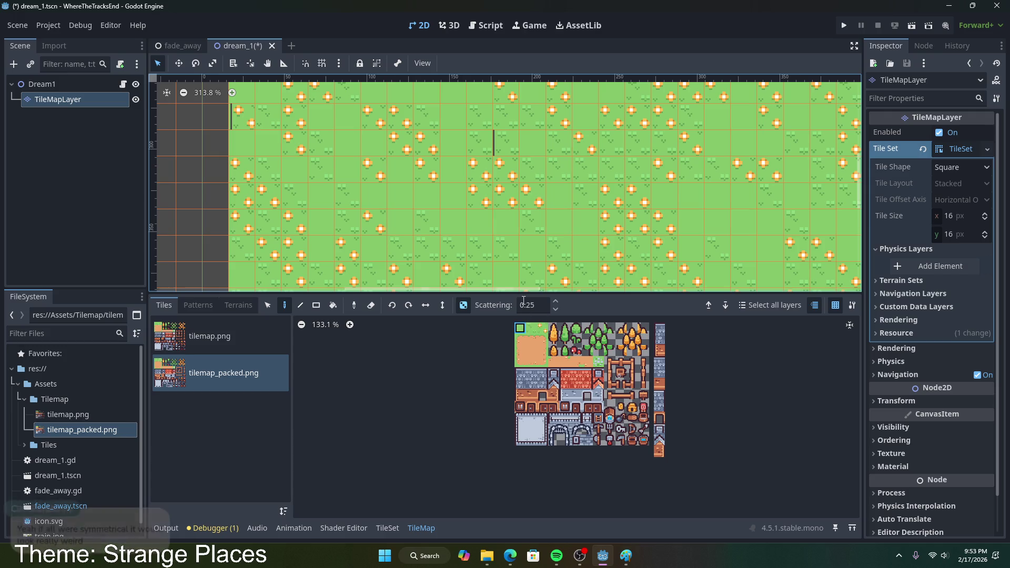
pyautogui.scroll(-7, 580, 232)
pyautogui.scroll(4, 532, 150)
pyautogui.scroll(1, 591, 169)
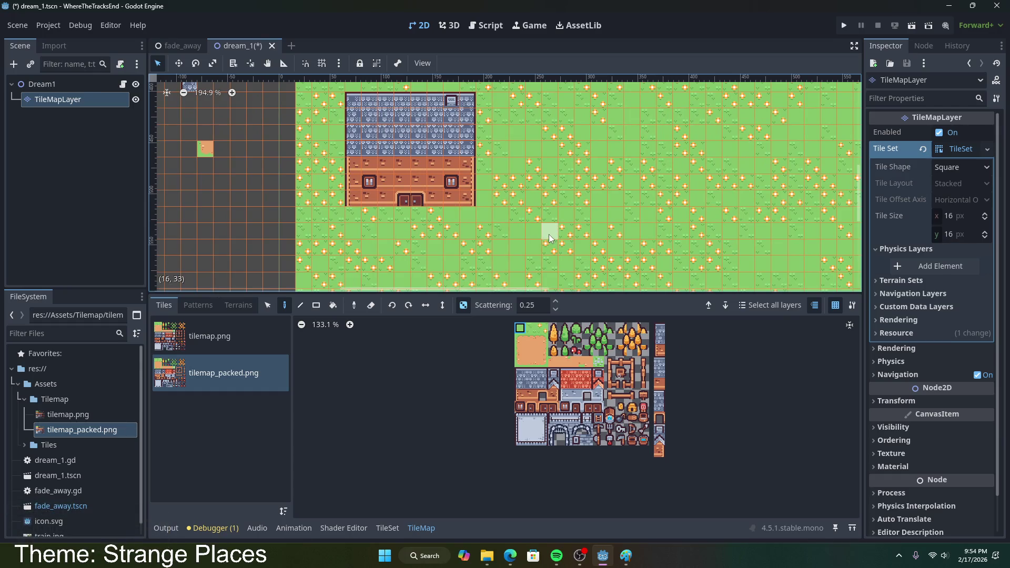
pyautogui.hscroll(-3, 500, 215)
pyautogui.hscroll(3, 517, 223)
pyautogui.scroll(-4, 516, 222)
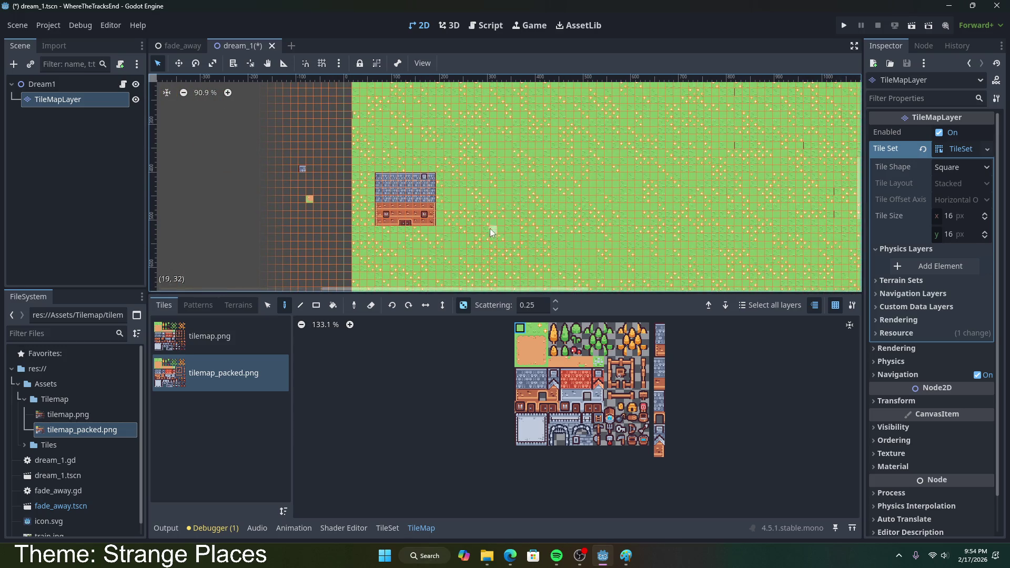
pyautogui.scroll(-1, 392, 263)
pyautogui.scroll(4, 391, 263)
pyautogui.scroll(2, 361, 268)
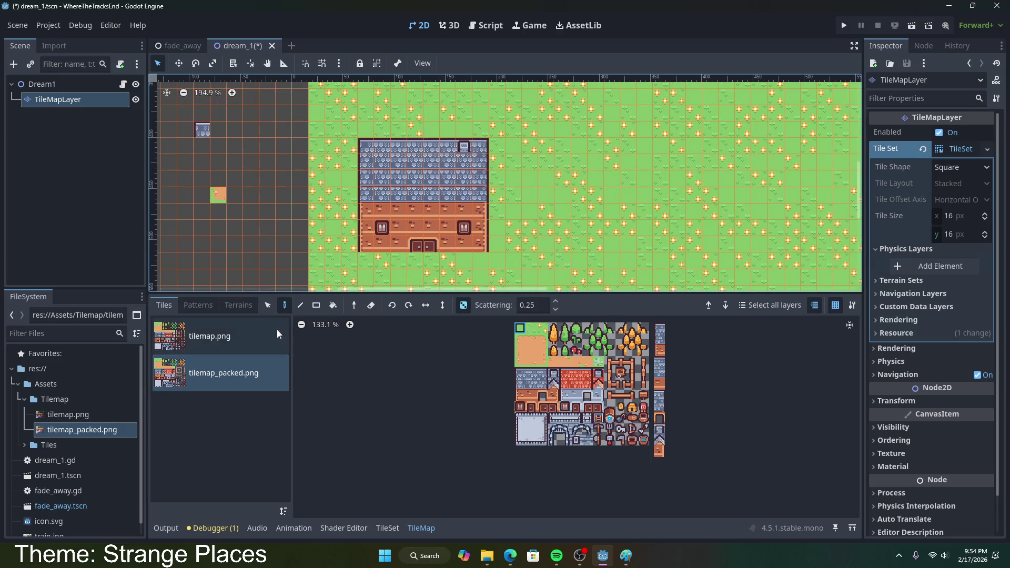
pyautogui.click(268, 305)
# - Box-select the brick house's tiles and place a copy at the lower right of the map
pyautogui.moveTo(360, 139); pyautogui.dragTo(482, 247)
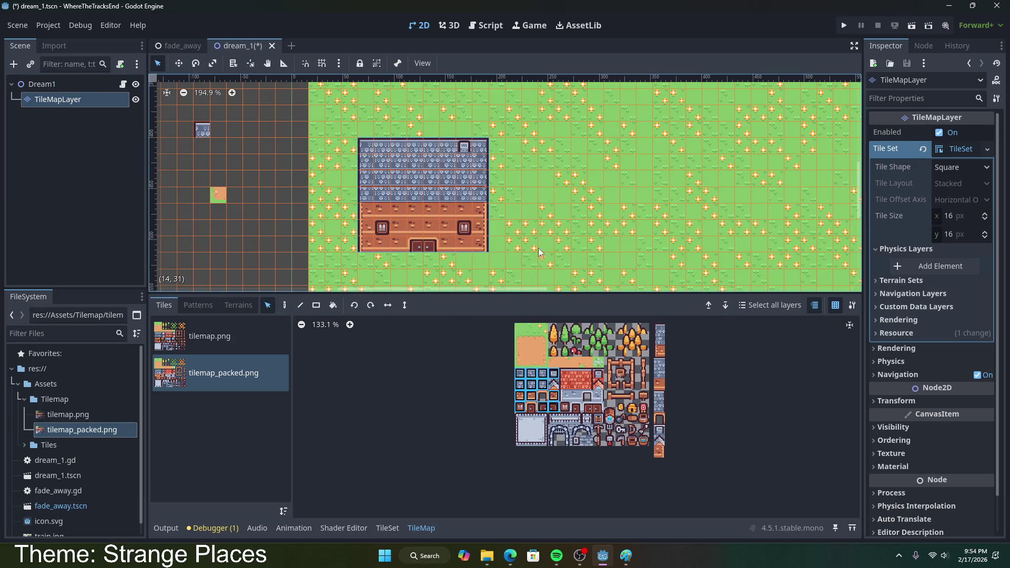
pyautogui.click(614, 163)
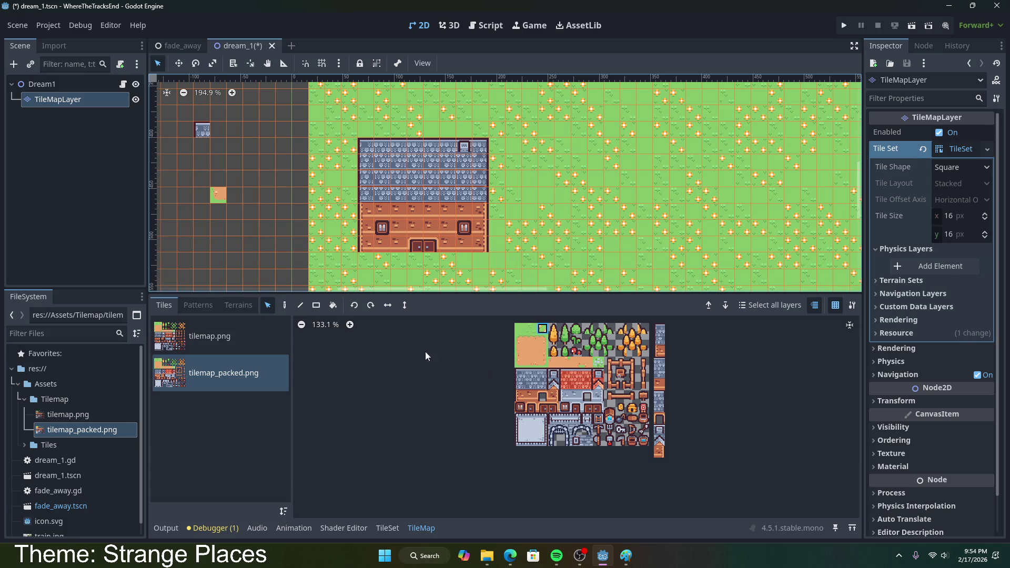
pyautogui.moveTo(361, 140); pyautogui.dragTo(475, 246)
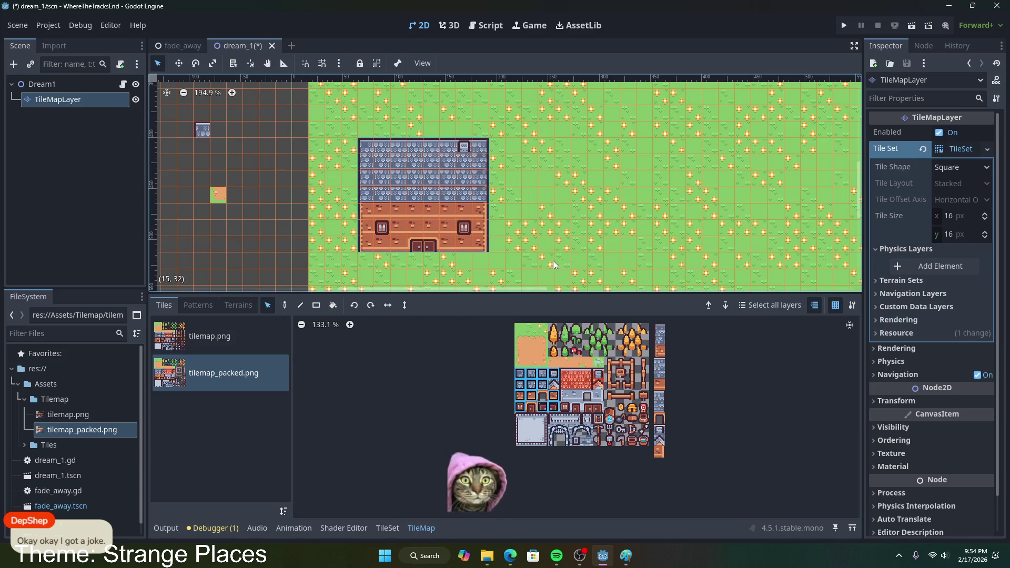
pyautogui.click(591, 143)
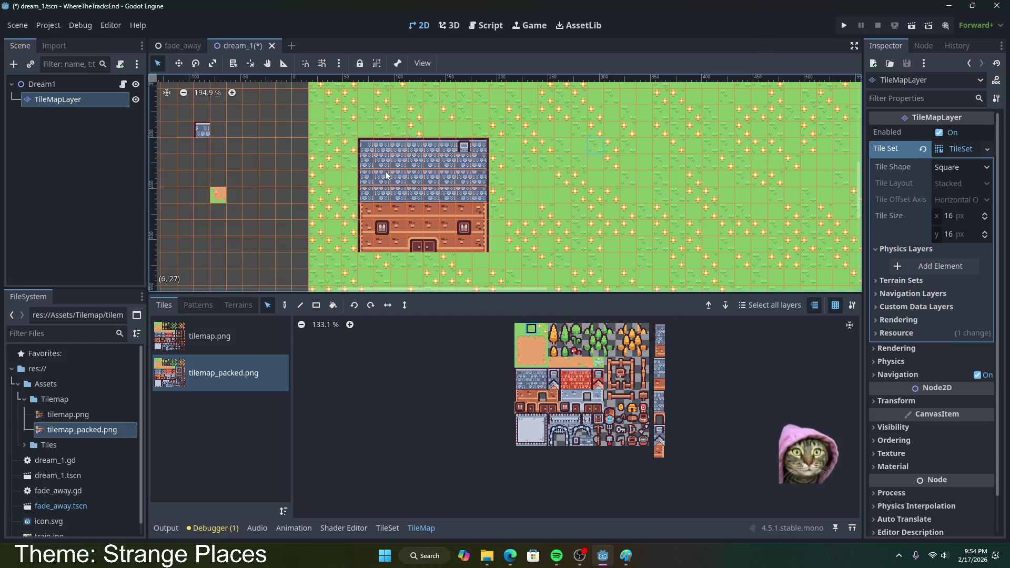
pyautogui.moveTo(361, 140)
pyautogui.mouseDown()
pyautogui.moveTo(473, 204)
pyautogui.moveTo(487, 246)
pyautogui.mouseUp()
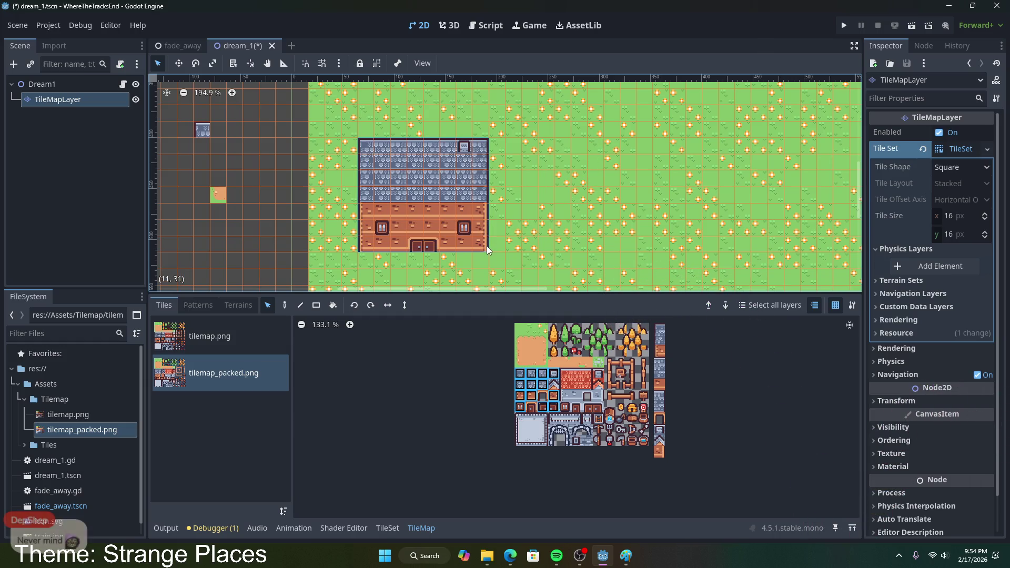
pyautogui.moveTo(616, 151)
pyautogui.mouseDown()
pyautogui.moveTo(651, 200)
pyautogui.moveTo(626, 198)
pyautogui.mouseUp()
pyautogui.scroll(-6, 625, 198)
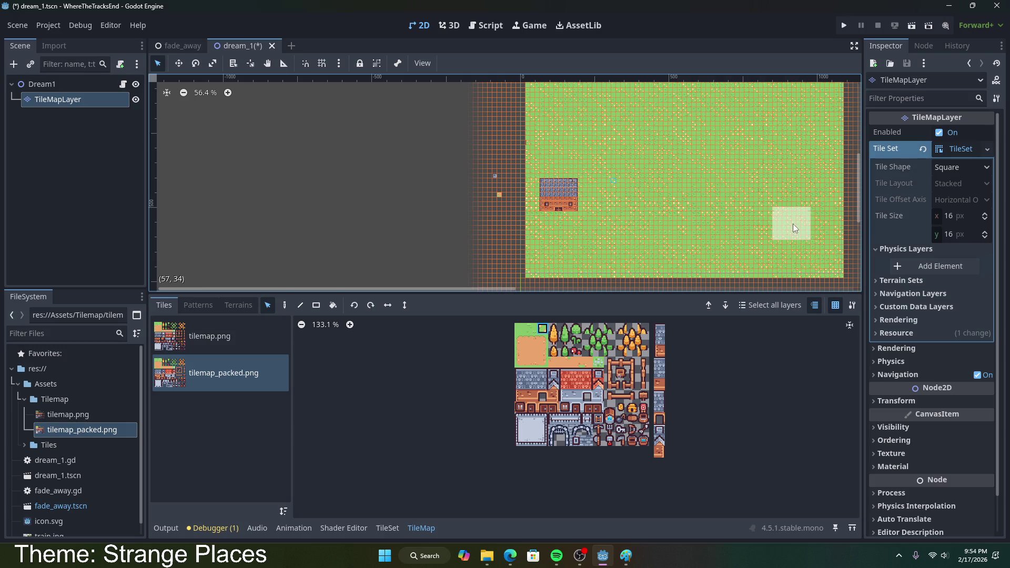
pyautogui.click(808, 250)
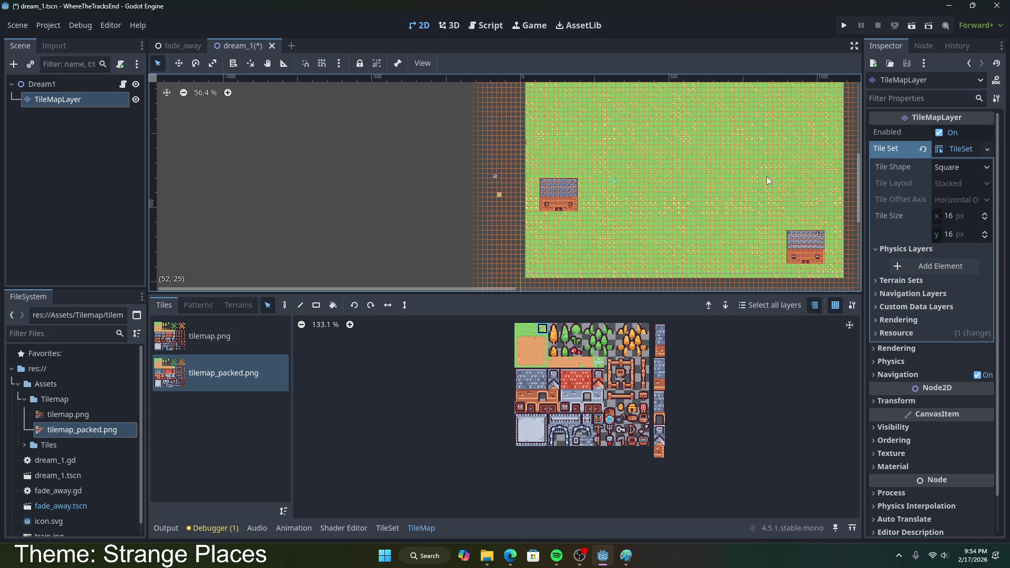
# - Select the house tiles again and place a second copy near the top of the map
pyautogui.moveTo(543, 180); pyautogui.dragTo(576, 208)
pyautogui.scroll(-2, 647, 162)
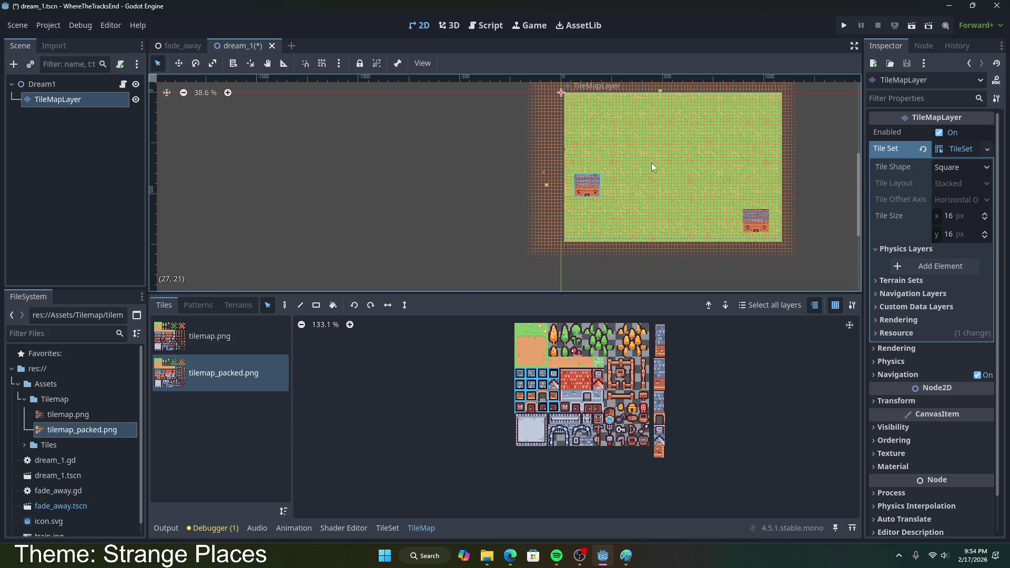
pyautogui.click(589, 118)
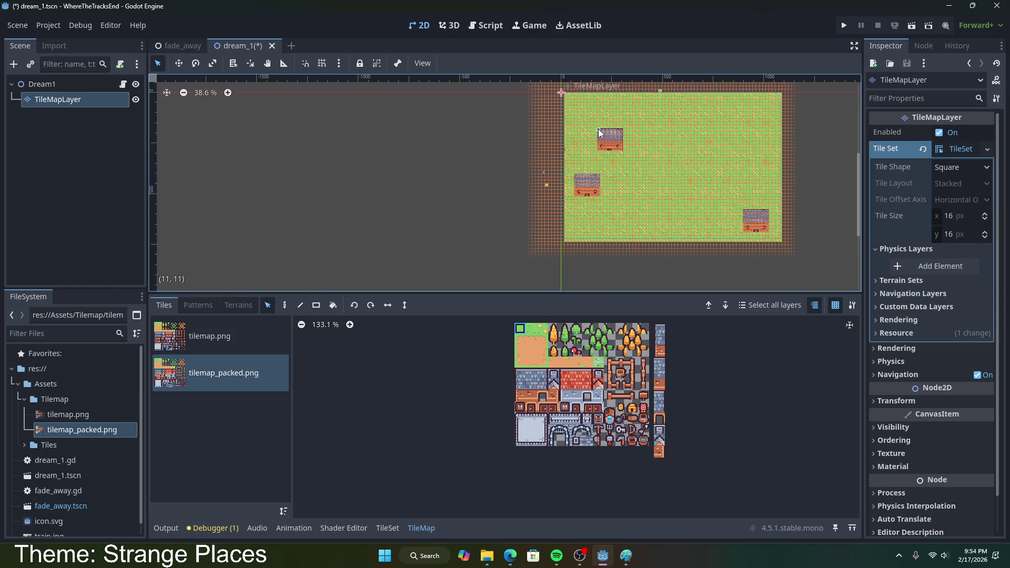
pyautogui.moveTo(624, 150); pyautogui.dragTo(621, 149)
pyautogui.moveTo(705, 107); pyautogui.dragTo(752, 138)
pyautogui.scroll(6, 752, 138)
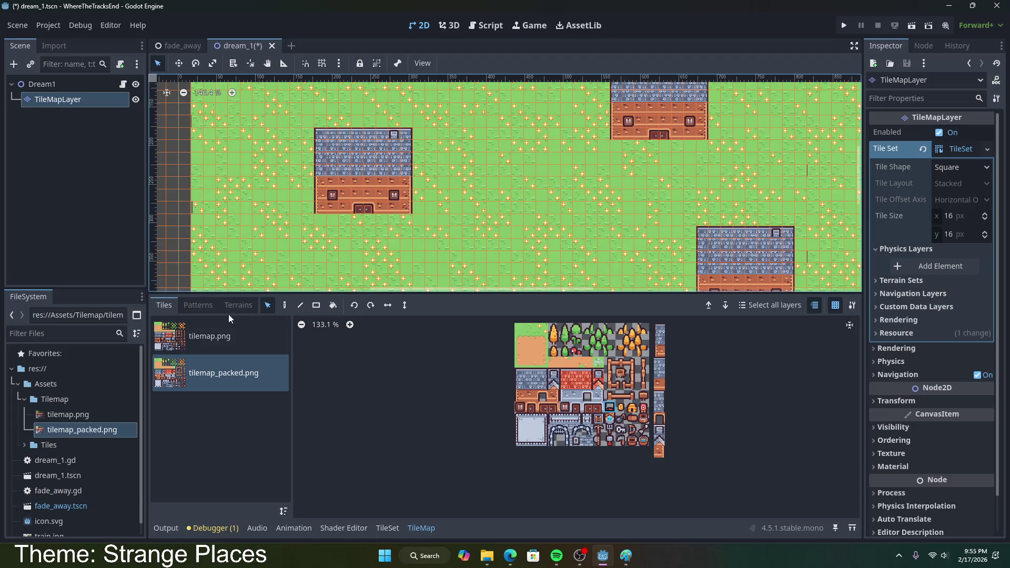
# - Paint two dark tiles onto the grass beside the house, then undo them
pyautogui.click(286, 307)
pyautogui.click(538, 229)
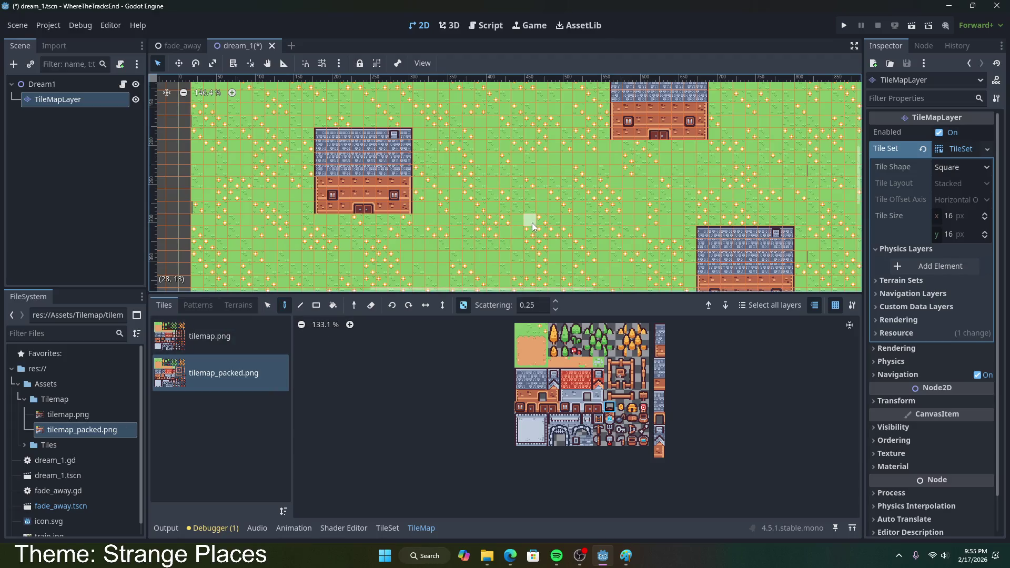
pyautogui.click(539, 224)
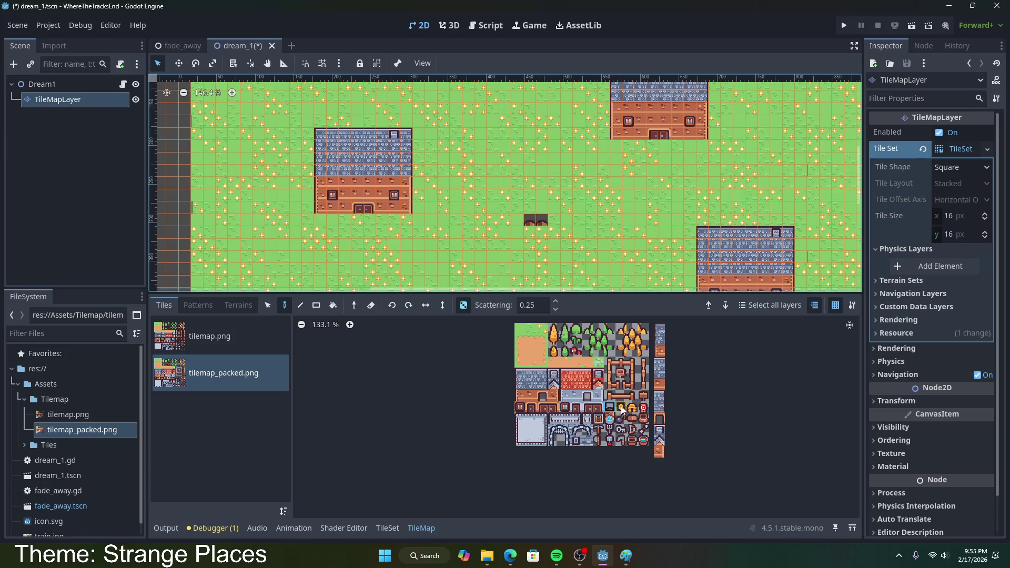
pyautogui.hotkey('ctrl', 'z')
pyautogui.hotkey('ctrl', 'z')
pyautogui.scroll(-3, 557, 247)
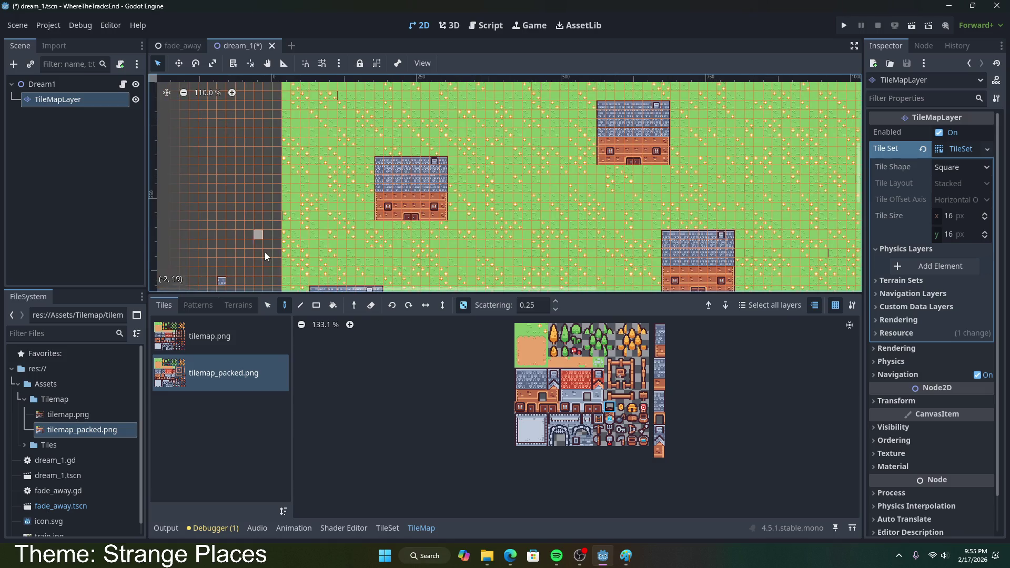
# - Check the terrain options, pick a tileset tile, and undo the stray tile it placed
pyautogui.click(249, 305)
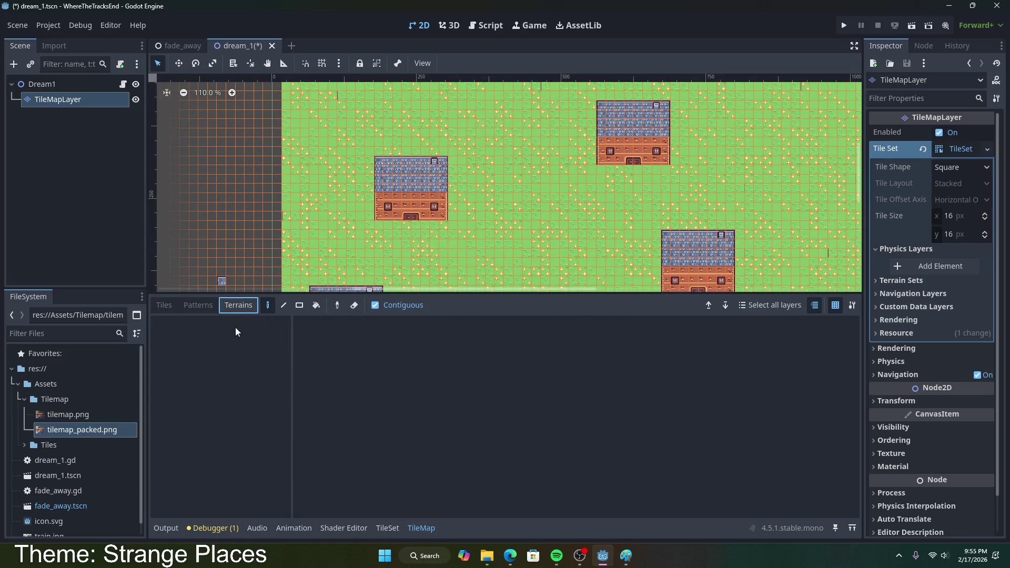
pyautogui.click(163, 305)
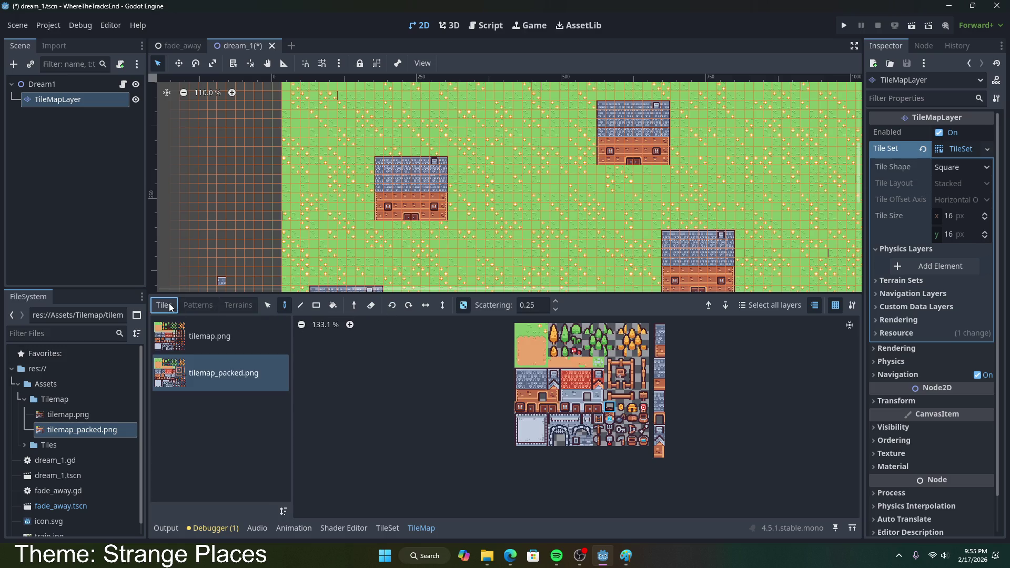
pyautogui.click(725, 305)
pyautogui.click(610, 413)
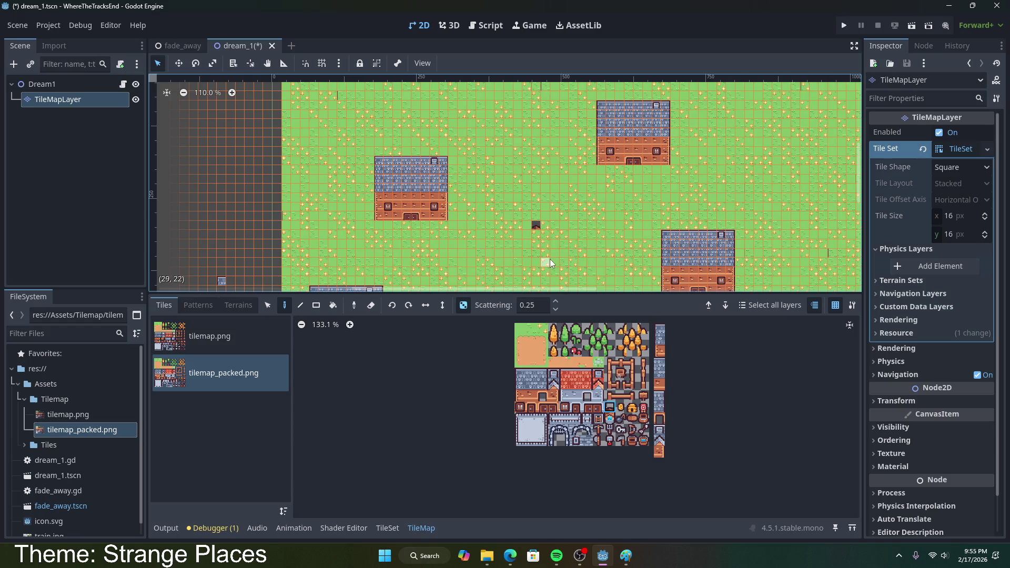
pyautogui.hotkey('ctrl', 'z')
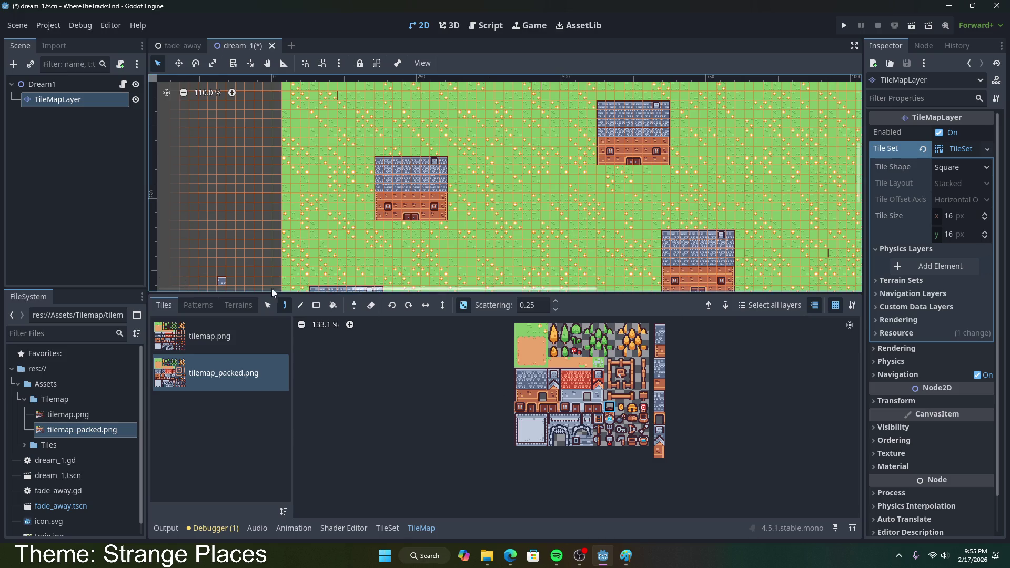
pyautogui.scroll(-2, 534, 401)
# - Save the dream_1 town scene with the house copies
pyautogui.scroll(-2, 570, 215)
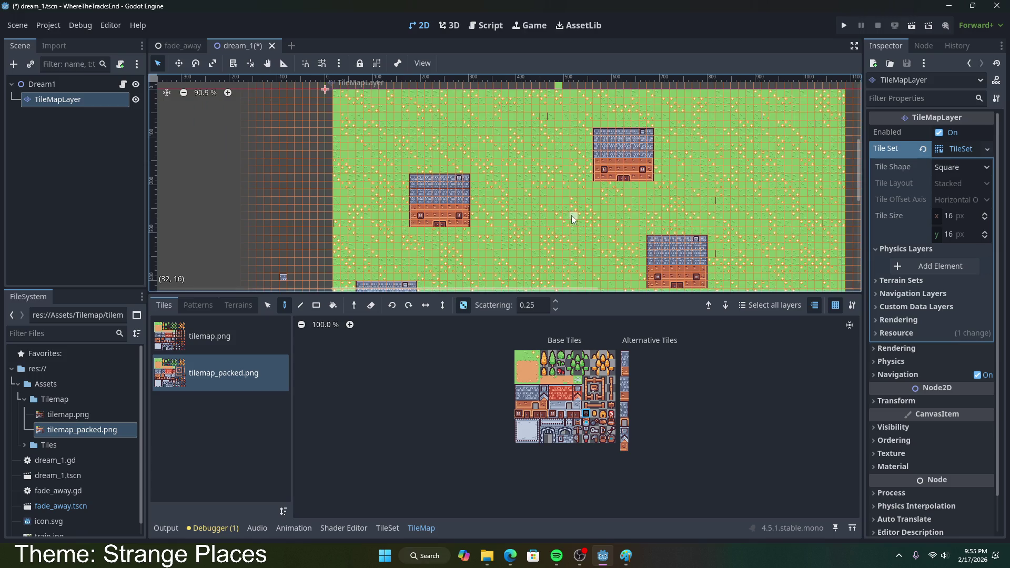
pyautogui.moveTo(571, 215); pyautogui.dragTo(545, 136)
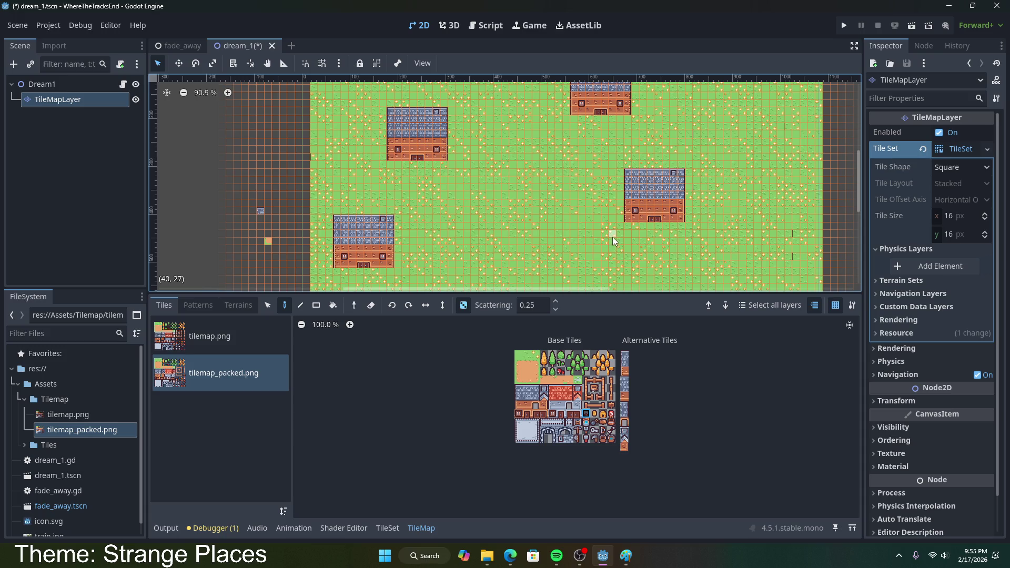
pyautogui.hotkey('ctrl', 's')
# - Pick the dirt tile, test-paint and undo a path, and switch to the Rect tool
pyautogui.scroll(-6, 604, 219)
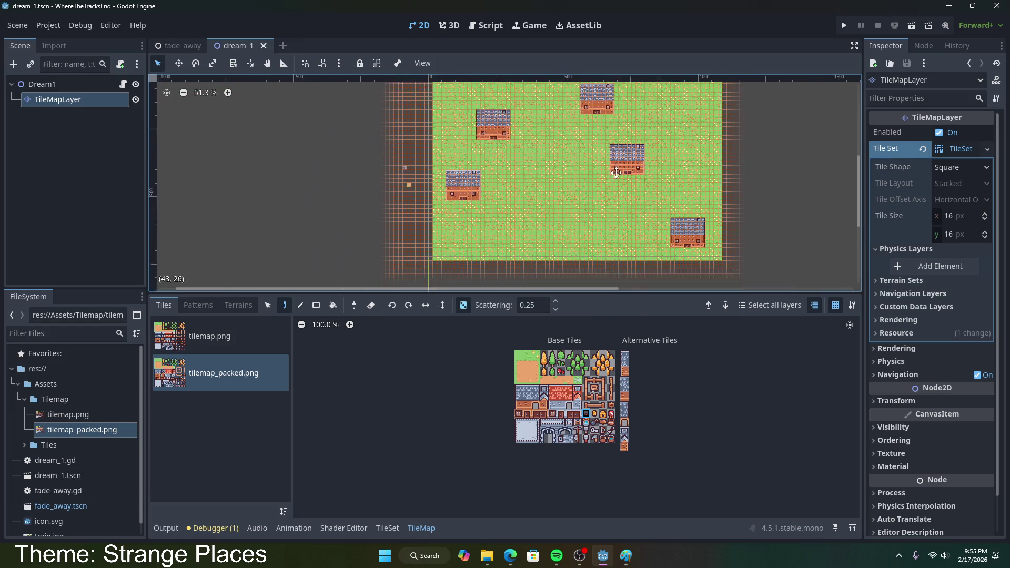
pyautogui.scroll(3, 617, 175)
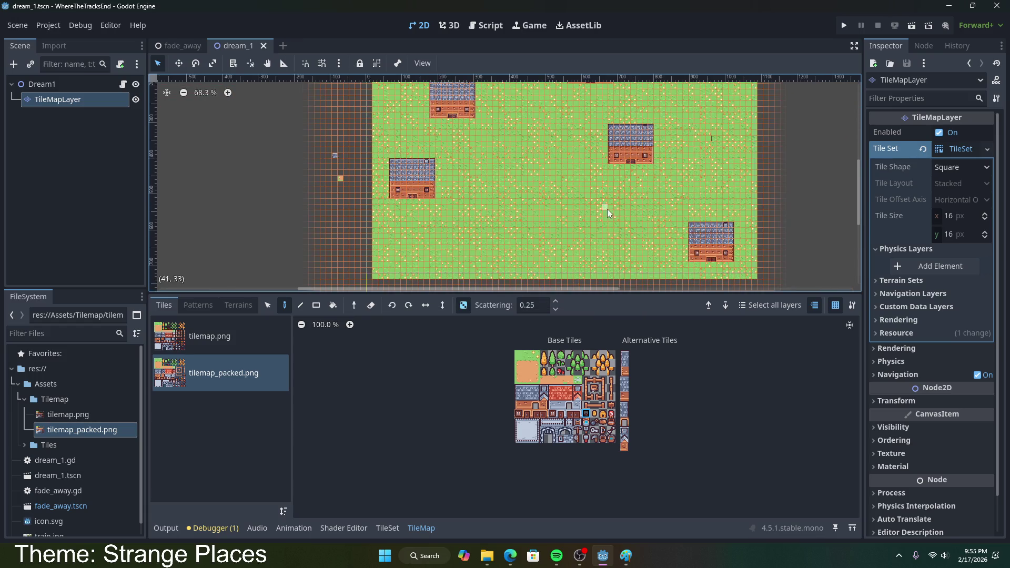
pyautogui.click(527, 371)
pyautogui.moveTo(540, 206)
pyautogui.mouseDown()
pyautogui.moveTo(549, 264)
pyautogui.moveTo(546, 185)
pyautogui.moveTo(545, 247)
pyautogui.mouseUp()
pyautogui.hotkey('ctrl', 'z')
pyautogui.scroll(-5, 469, 281)
pyautogui.click(319, 304)
# - Draw a long vertical dirt rectangle, then undo it because it came out speckled
pyautogui.moveTo(508, 112); pyautogui.dragTo(519, 270)
pyautogui.moveTo(520, 273); pyautogui.dragTo(532, 271)
pyautogui.scroll(6, 532, 270)
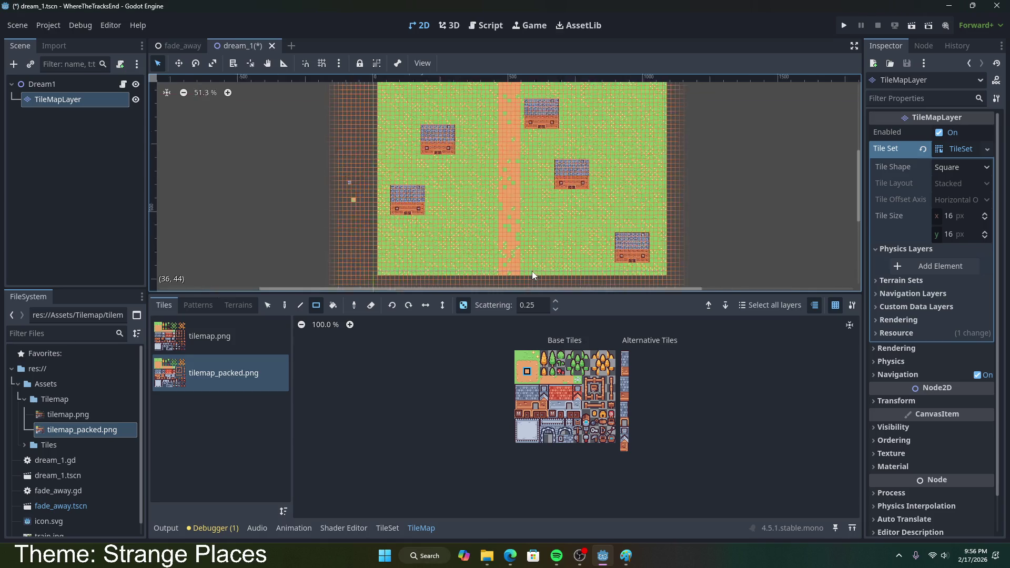
pyautogui.scroll(2, 536, 384)
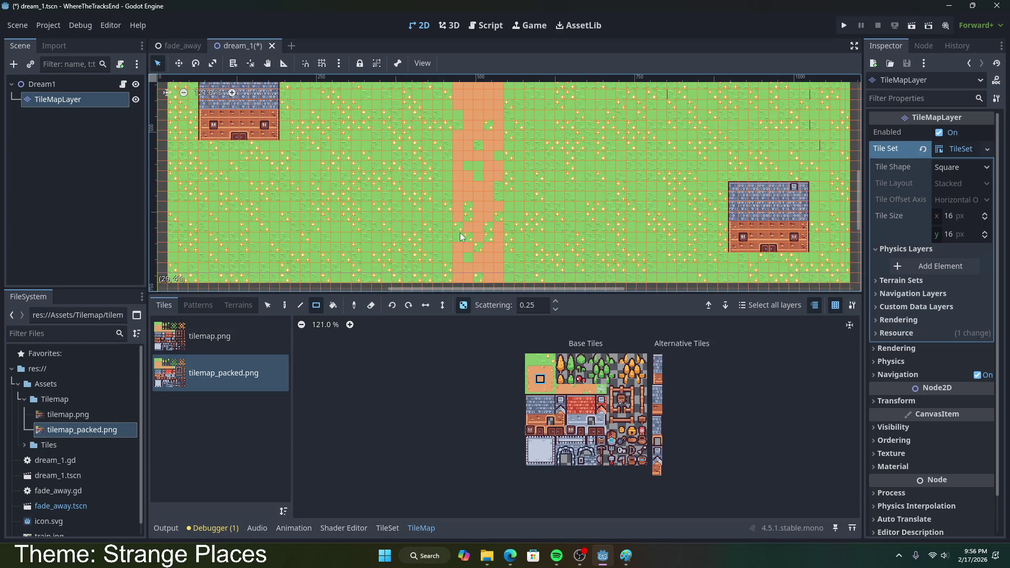
pyautogui.hotkey('ctrl', 'z')
# - Turn off random tile scattering and draw a solid dirt path down the map centre
pyautogui.click(528, 305)
pyautogui.write('0')
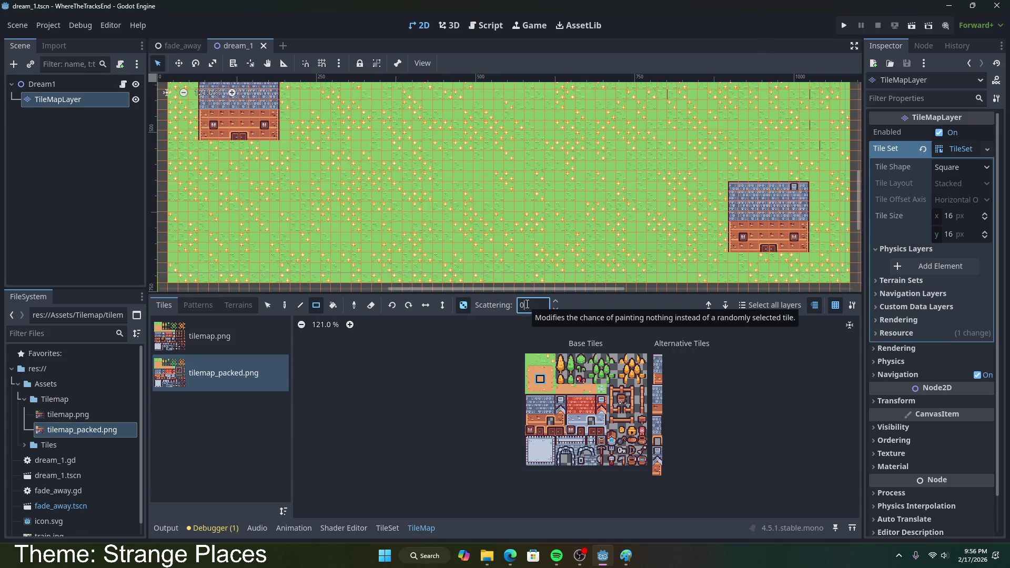
pyautogui.click(463, 305)
pyautogui.scroll(-2, 478, 346)
pyautogui.scroll(-5, 486, 212)
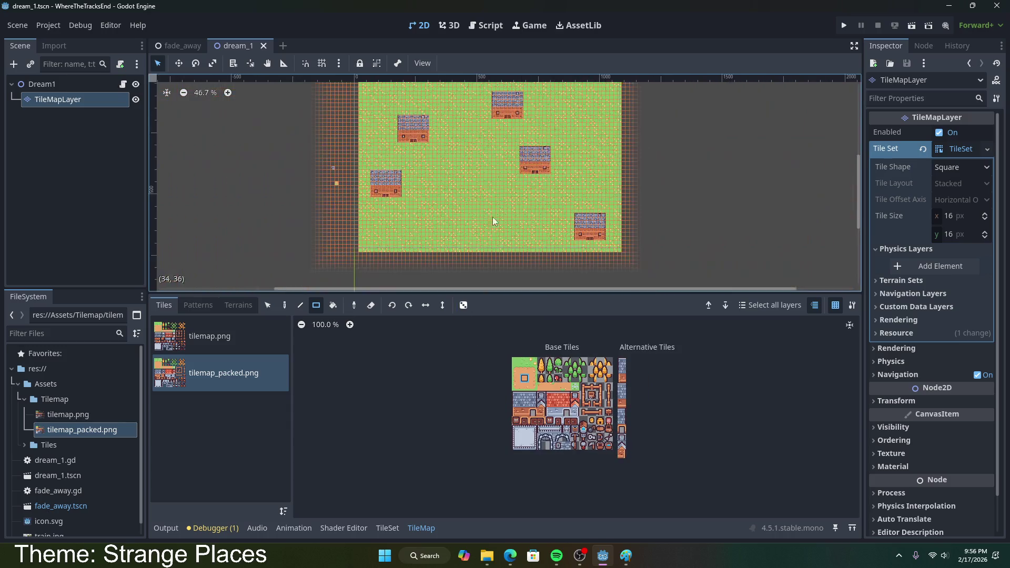
pyautogui.moveTo(478, 103)
pyautogui.mouseDown()
pyautogui.moveTo(498, 144)
pyautogui.moveTo(490, 253)
pyautogui.mouseUp()
pyautogui.scroll(5, 516, 255)
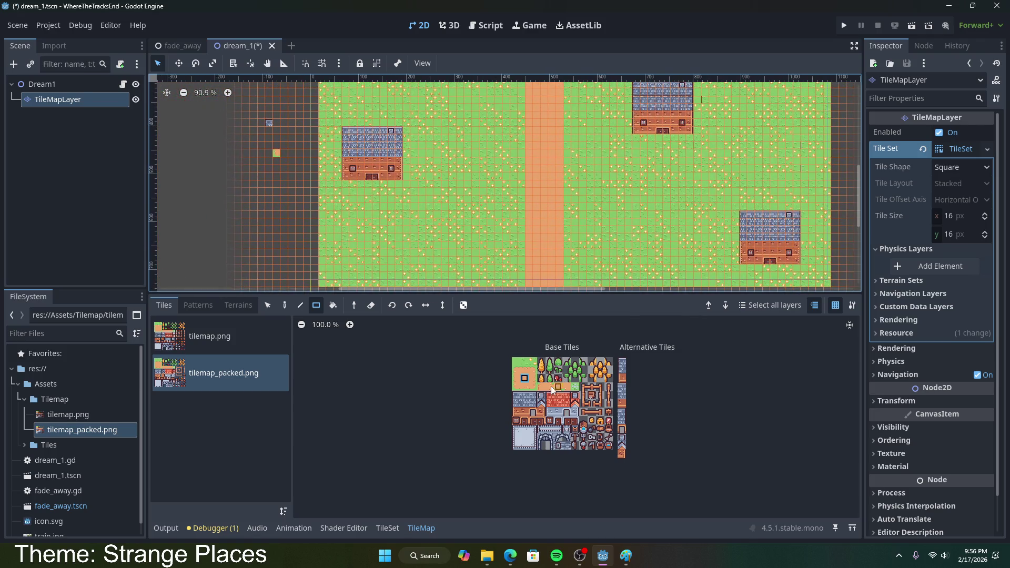
# - Paint a strip of path tiles along the dirt path's edge
pyautogui.moveTo(515, 374); pyautogui.dragTo(516, 392)
pyautogui.moveTo(524, 267)
pyautogui.mouseDown()
pyautogui.moveTo(524, 276)
pyautogui.moveTo(528, 187)
pyautogui.mouseUp()
pyautogui.moveTo(523, 82); pyautogui.dragTo(523, 90)
pyautogui.scroll(-4, 532, 233)
pyautogui.scroll(3, 526, 194)
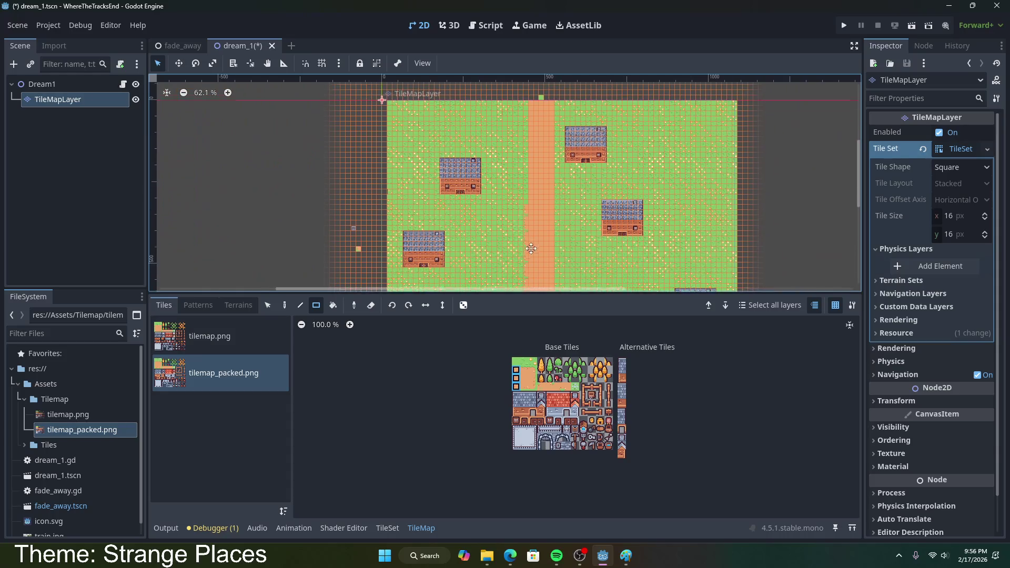
# - Choose other neighbouring tiles from the dirt set in the atlas
pyautogui.click(515, 379)
pyautogui.scroll(-1, 531, 241)
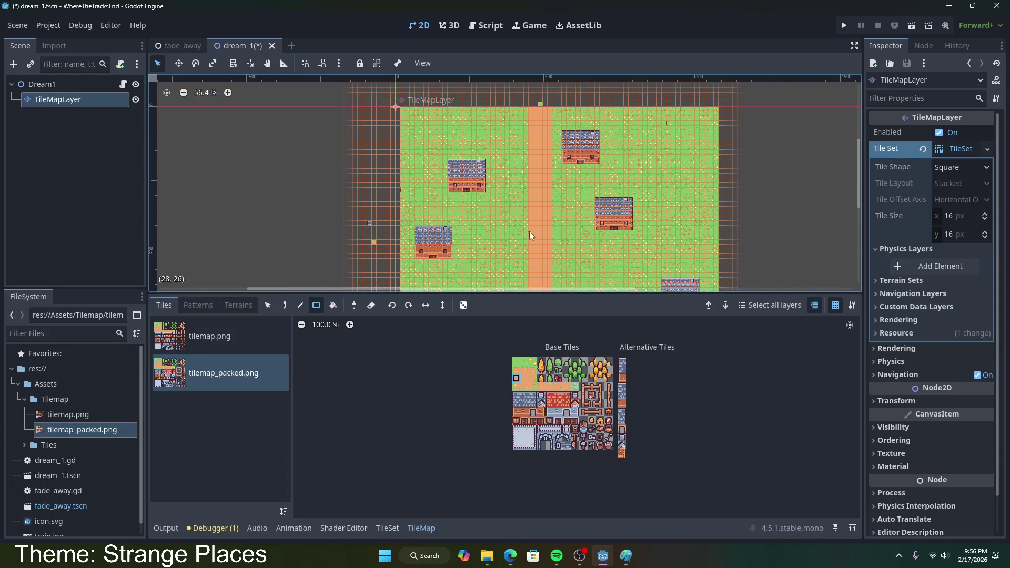
pyautogui.scroll(-2, 532, 257)
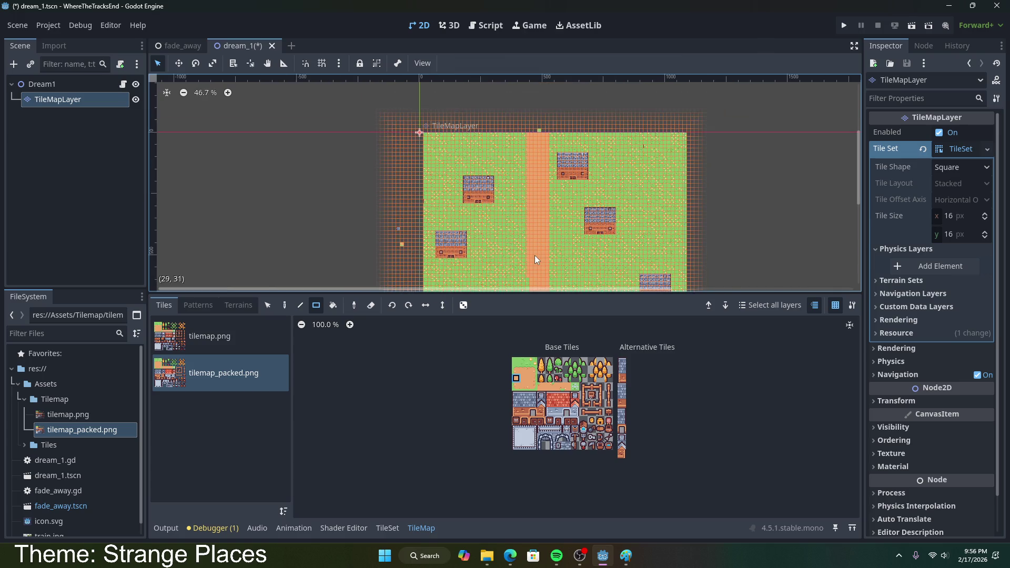
pyautogui.scroll(-2, 536, 201)
pyautogui.scroll(1, 535, 210)
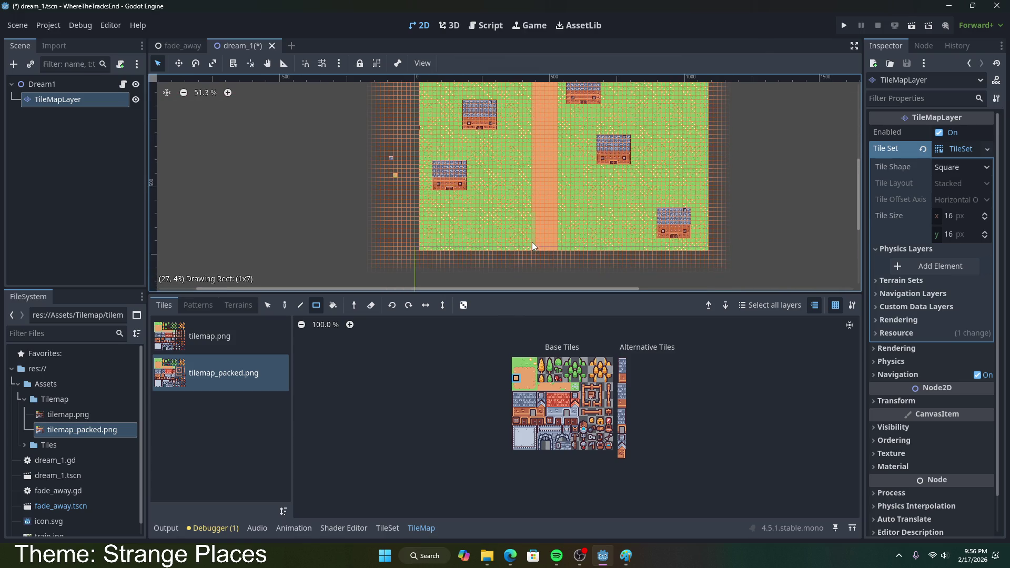
pyautogui.click(533, 377)
pyautogui.scroll(2, 559, 142)
pyautogui.scroll(-1, 559, 153)
pyautogui.scroll(3, 557, 158)
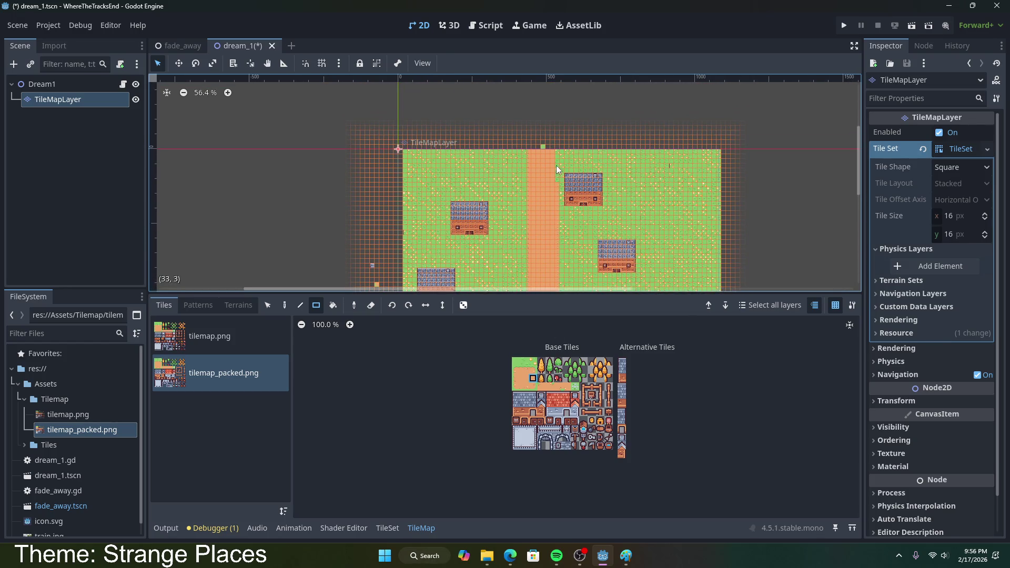
pyautogui.scroll(9, 582, 208)
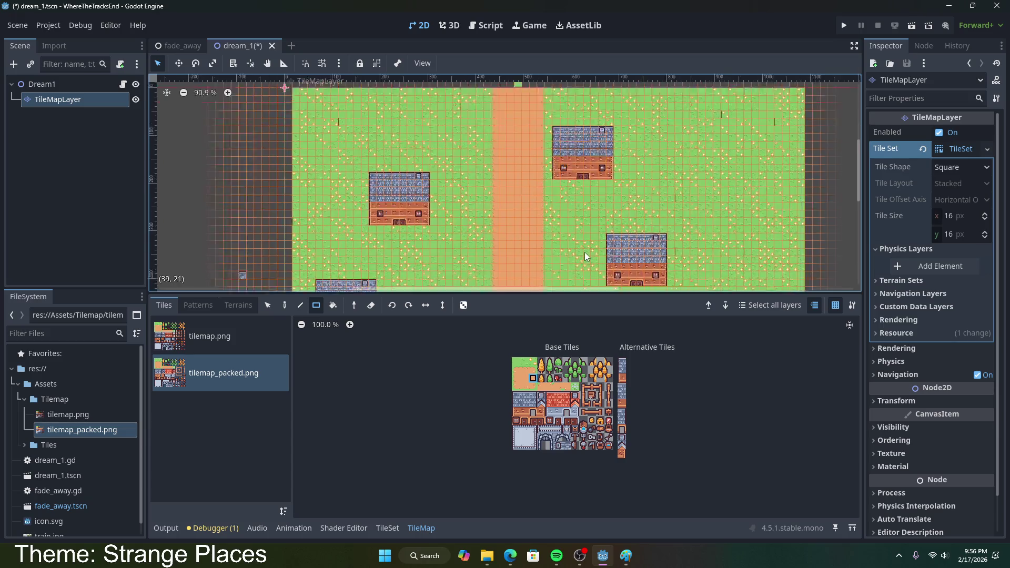
pyautogui.scroll(-12, 572, 212)
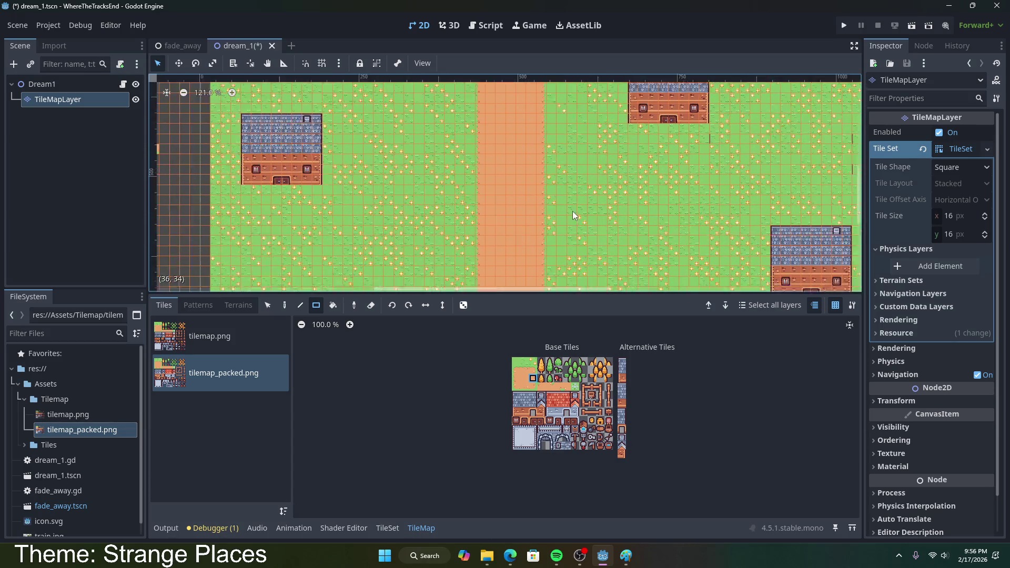
pyautogui.scroll(4, 558, 210)
pyautogui.scroll(3, 550, 226)
# - Try several atlas tiles: a tile block, the plain grass tile, and the dirt tiles
pyautogui.moveTo(560, 229); pyautogui.dragTo(581, 150)
pyautogui.moveTo(532, 376); pyautogui.dragTo(542, 388)
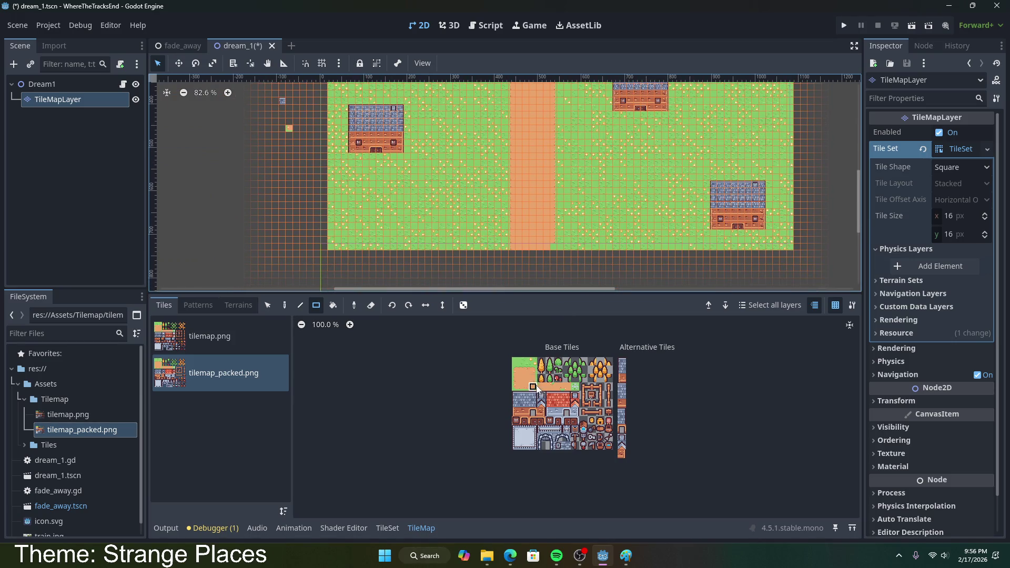
pyautogui.click(513, 388)
pyautogui.click(516, 363)
pyautogui.scroll(-2, 510, 204)
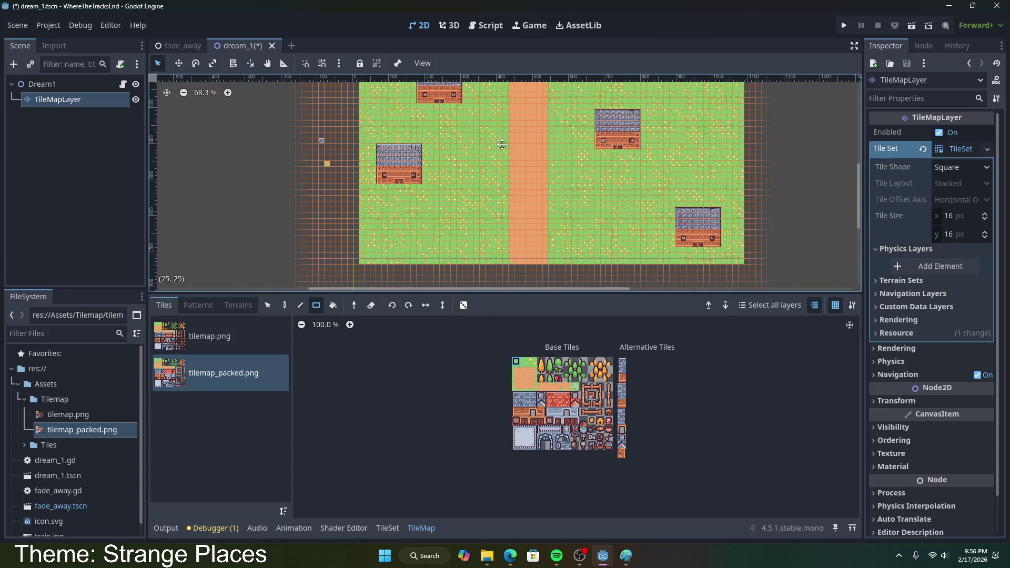
pyautogui.scroll(3, 459, 74)
pyautogui.click(515, 370)
pyautogui.click(533, 371)
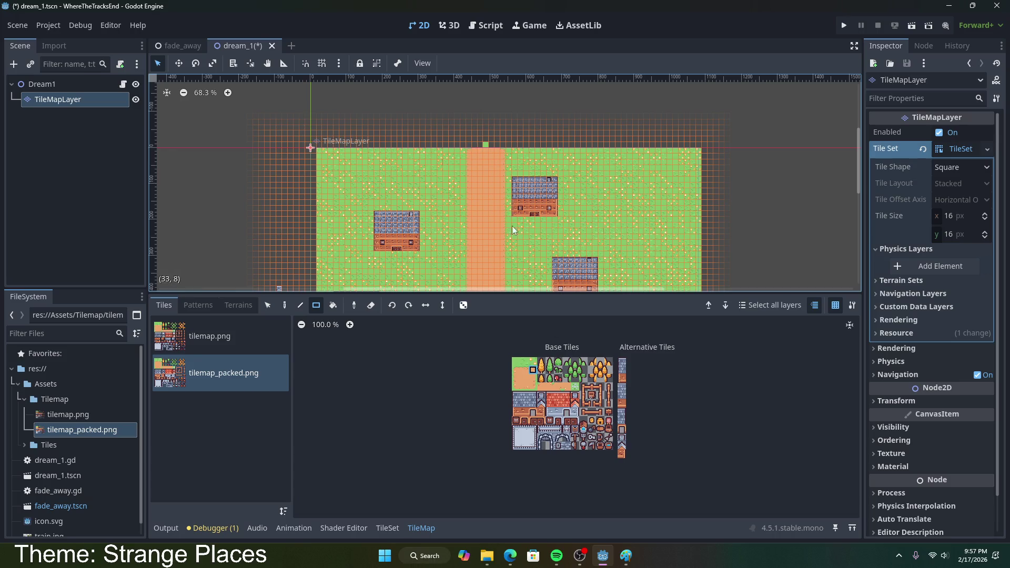
# - Look over the finished path on the map and save the dream_1 scene
pyautogui.scroll(-1, 494, 343)
pyautogui.moveTo(493, 216); pyautogui.dragTo(495, 154)
pyautogui.scroll(1, 495, 155)
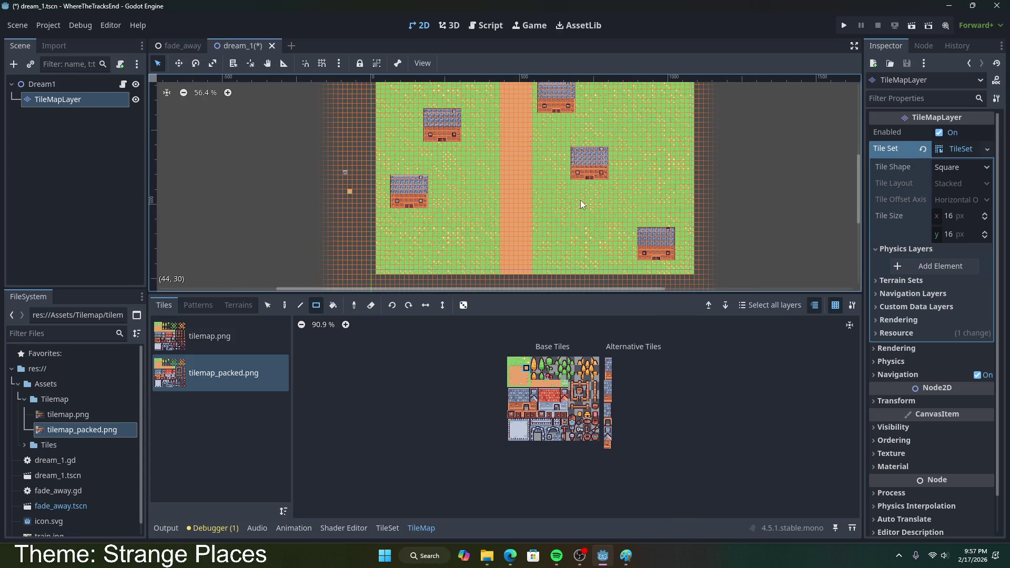
pyautogui.scroll(-3, 580, 201)
pyautogui.moveTo(593, 200); pyautogui.dragTo(613, 222)
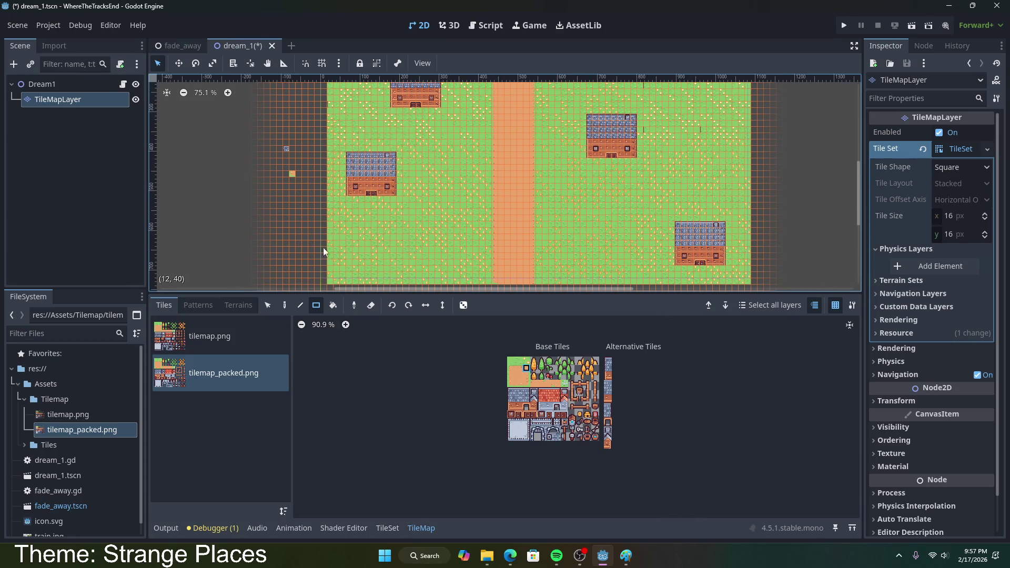
pyautogui.hotkey('ctrl', 's')
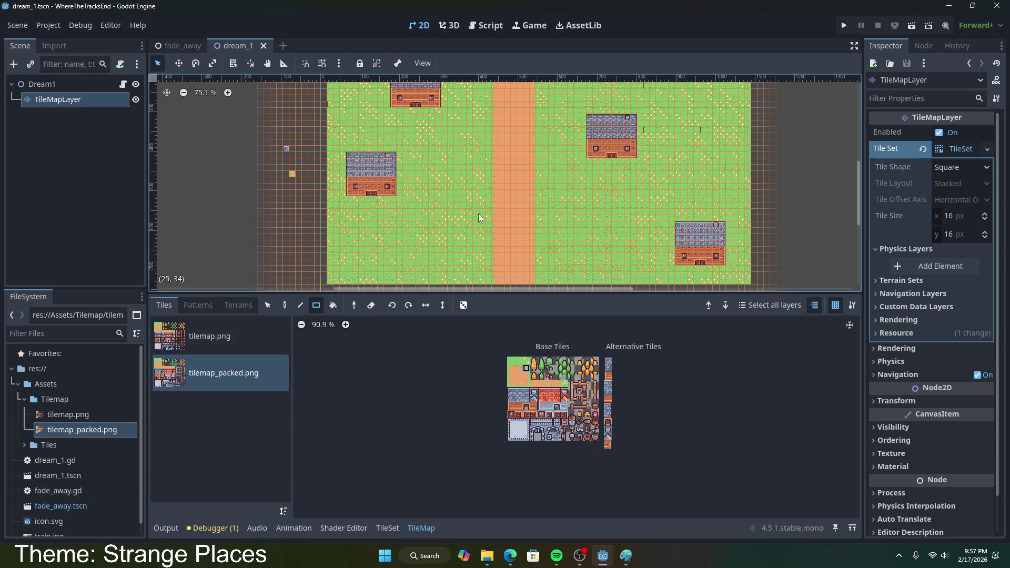
# - Create a new empty scene tab next to dream_1
pyautogui.scroll(-1, 324, 197)
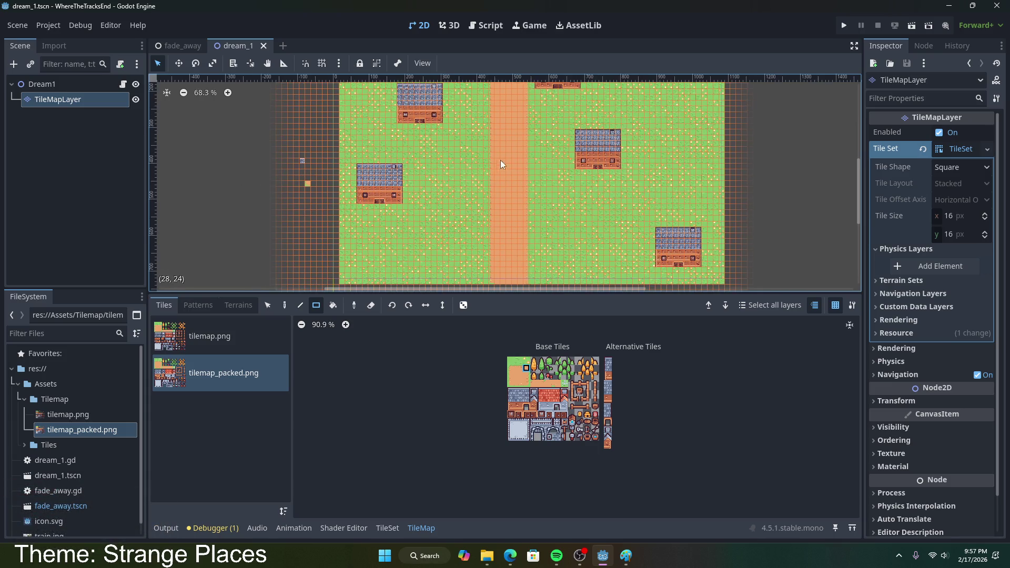
pyautogui.click(283, 46)
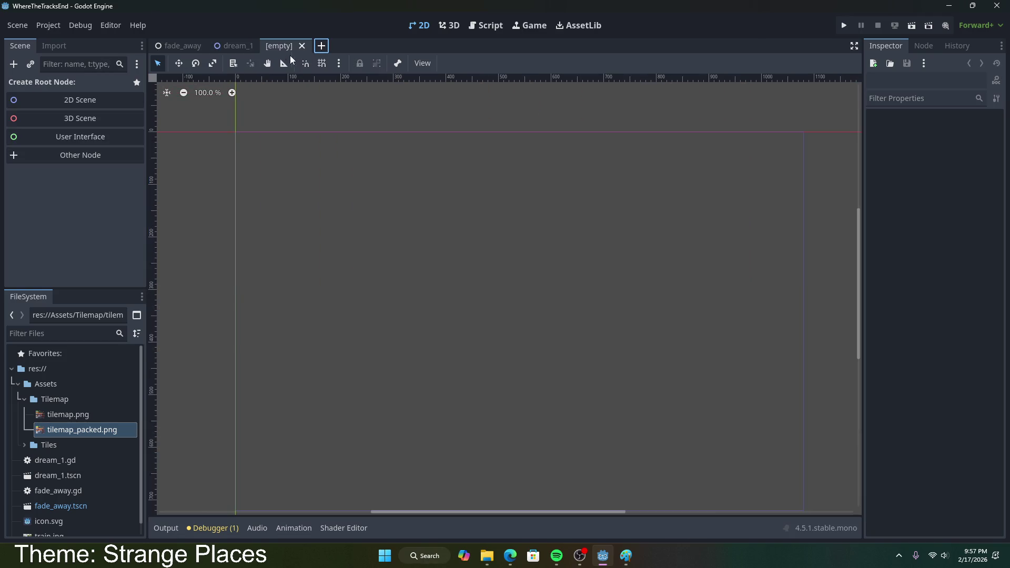
# - Make a CharacterBody2D the scene's root node instead of a 2D Scene node
pyautogui.click(93, 103)
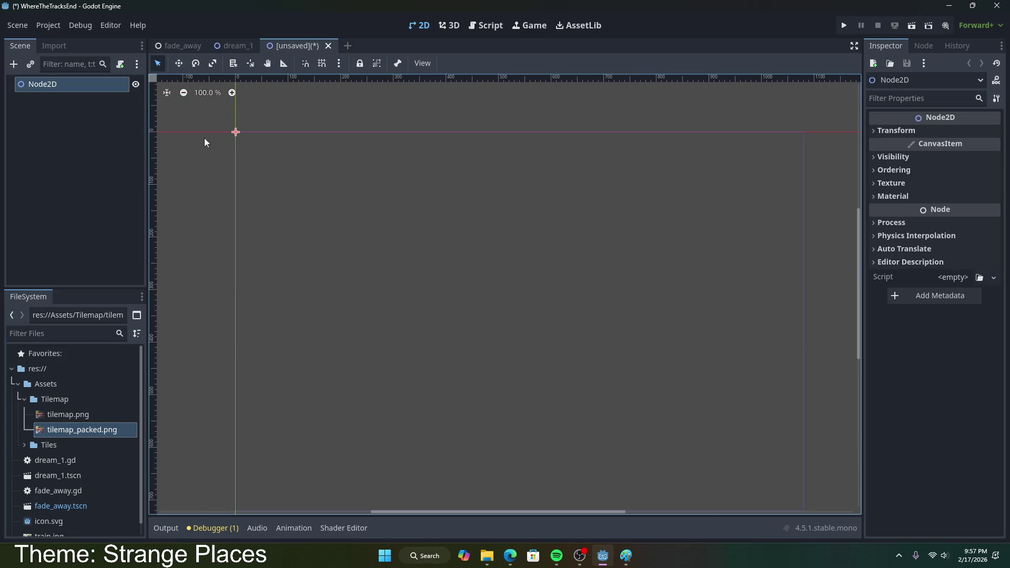
pyautogui.hotkey('ctrl', 'z')
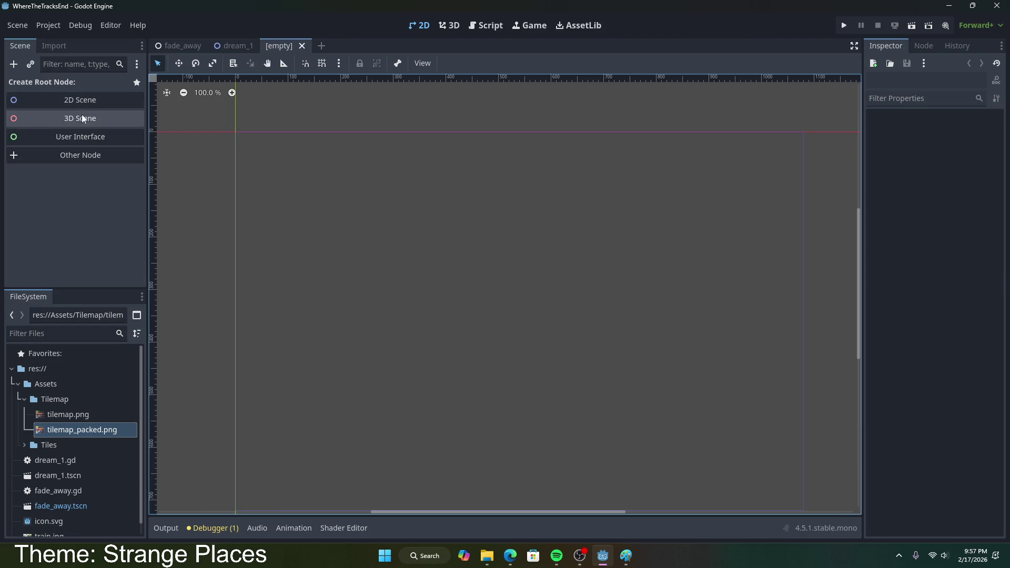
pyautogui.click(82, 159)
pyautogui.write('charac')
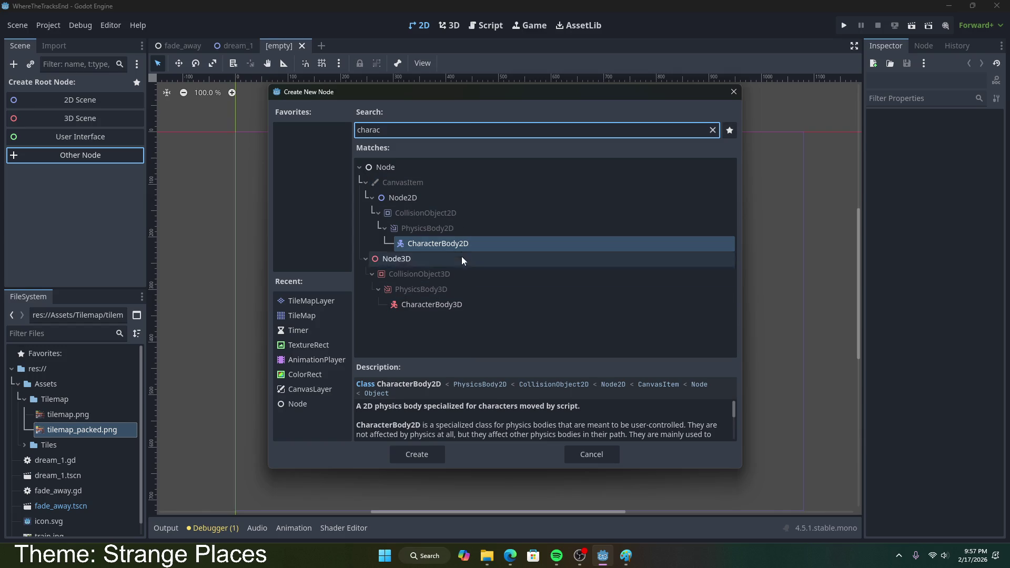
pyautogui.doubleClick(460, 244)
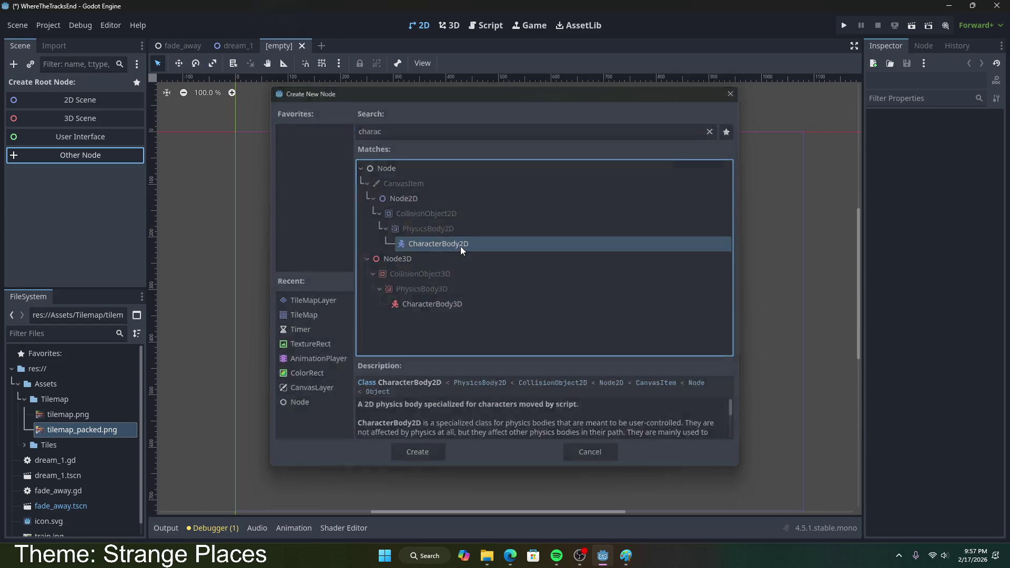
# - Rename the CharacterBody2D to Player and save the scene as player.tscn
pyautogui.rightClick(71, 84)
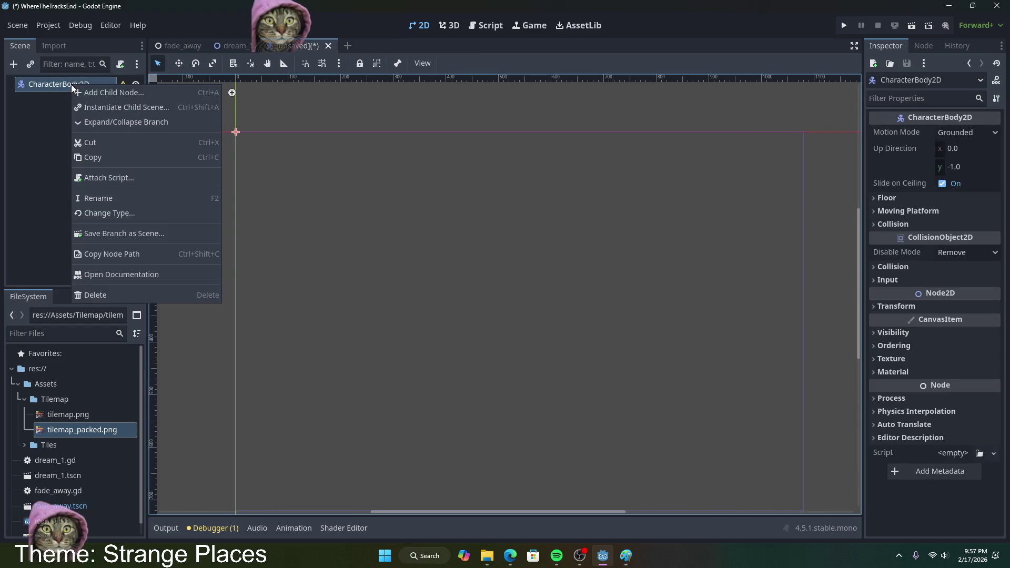
pyautogui.click(116, 194)
pyautogui.write('Player')
pyautogui.press('Return')
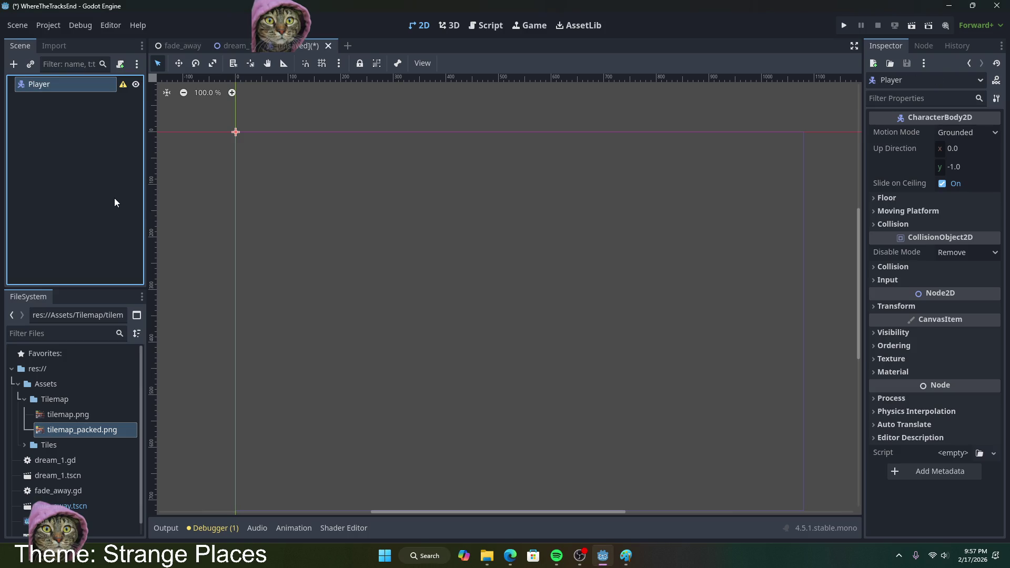
pyautogui.hotkey('ctrl', 's')
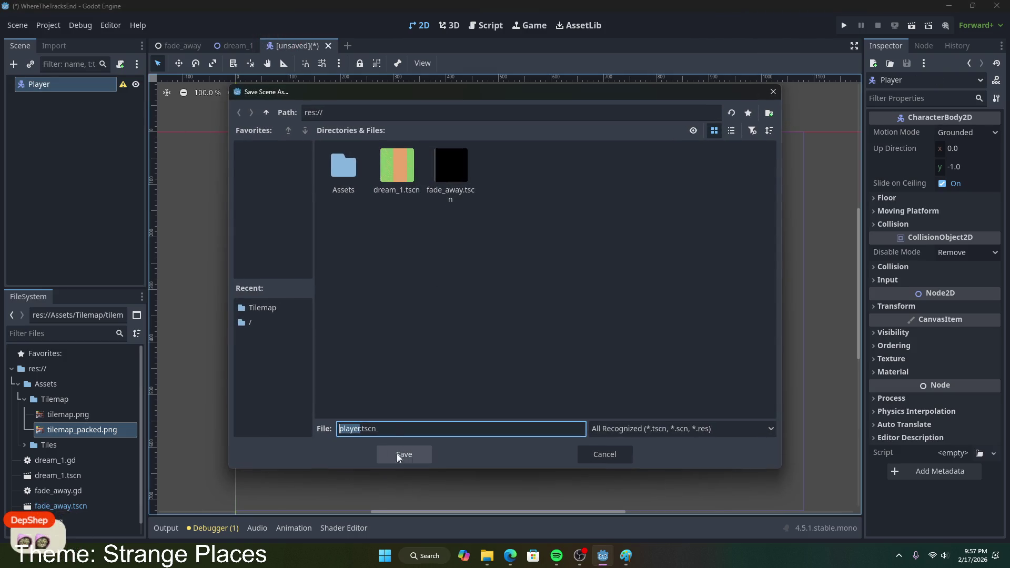
pyautogui.click(423, 456)
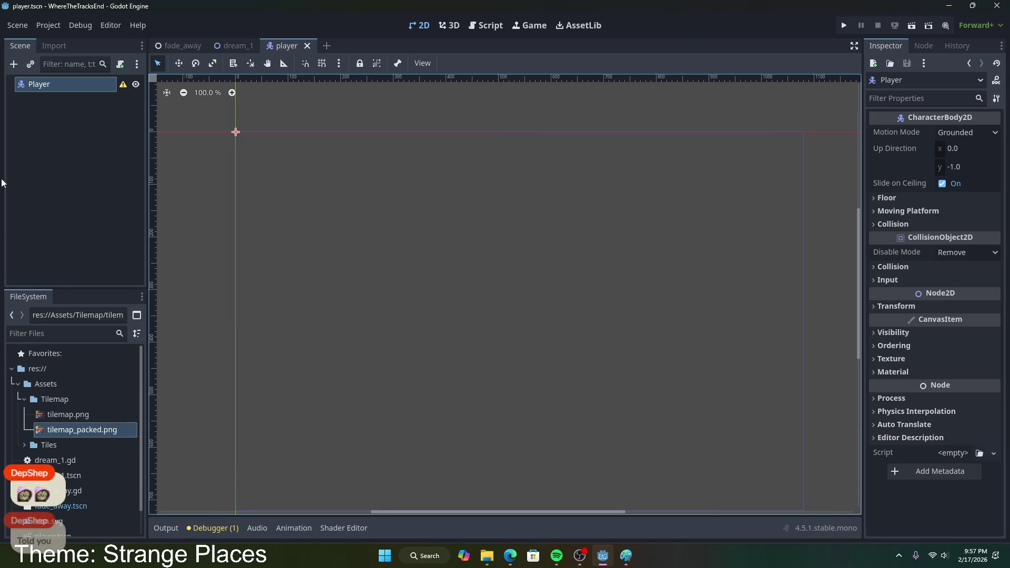
pyautogui.rightClick(43, 84)
# - Add a Sprite2D child under Player with icon.svg as its texture, and save
pyautogui.click(120, 87)
pyautogui.rightClick(79, 80)
pyautogui.click(114, 93)
pyautogui.write('sprite')
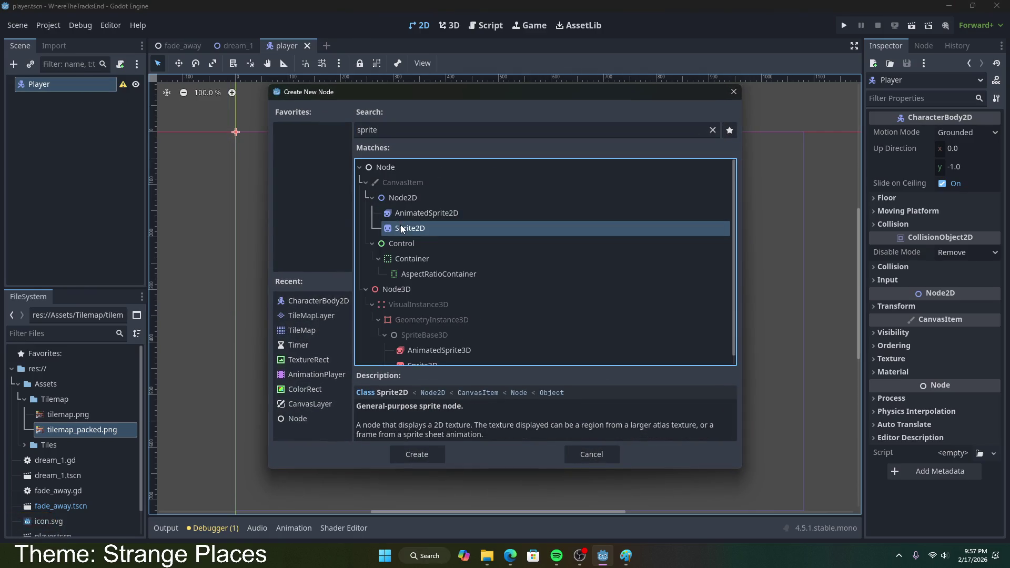
pyautogui.doubleClick(400, 225)
pyautogui.rightClick(84, 96)
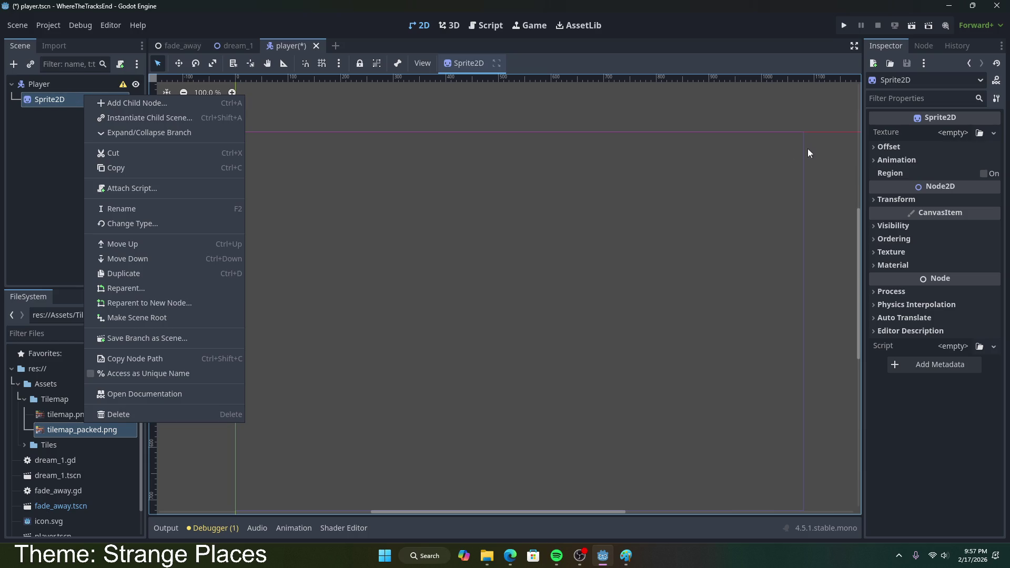
pyautogui.click(58, 490)
pyautogui.moveTo(48, 521)
pyautogui.mouseDown()
pyautogui.moveTo(683, 305)
pyautogui.moveTo(952, 132)
pyautogui.mouseUp()
pyautogui.scroll(-2, 347, 179)
pyautogui.hotkey('ctrl', 's')
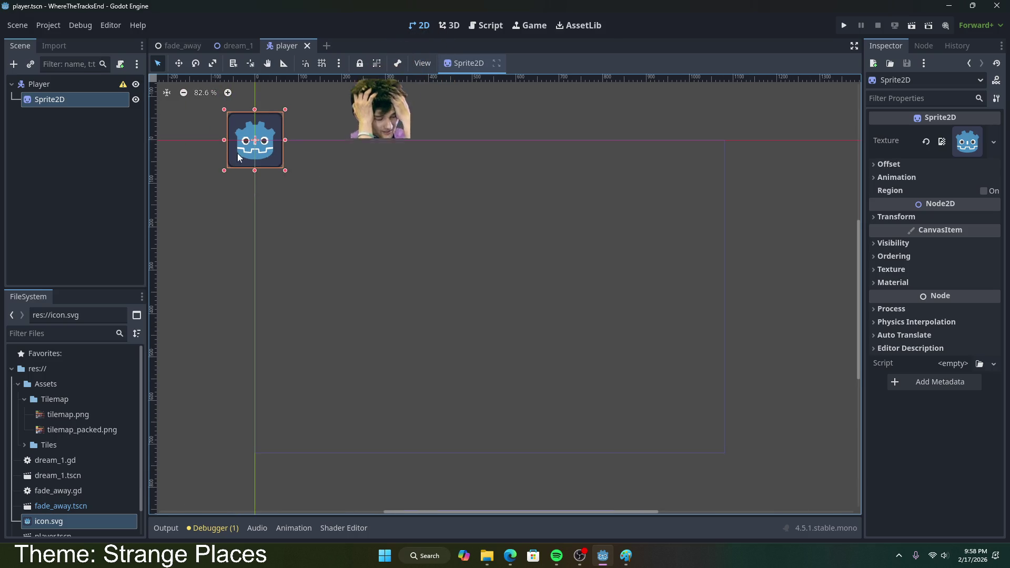
# - Add a CollisionShape2D child under Player
pyautogui.rightClick(68, 83)
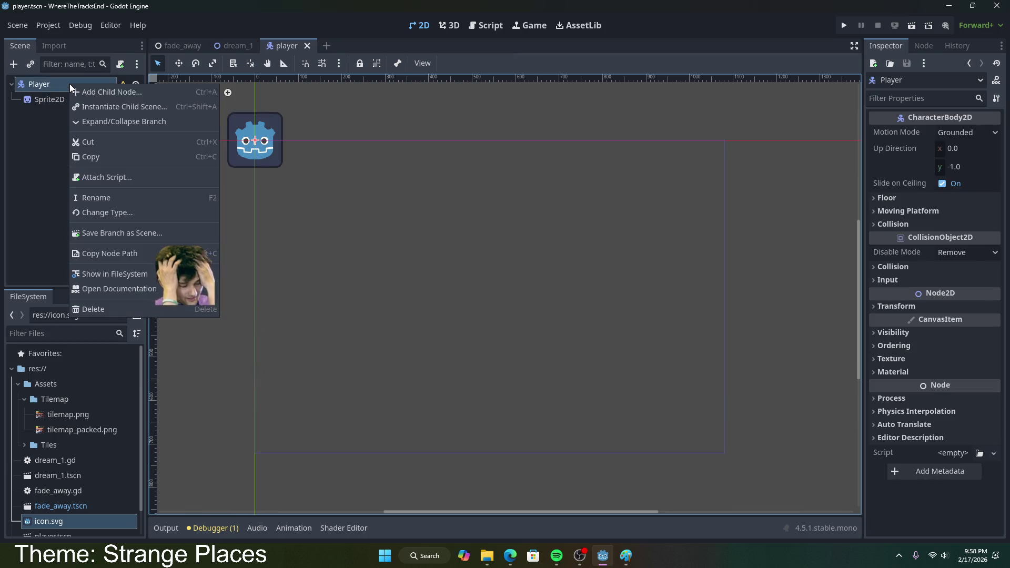
pyautogui.click(103, 93)
pyautogui.write('collisi')
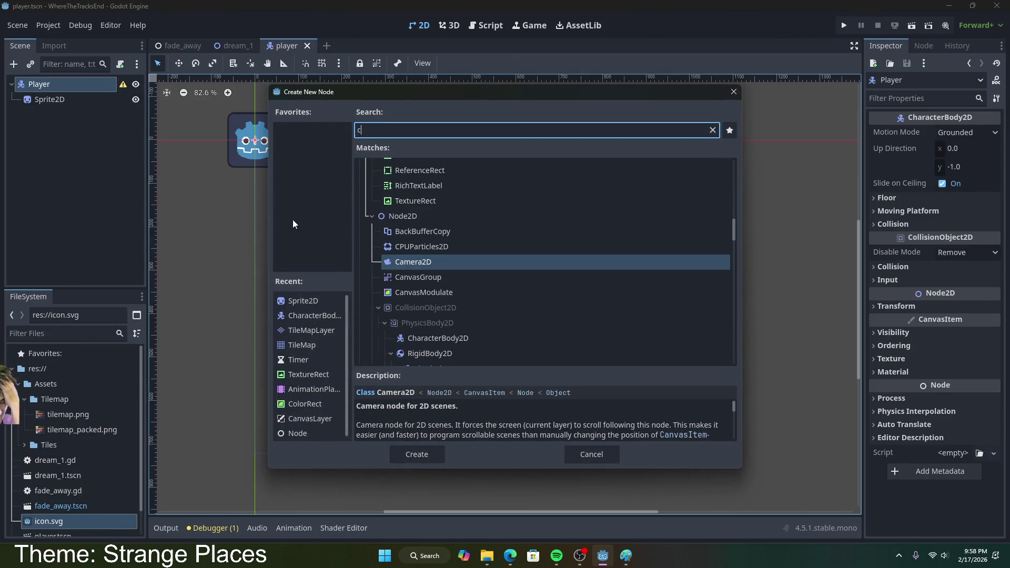
pyautogui.click(436, 230)
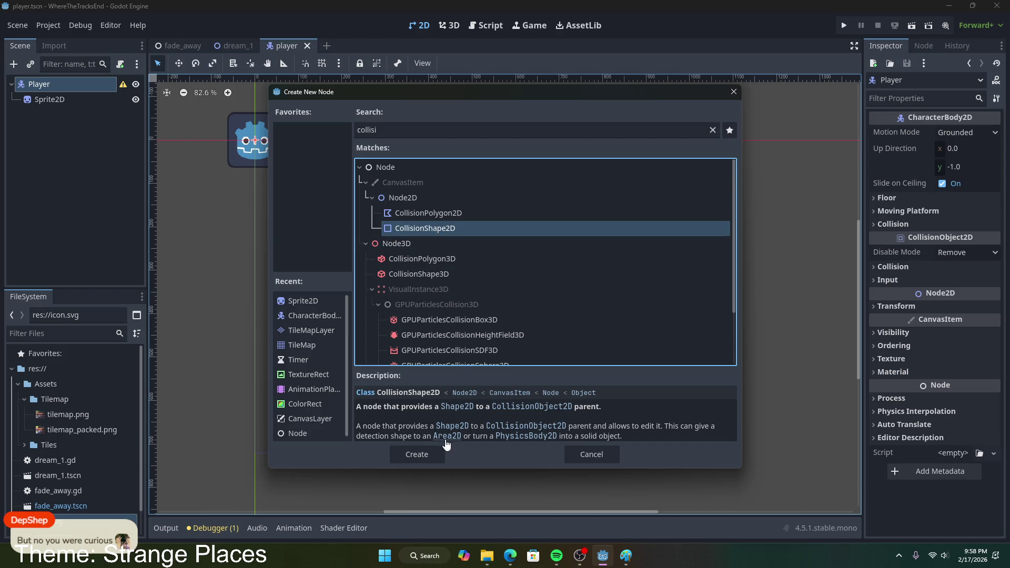
pyautogui.click(399, 454)
pyautogui.rightClick(80, 118)
pyautogui.click(44, 132)
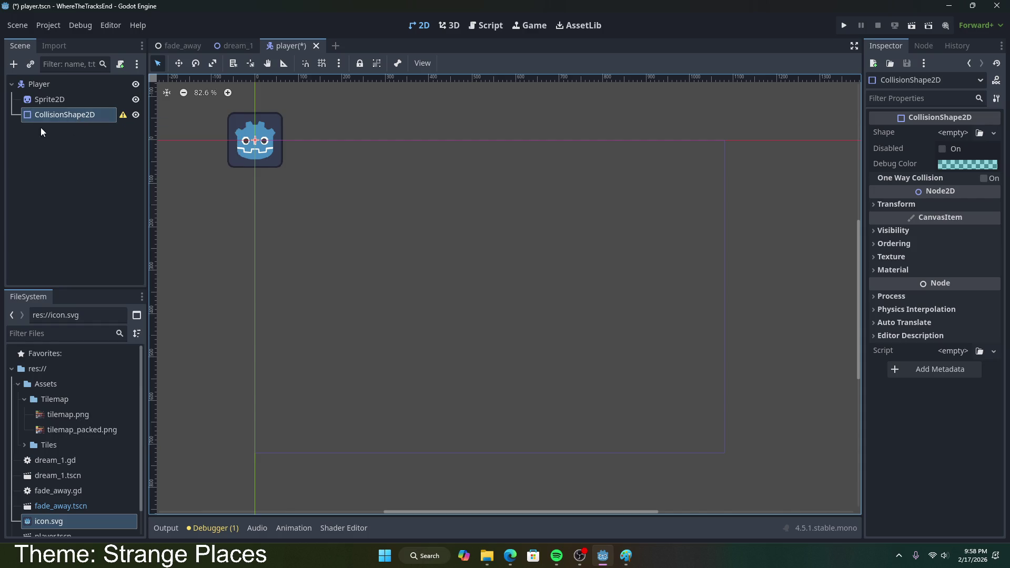
# - Give the collision node a RectangleShape2D stretched over the whole sprite, and save
pyautogui.click(972, 135)
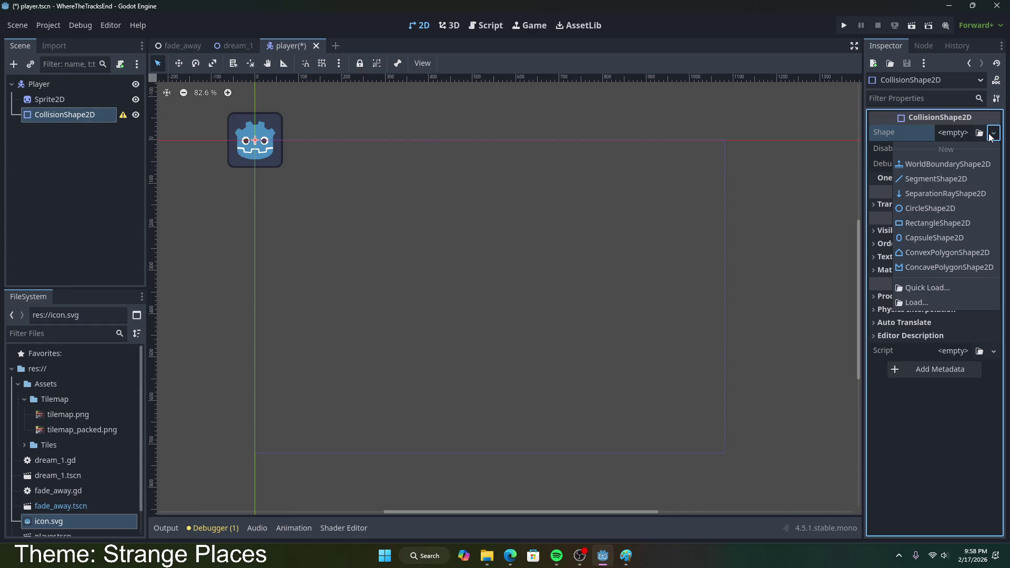
pyautogui.click(947, 224)
pyautogui.moveTo(259, 137); pyautogui.dragTo(281, 111)
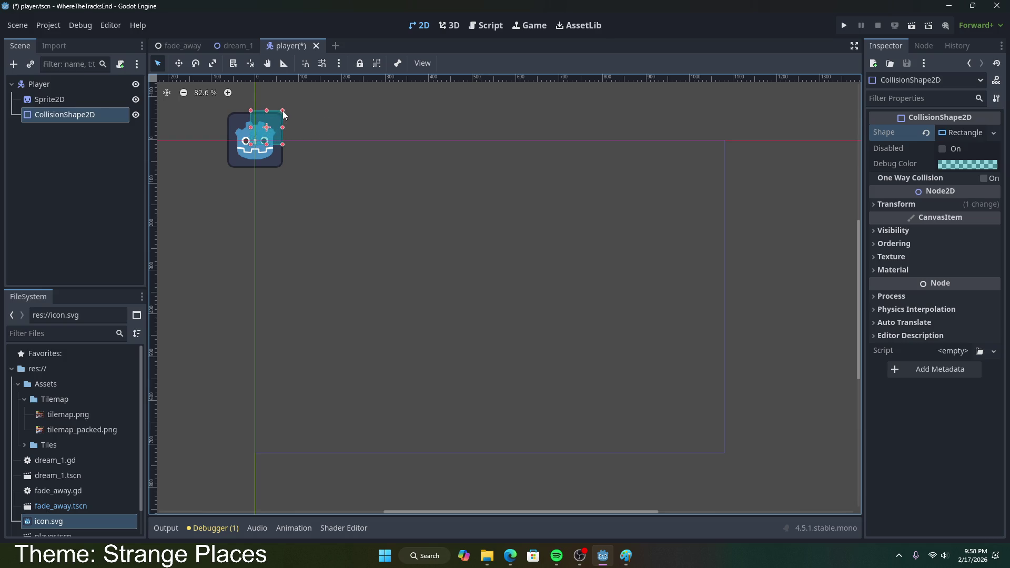
pyautogui.moveTo(250, 144); pyautogui.dragTo(227, 167)
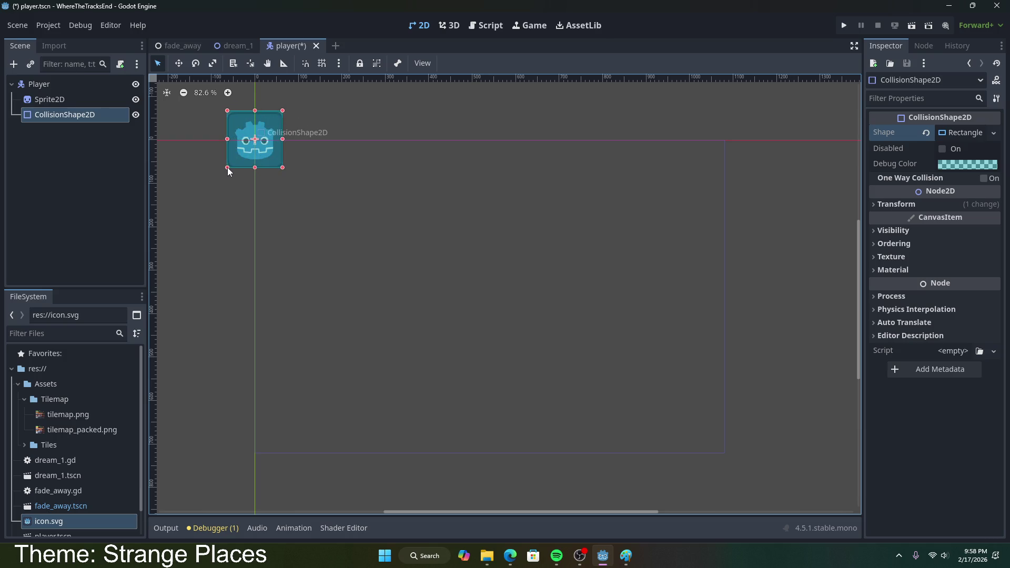
pyautogui.hotkey('ctrl', 's')
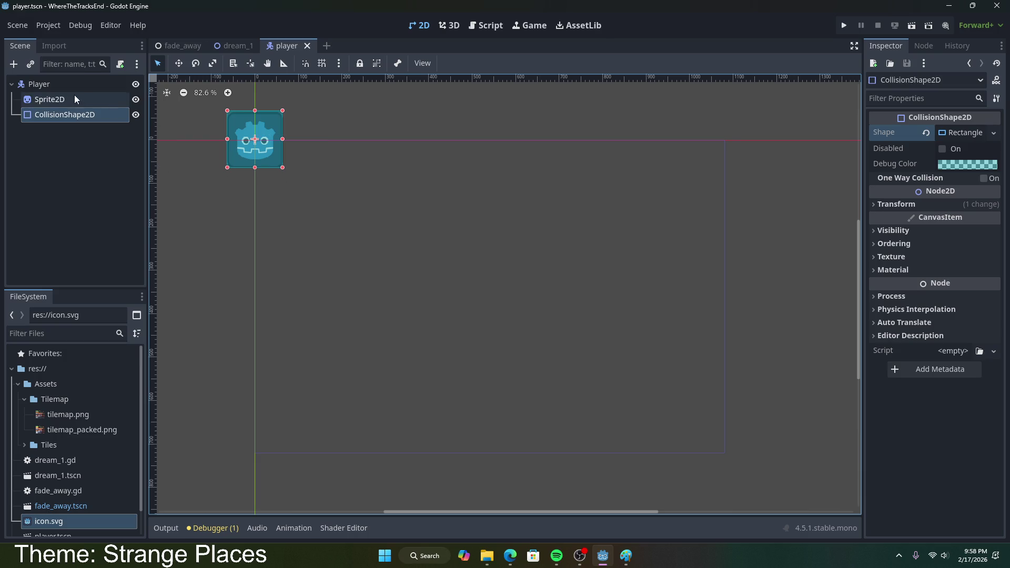
# - In dream_1, instance player.tscn as a child of the Dream1 root node
pyautogui.click(228, 42)
pyautogui.rightClick(62, 84)
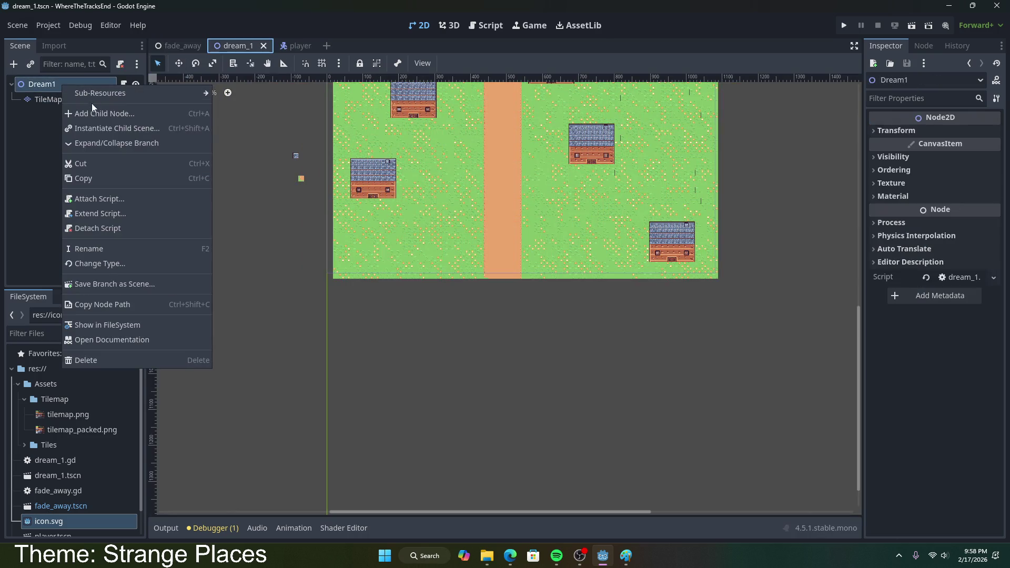
pyautogui.click(96, 126)
pyautogui.doubleClick(338, 161)
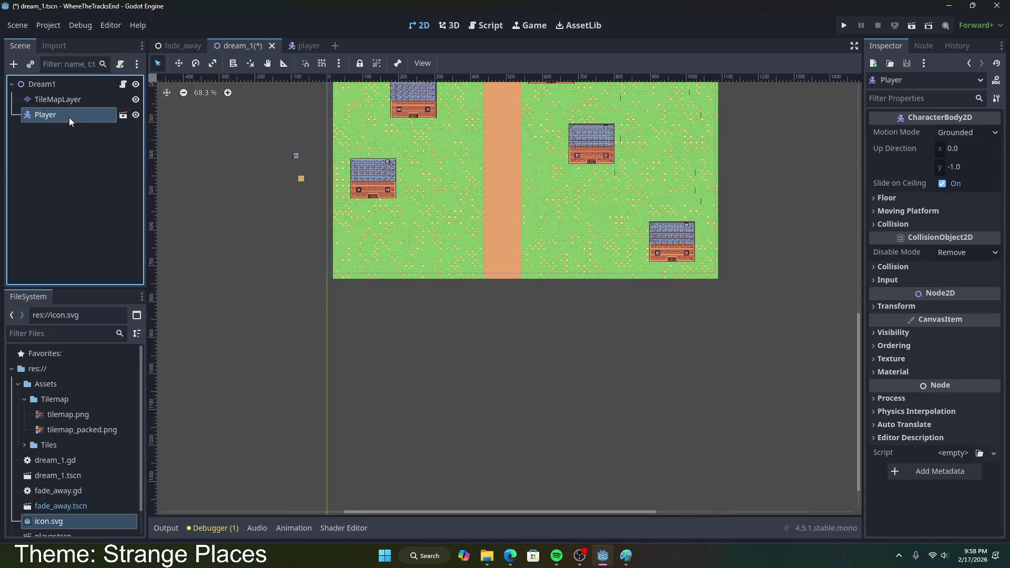
pyautogui.scroll(-1, 302, 292)
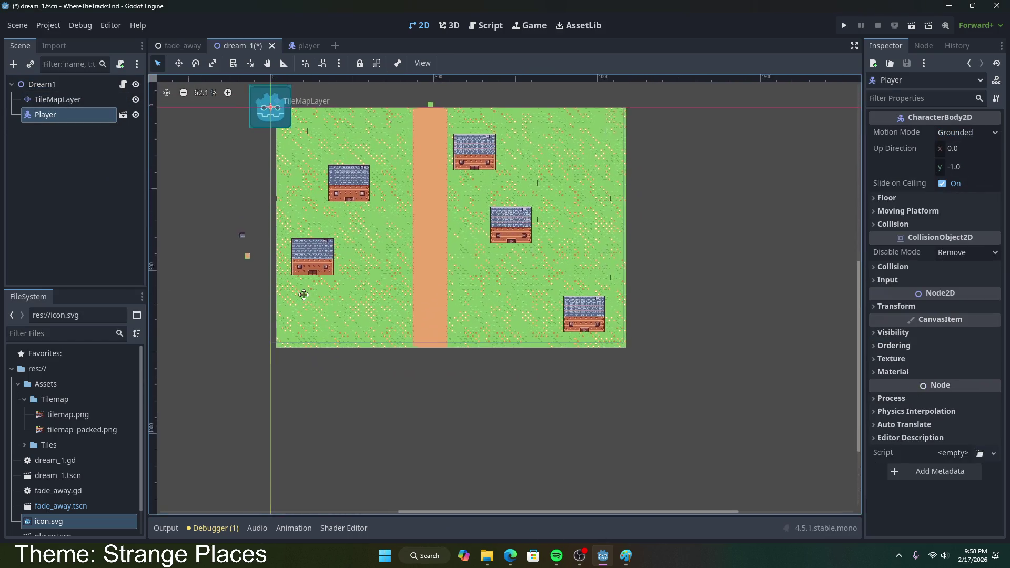
pyautogui.scroll(2, 302, 292)
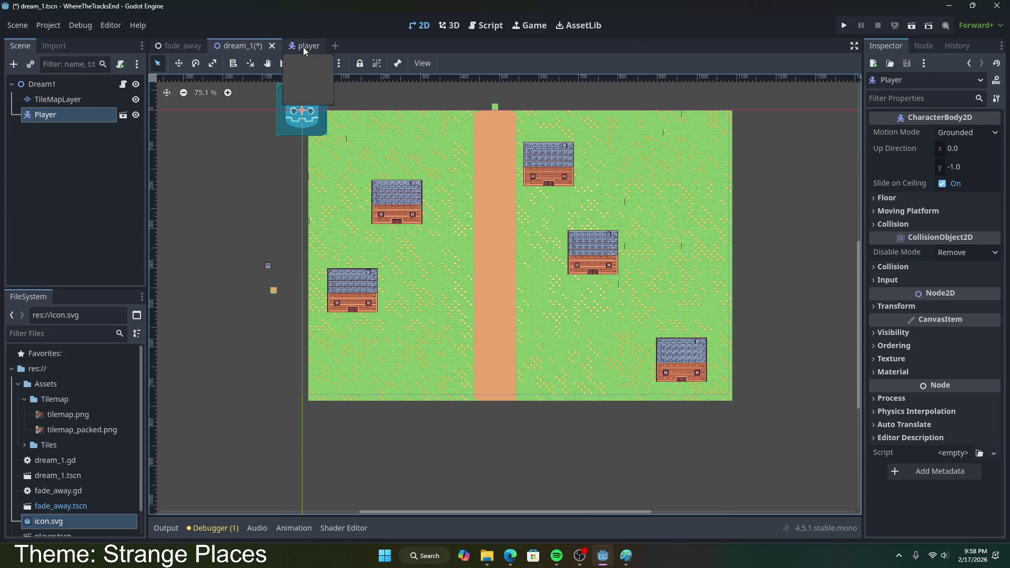
# - In the player scene, resize the collision rectangle to fit the sprite
pyautogui.click(303, 47)
pyautogui.moveTo(282, 122); pyautogui.dragTo(283, 112)
pyautogui.click(76, 83)
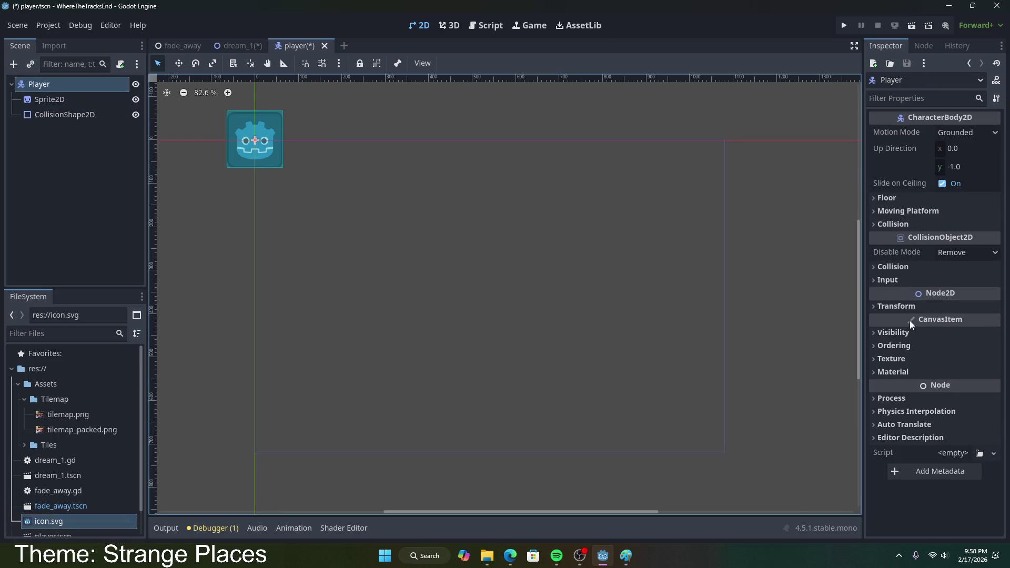
pyautogui.click(896, 306)
pyautogui.click(959, 377)
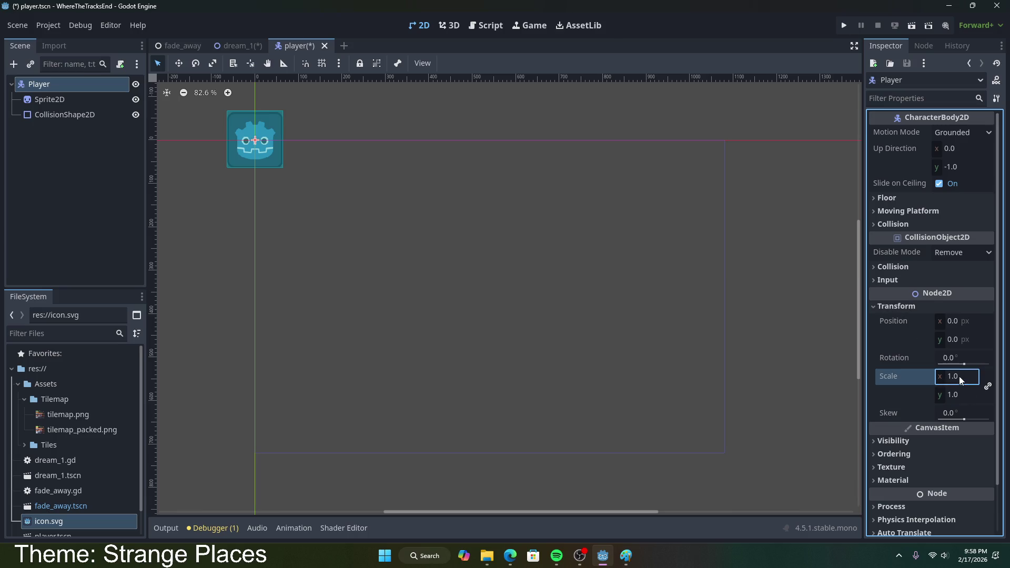
# - Set the Player's scale x and y to 0.5 and save the player scene
pyautogui.write('0.5')
pyautogui.click(965, 398)
pyautogui.write('0.5')
pyautogui.press('Return')
pyautogui.hotkey('ctrl', 's')
# - In dream_1, move the Player onto the dirt path near the bottom of the map
pyautogui.click(243, 47)
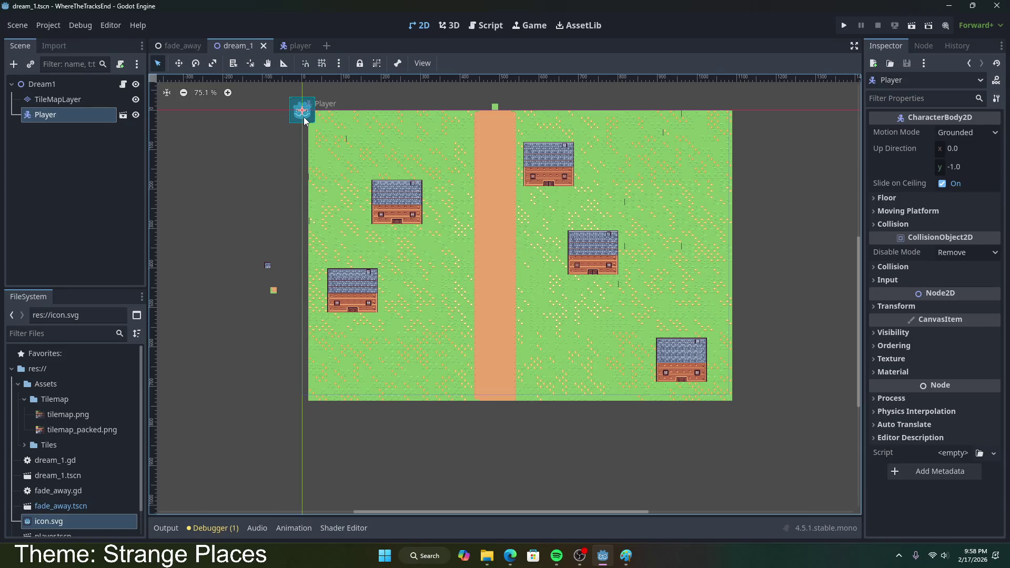
pyautogui.moveTo(304, 117)
pyautogui.mouseDown()
pyautogui.moveTo(433, 261)
pyautogui.moveTo(495, 383)
pyautogui.mouseUp()
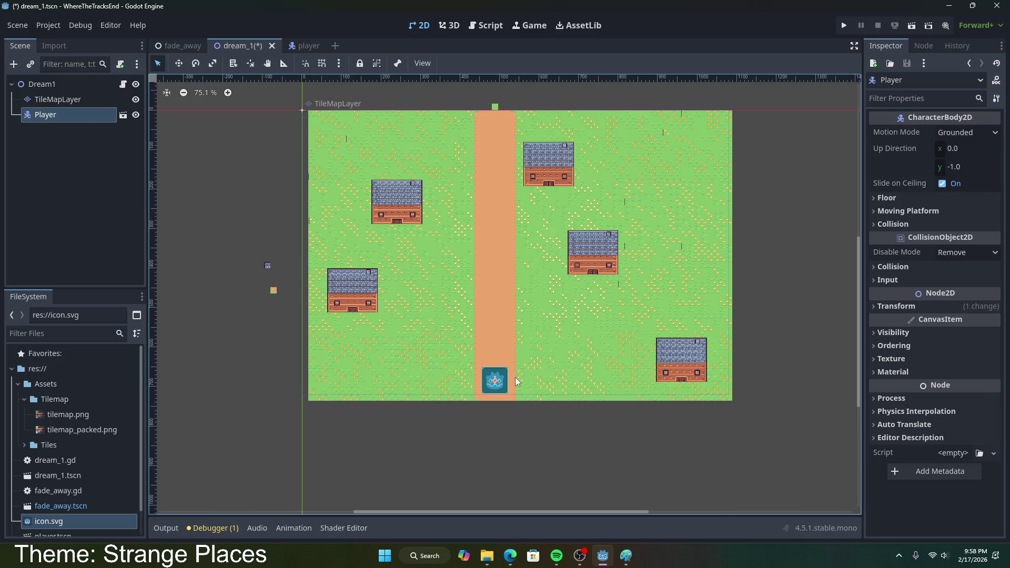
pyautogui.scroll(2, 510, 339)
pyautogui.click(500, 338)
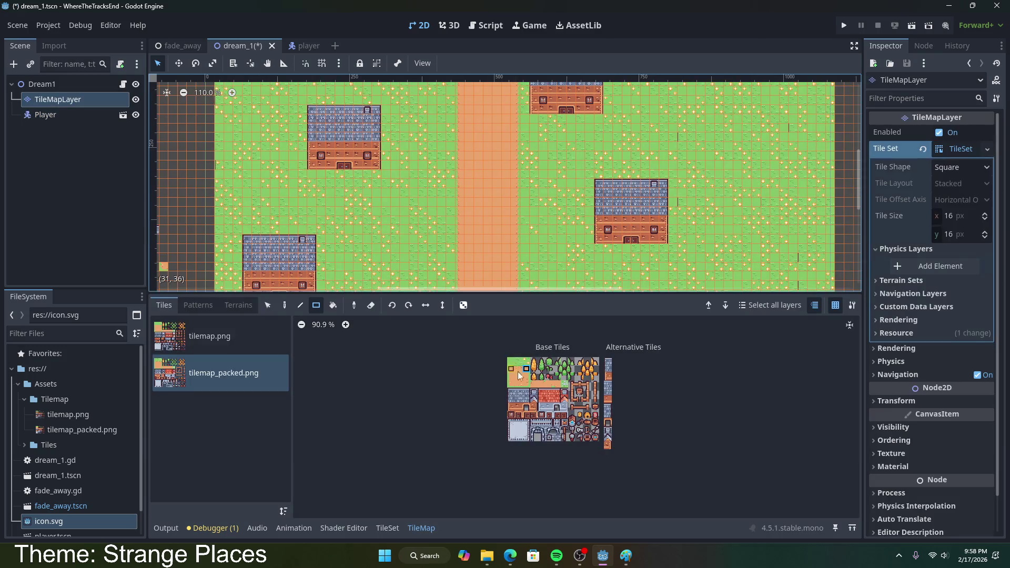
# - Switch the TileMapLayer tool to the eraser and save the dream_1 scene
pyautogui.scroll(-4, 484, 237)
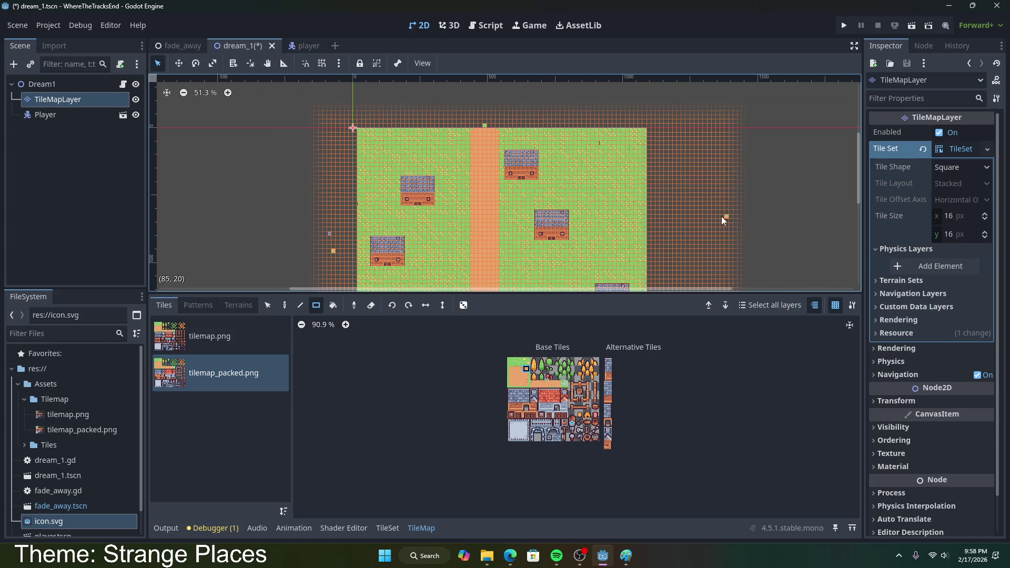
pyautogui.scroll(-1, 777, 235)
pyautogui.scroll(1, 790, 232)
pyautogui.scroll(1, 684, 211)
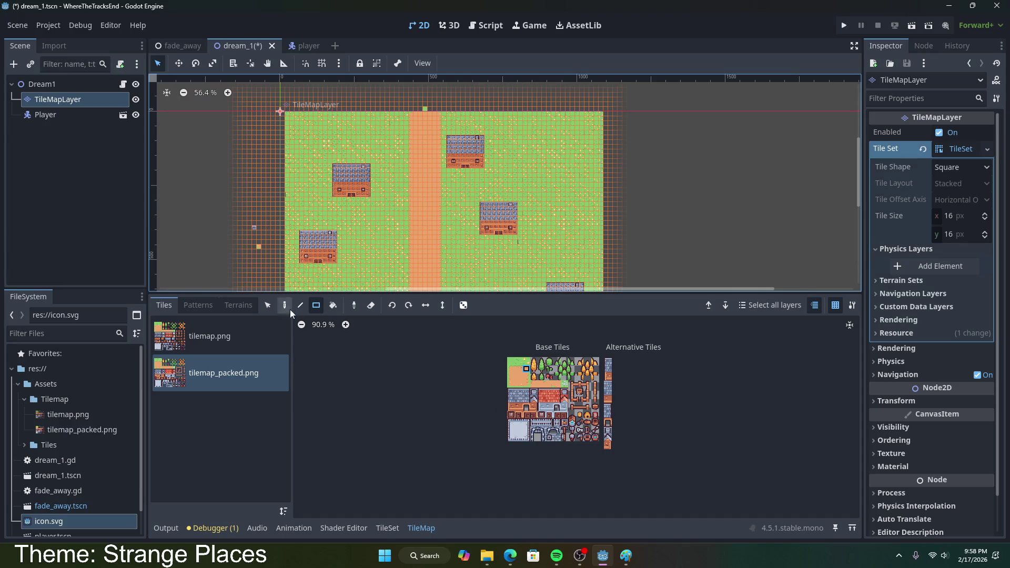
pyautogui.click(371, 306)
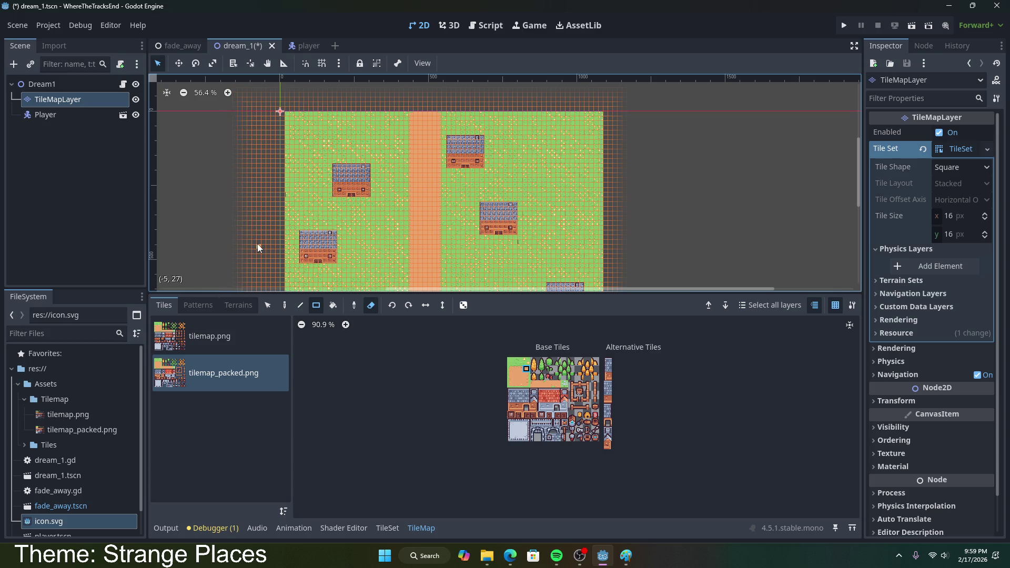
pyautogui.scroll(-1, 479, 246)
pyautogui.scroll(8, 432, 229)
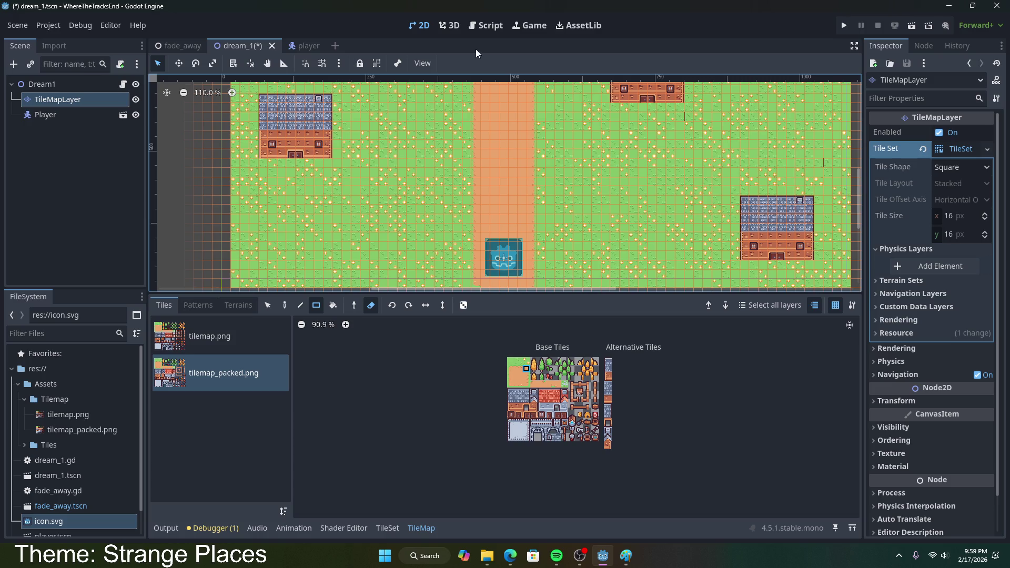
pyautogui.hotkey('ctrl', 's')
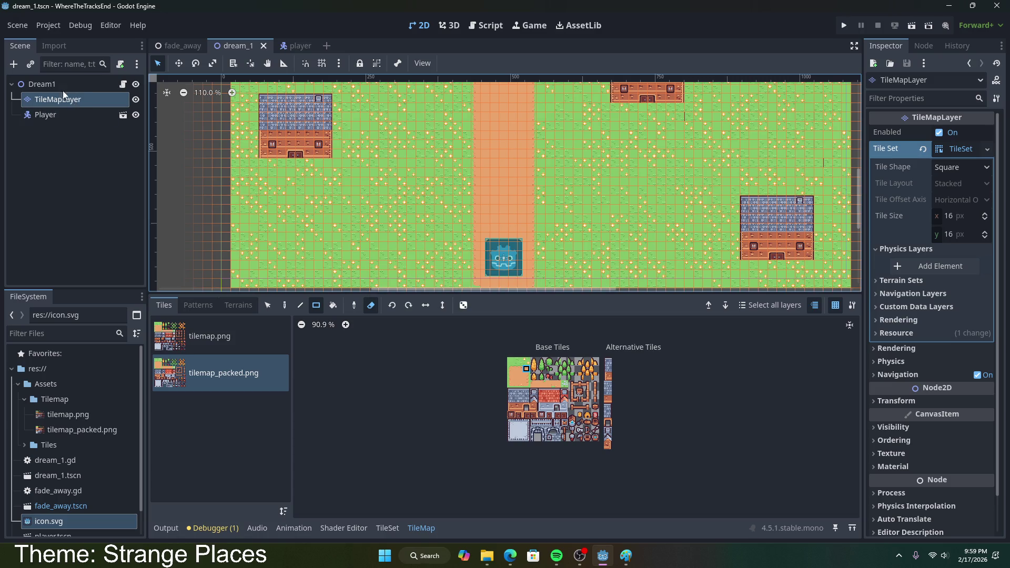
# - Select the Dream1 root node and zoom out to see the whole town map
pyautogui.click(55, 82)
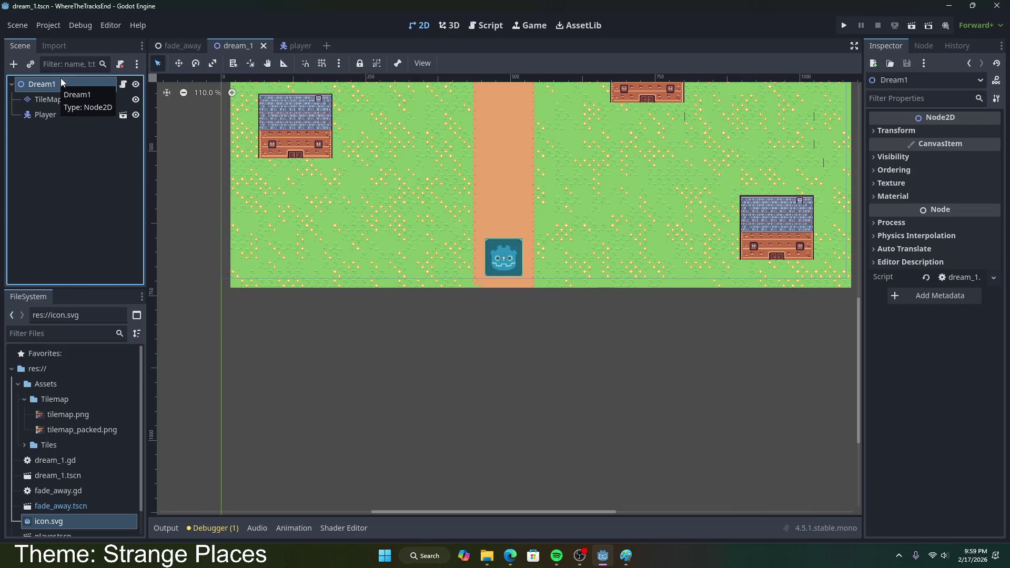
pyautogui.scroll(-2, 368, 130)
pyautogui.scroll(-1, 592, 352)
pyautogui.moveTo(593, 345)
pyautogui.mouseDown()
pyautogui.moveTo(633, 466)
pyautogui.moveTo(596, 499)
pyautogui.mouseUp()
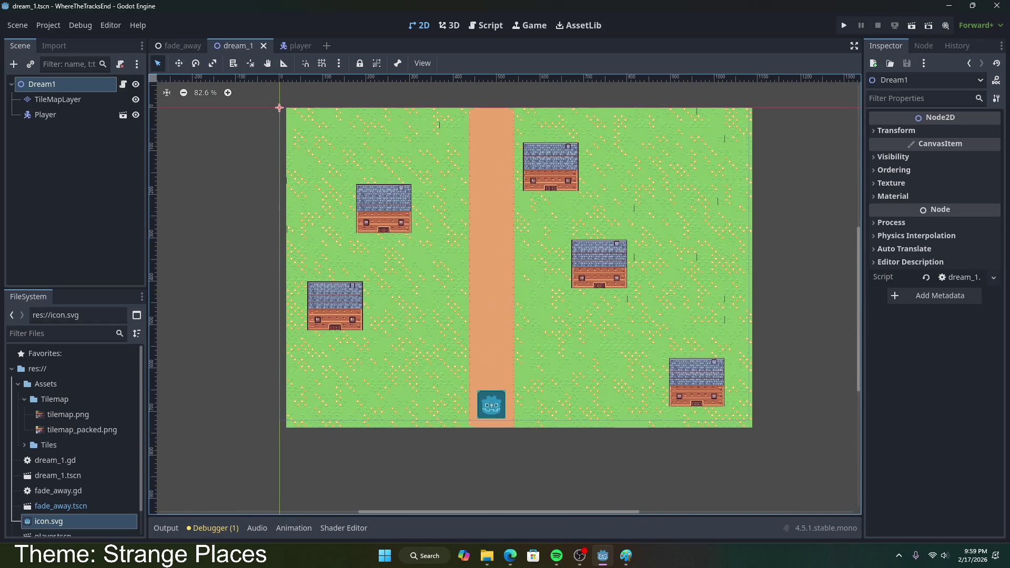
pyautogui.hotkey('alt', 'Tab')
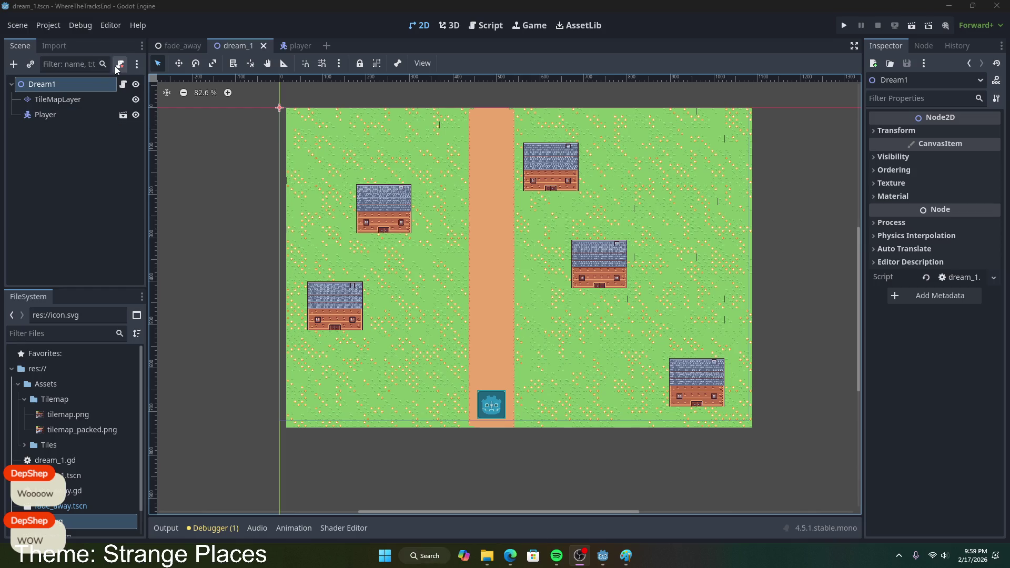
# - Give the Player in player.tscn a built-in basic-movement script and set Motion Mode to Floating
pyautogui.click(124, 84)
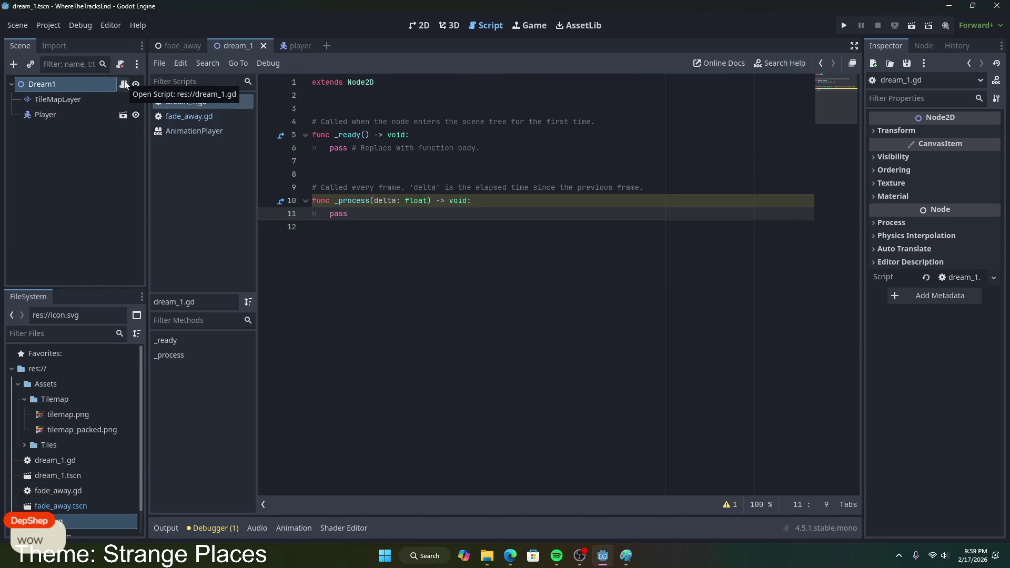
pyautogui.click(64, 108)
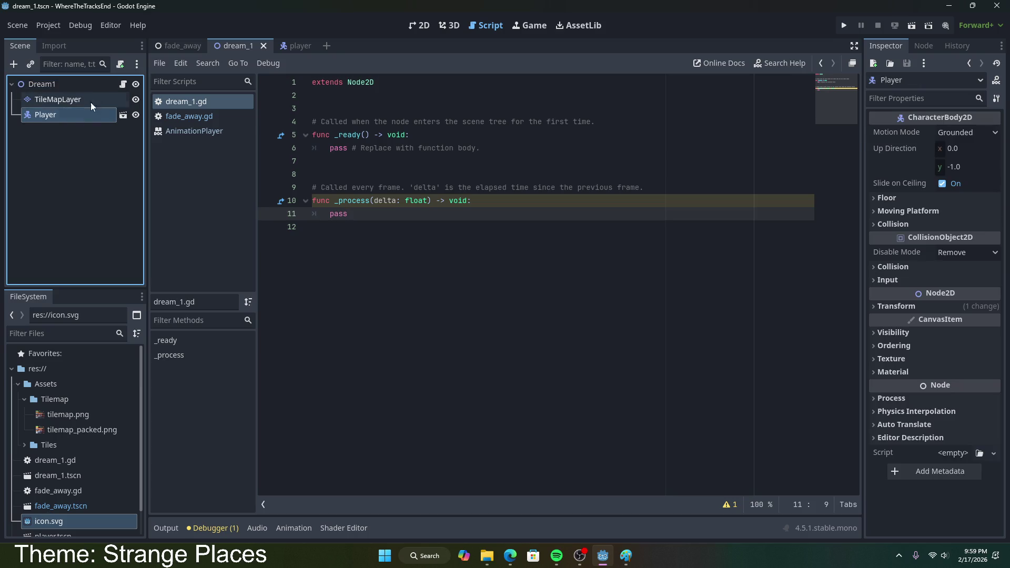
pyautogui.click(289, 49)
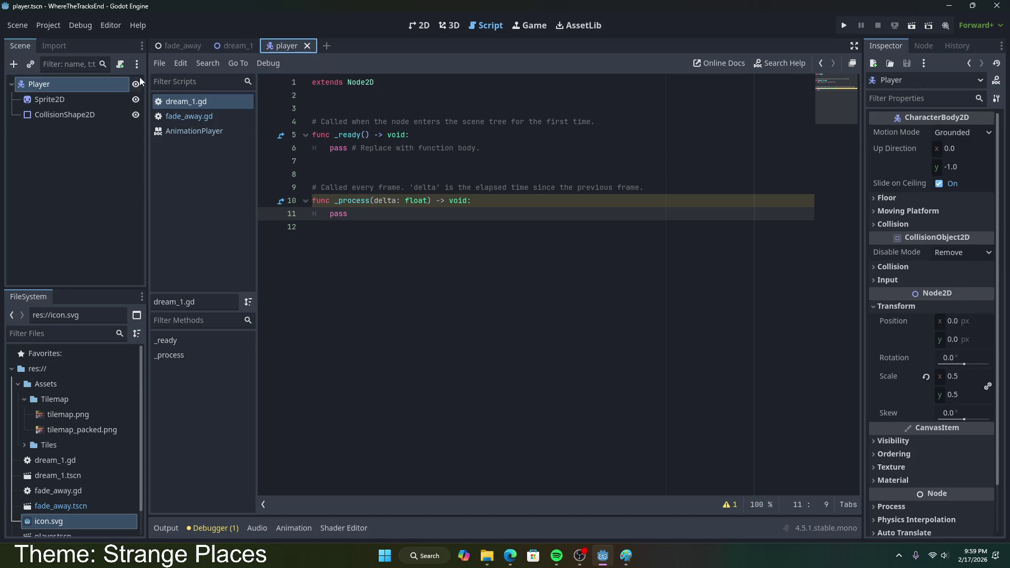
pyautogui.click(122, 64)
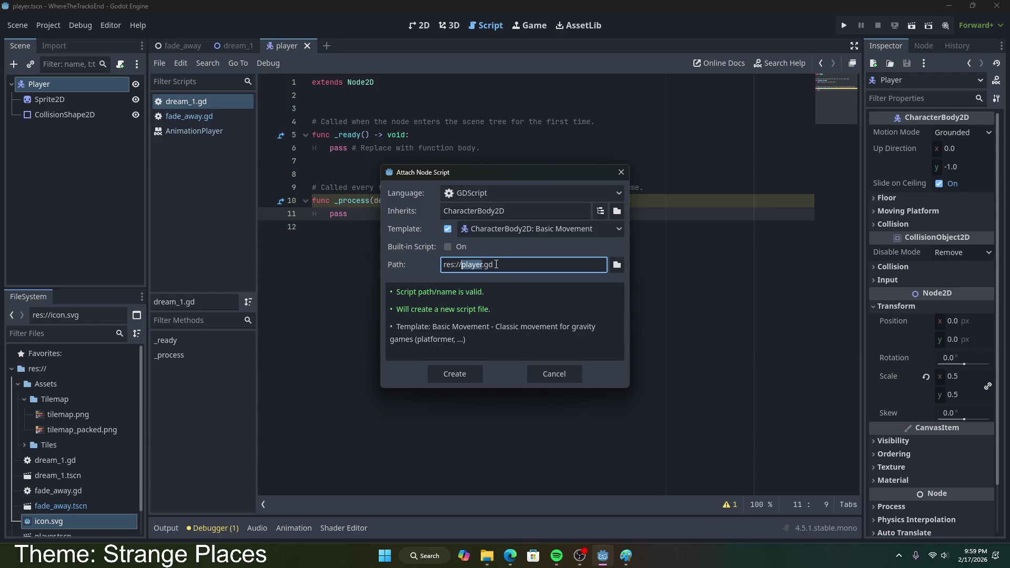
pyautogui.click(460, 247)
pyautogui.click(471, 420)
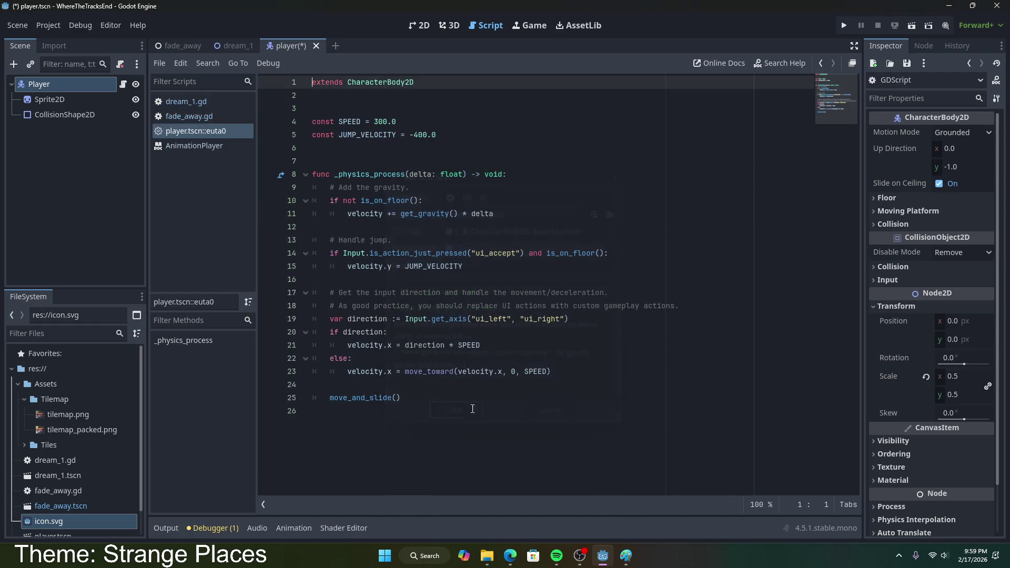
pyautogui.click(343, 200)
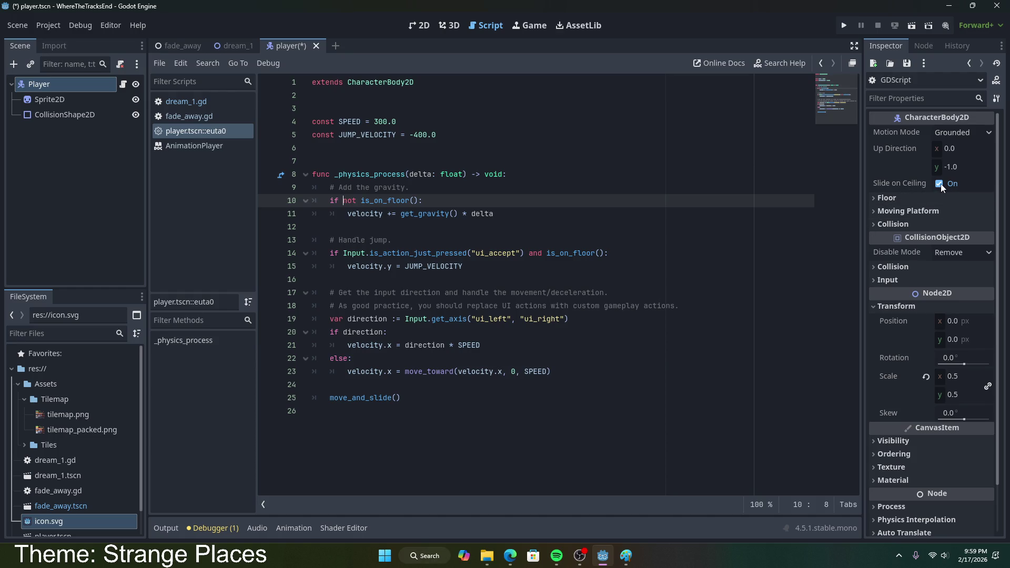
pyautogui.click(948, 134)
pyautogui.click(948, 163)
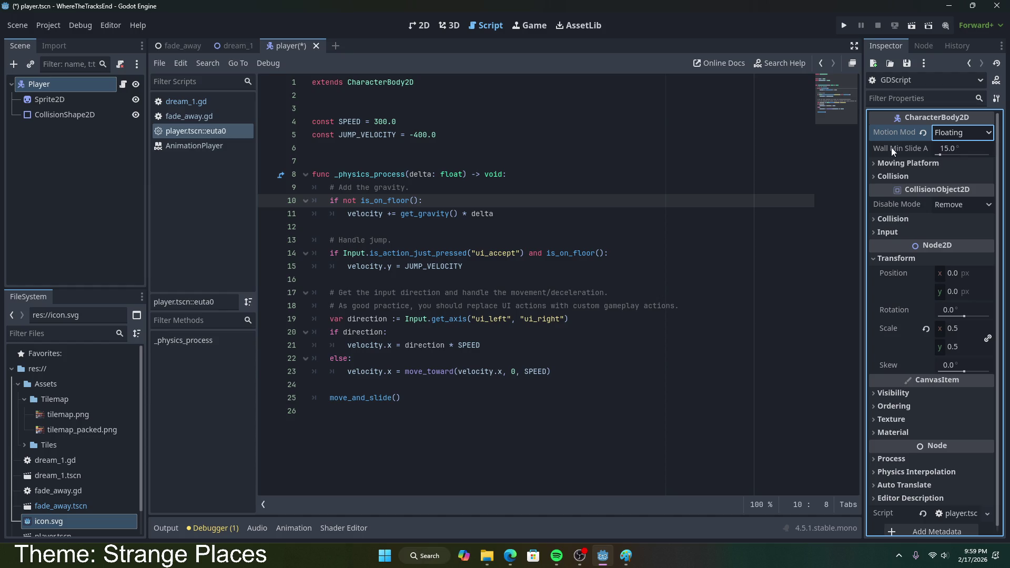
# - Save player.tscn, then expand and collapse the Inspector's Collision and Input sections
pyautogui.hotkey('ctrl', 's')
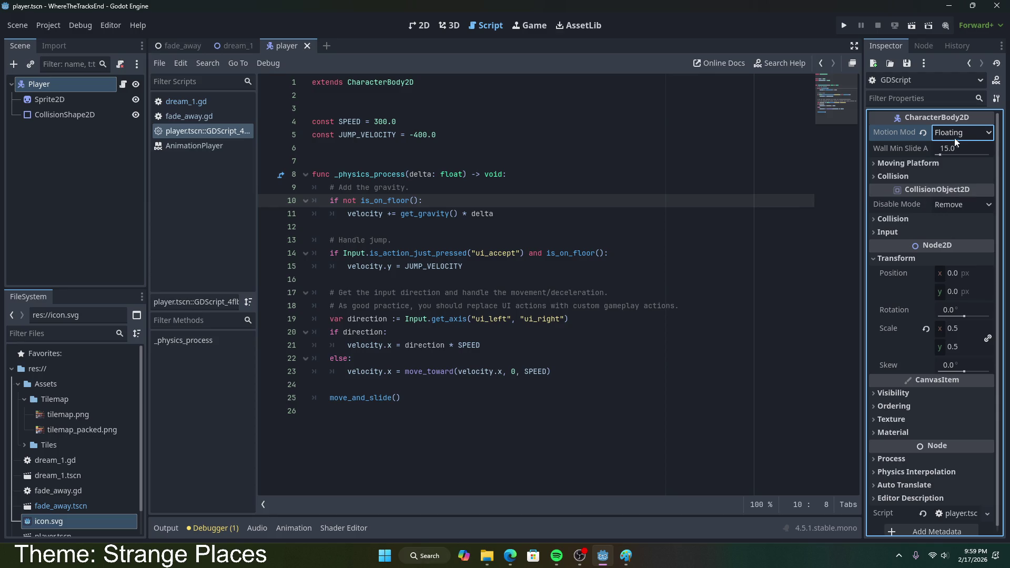
pyautogui.click(930, 219)
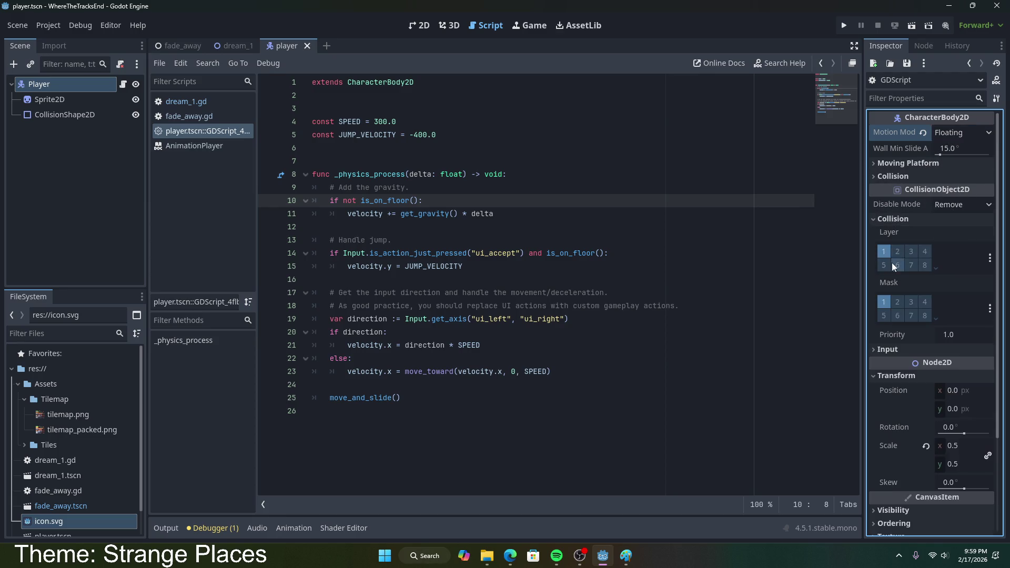
pyautogui.click(880, 221)
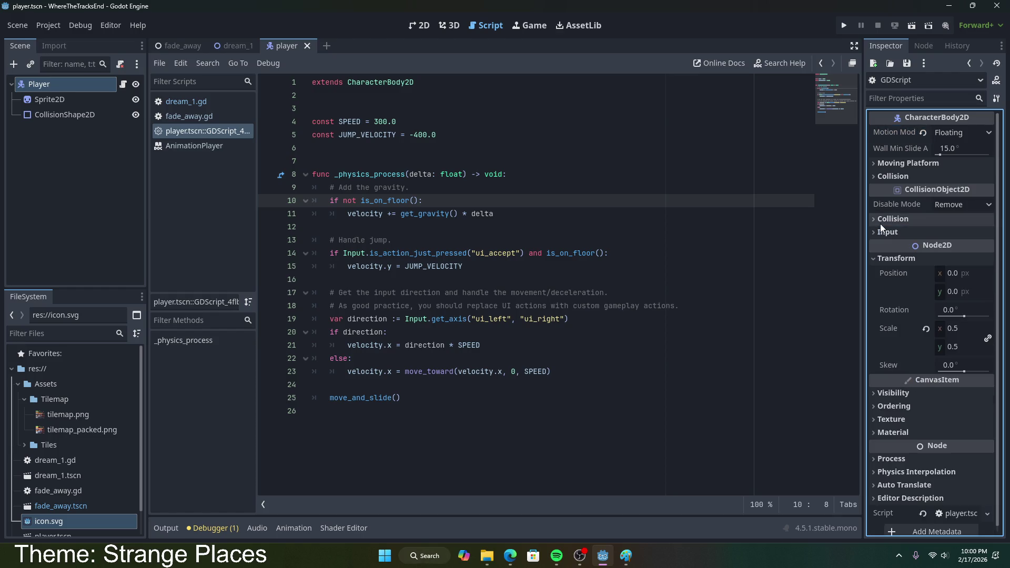
pyautogui.click(891, 231)
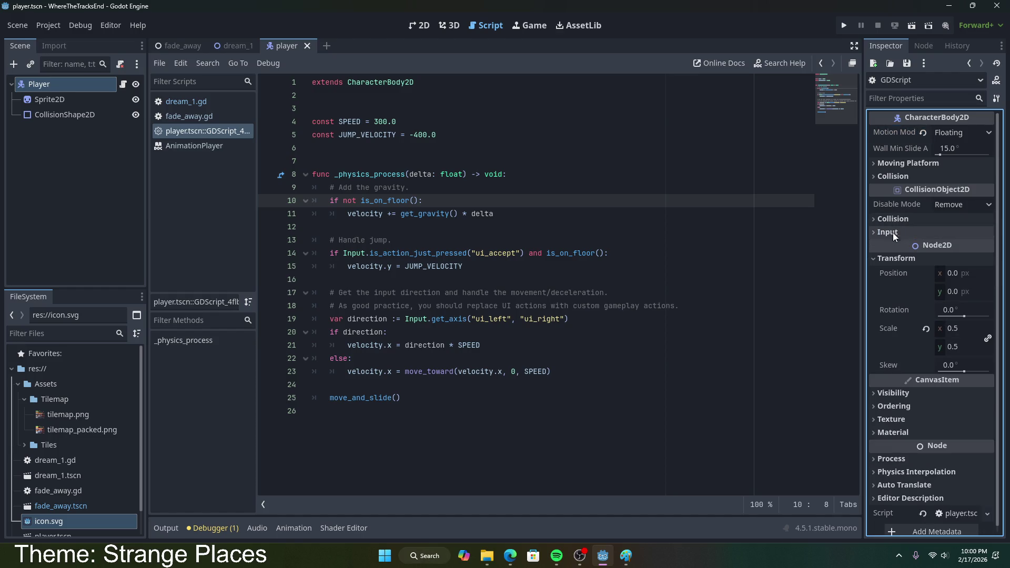
pyautogui.click(891, 232)
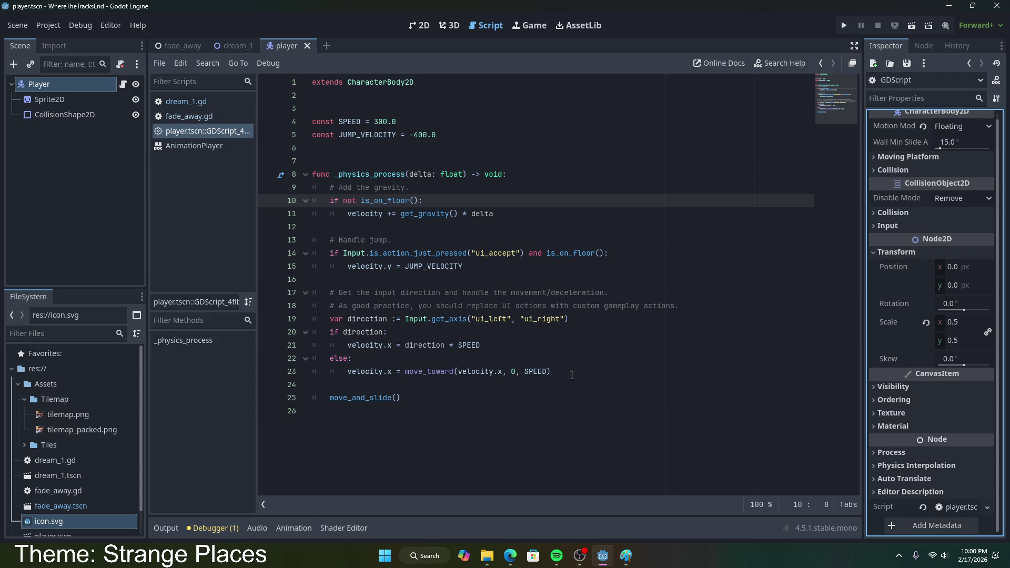
pyautogui.click(567, 292)
pyautogui.click(521, 253)
# - Look over the template's gravity, jump and horizontal movement code in the script
pyautogui.click(521, 266)
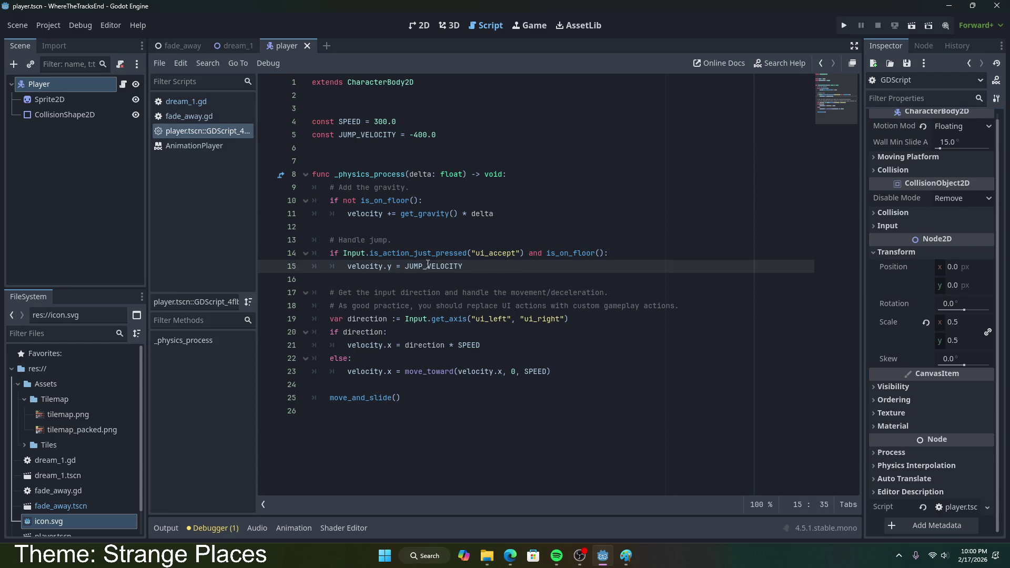
pyautogui.moveTo(490, 271)
pyautogui.mouseDown()
pyautogui.moveTo(395, 237)
pyautogui.moveTo(310, 227)
pyautogui.moveTo(441, 212)
pyautogui.moveTo(445, 191)
pyautogui.mouseUp()
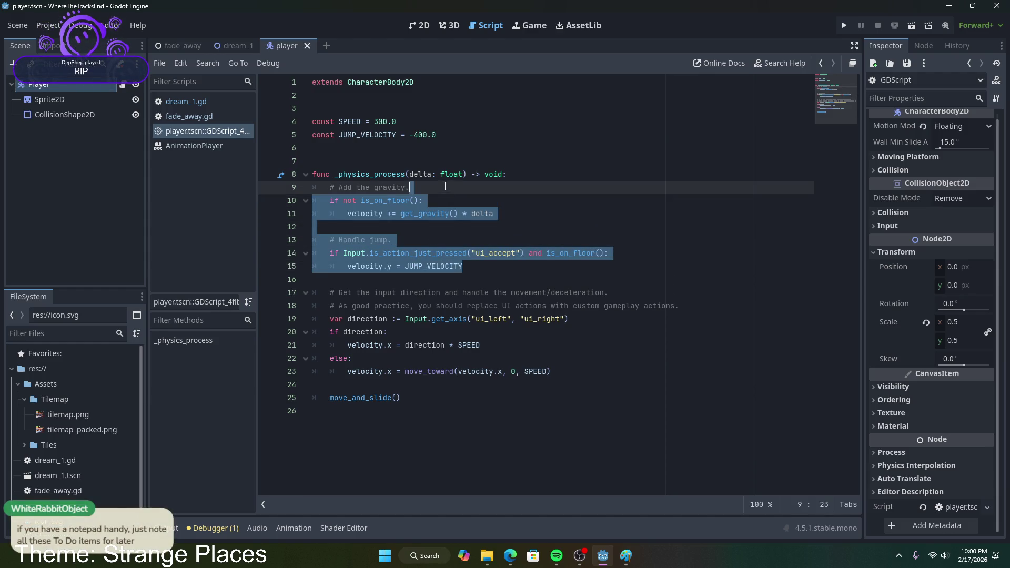
pyautogui.moveTo(531, 188); pyautogui.dragTo(534, 178)
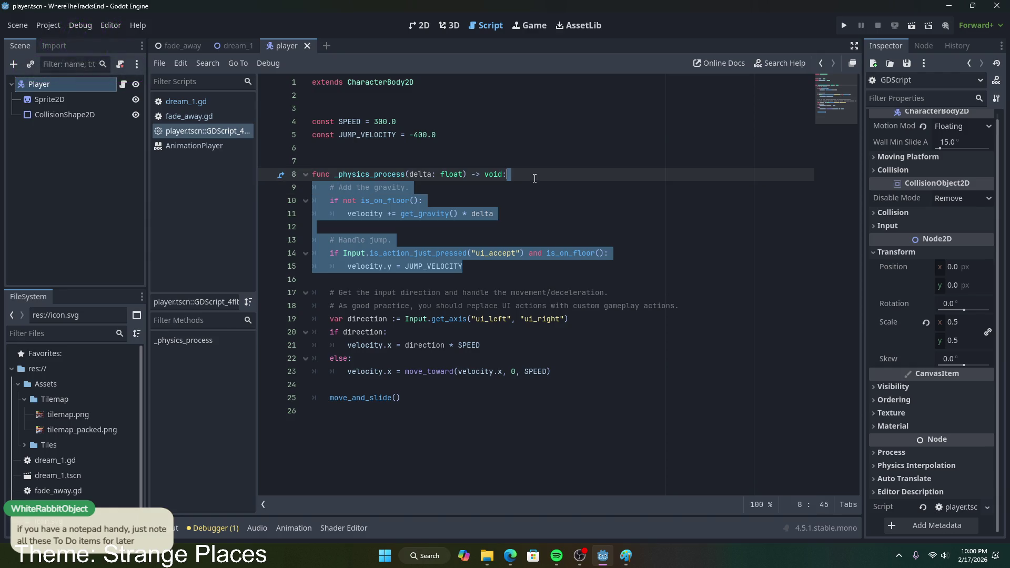
pyautogui.click(413, 332)
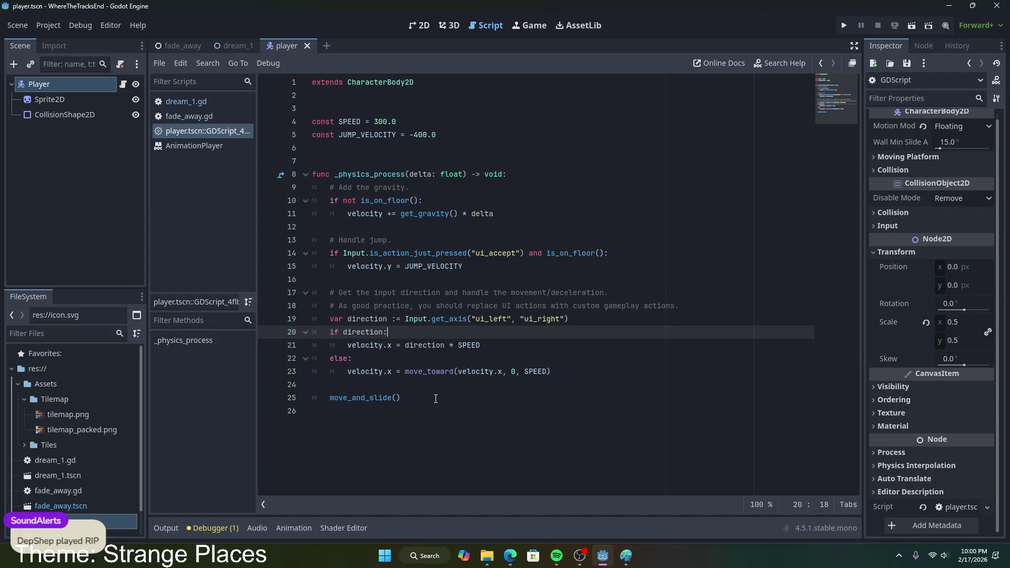
pyautogui.click(441, 213)
pyautogui.doubleClick(441, 214)
pyautogui.click(415, 385)
pyautogui.click(415, 401)
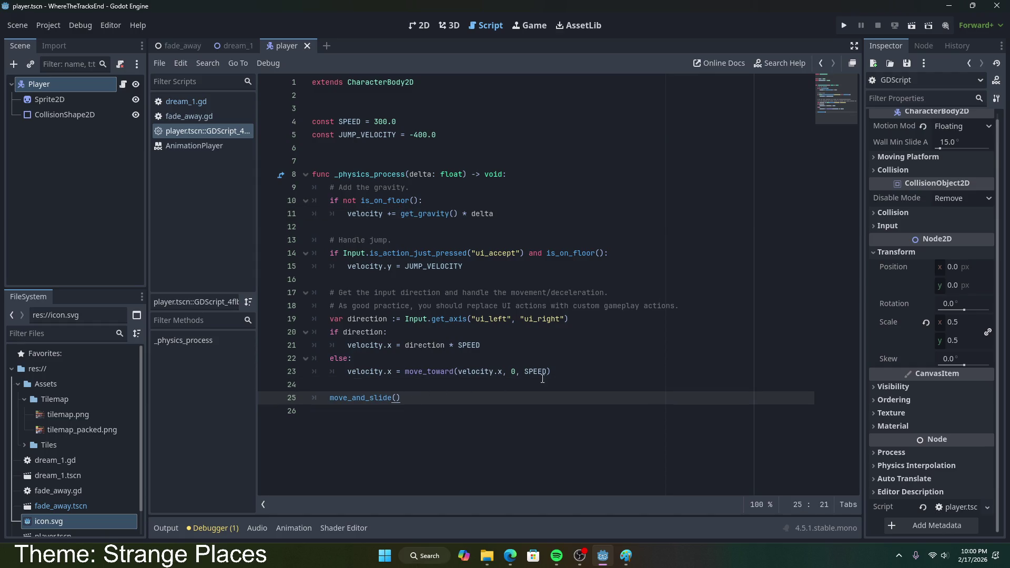
pyautogui.click(564, 376)
pyautogui.moveTo(563, 371); pyautogui.dragTo(571, 320)
pyautogui.click(578, 318)
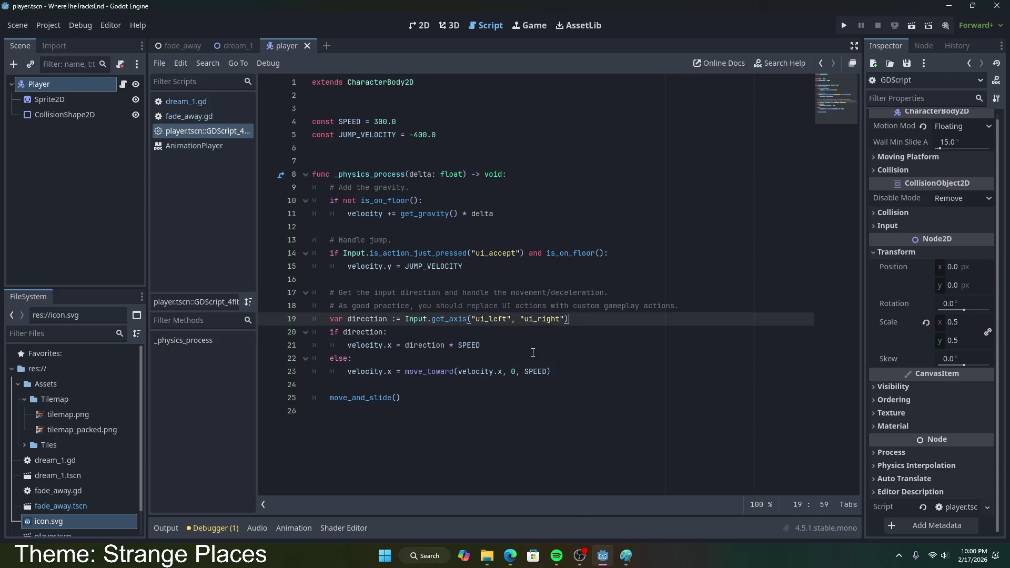
pyautogui.moveTo(418, 305)
pyautogui.mouseDown()
pyautogui.moveTo(679, 306)
pyautogui.moveTo(421, 306)
pyautogui.mouseUp()
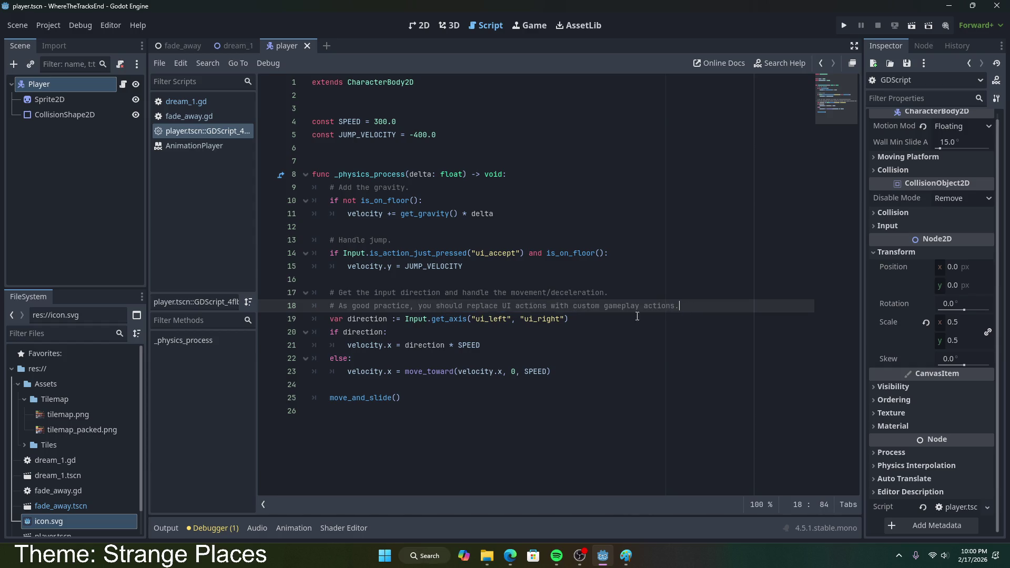
# - Replace ui_left and ui_right in the get_axis call with moveLeft and moveRight
pyautogui.doubleClick(501, 320)
pyautogui.write('move_left')
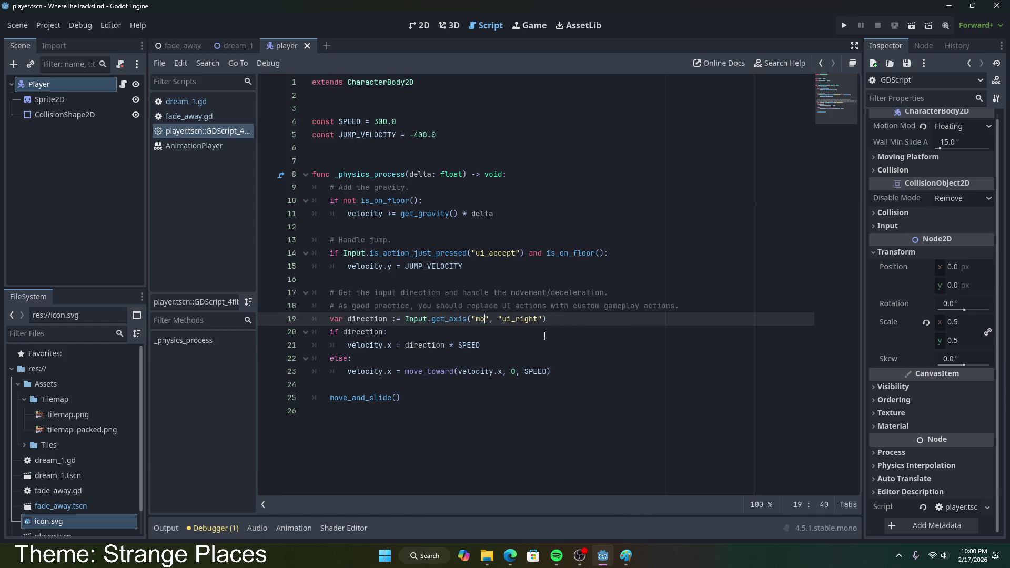
pyautogui.press('BackSpace')
pyautogui.press('BackSpace')
pyautogui.press('BackSpace')
pyautogui.write('Left')
pyautogui.click(552, 319)
pyautogui.doubleClick(552, 318)
pyautogui.write('moveRight')
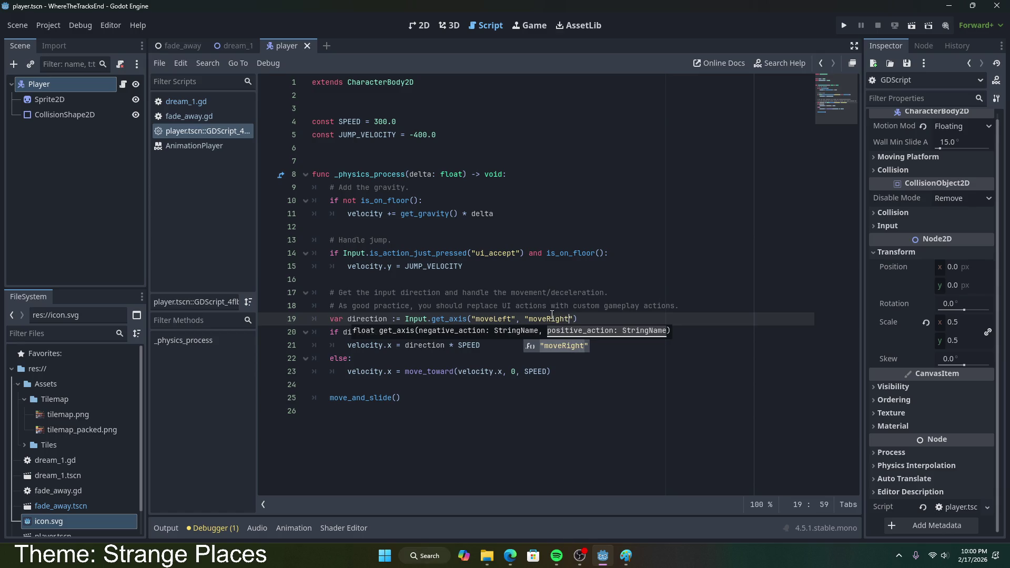
pyautogui.click(511, 292)
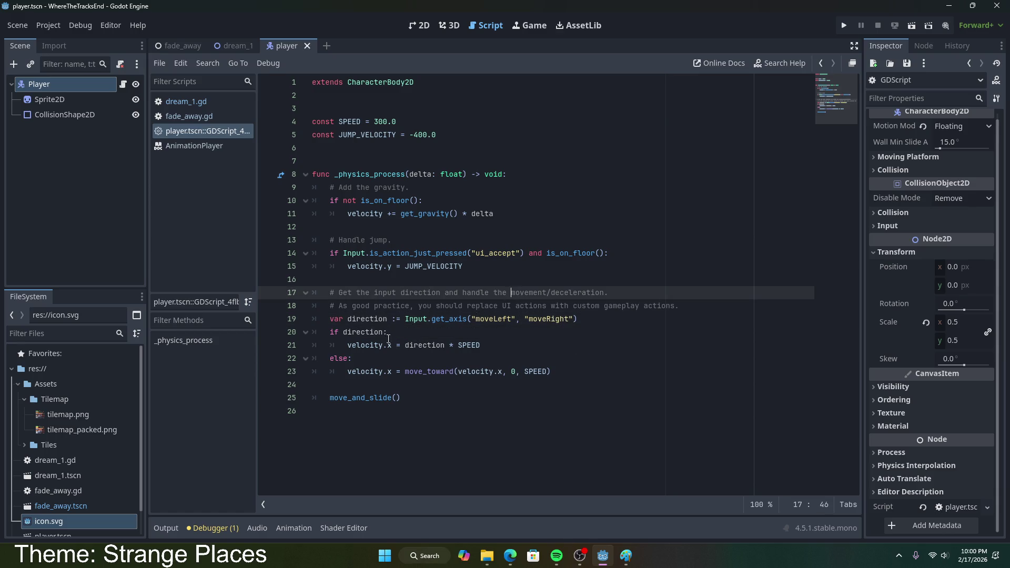
# - Delete the gravity block and the jump-handling block from the script
pyautogui.click(393, 346)
pyautogui.doubleClick(423, 345)
pyautogui.click(493, 371)
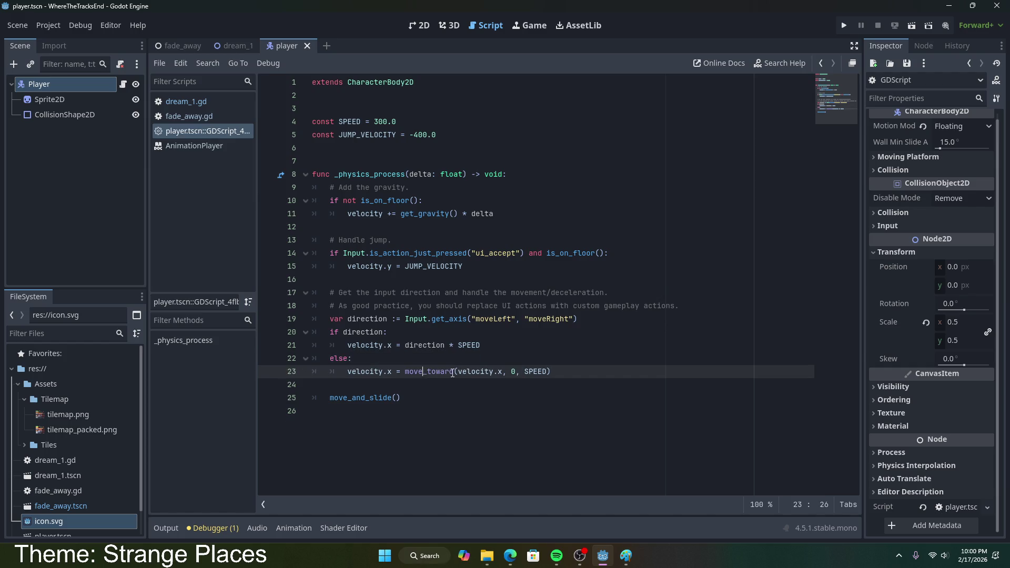
pyautogui.click(518, 371)
pyautogui.moveTo(524, 384); pyautogui.dragTo(505, 393)
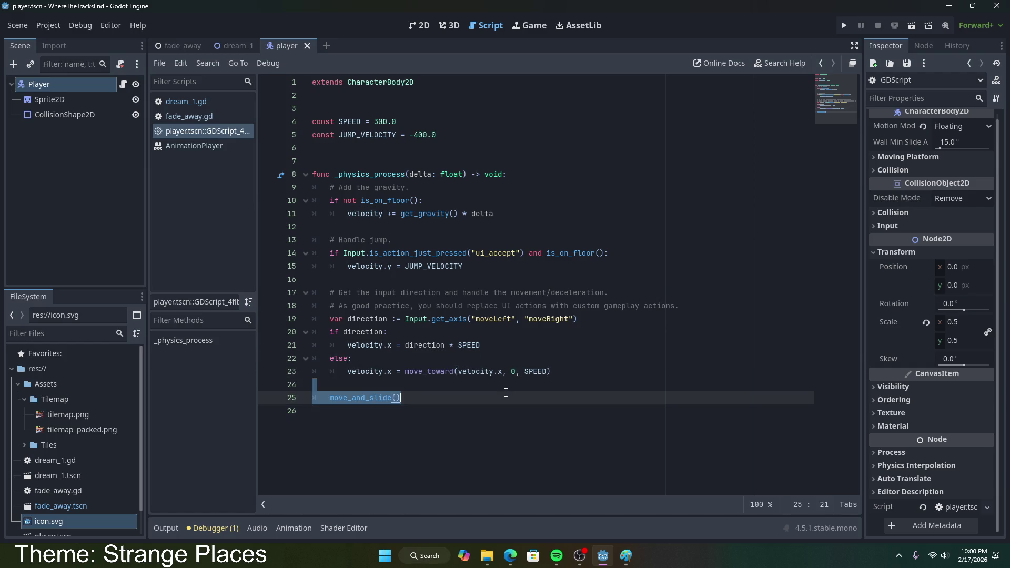
pyautogui.click(461, 311)
pyautogui.click(422, 216)
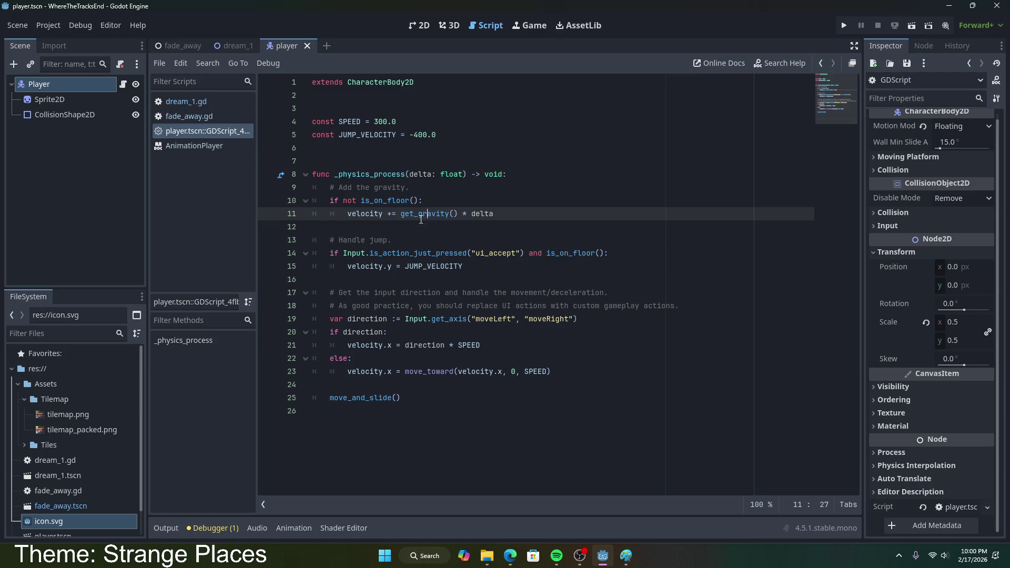
pyautogui.moveTo(513, 213); pyautogui.dragTo(260, 182)
pyautogui.press('BackSpace')
pyautogui.press('BackSpace')
pyautogui.moveTo(463, 227); pyautogui.dragTo(311, 188)
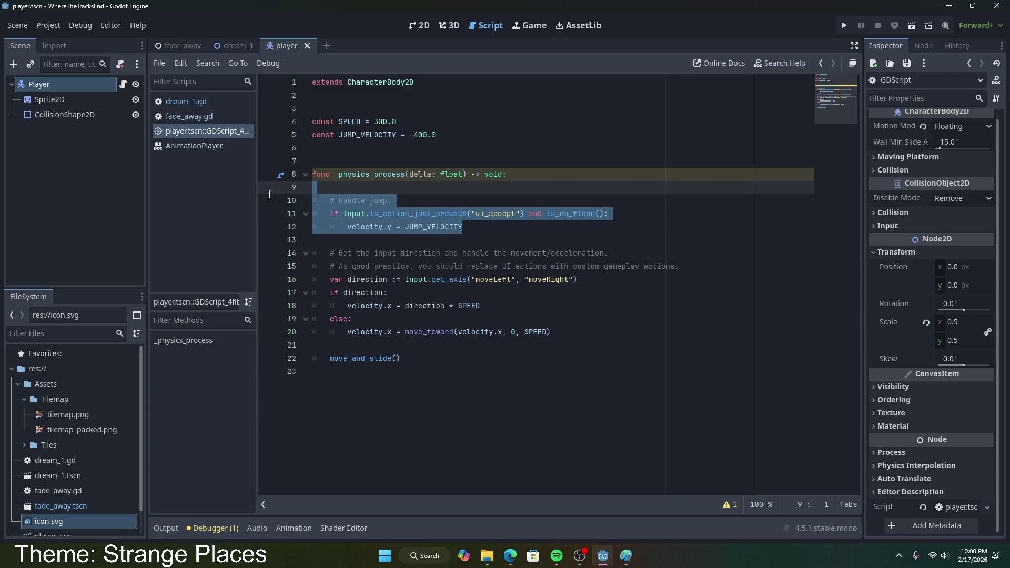
pyautogui.press('BackSpace')
pyautogui.press('BackSpace')
pyautogui.press('BackSpace')
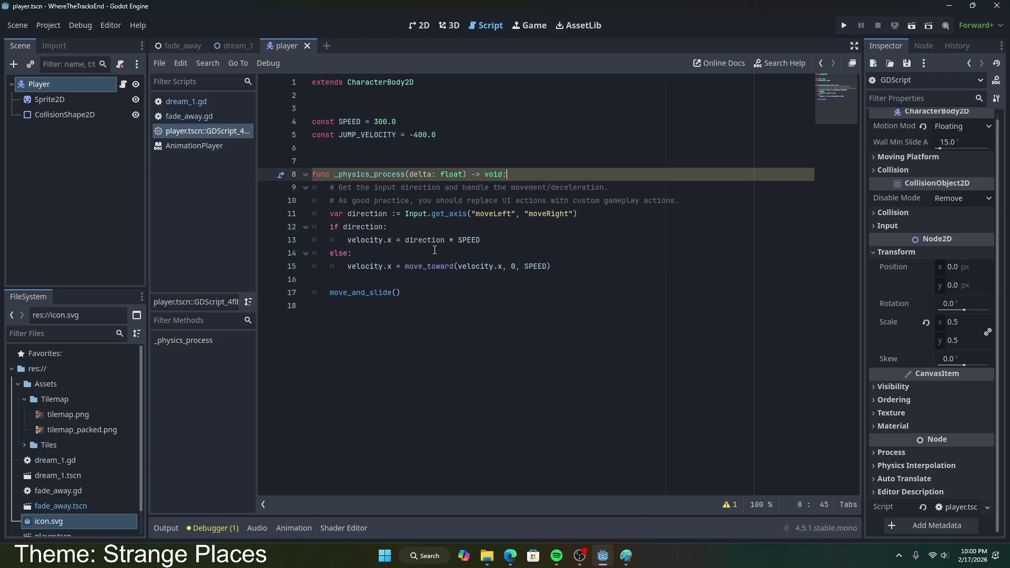
# - Check that the get_axis line now reads moveLeft and moveRight
pyautogui.click(418, 214)
pyautogui.doubleClick(547, 213)
pyautogui.click(592, 214)
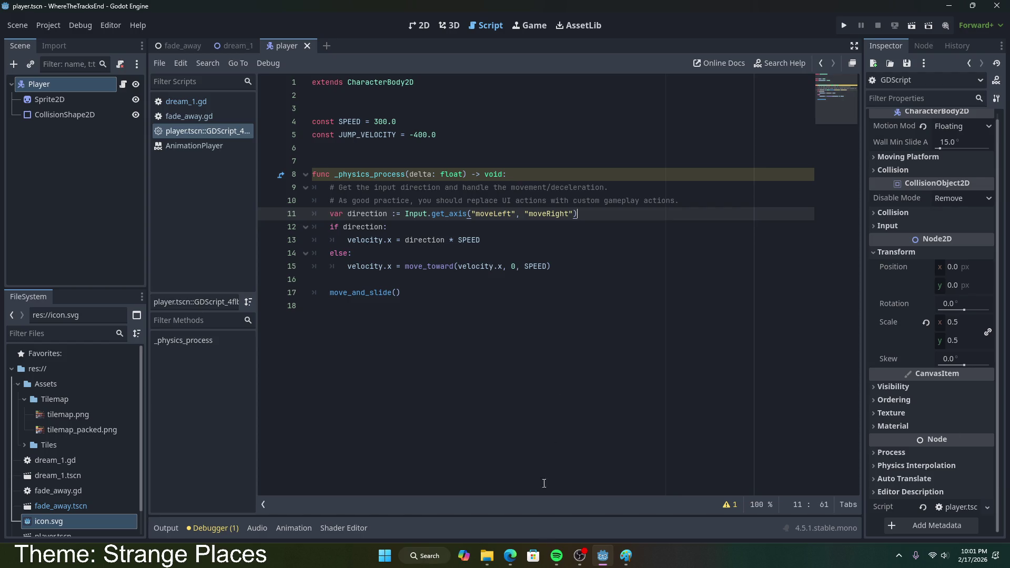
# - Pick Paint's Pencil, launch Microsoft To Do via search, then minimize Paint to reveal Godot
pyautogui.click(625, 556)
pyautogui.click(261, 97)
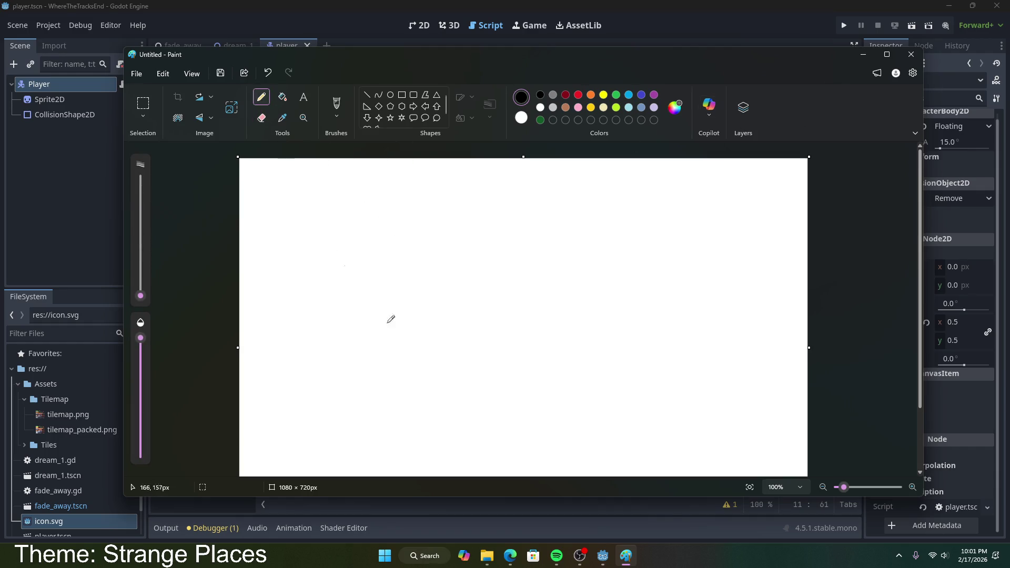
pyautogui.click(435, 552)
pyautogui.write('rto do')
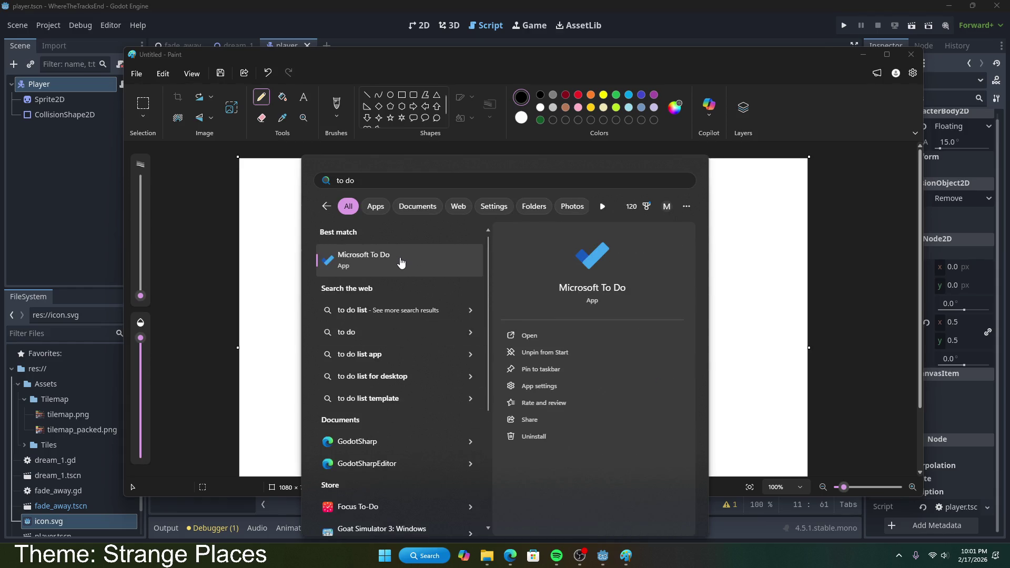
pyautogui.click(401, 262)
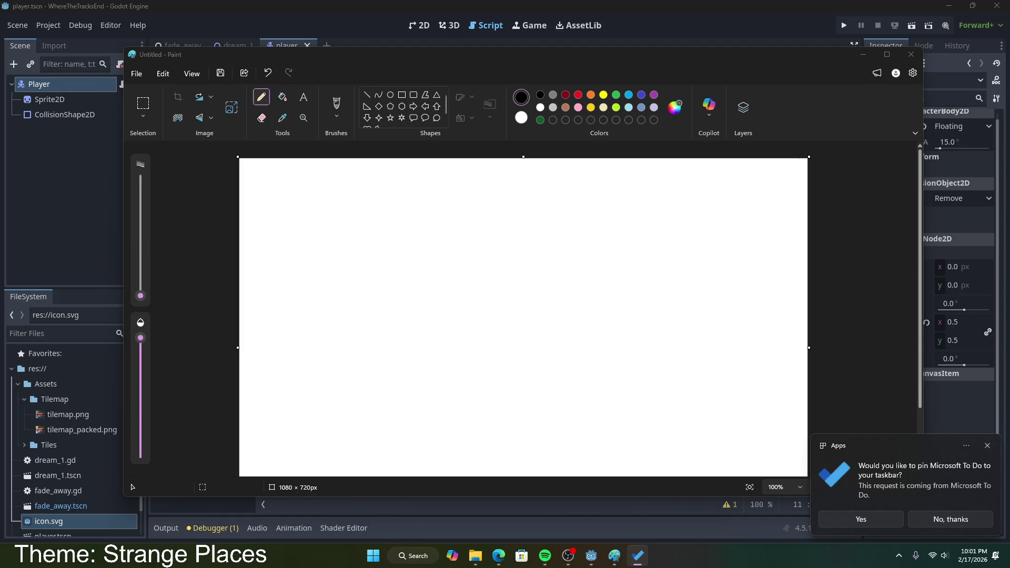
pyautogui.click(857, 80)
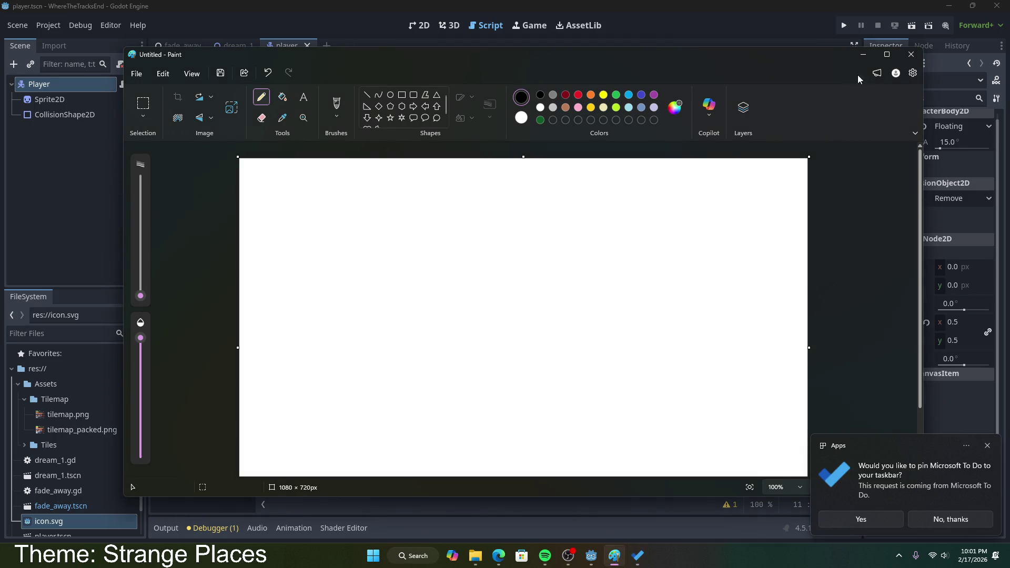
pyautogui.click(863, 55)
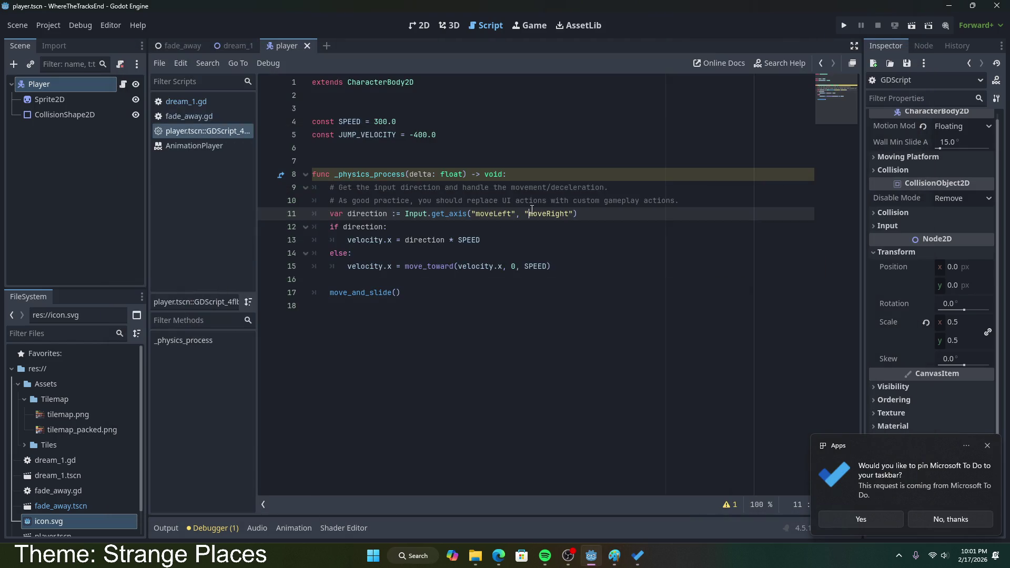
# - Search Bing for 'godot 2d character movement script'
pyautogui.click(499, 555)
pyautogui.scroll(15, 207, 232)
pyautogui.click(255, 67)
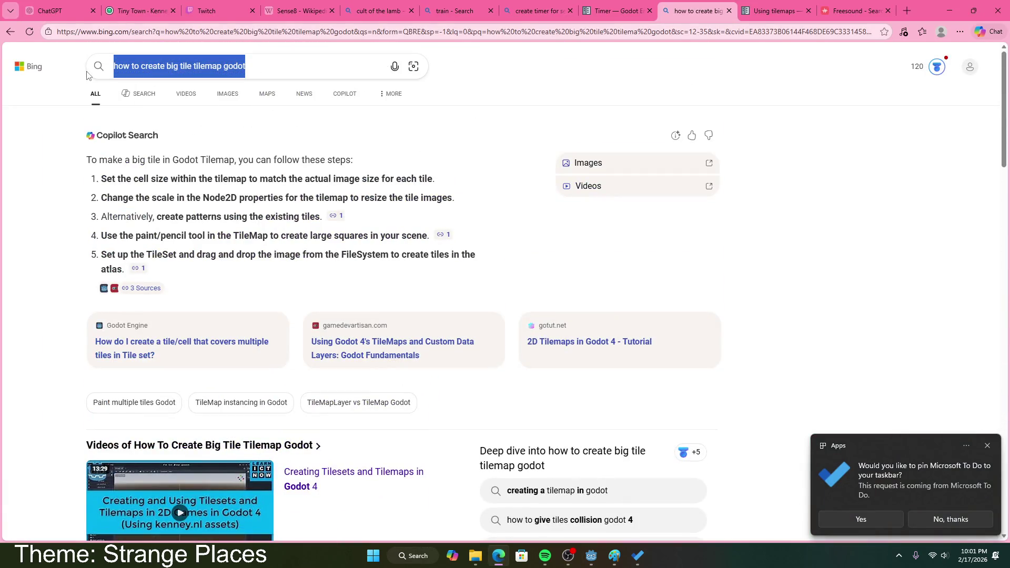
pyautogui.write('godot ')
pyautogui.write('2d vc')
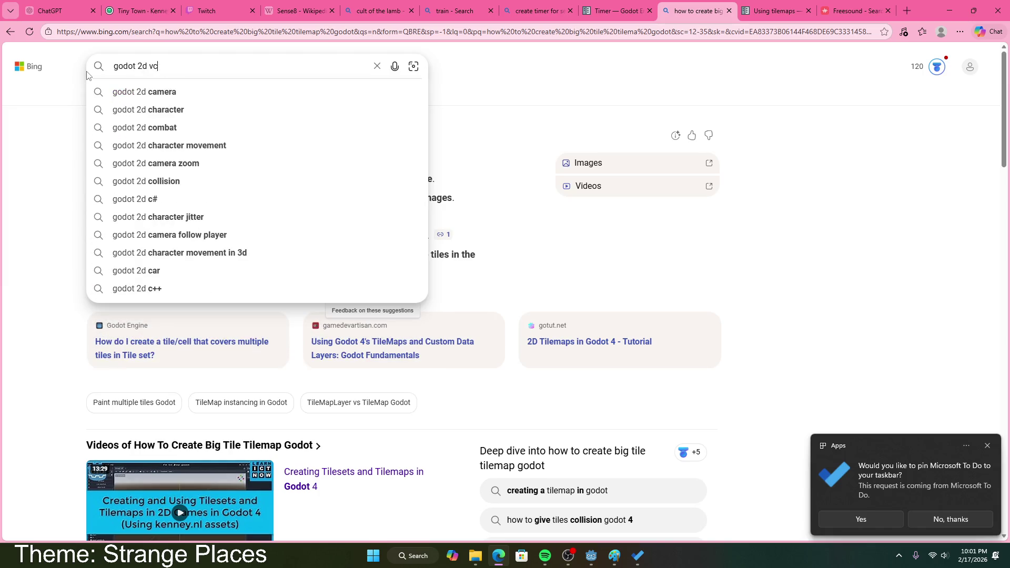
pyautogui.press('BackSpace')
pyautogui.press('BackSpace')
pyautogui.write('character mov')
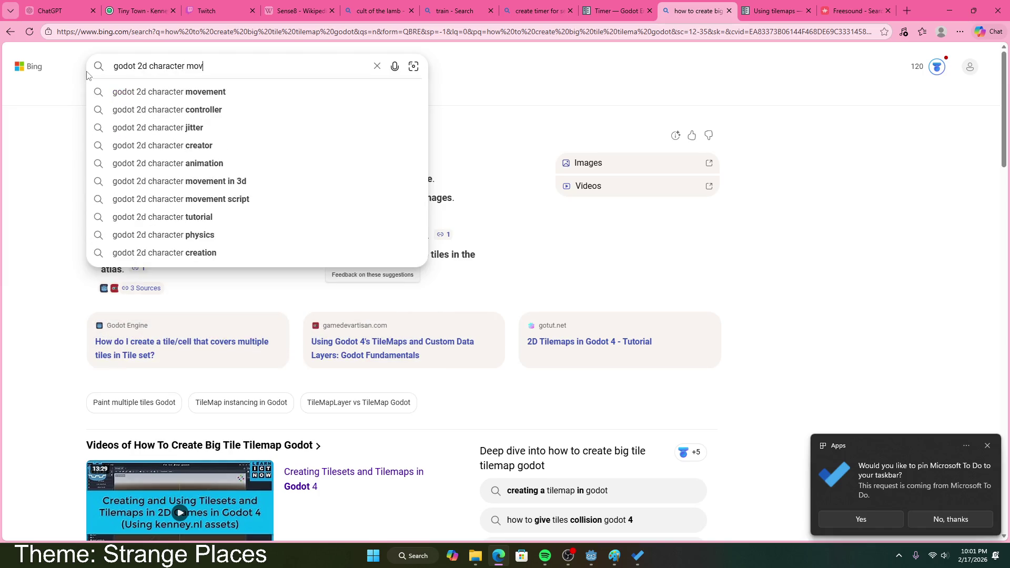
pyautogui.write('ement script')
pyautogui.press('Return')
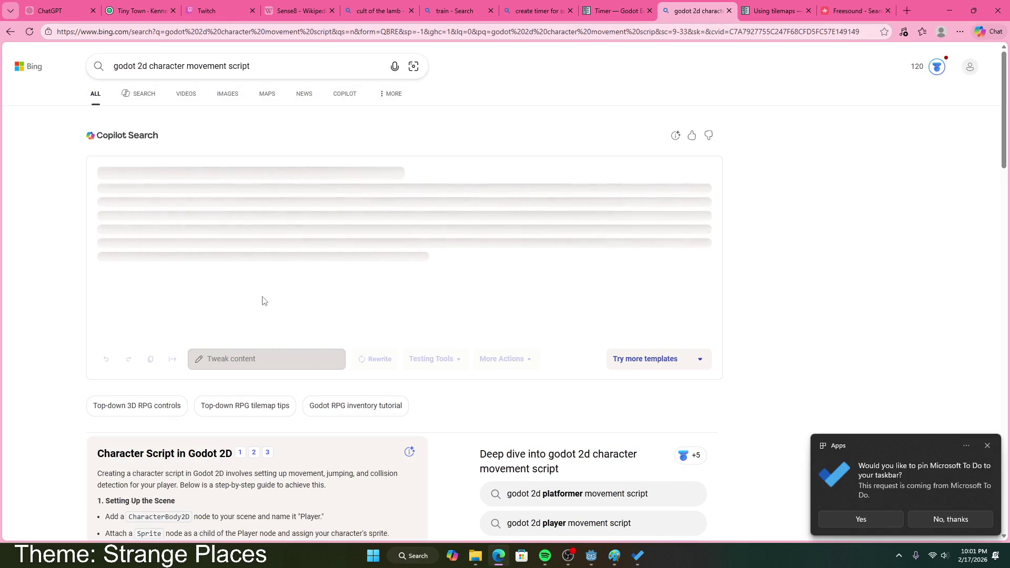
pyautogui.click(280, 76)
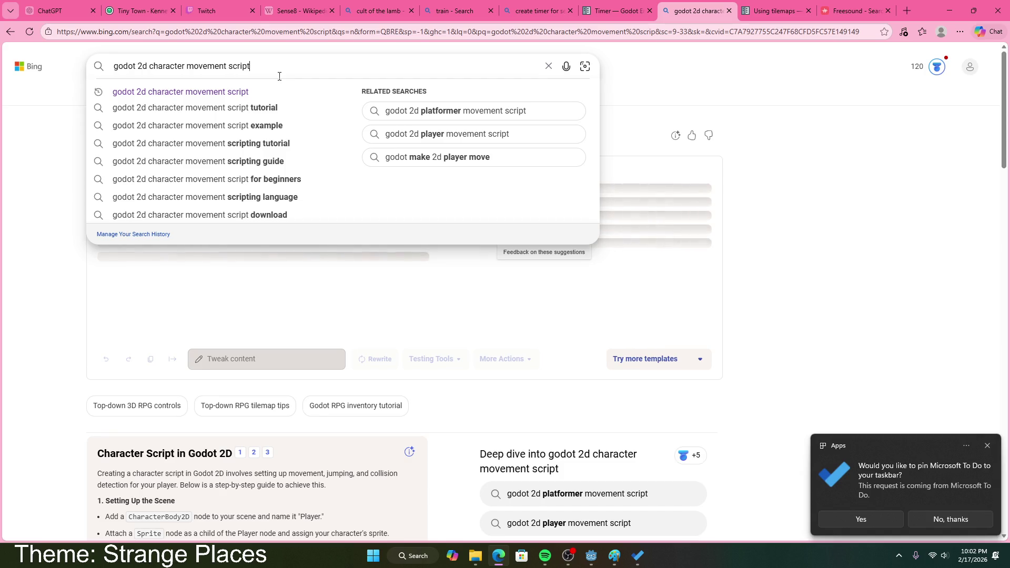
pyautogui.click(774, 200)
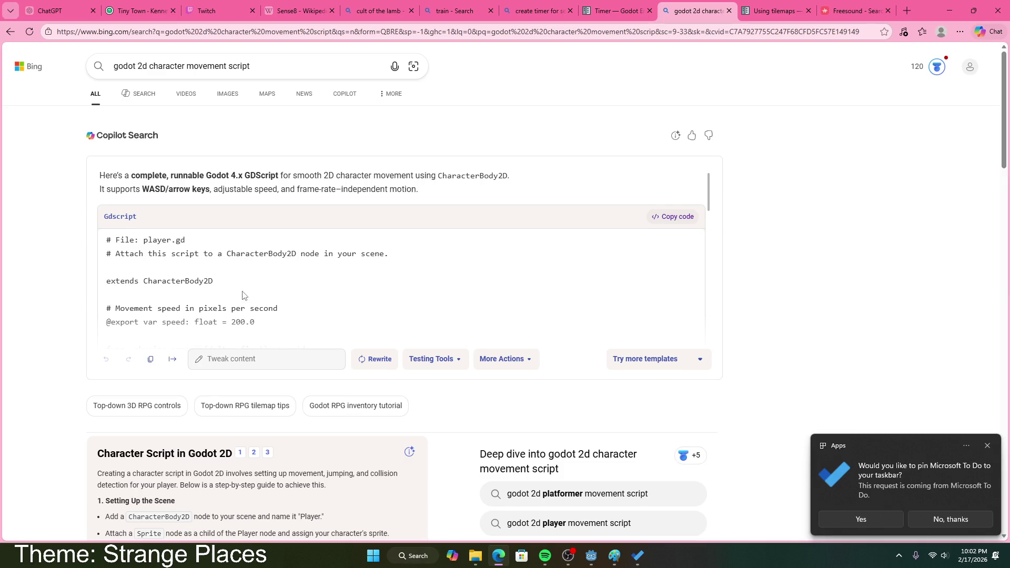
# - Scroll to the Copilot GDScript answer and locate its input_vector movement lines
pyautogui.scroll(-2, 207, 319)
pyautogui.scroll(-5, 317, 161)
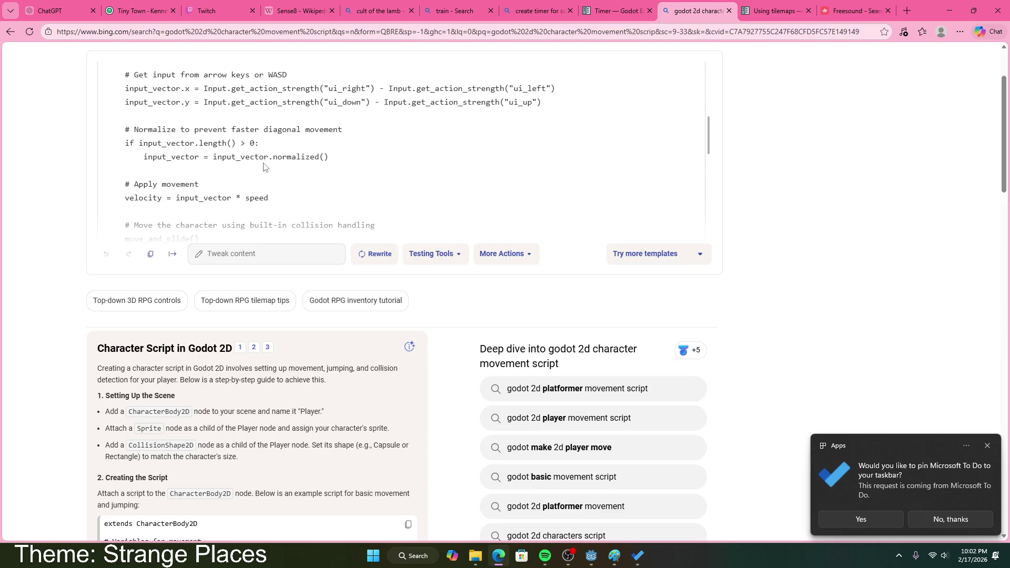
pyautogui.scroll(-2, 264, 167)
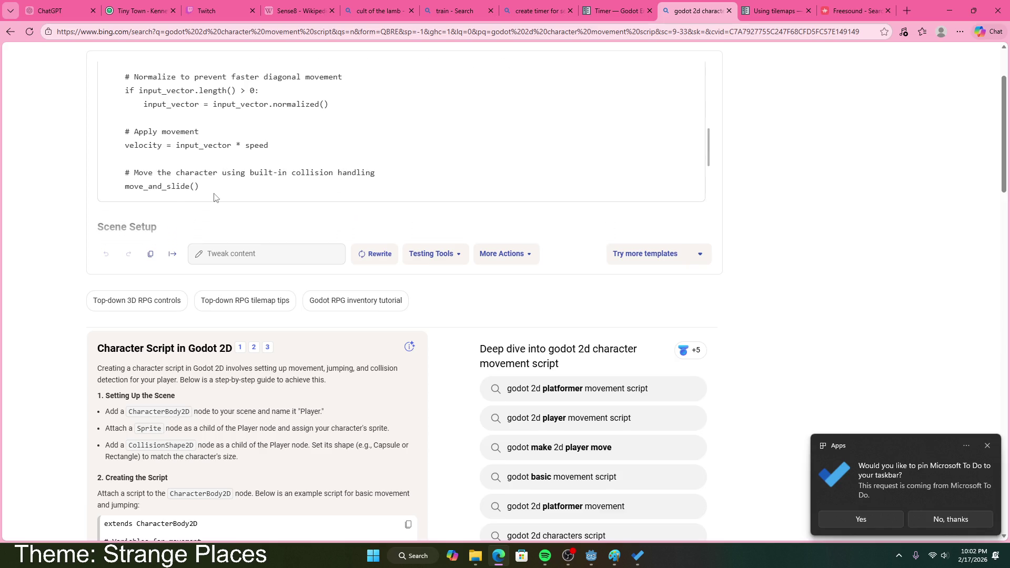
pyautogui.scroll(10, 215, 197)
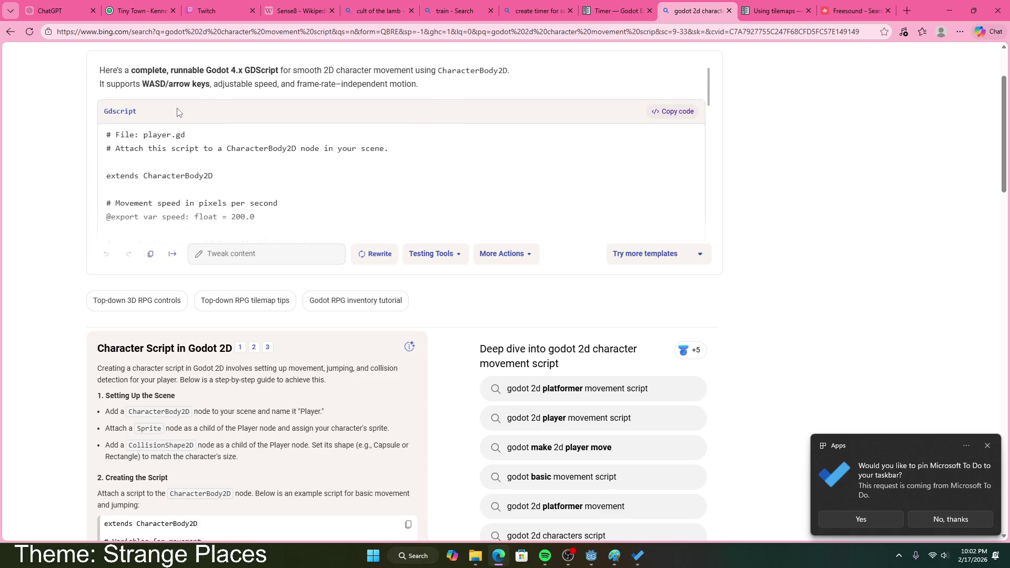
pyautogui.scroll(-1, 239, 100)
pyautogui.scroll(1, 230, 106)
pyautogui.scroll(-2, 146, 167)
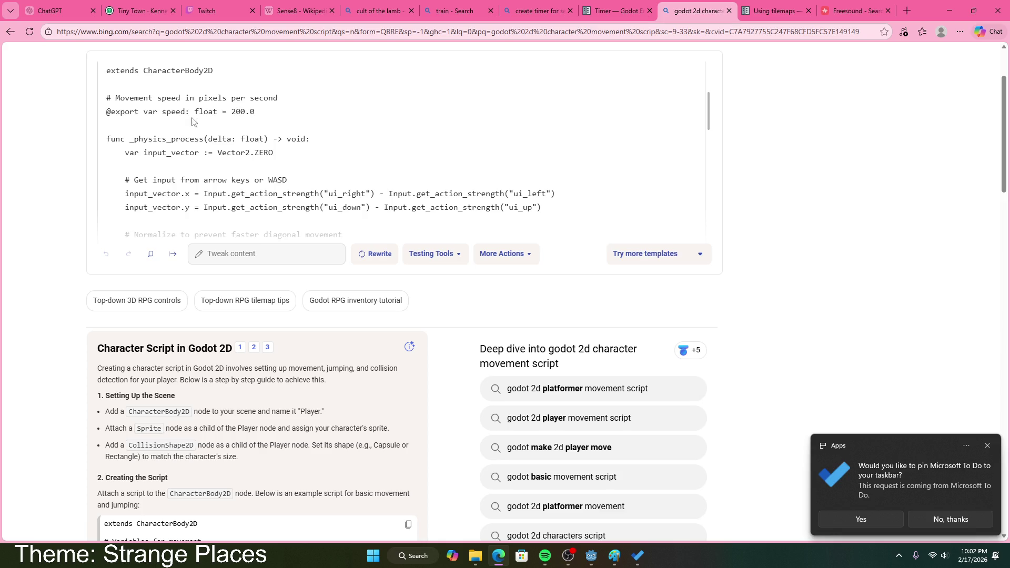
pyautogui.scroll(-1, 166, 136)
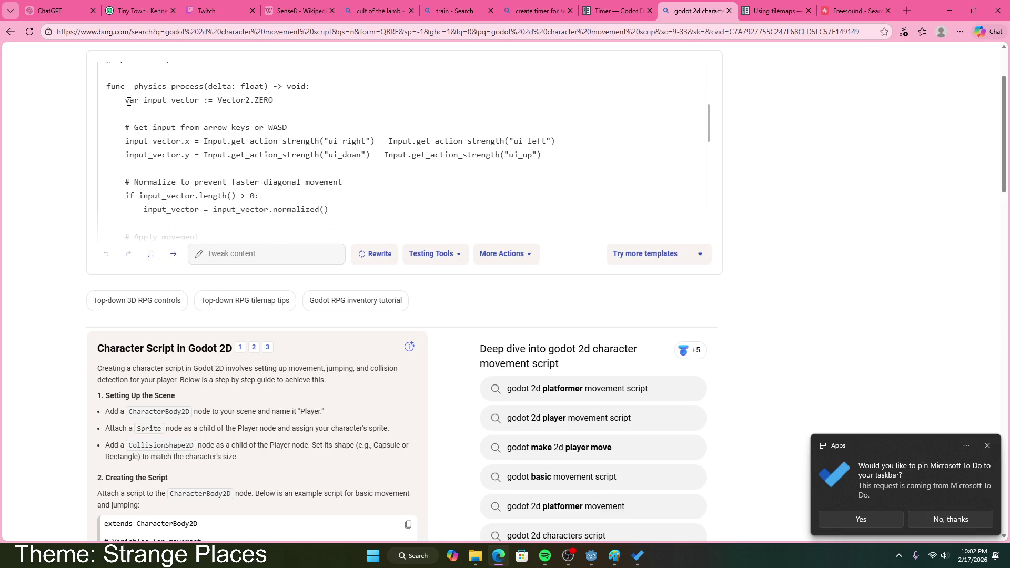
pyautogui.moveTo(126, 102); pyautogui.dragTo(282, 174)
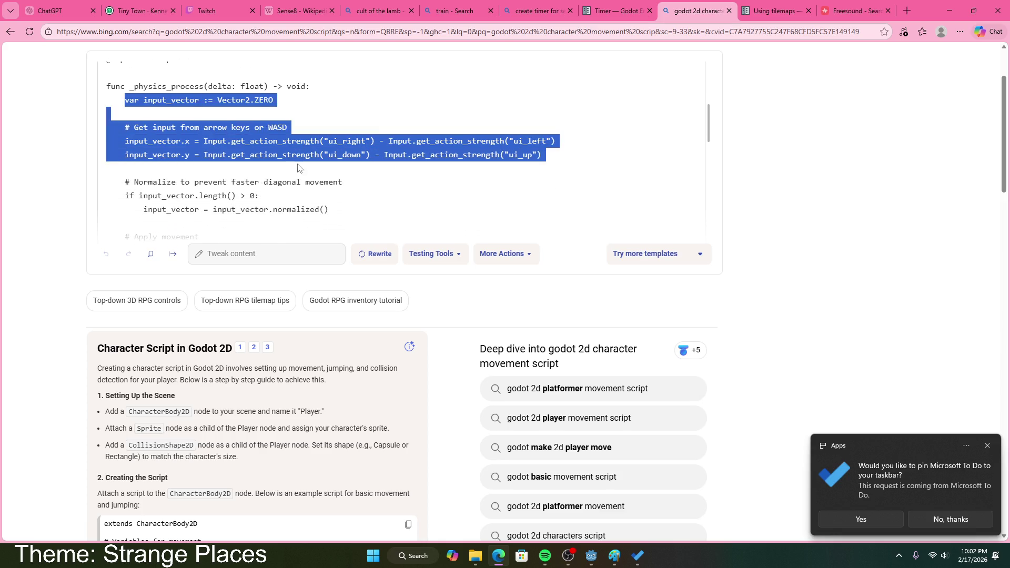
pyautogui.click(410, 155)
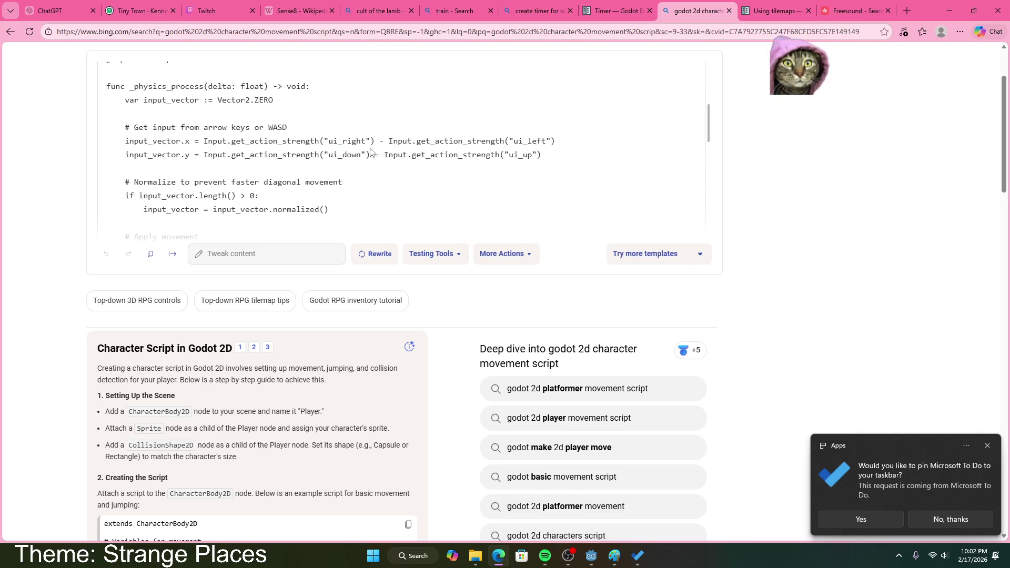
pyautogui.moveTo(463, 141); pyautogui.dragTo(536, 153)
pyautogui.click(536, 153)
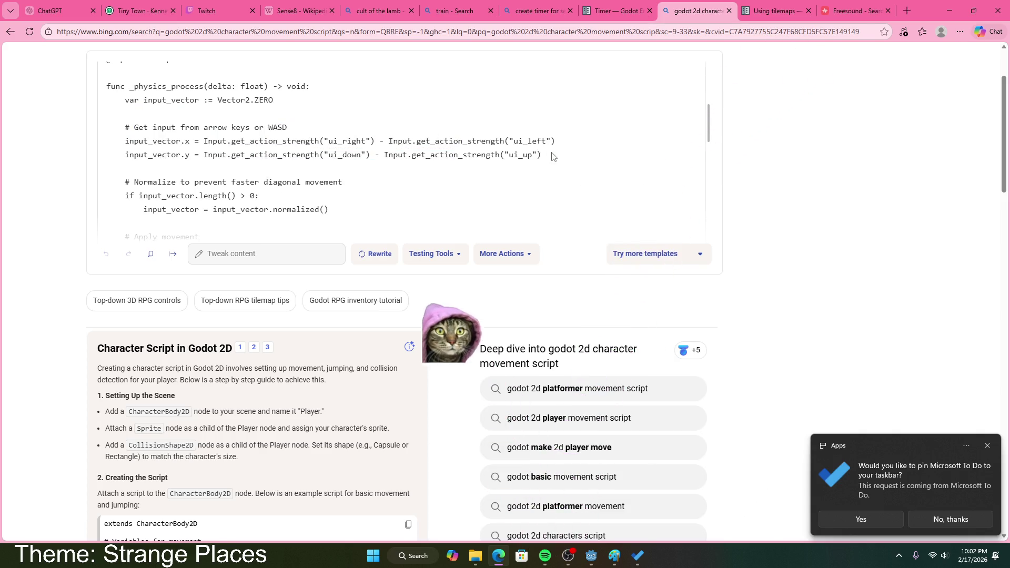
# - Select the input and movement code in the answer to copy, then return to Godot
pyautogui.scroll(-2, 456, 189)
pyautogui.scroll(2, 216, 137)
pyautogui.scroll(-2, 216, 137)
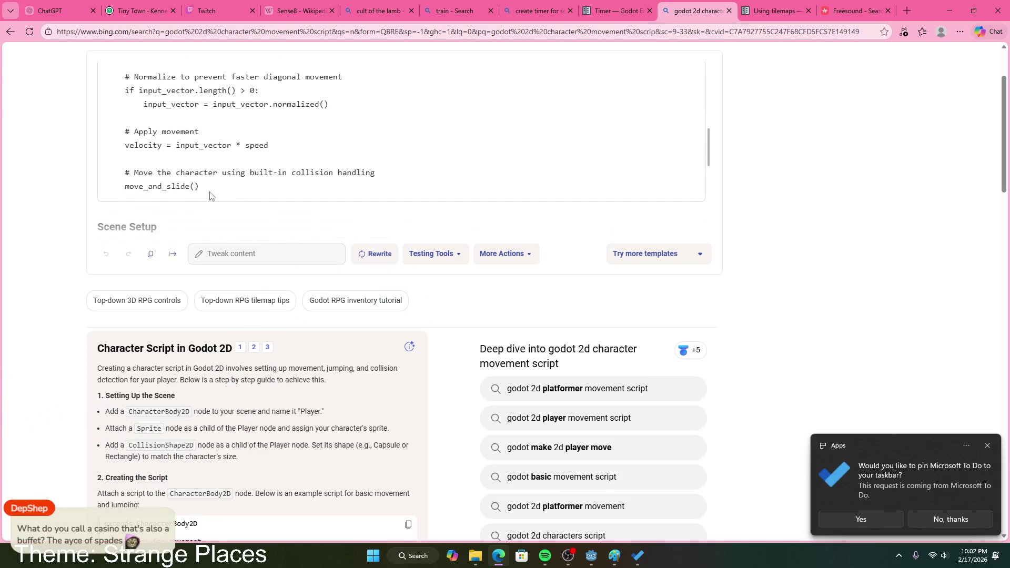
pyautogui.scroll(5, 220, 190)
pyautogui.scroll(-1, 213, 174)
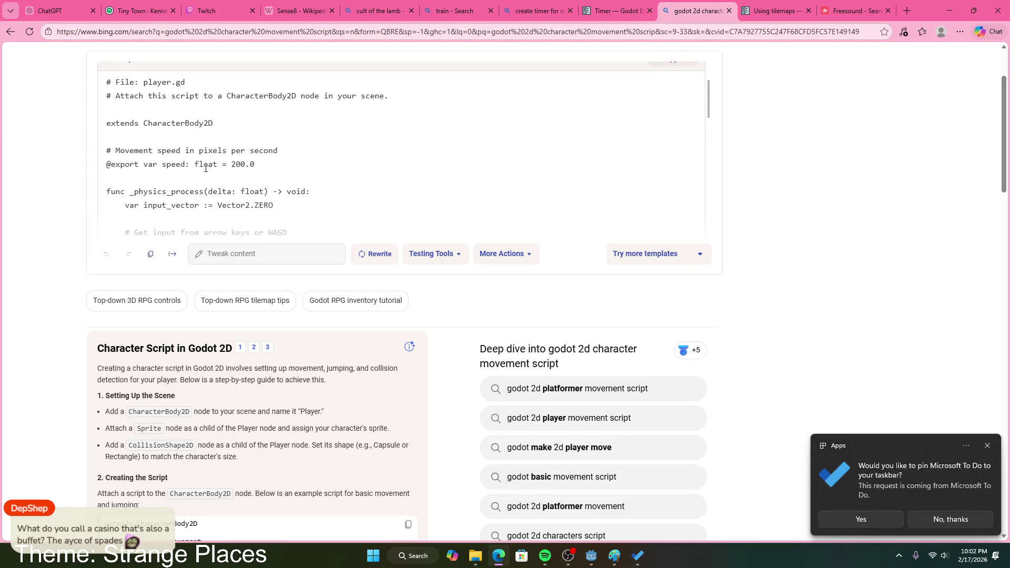
pyautogui.scroll(-5, 186, 163)
pyautogui.scroll(2, 221, 179)
pyautogui.doubleClick(212, 197)
pyautogui.click(308, 205)
pyautogui.scroll(-2, 305, 204)
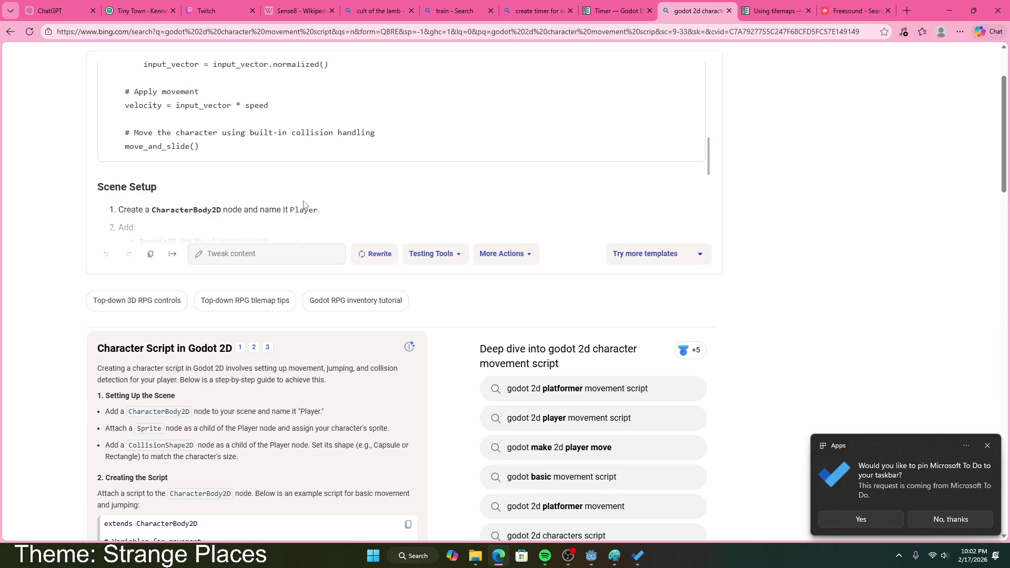
pyautogui.moveTo(216, 142)
pyautogui.mouseDown()
pyautogui.moveTo(200, 120)
pyautogui.moveTo(126, 139)
pyautogui.moveTo(122, 118)
pyautogui.moveTo(125, 153)
pyautogui.mouseUp()
pyautogui.hotkey('ctrl', 'c')
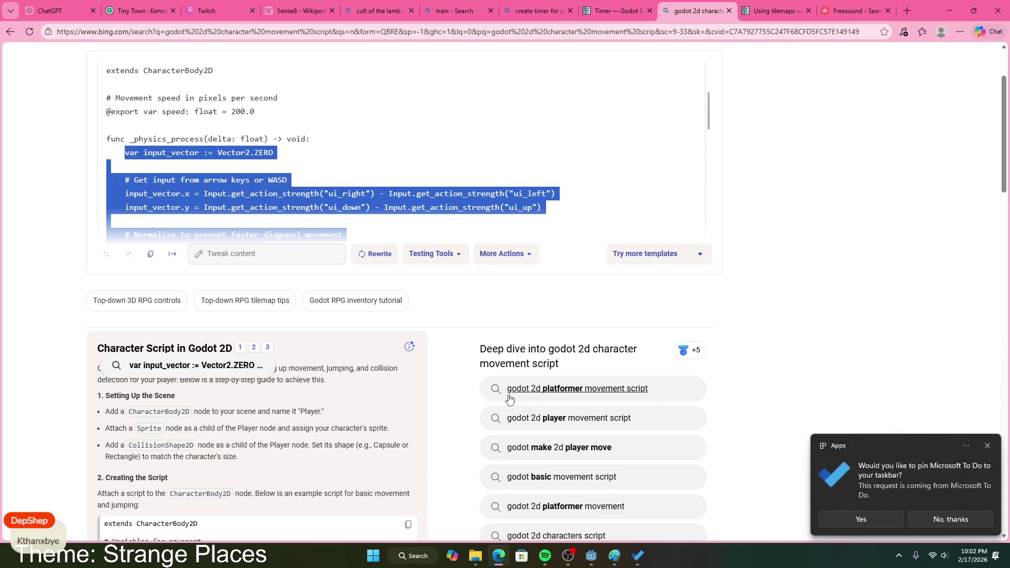
pyautogui.moveTo(593, 557)
pyautogui.scroll(-5, 235, 301)
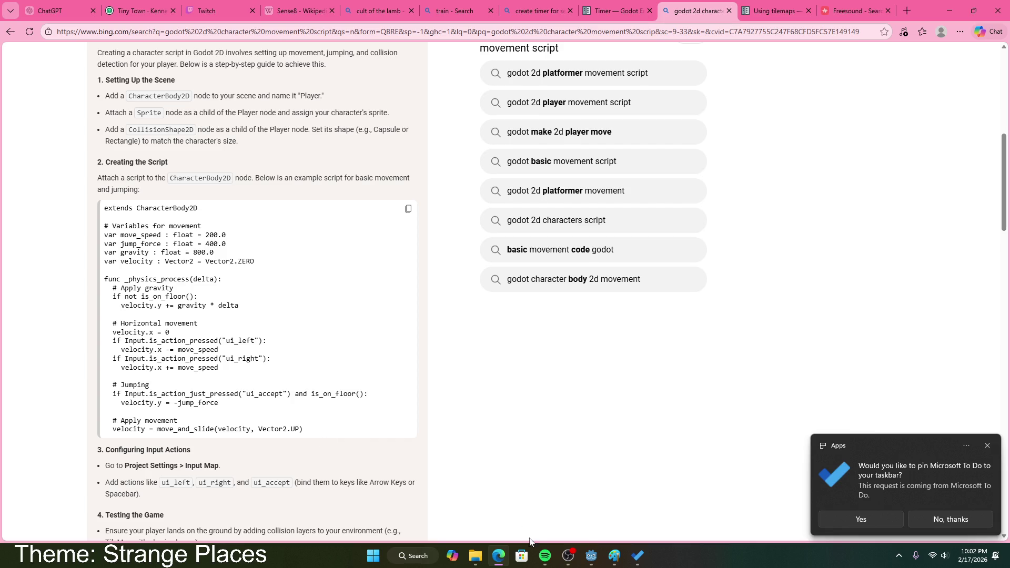
pyautogui.click(591, 556)
# - Paste the copied code over the old _physics_process body and fix indentation on lines 12–13
pyautogui.moveTo(403, 292)
pyautogui.mouseDown()
pyautogui.moveTo(315, 213)
pyautogui.moveTo(313, 187)
pyautogui.mouseUp()
pyautogui.hotkey('ctrl', 'v')
pyautogui.click(508, 210)
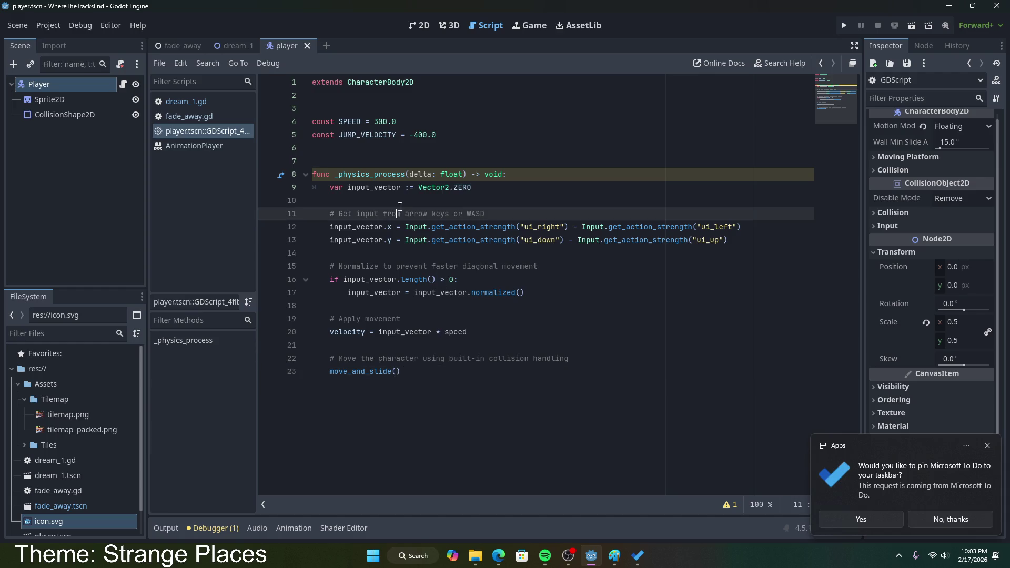
pyautogui.click(525, 200)
pyautogui.click(329, 213)
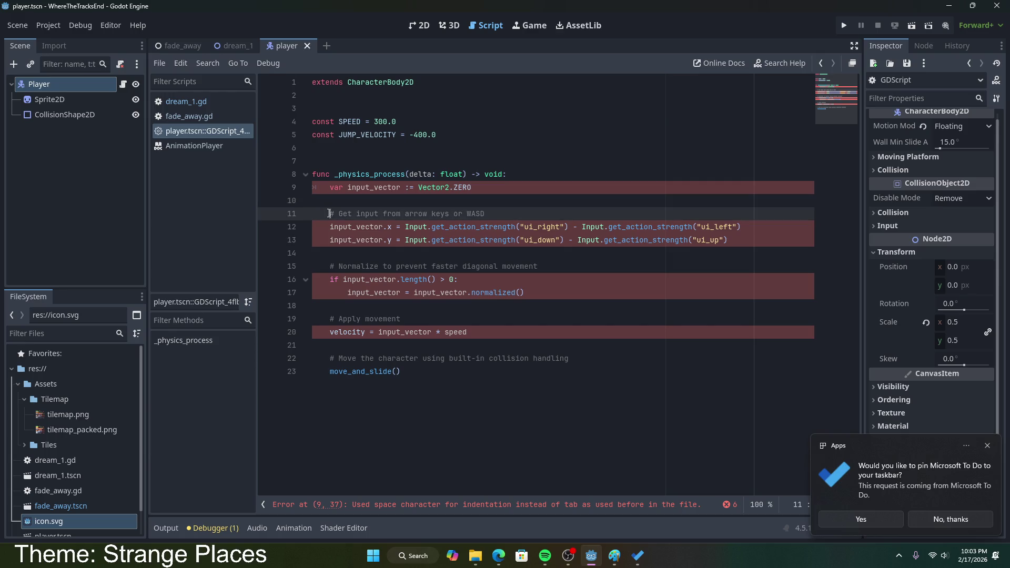
pyautogui.click(342, 231)
pyautogui.hotkey('shift', 'Tab')
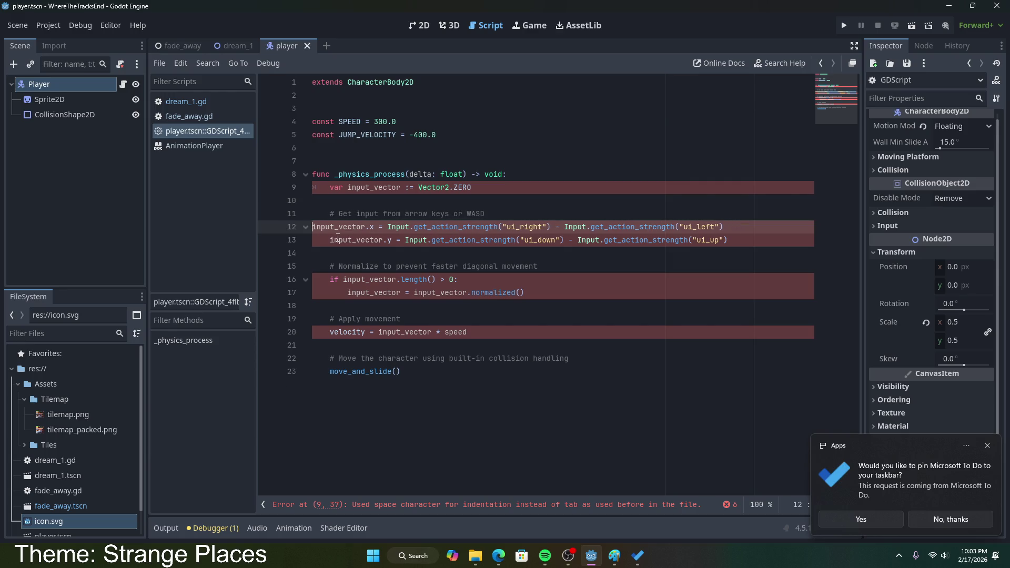
pyautogui.press('Tab')
pyautogui.click(333, 240)
pyautogui.press('Tab')
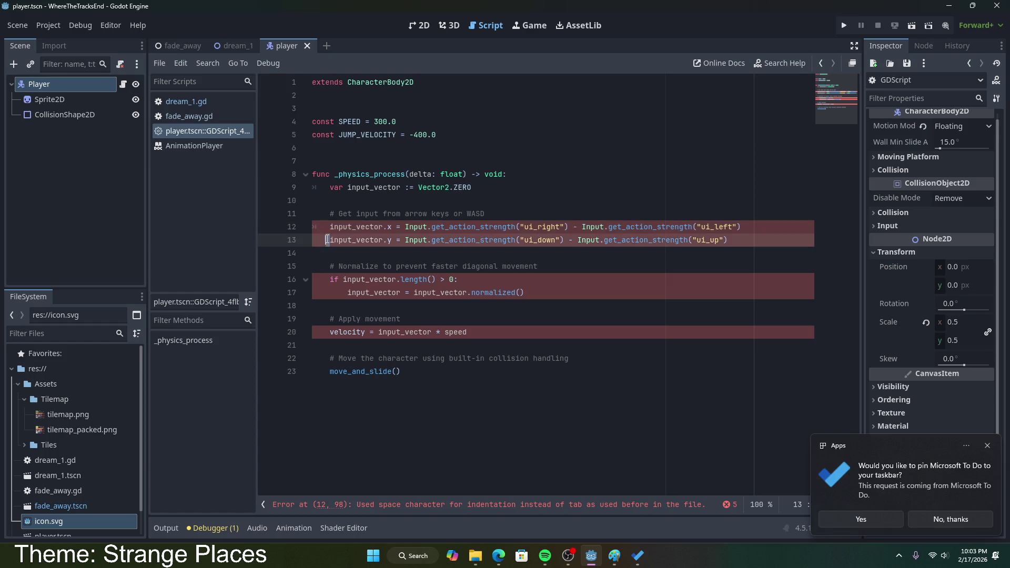
pyautogui.hotkey('shift', 'Tab')
pyautogui.click(349, 266)
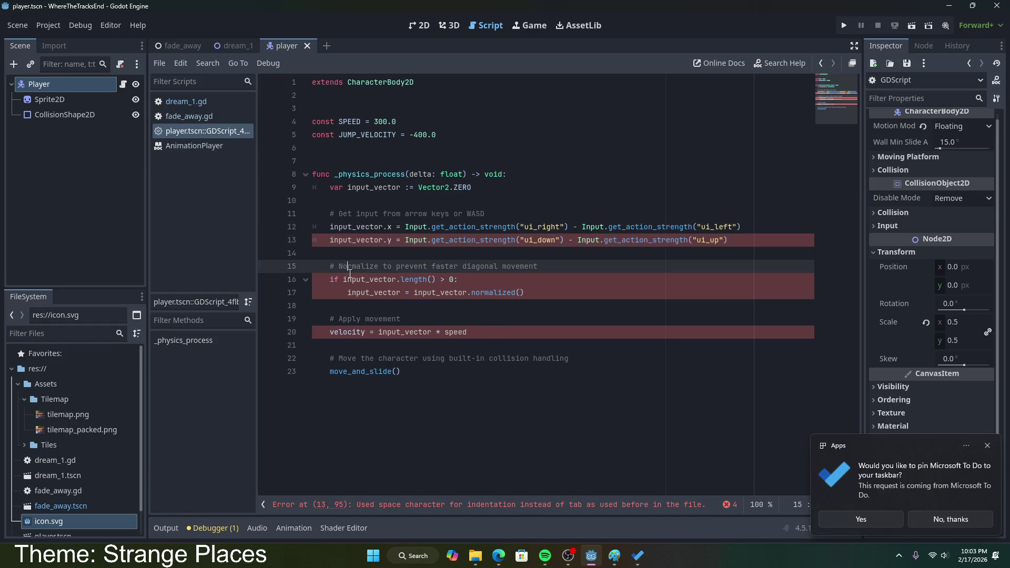
# - Replace the space indentation on lines 16, 17 and 20 with tabs
pyautogui.doubleClick(323, 283)
pyautogui.press('BackSpace')
pyautogui.press('Tab')
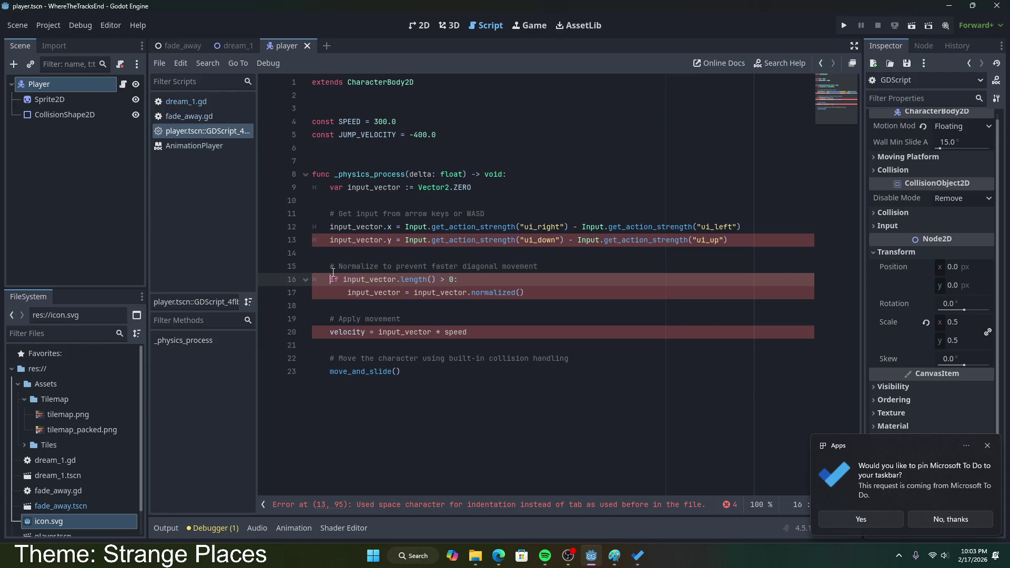
pyautogui.doubleClick(347, 293)
pyautogui.press('BackSpace')
pyautogui.press('Tab')
pyautogui.press('Tab')
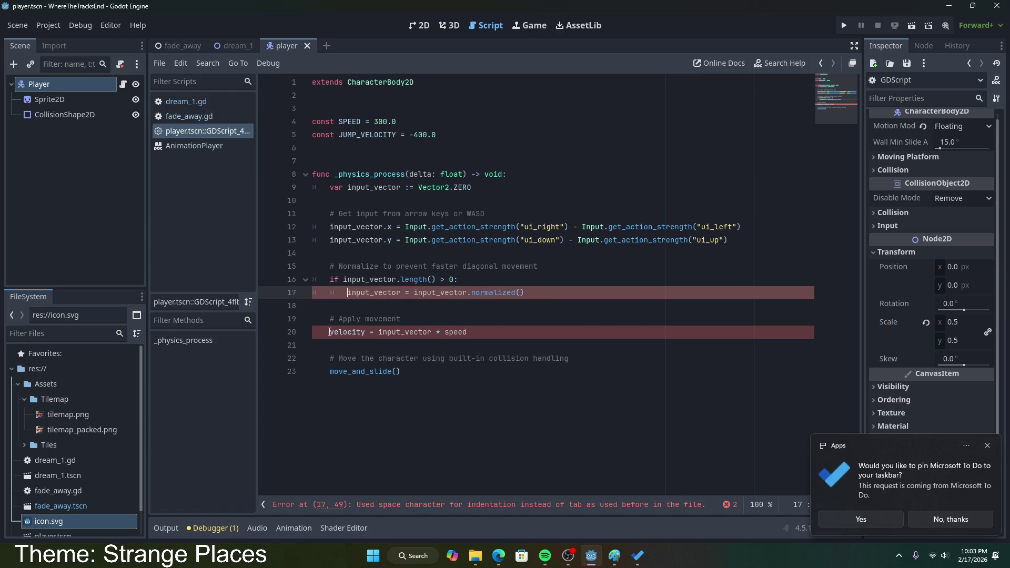
pyautogui.doubleClick(320, 332)
pyautogui.press('Tab')
pyautogui.press('BackSpace')
pyautogui.press('Tab')
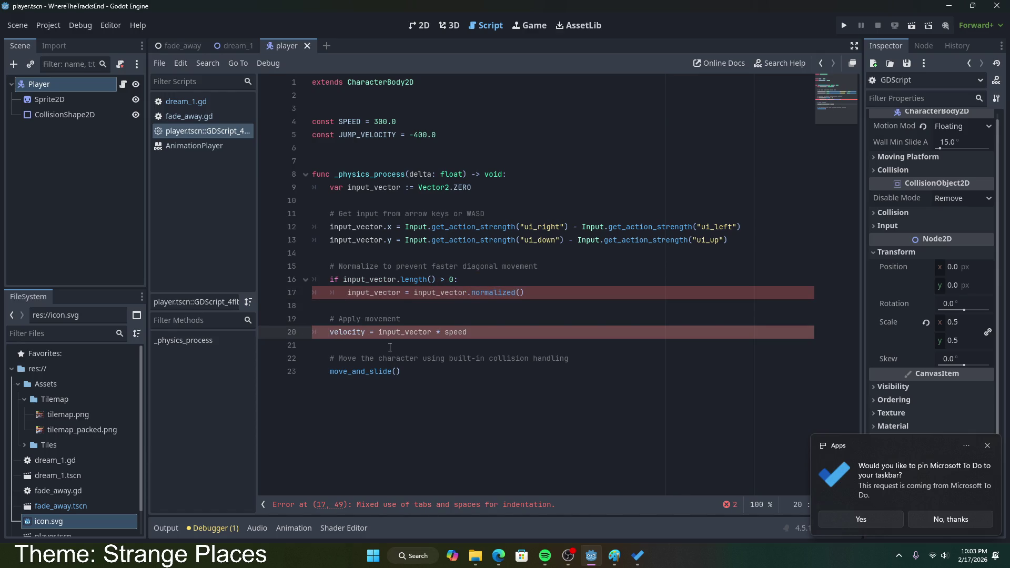
# - Move through the script to review the remaining indentation around the input lines
pyautogui.click(433, 322)
pyautogui.press('Down')
pyautogui.press('Down')
pyautogui.press('Down')
pyautogui.click(439, 240)
pyautogui.press('Up')
# - Replace ui_right and ui_left on line 12 with moveRight and moveLeft
pyautogui.doubleClick(538, 228)
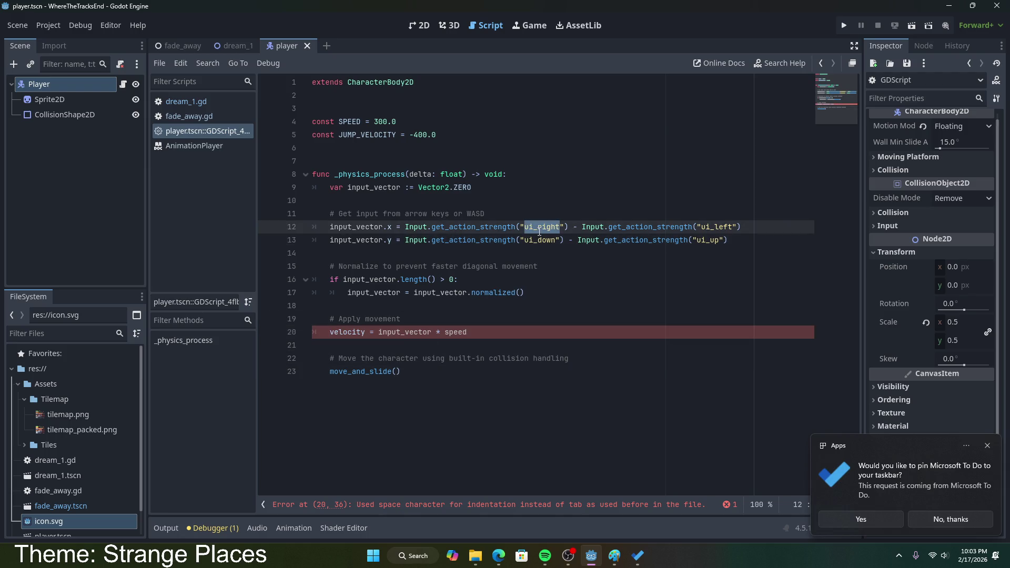
pyautogui.write('moveRigh')
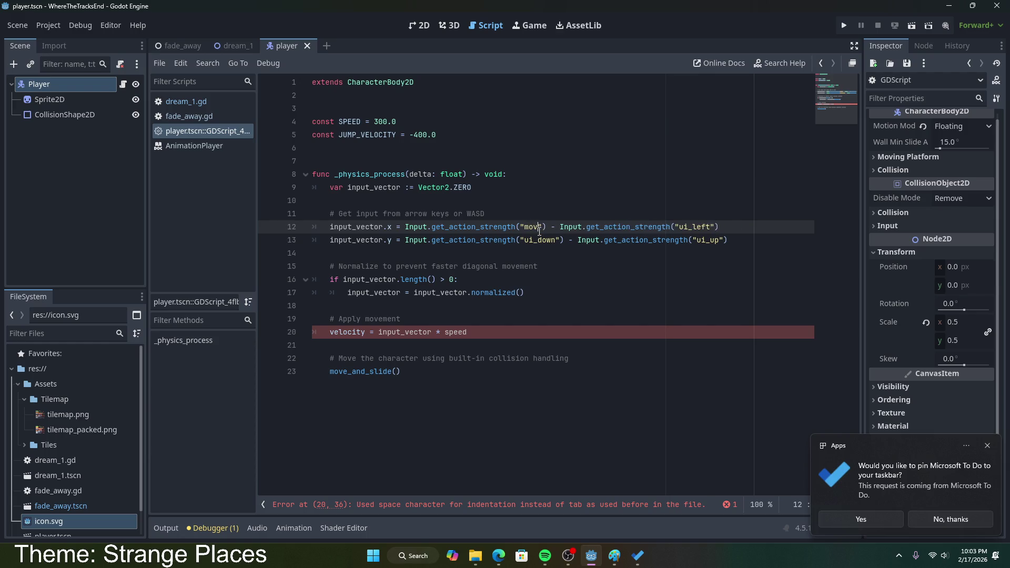
pyautogui.write('t')
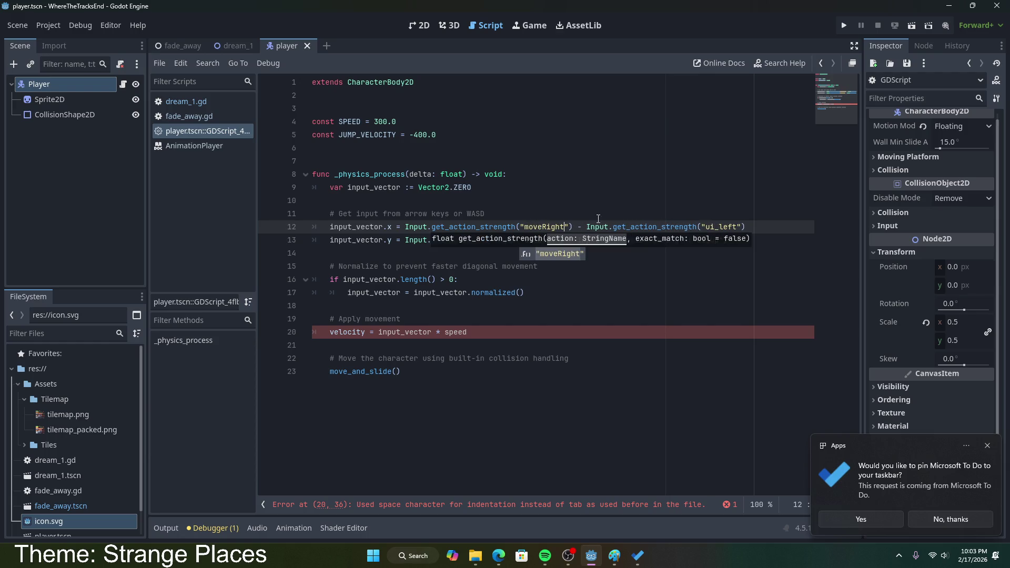
pyautogui.doubleClick(720, 229)
pyautogui.write('moveLeft')
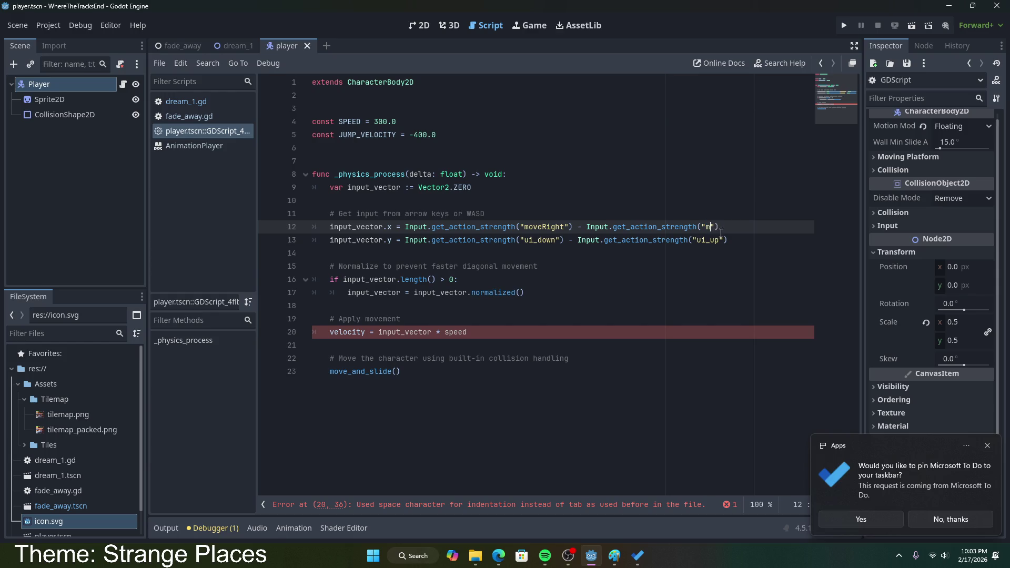
pyautogui.click(530, 296)
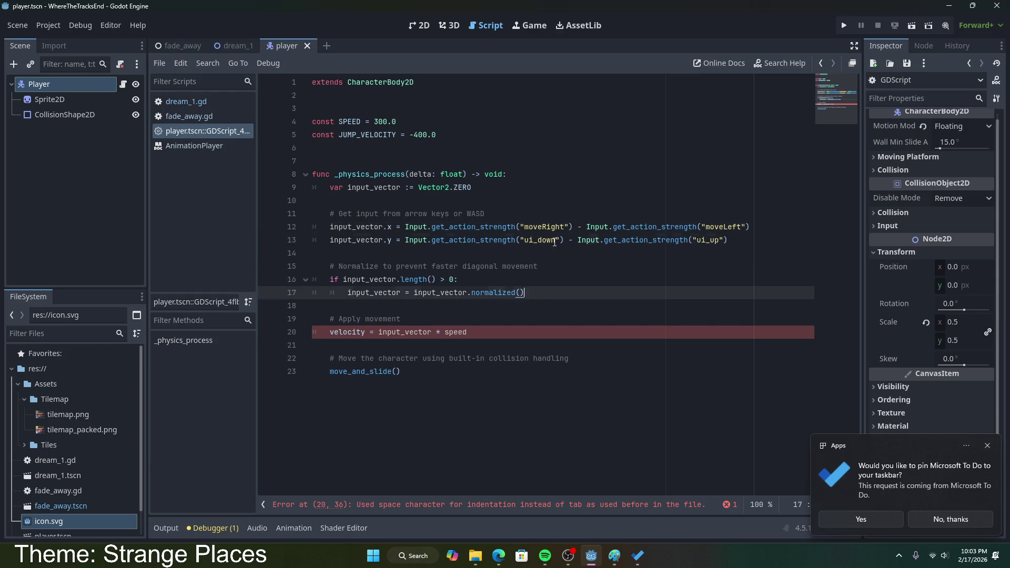
pyautogui.click(557, 240)
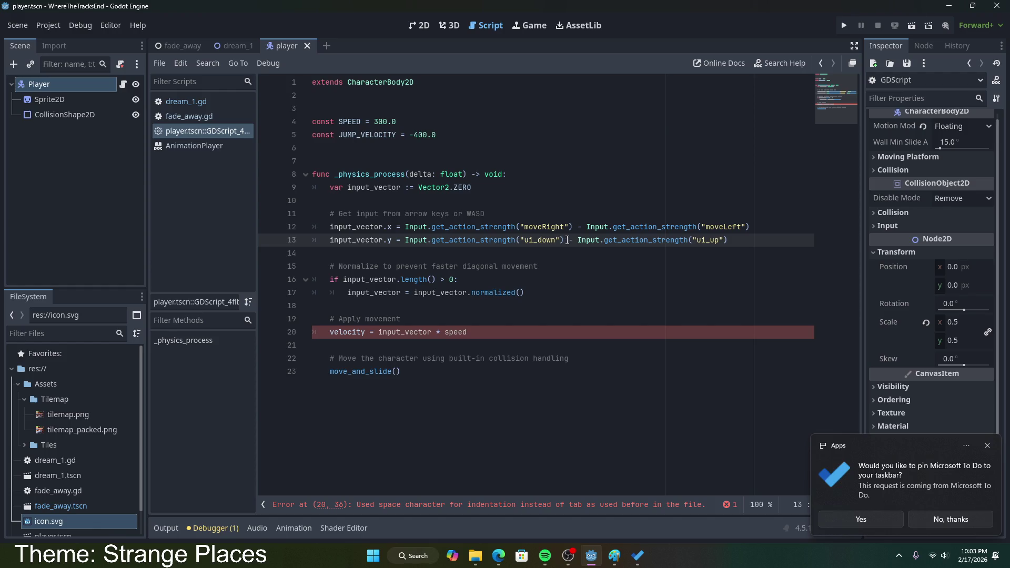
pyautogui.click(716, 228)
pyautogui.doubleClick(721, 228)
pyautogui.click(726, 229)
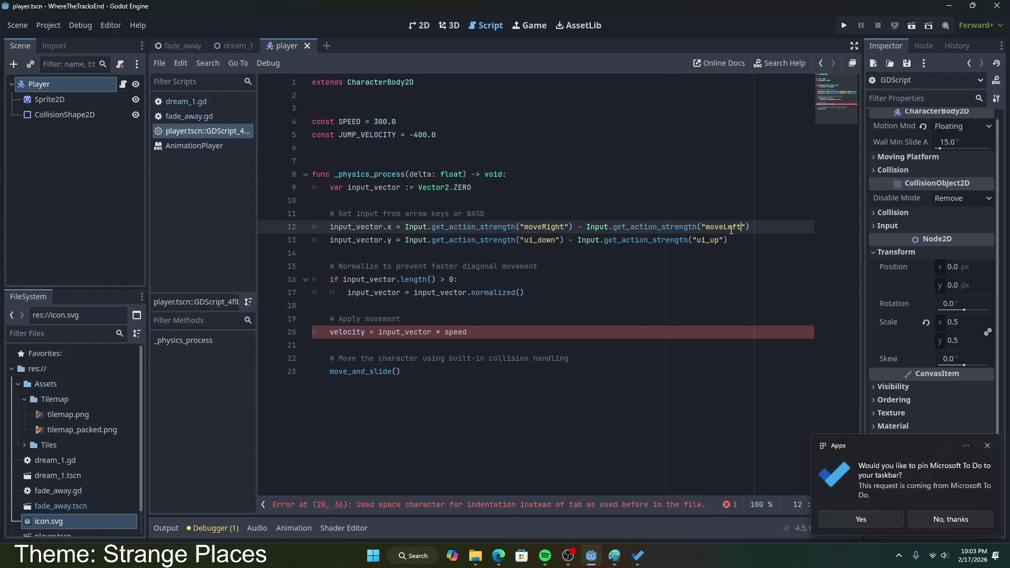
# - Replace line 13's ui_ actions with moveUp and moveDown
pyautogui.click(693, 241)
pyautogui.doubleClick(542, 240)
pyautogui.write('moveUp')
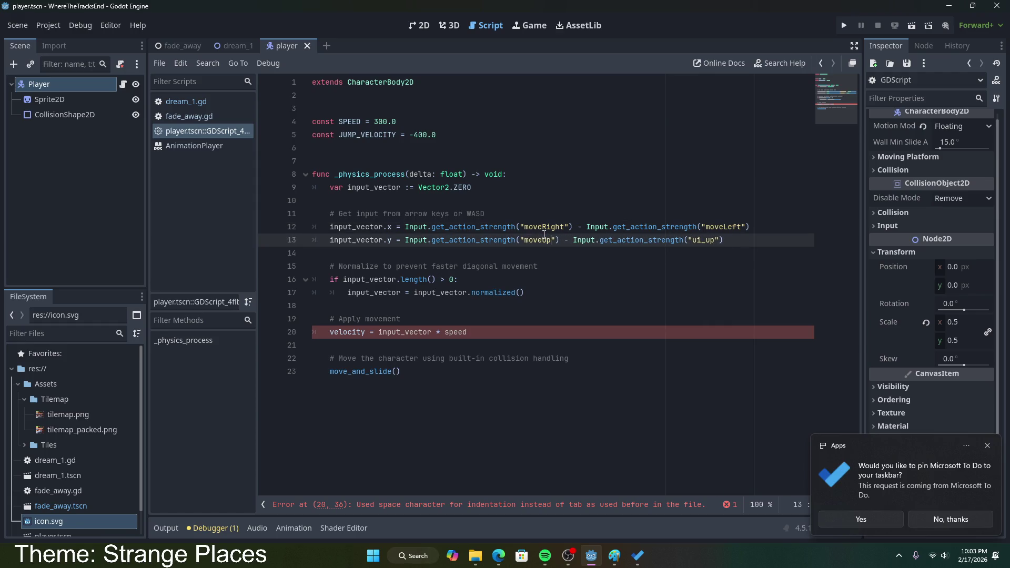
pyautogui.click(413, 226)
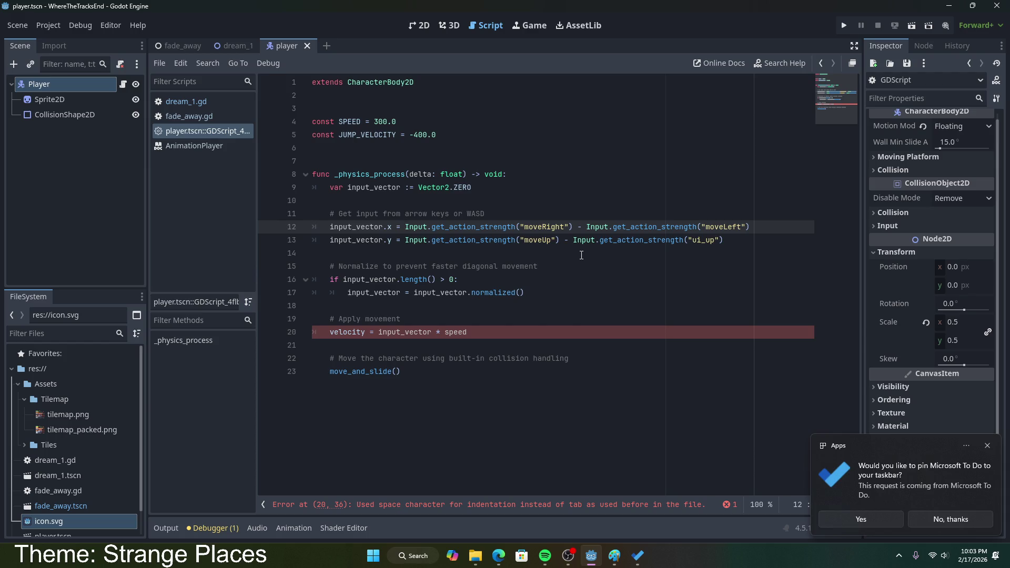
pyautogui.doubleClick(705, 240)
pyautogui.write('mpo')
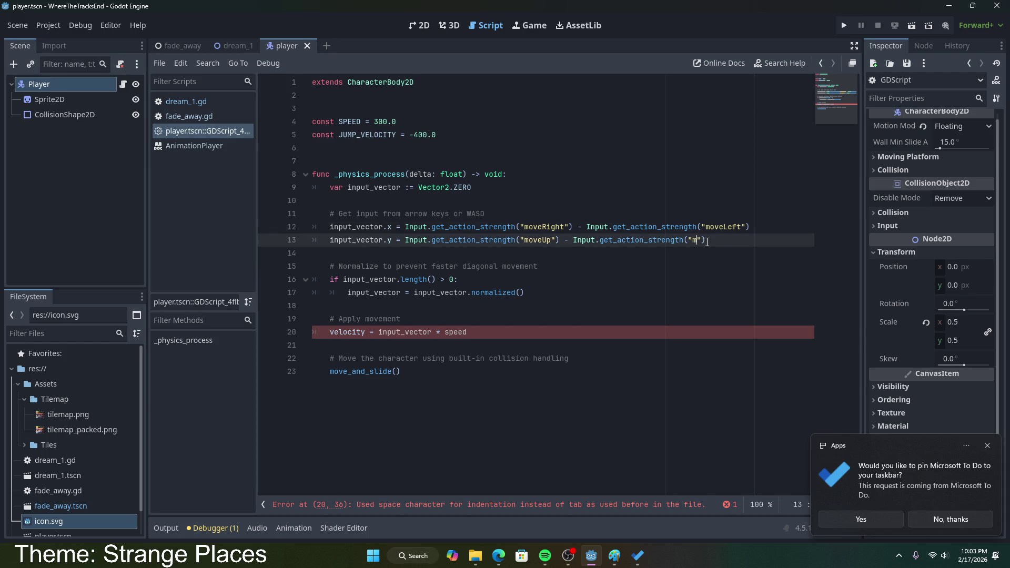
pyautogui.press('BackSpace')
pyautogui.press('BackSpace')
pyautogui.write('ove')
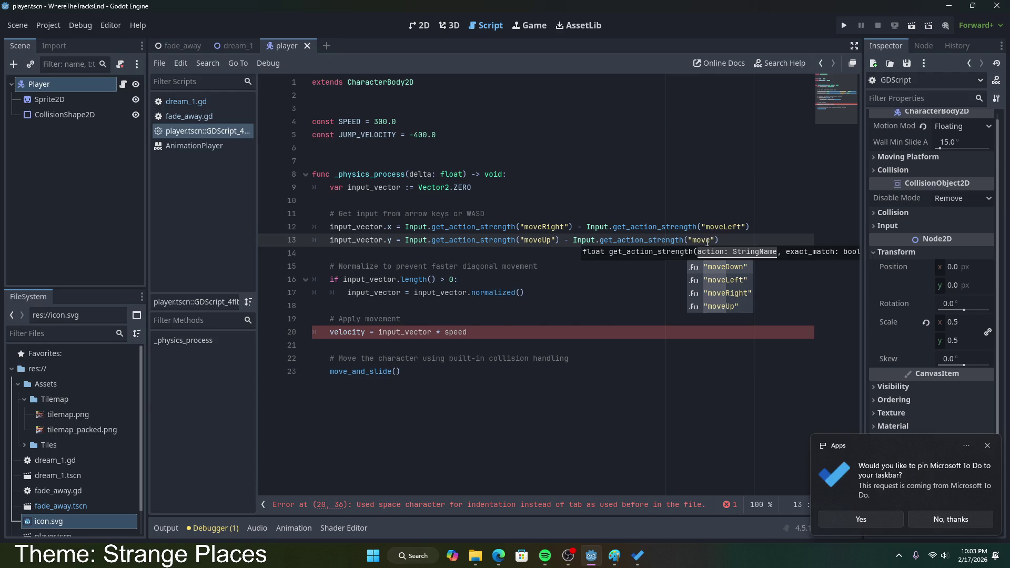
pyautogui.write('Down')
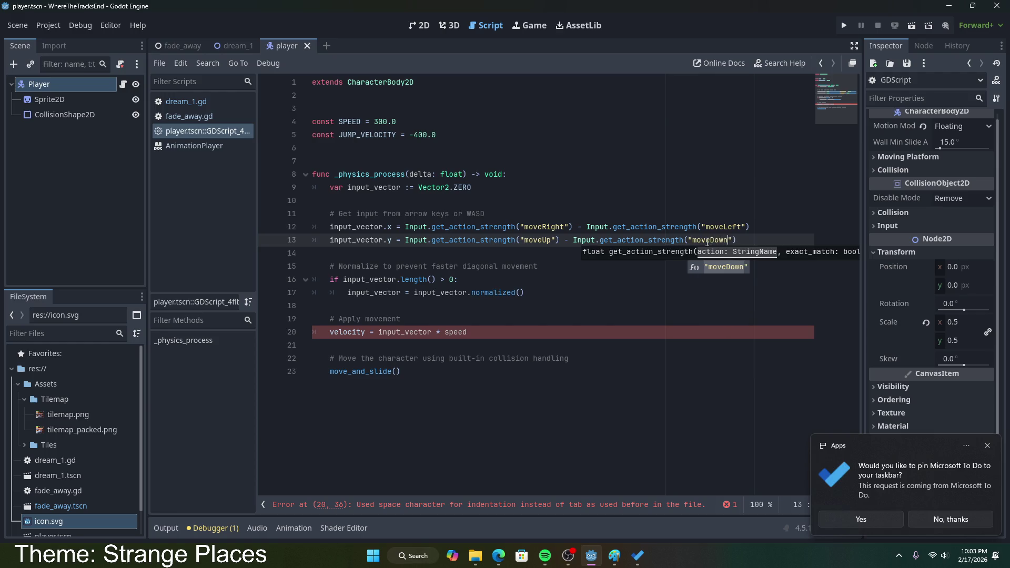
pyautogui.click(539, 276)
# - Select the normalization block on lines 15–17
pyautogui.moveTo(342, 280); pyautogui.dragTo(459, 280)
pyautogui.click(335, 296)
pyautogui.moveTo(525, 292)
pyautogui.mouseDown()
pyautogui.moveTo(330, 280)
pyautogui.moveTo(330, 267)
pyautogui.mouseUp()
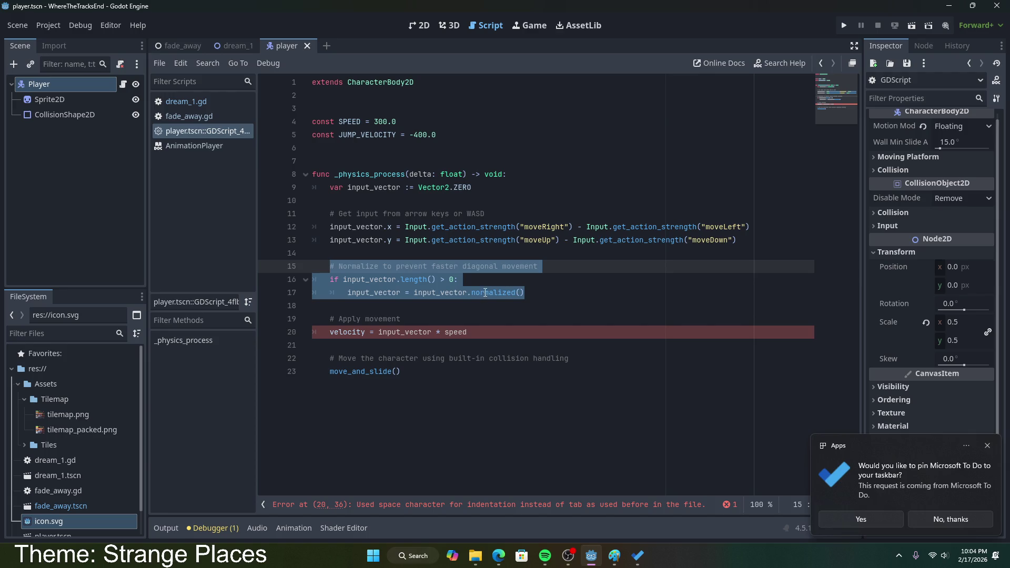
pyautogui.moveTo(483, 286)
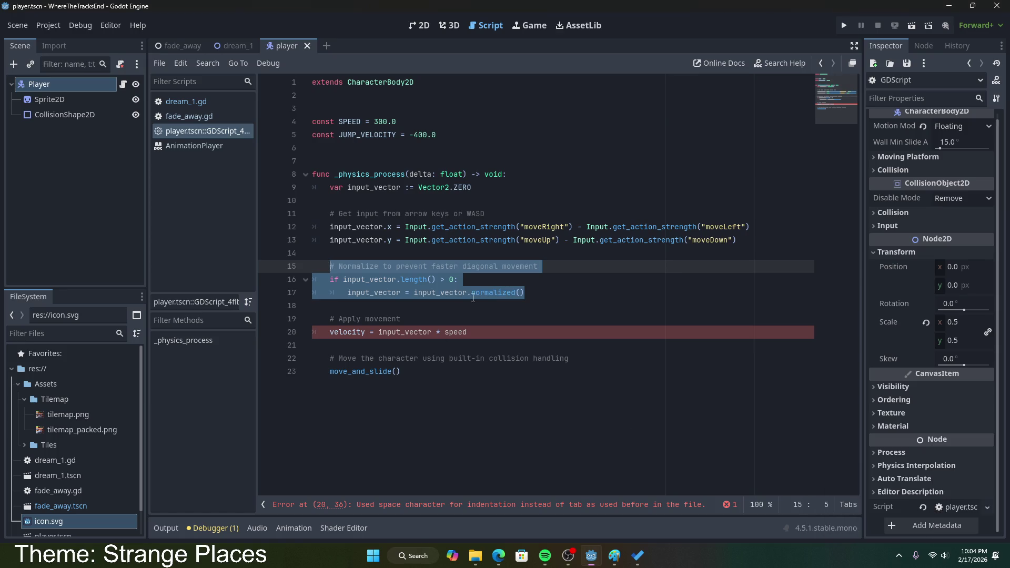
pyautogui.click(546, 292)
pyautogui.click(389, 332)
pyautogui.moveTo(383, 332)
pyautogui.mouseDown()
pyautogui.moveTo(428, 336)
pyautogui.moveTo(377, 332)
pyautogui.mouseUp()
pyautogui.click(465, 334)
pyautogui.hotkey('ctrl', 'shift', 'Left')
pyautogui.hotkey('ctrl', 'shift', 'Left')
pyautogui.hotkey('ctrl', 'shift', 'Left')
pyautogui.press('Left')
pyautogui.click(475, 337)
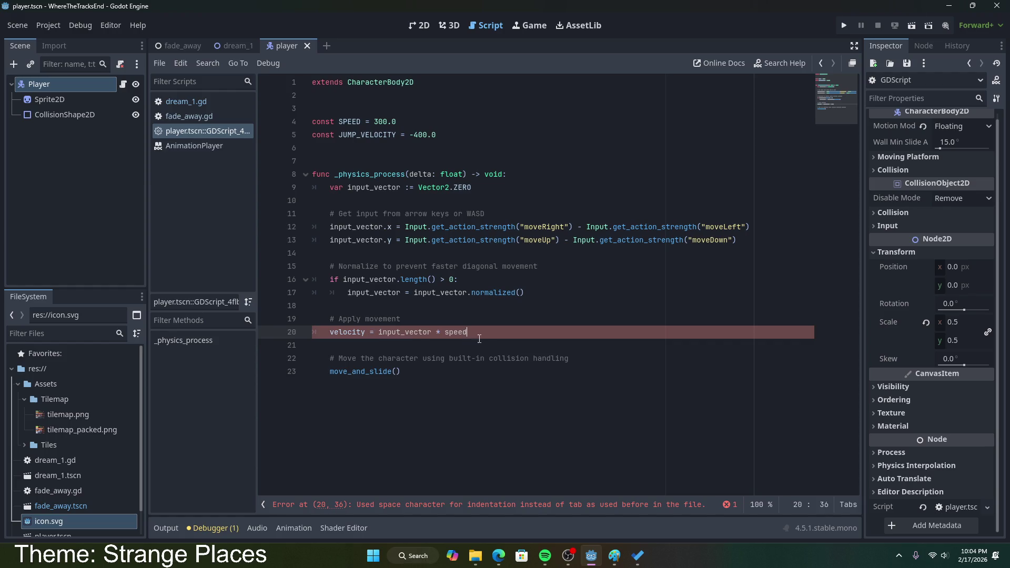
pyautogui.moveTo(435, 367); pyautogui.dragTo(323, 361)
pyautogui.click(356, 333)
pyautogui.doubleClick(355, 332)
pyautogui.doubleClick(364, 240)
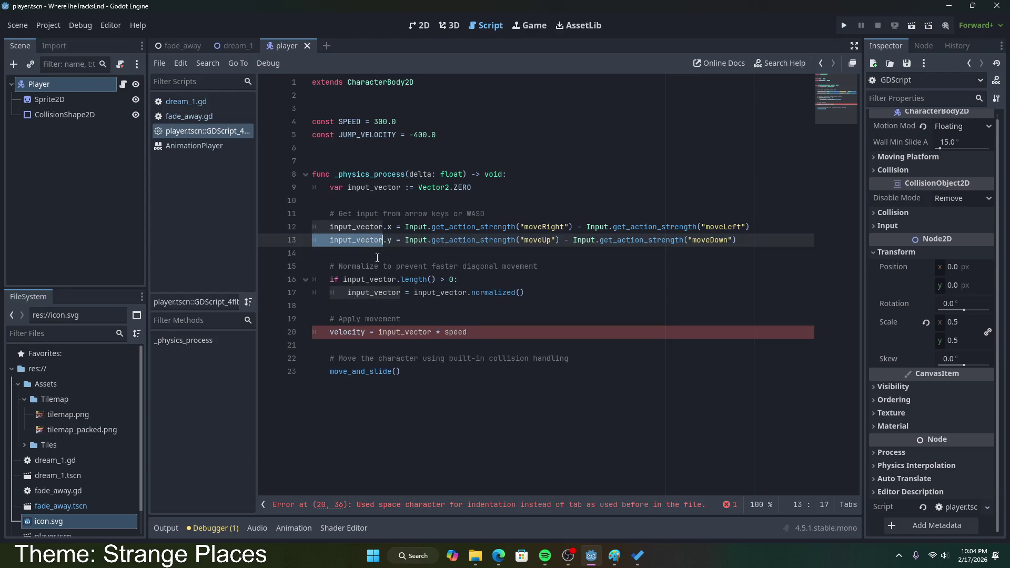
pyautogui.press('Down')
pyautogui.press('Down')
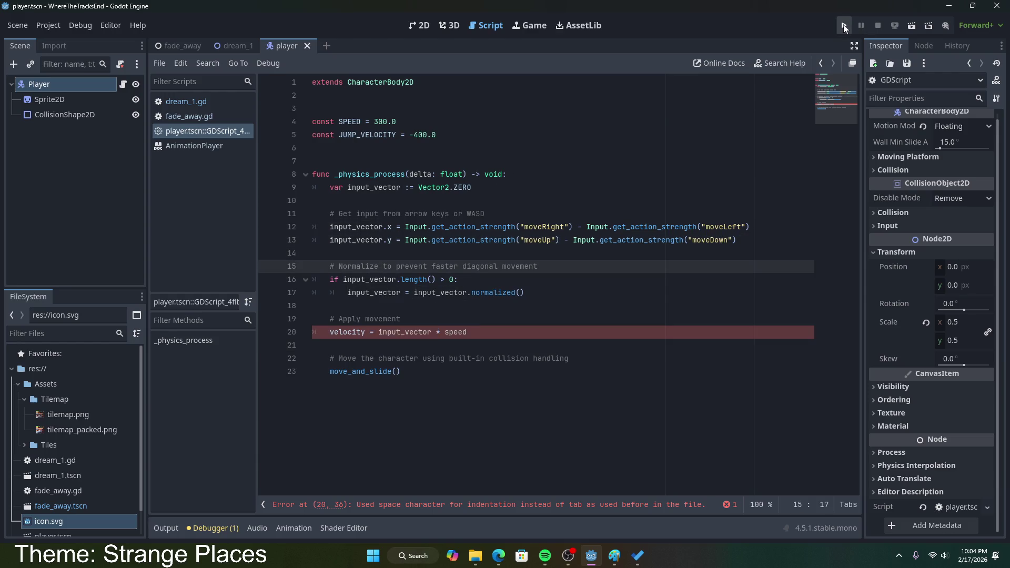
# - Run the Dream1 scene, then change the undeclared speed on line 20 to SPEED and save
pyautogui.click(228, 46)
pyautogui.click(912, 26)
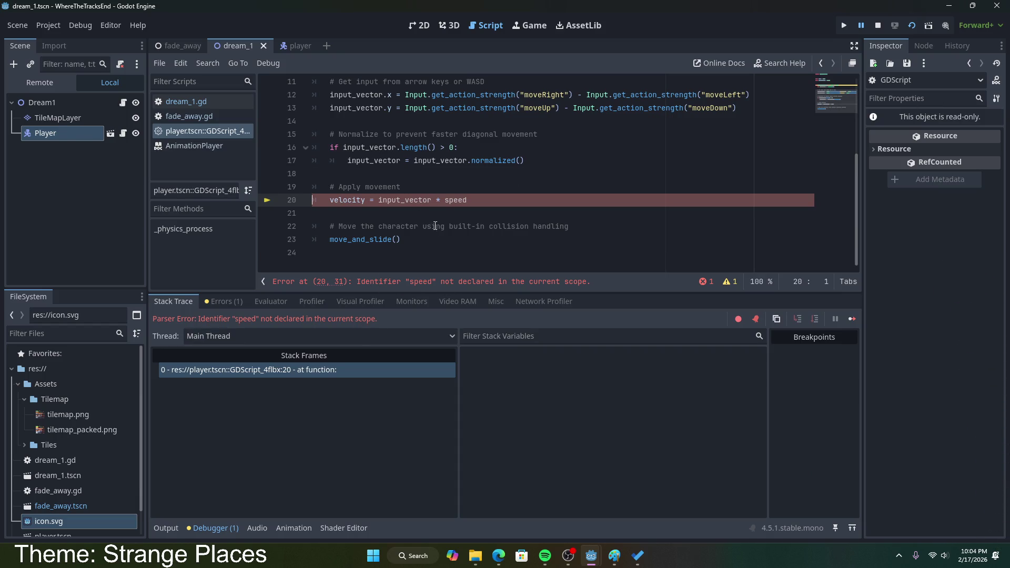
pyautogui.scroll(4, 384, 155)
pyautogui.doubleClick(349, 121)
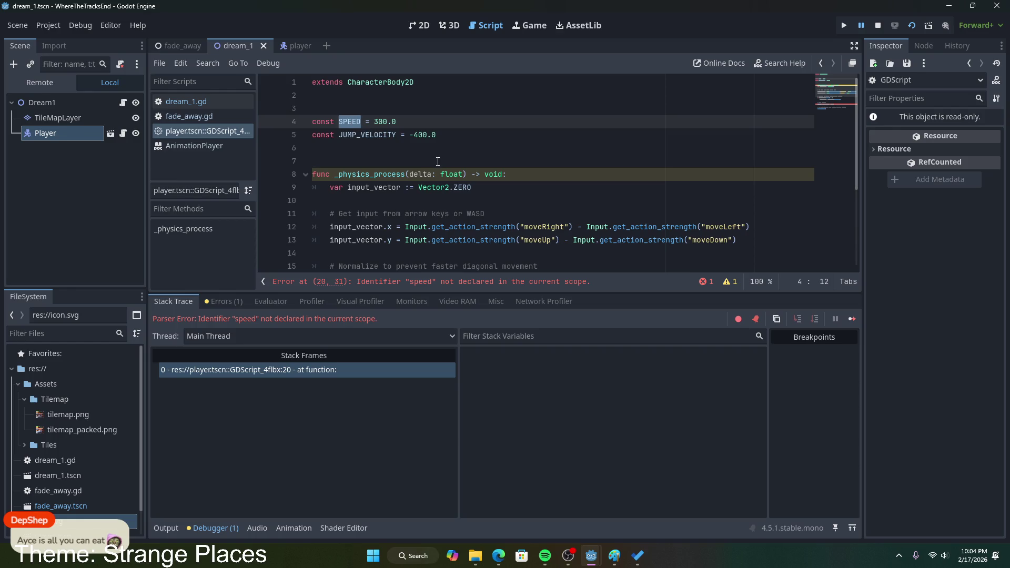
pyautogui.hotkey('ctrl', 'c')
pyautogui.scroll(-4, 473, 171)
pyautogui.doubleClick(456, 200)
pyautogui.hotkey('ctrl', 'v')
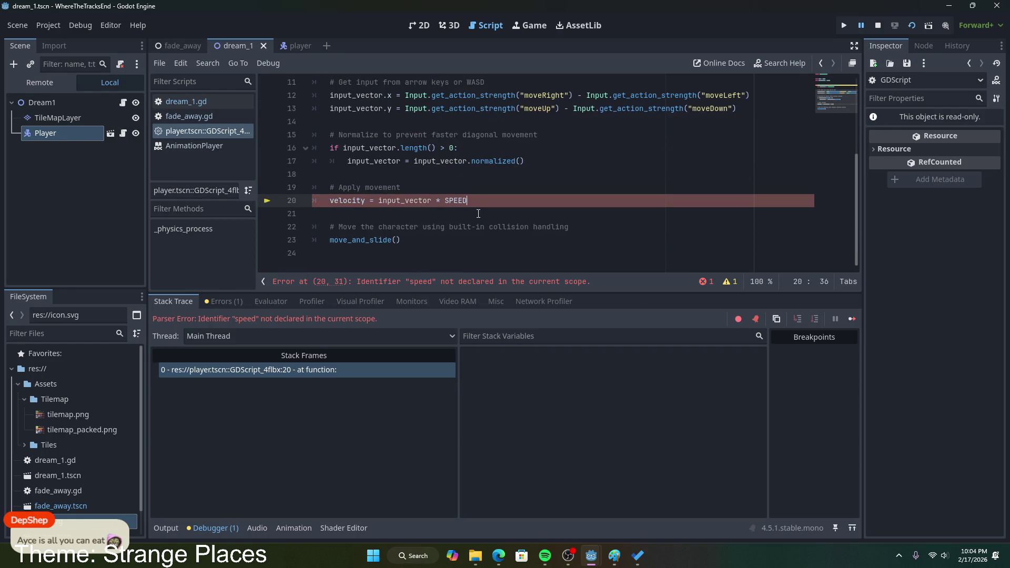
pyautogui.hotkey('ctrl', 's')
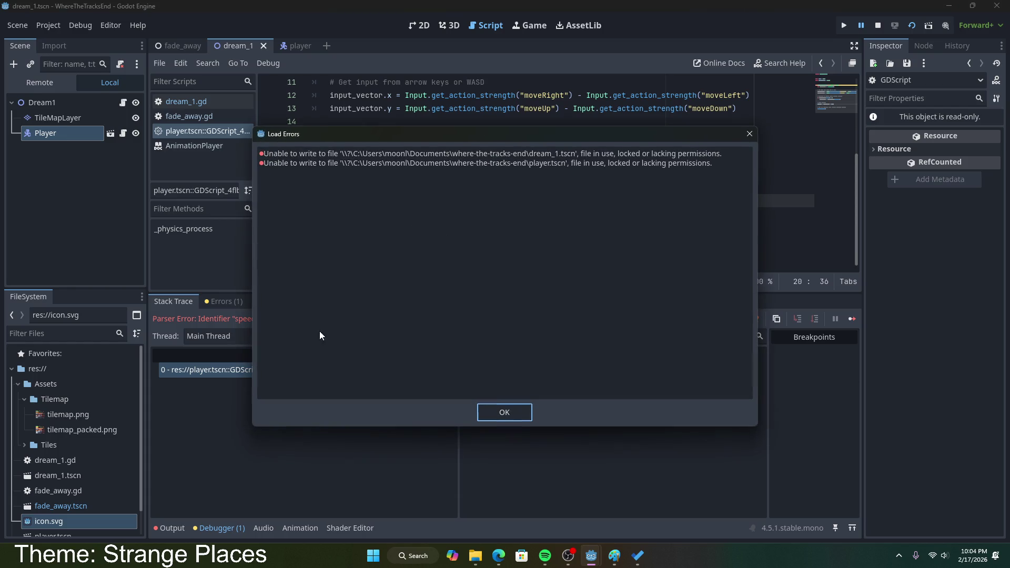
pyautogui.click(497, 411)
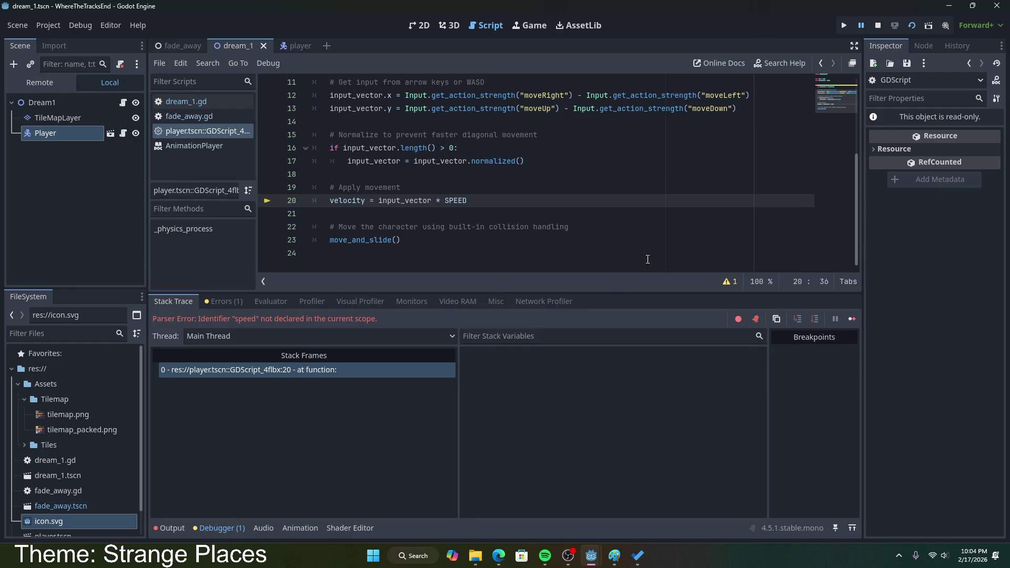
# - Stop the game, delete the unused JUMP_VELOCITY line, and run Dream1 again
pyautogui.click(877, 25)
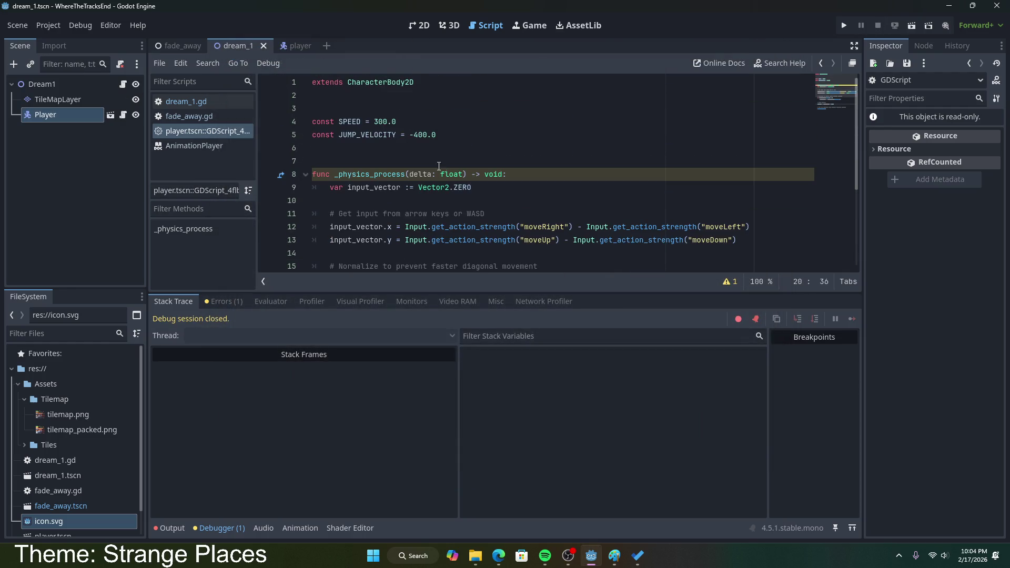
pyautogui.click(439, 135)
pyautogui.hotkey('shift', 'Up')
pyautogui.press('BackSpace')
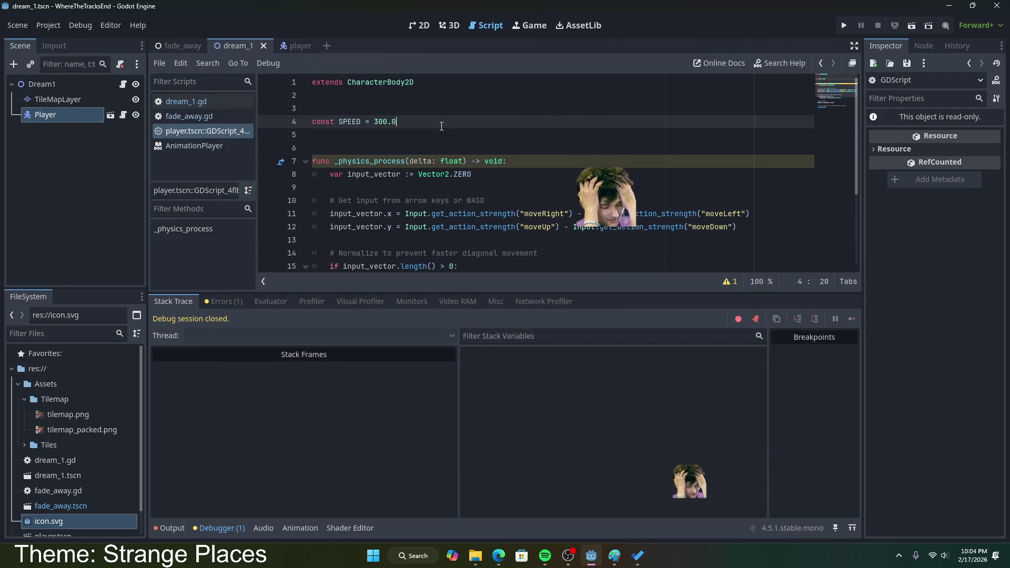
pyautogui.press('Delete')
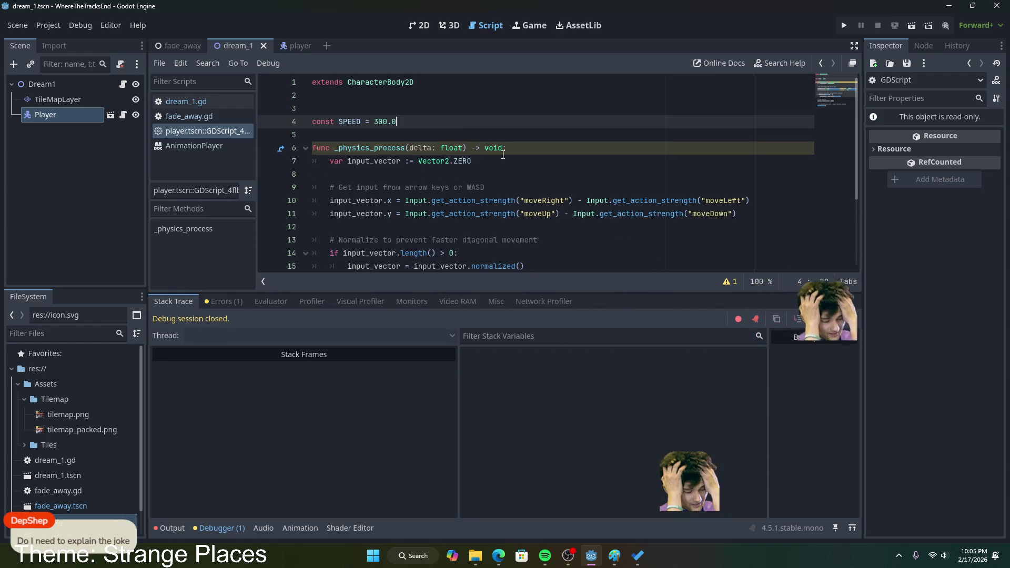
pyautogui.scroll(-3, 508, 166)
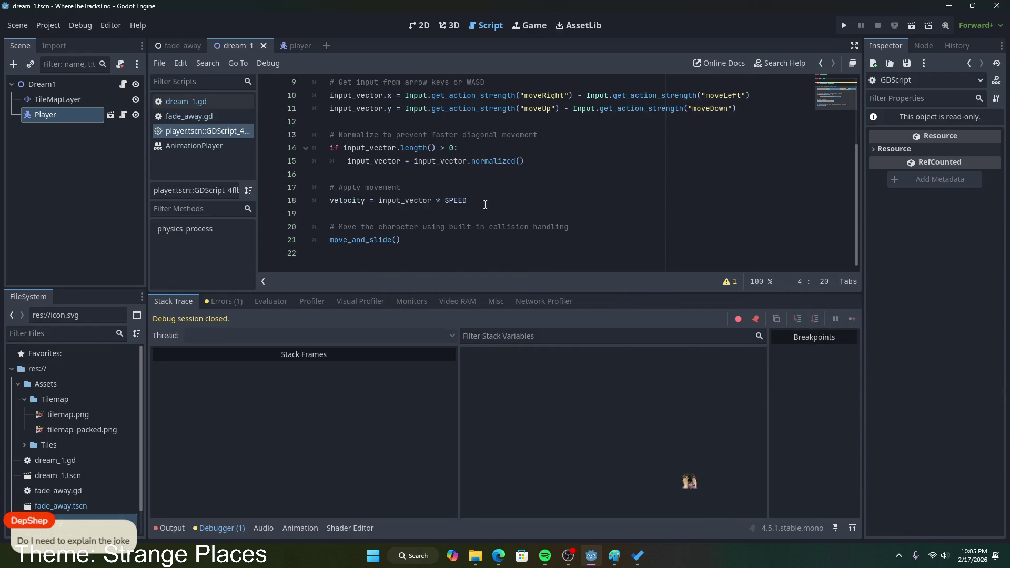
pyautogui.click(907, 25)
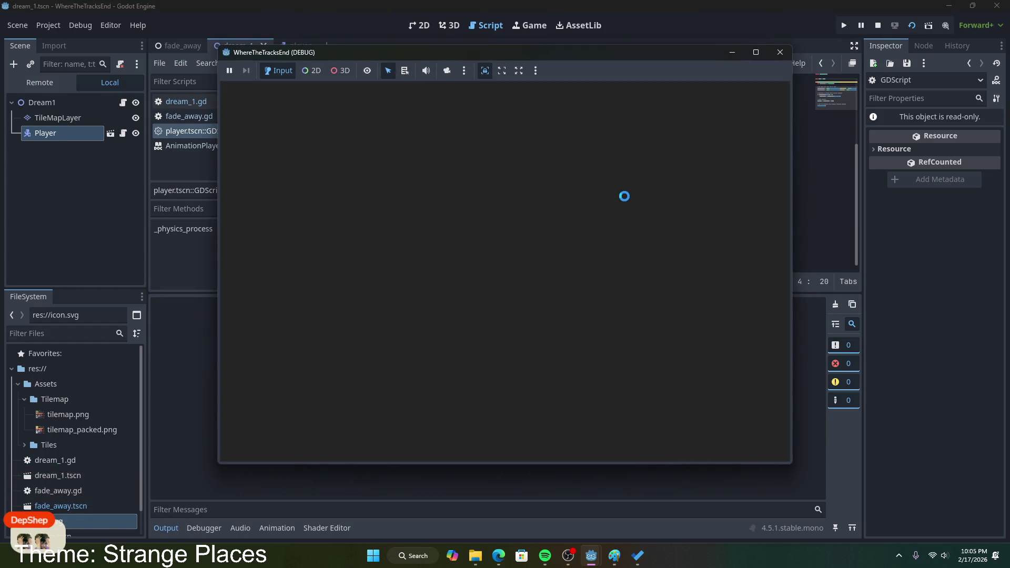
# - Test the player's movement with the arrow keys, then stop the game
pyautogui.press('Up')
pyautogui.press('Left')
pyautogui.press('Down')
pyautogui.press('Right')
pyautogui.press('Up')
pyautogui.press('Left')
pyautogui.press('Down')
pyautogui.press('Up')
pyautogui.press('Right')
pyautogui.press('Left')
pyautogui.press('Up')
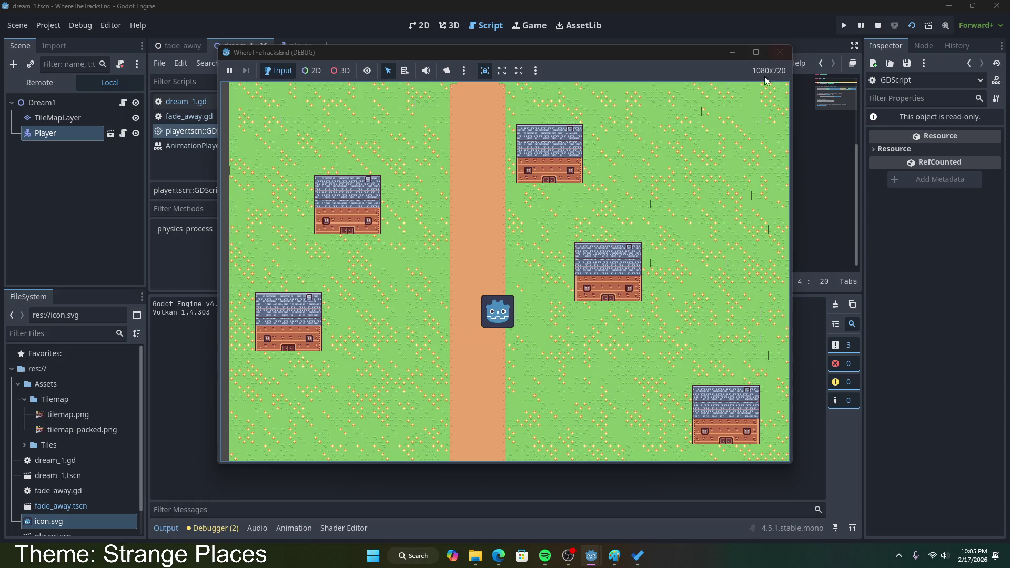
pyautogui.press('Down')
pyautogui.press('Up')
pyautogui.click(780, 52)
# - Retype line 10 as moveLeft minus moveRight and line 11 as moveDown minus moveUp
pyautogui.scroll(2, 447, 235)
pyautogui.doubleClick(544, 177)
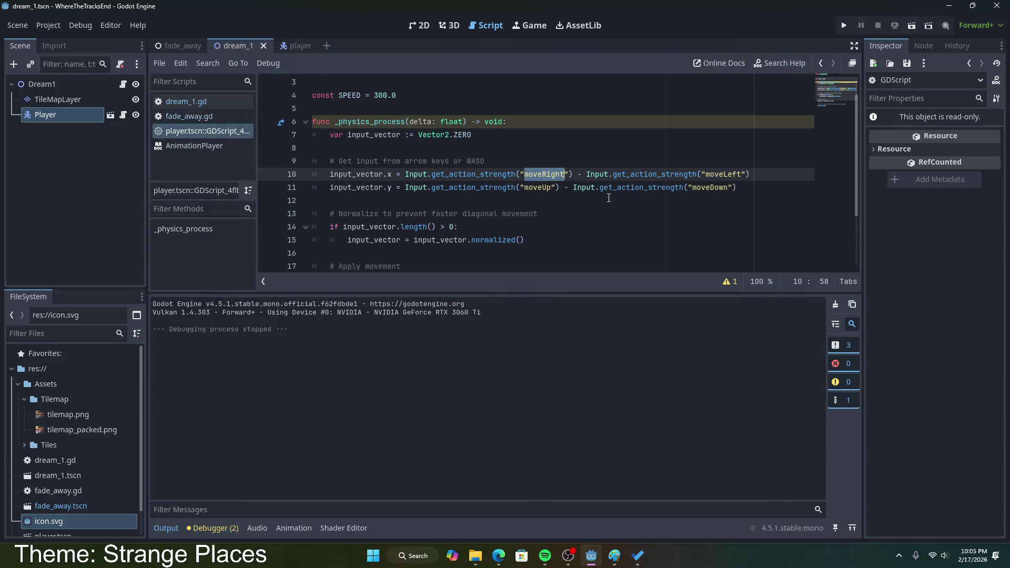
pyautogui.write('moveLef')
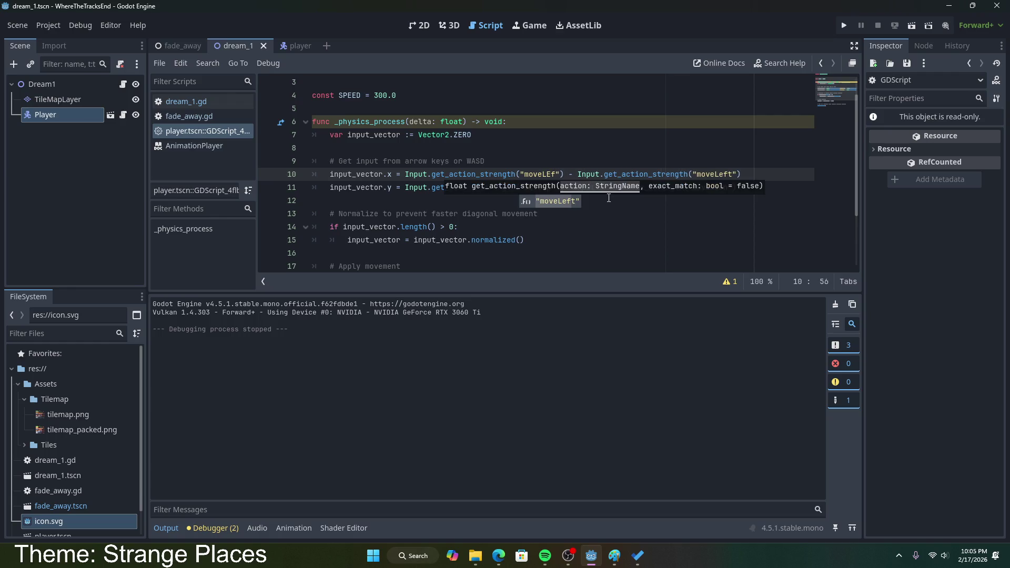
pyautogui.write('t')
pyautogui.doubleClick(721, 177)
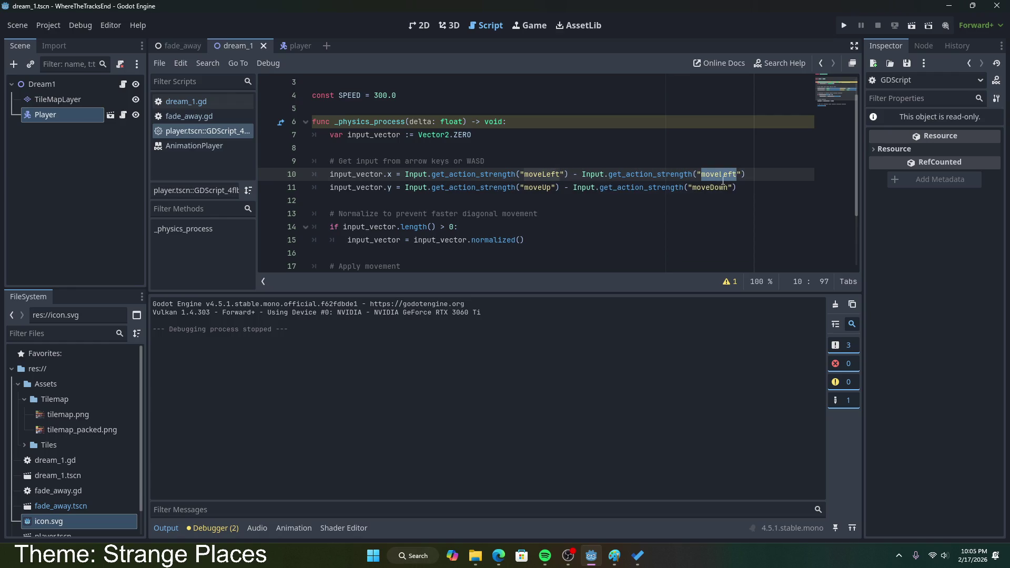
pyautogui.write('moveRight')
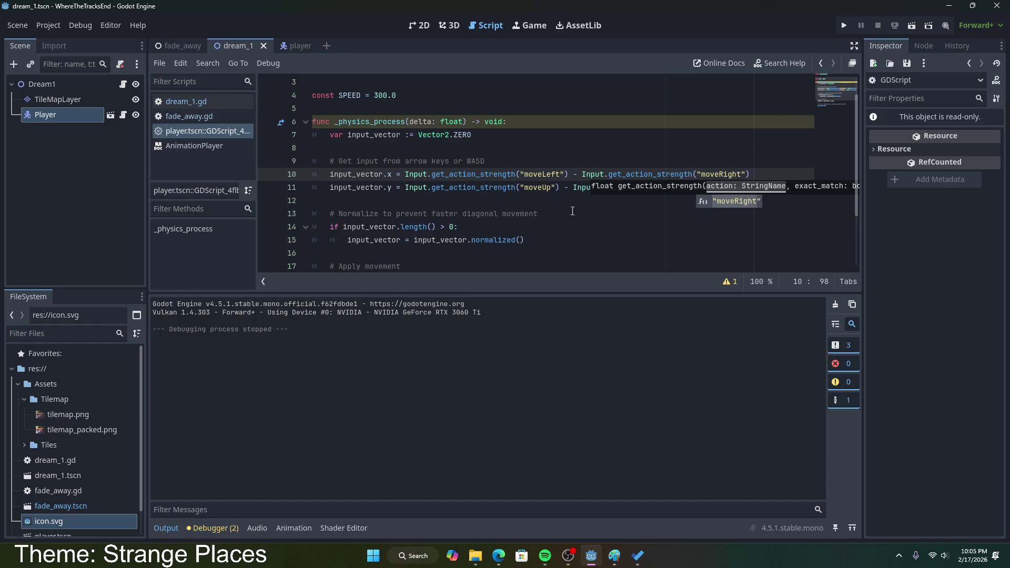
pyautogui.doubleClick(545, 187)
pyautogui.write('moveDown')
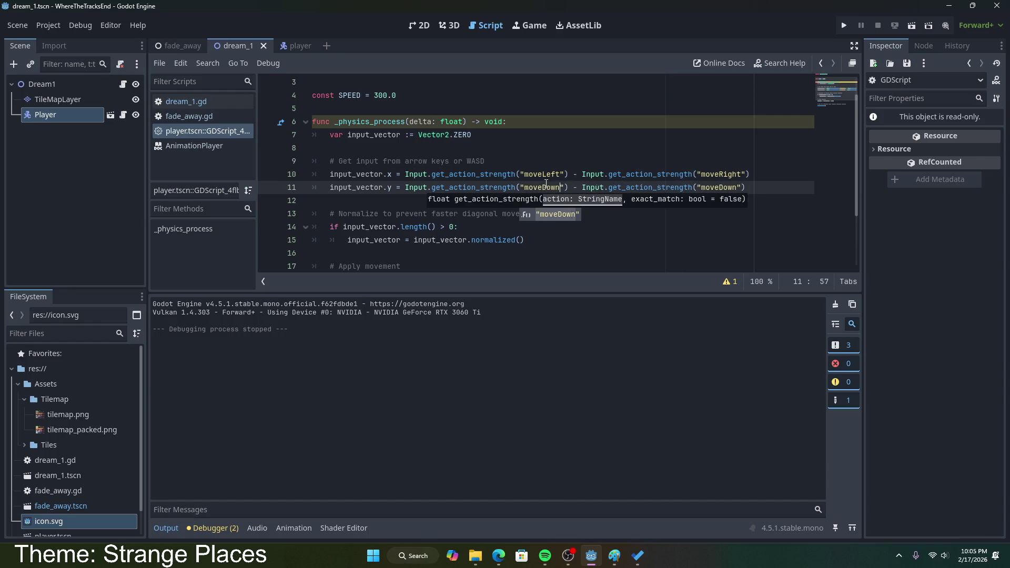
pyautogui.doubleClick(716, 186)
pyautogui.write('moveUp')
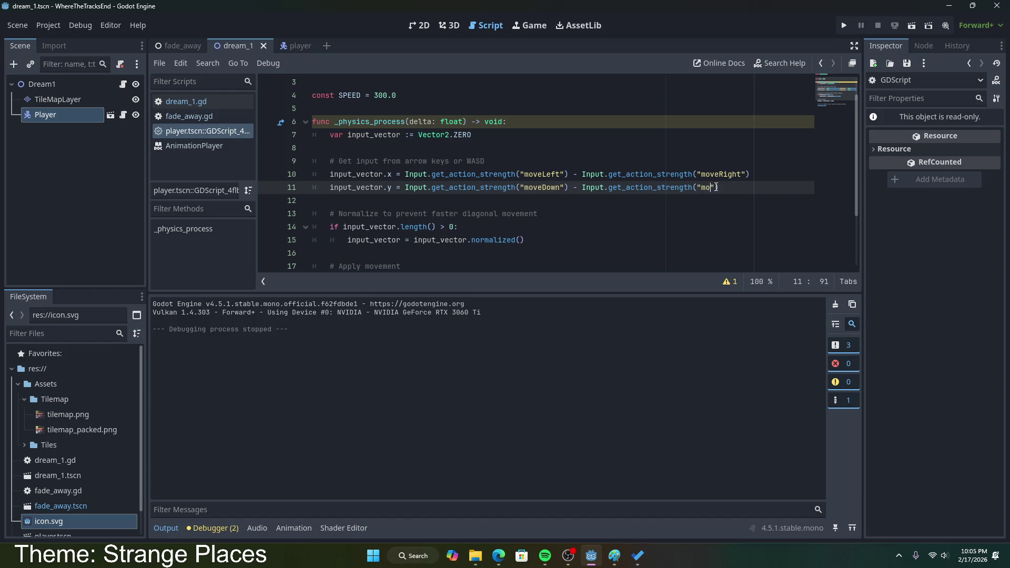
# - Check the move actions in Project Settings' Input Map, then run the project
pyautogui.click(83, 28)
pyautogui.click(60, 20)
pyautogui.click(70, 39)
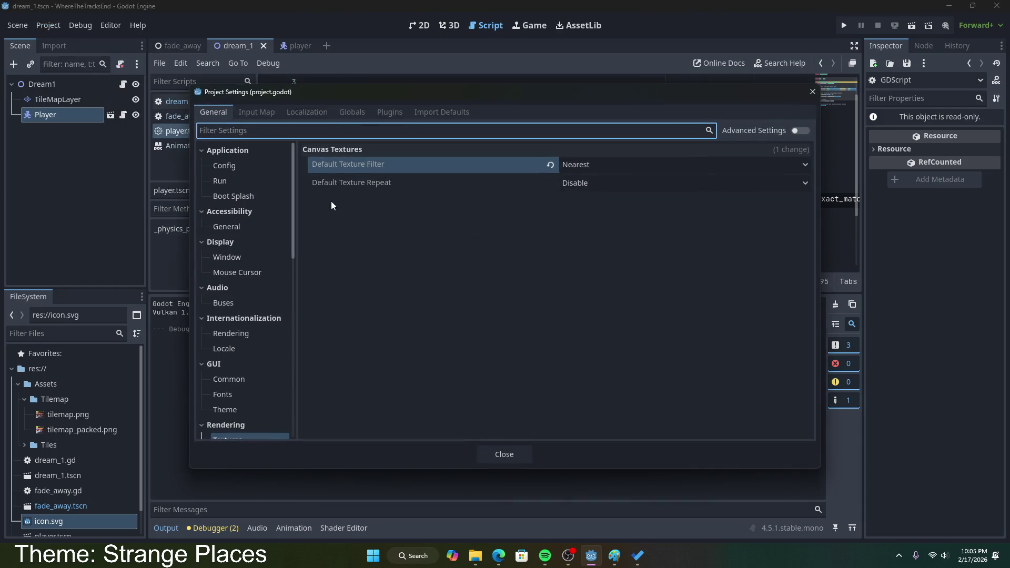
pyautogui.click(310, 112)
pyautogui.click(258, 113)
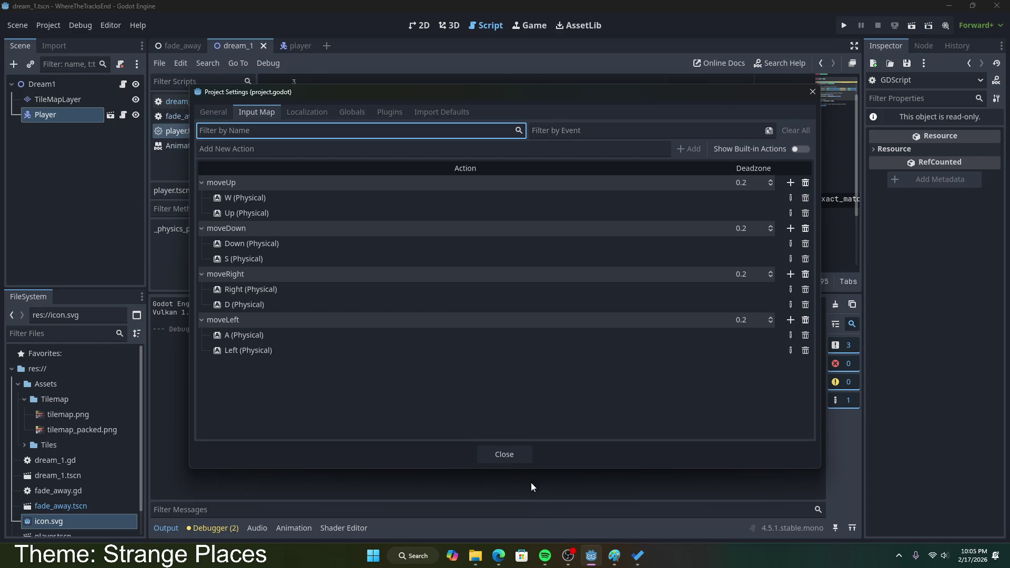
pyautogui.click(513, 458)
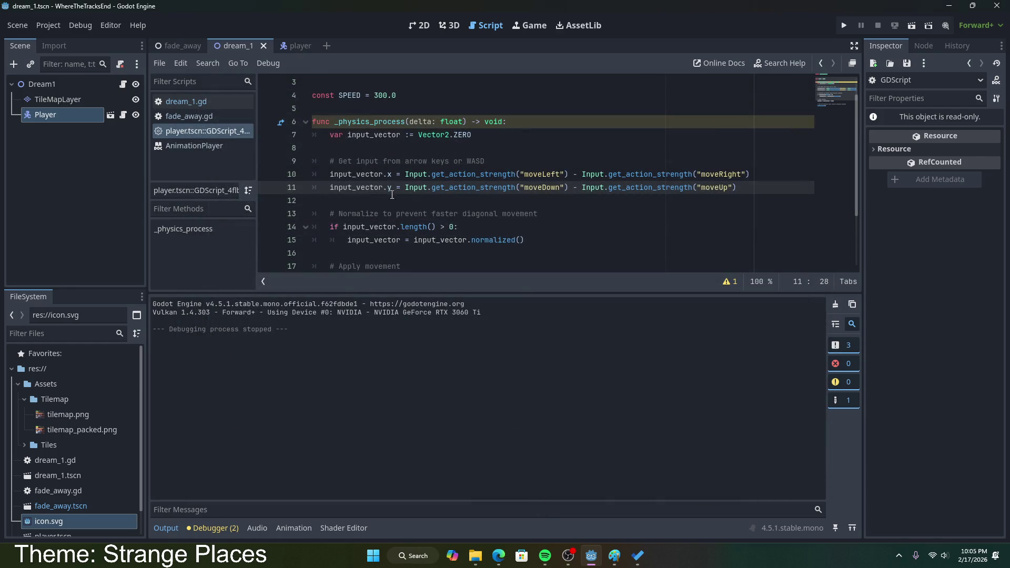
pyautogui.click(844, 26)
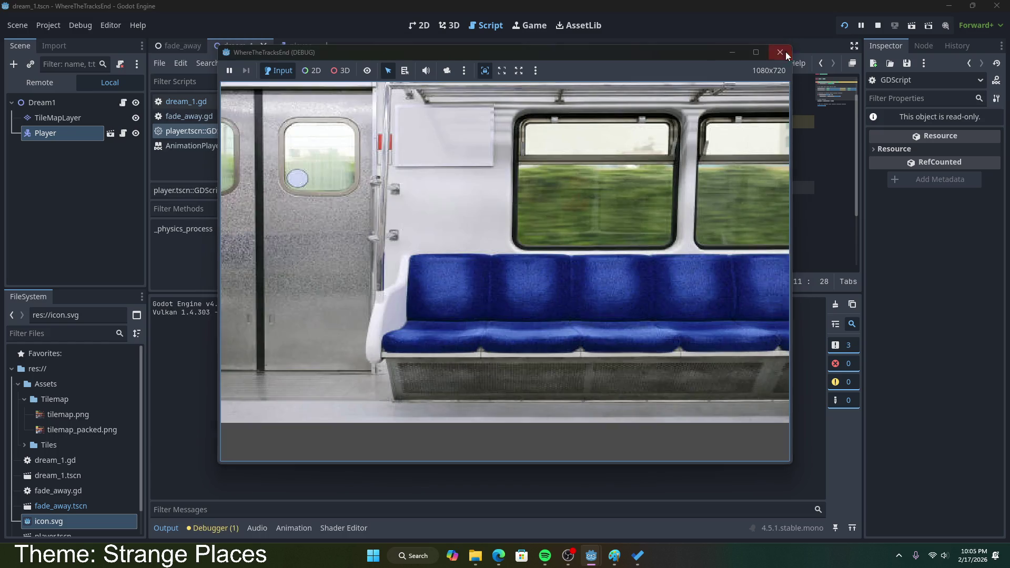
# - Run the game, test the player's movement with the arrow keys, then stop it
pyautogui.click(780, 52)
pyautogui.press('F6')
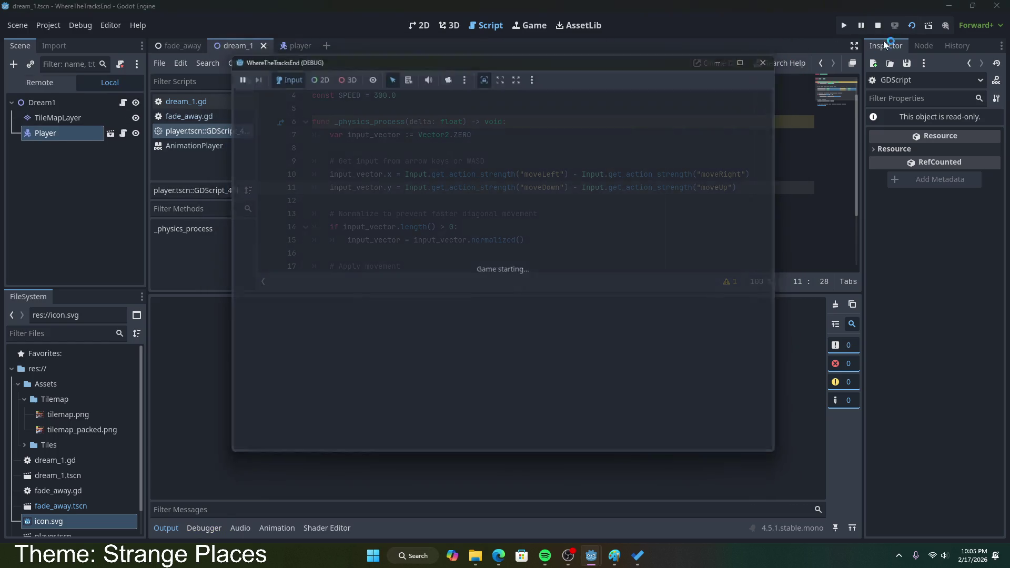
pyautogui.press('Up')
pyautogui.press('Up')
pyautogui.press('Right')
pyautogui.press('Left')
pyautogui.press('Left')
pyautogui.press('Right')
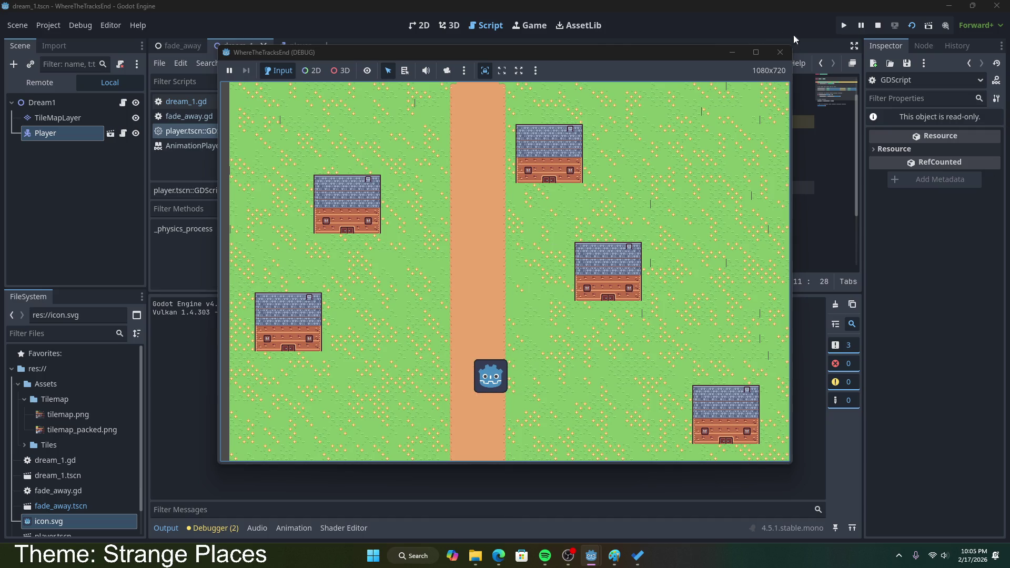
pyautogui.click(780, 52)
# - Change line 11 so y is moveUp minus moveDown, and save the script
pyautogui.doubleClick(531, 188)
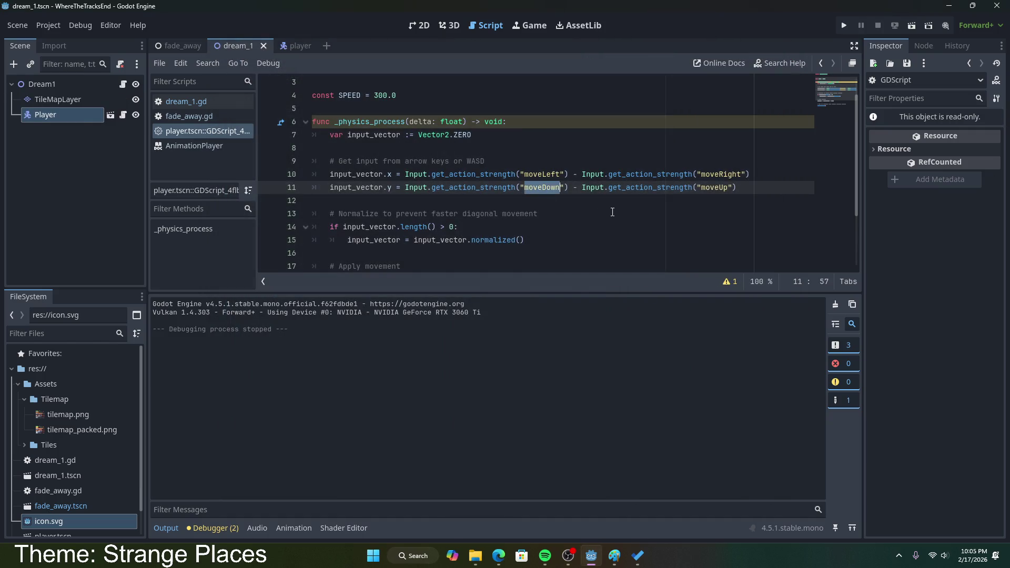
pyautogui.write('moveUp')
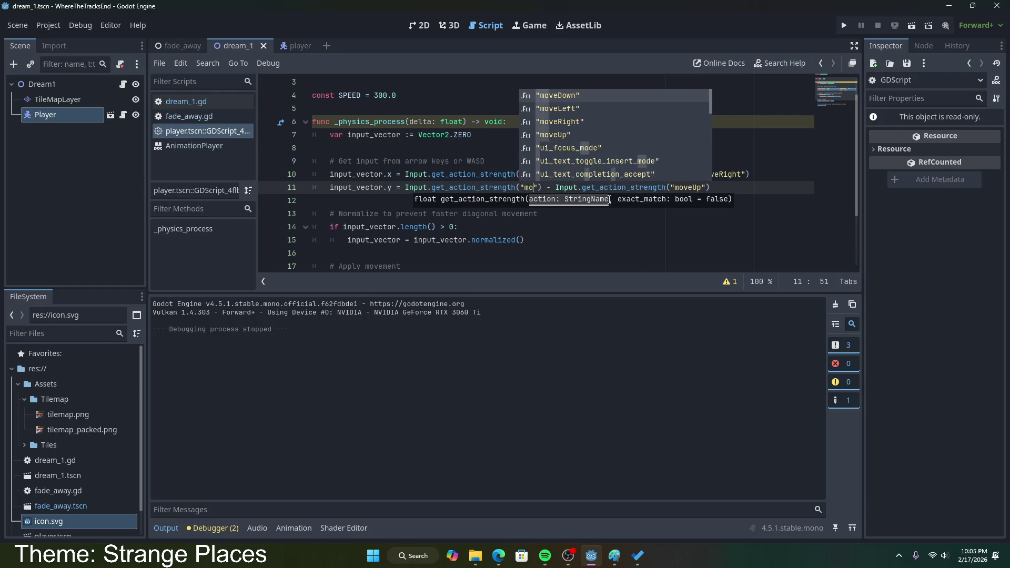
pyautogui.click(721, 189)
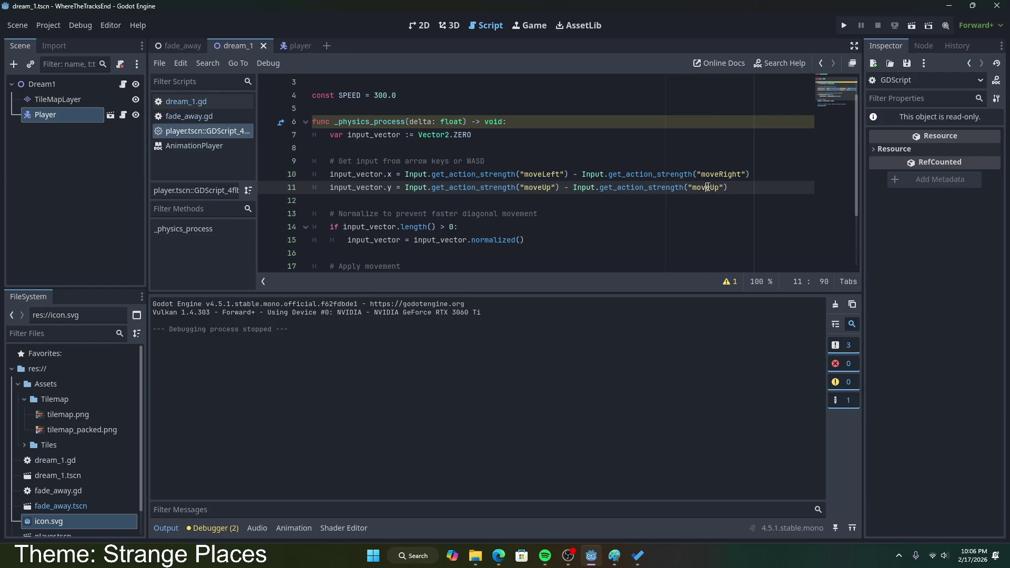
pyautogui.tripleClick(708, 187)
pyautogui.doubleClick(708, 187)
pyautogui.write('moveDown')
pyautogui.hotkey('ctrl', 's')
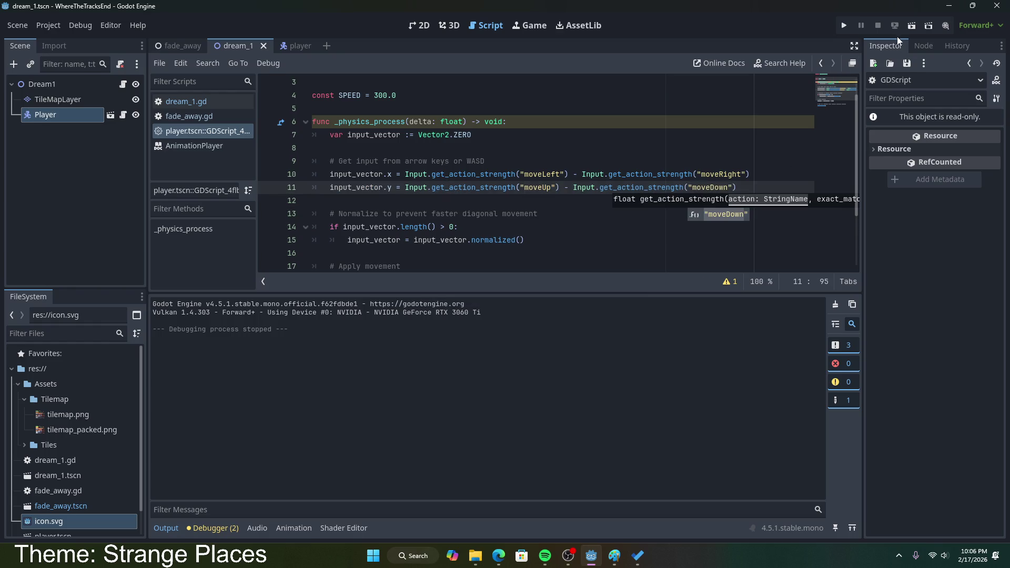
# - Run the game again and test the new vertical controls with the arrow keys
pyautogui.click(912, 25)
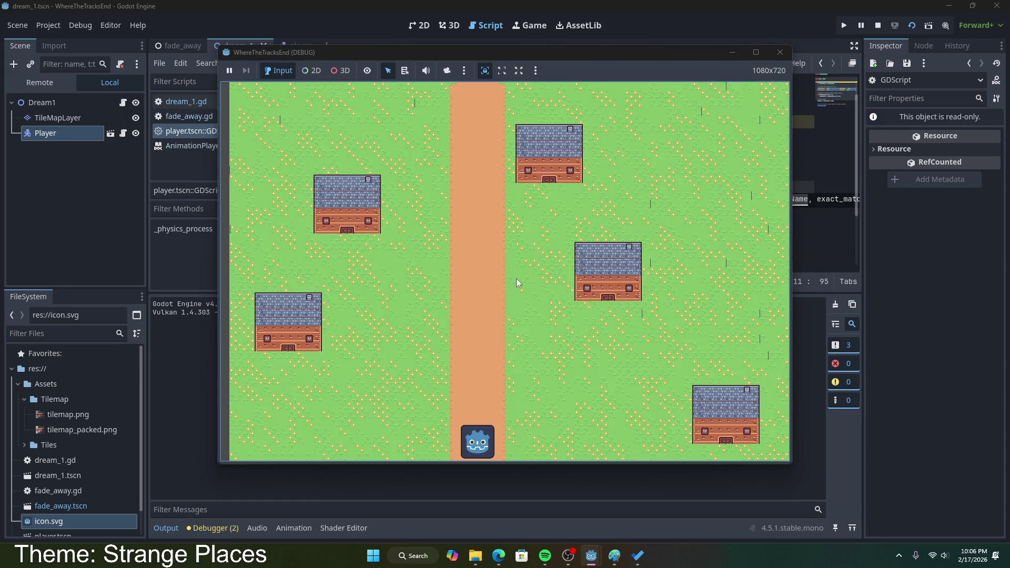
pyautogui.press('Left')
pyautogui.press('Up')
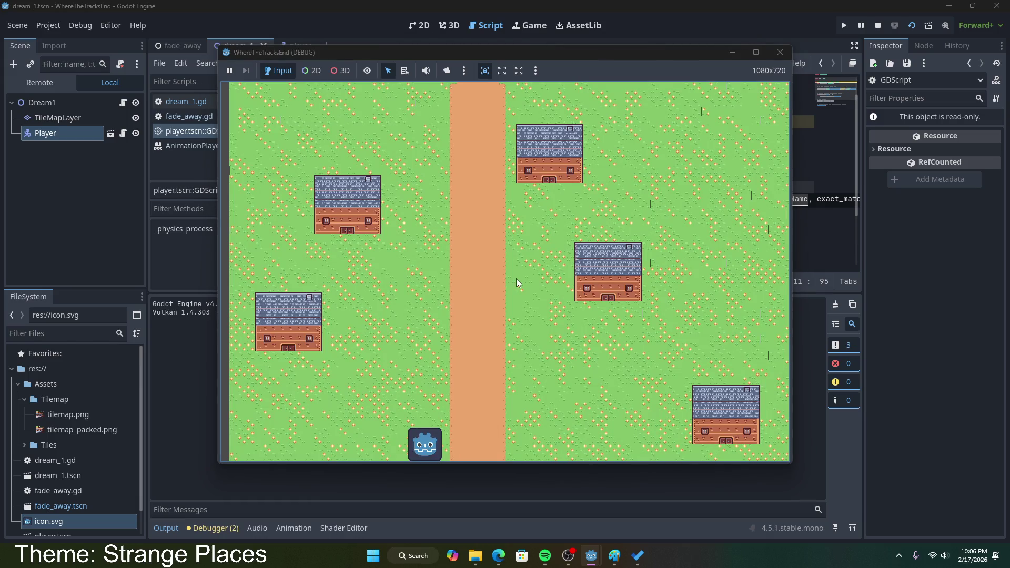
pyautogui.press('Right')
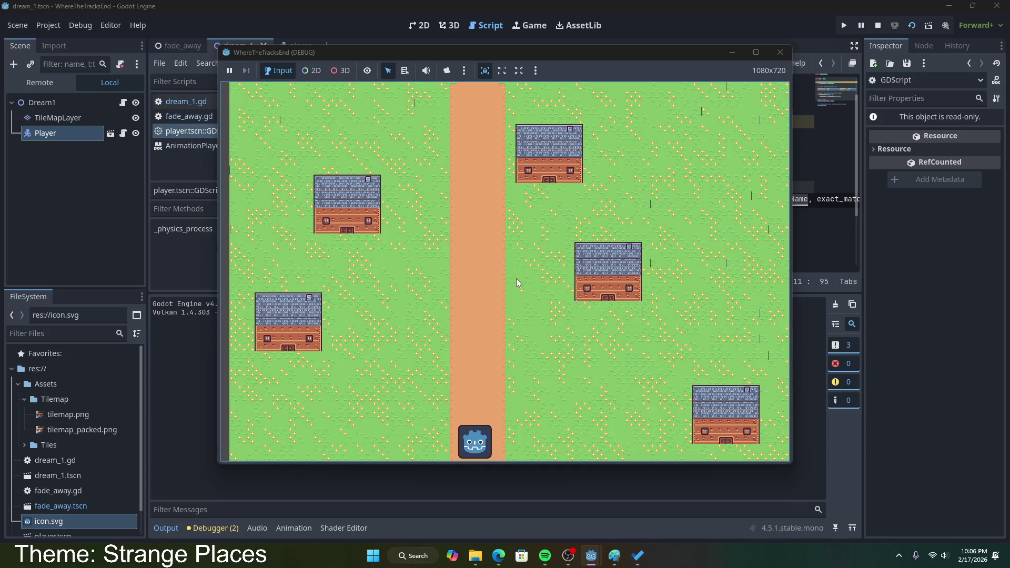
pyautogui.click(780, 52)
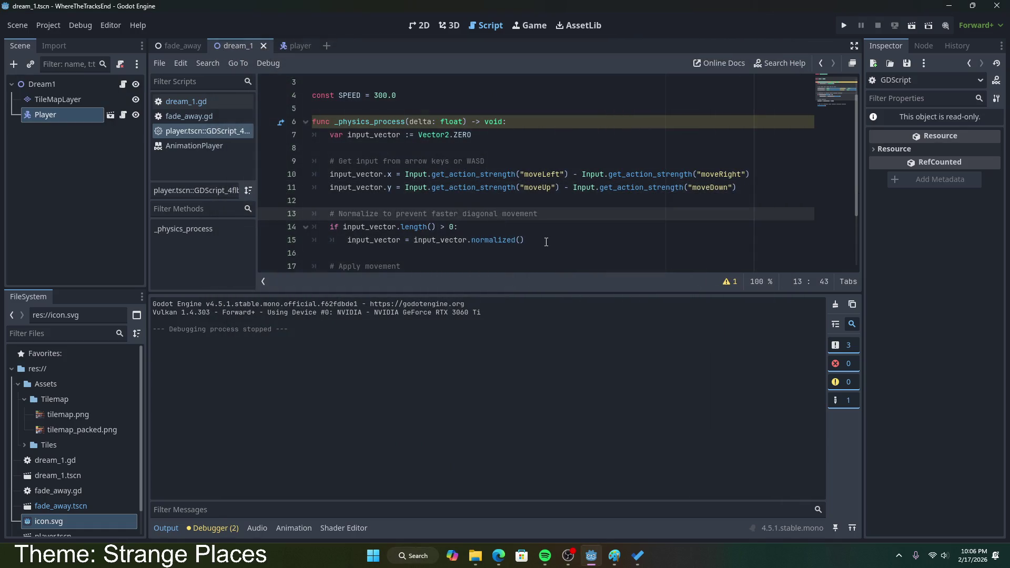
# - Undo line 11 back to moveDown minus moveUp and review the movement script
pyautogui.press('Up')
pyautogui.press('Up')
pyautogui.write('moveUpmoveDown')
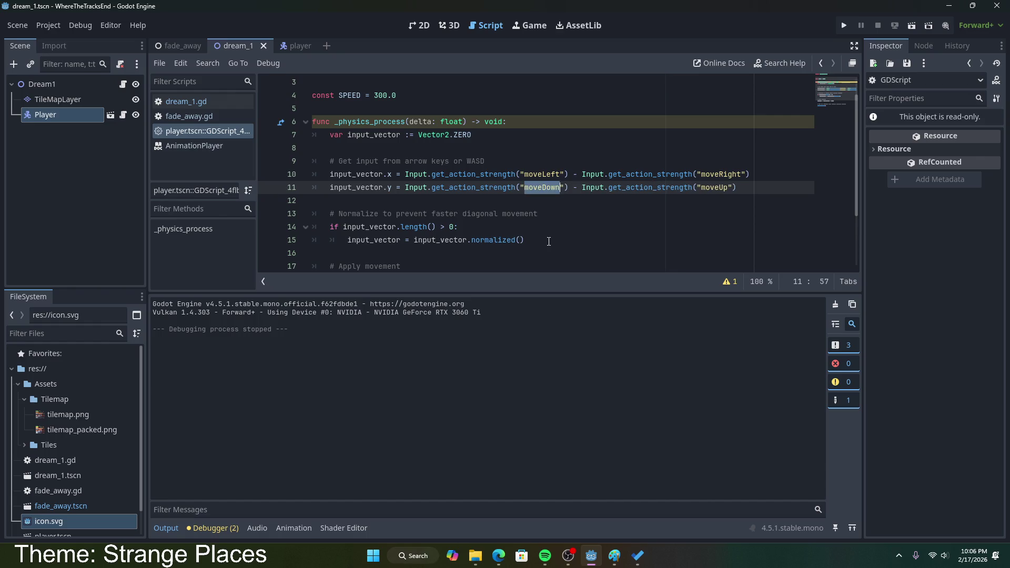
pyautogui.click(545, 175)
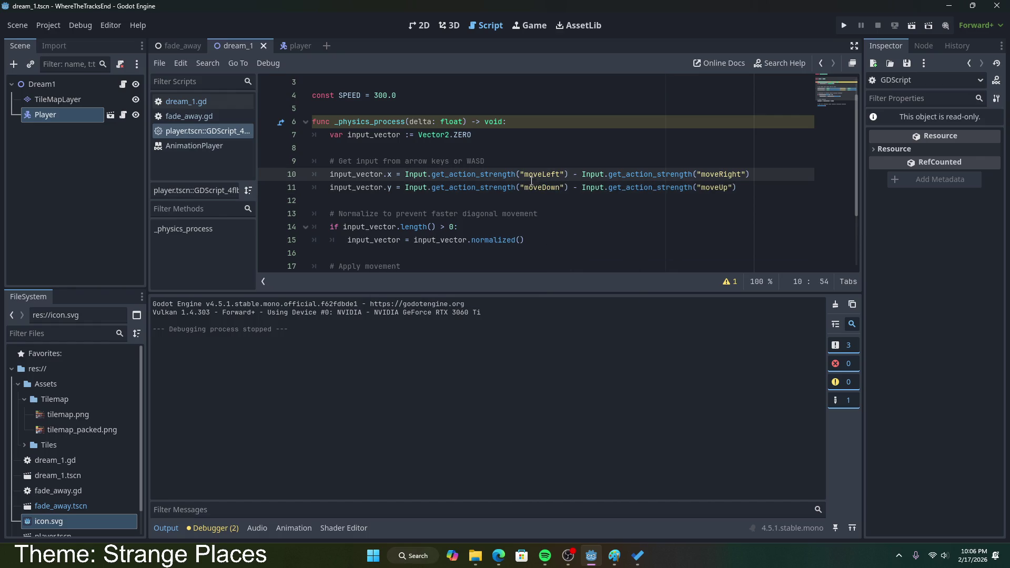
pyautogui.scroll(-2, 426, 193)
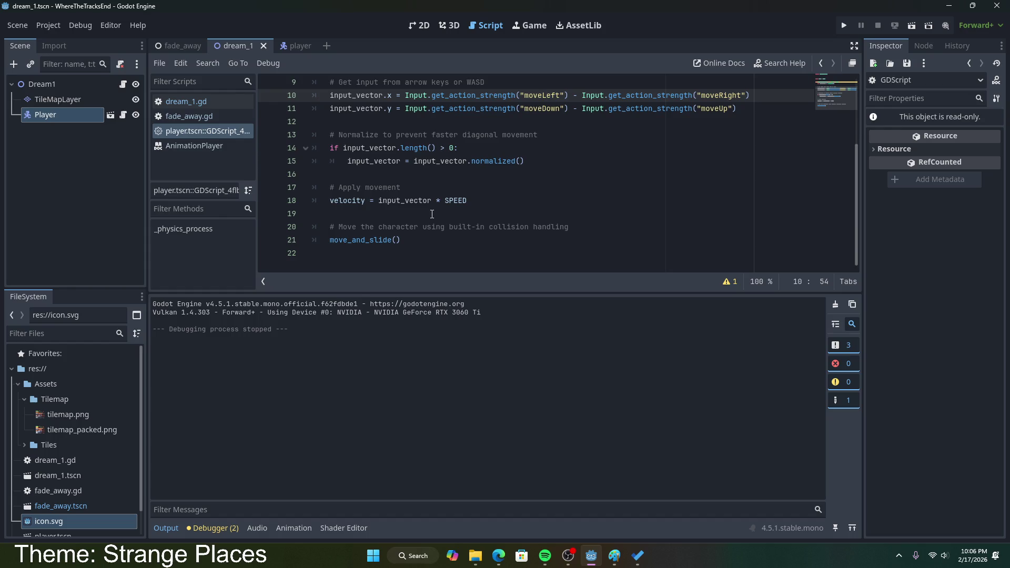
pyautogui.click(434, 201)
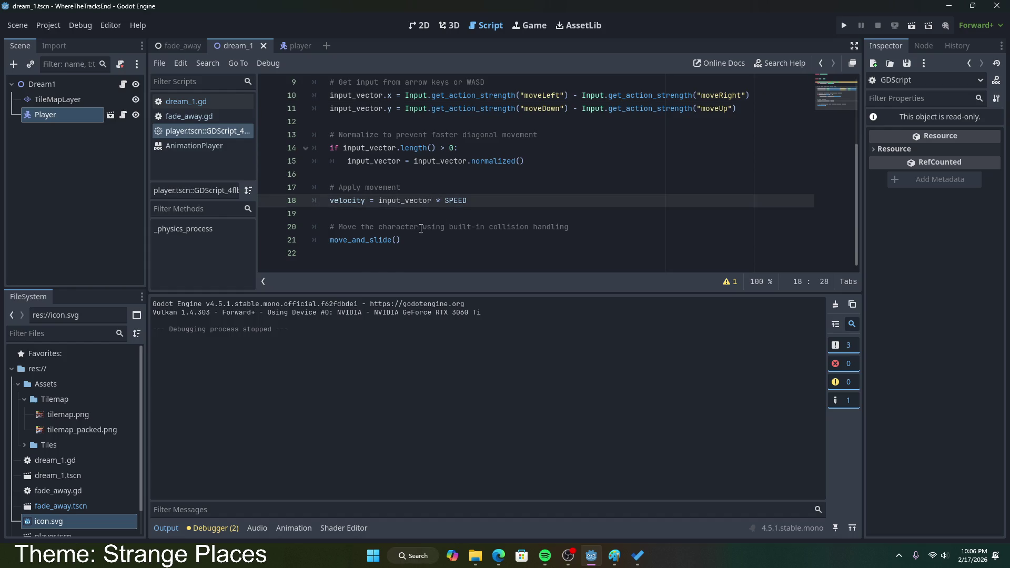
pyautogui.scroll(1, 421, 227)
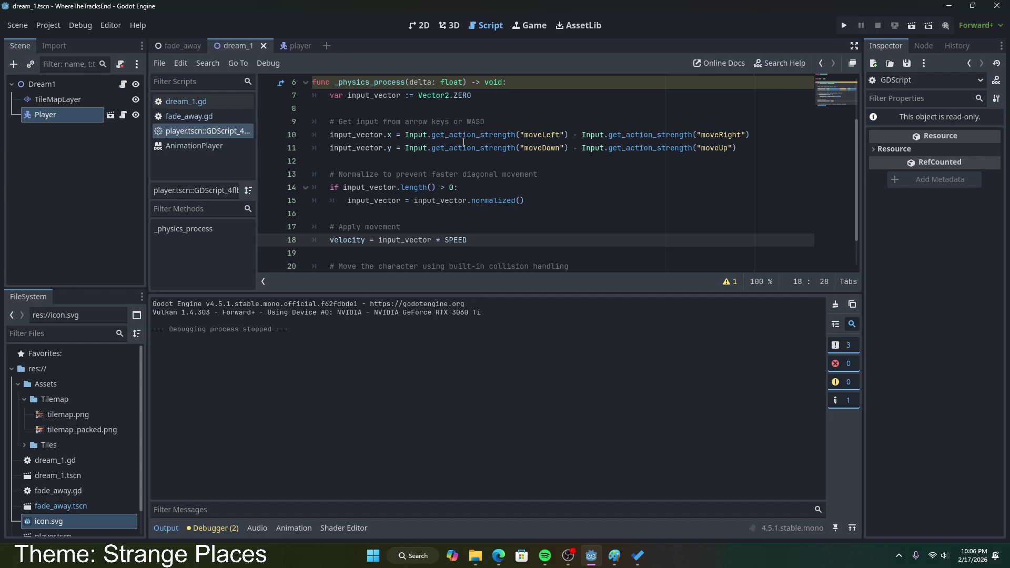
pyautogui.moveTo(407, 137); pyautogui.dragTo(566, 135)
pyautogui.scroll(2, 568, 253)
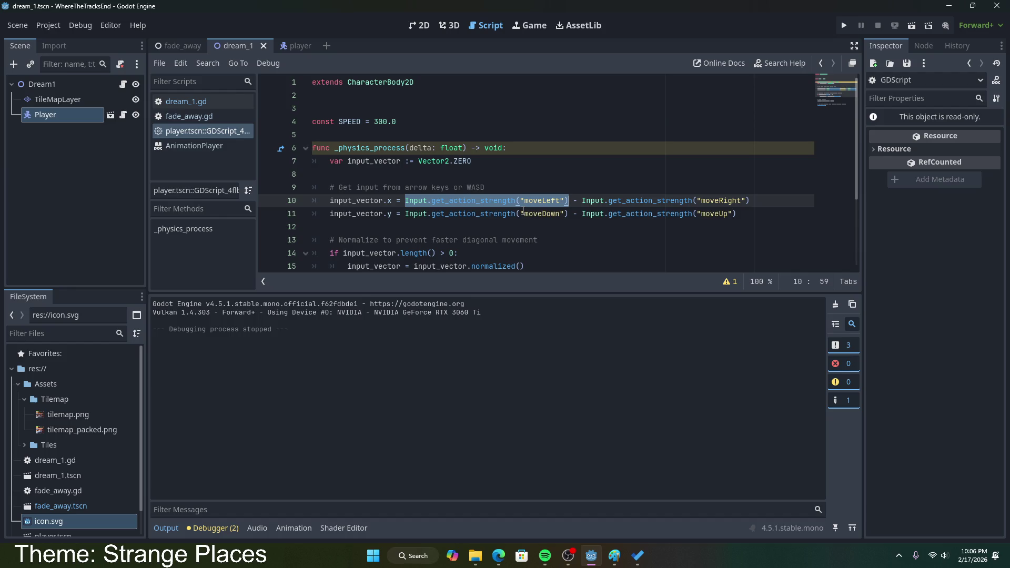
pyautogui.click(574, 202)
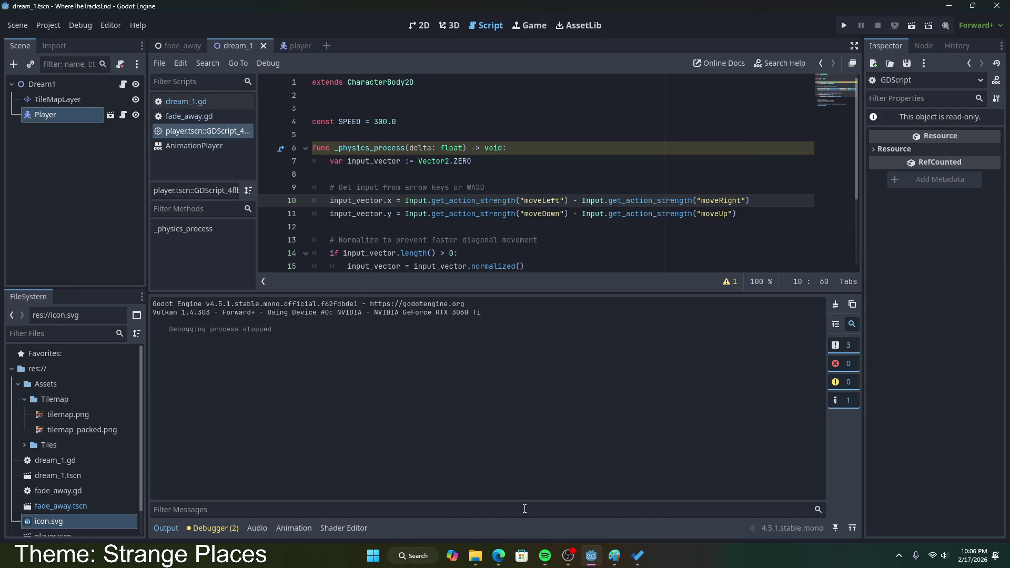
# - Bring up the Bing answer and highlight the sample's horizontal movement input lines
pyautogui.click(499, 555)
pyautogui.scroll(-4, 208, 173)
pyautogui.scroll(1, 209, 173)
pyautogui.moveTo(226, 217)
pyautogui.mouseDown()
pyautogui.moveTo(116, 200)
pyautogui.moveTo(111, 185)
pyautogui.moveTo(185, 182)
pyautogui.mouseUp()
pyautogui.moveTo(223, 211)
pyautogui.mouseDown()
pyautogui.moveTo(115, 191)
pyautogui.moveTo(120, 177)
pyautogui.moveTo(234, 231)
pyautogui.moveTo(213, 246)
pyautogui.moveTo(113, 230)
pyautogui.mouseUp()
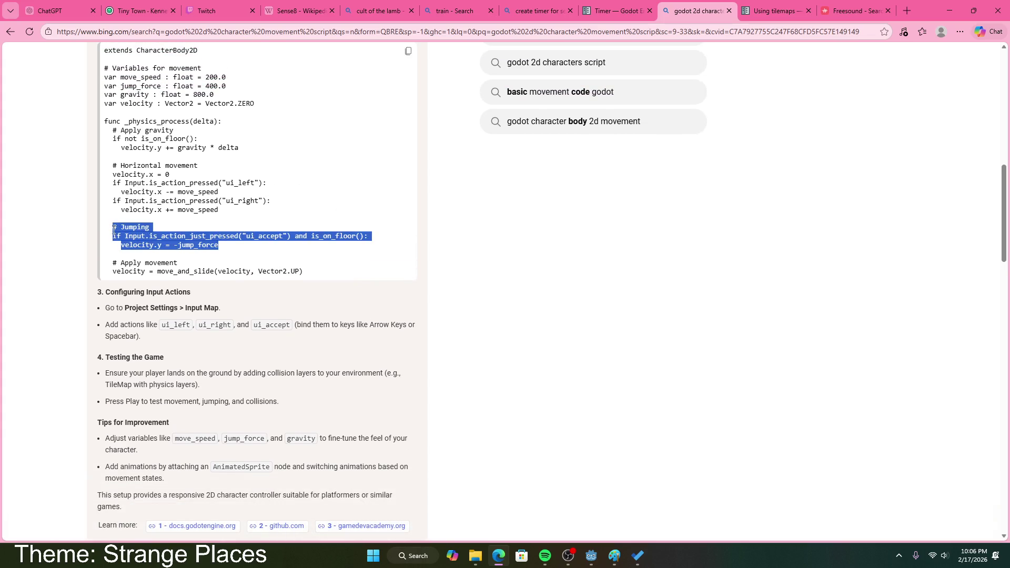
pyautogui.click(243, 214)
pyautogui.moveTo(224, 212)
pyautogui.mouseDown()
pyautogui.moveTo(160, 210)
pyautogui.moveTo(113, 184)
pyautogui.mouseUp()
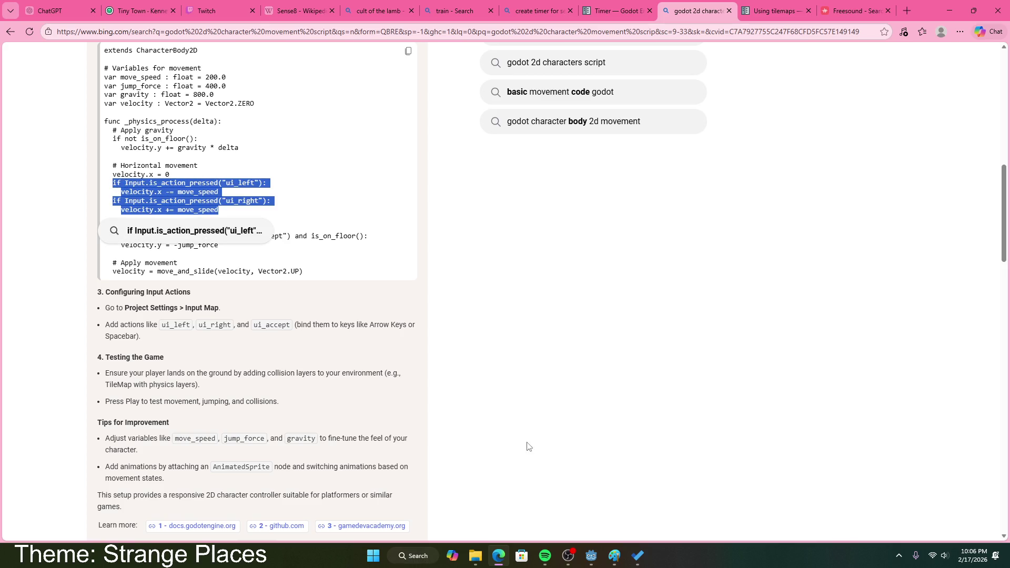
pyautogui.click(504, 552)
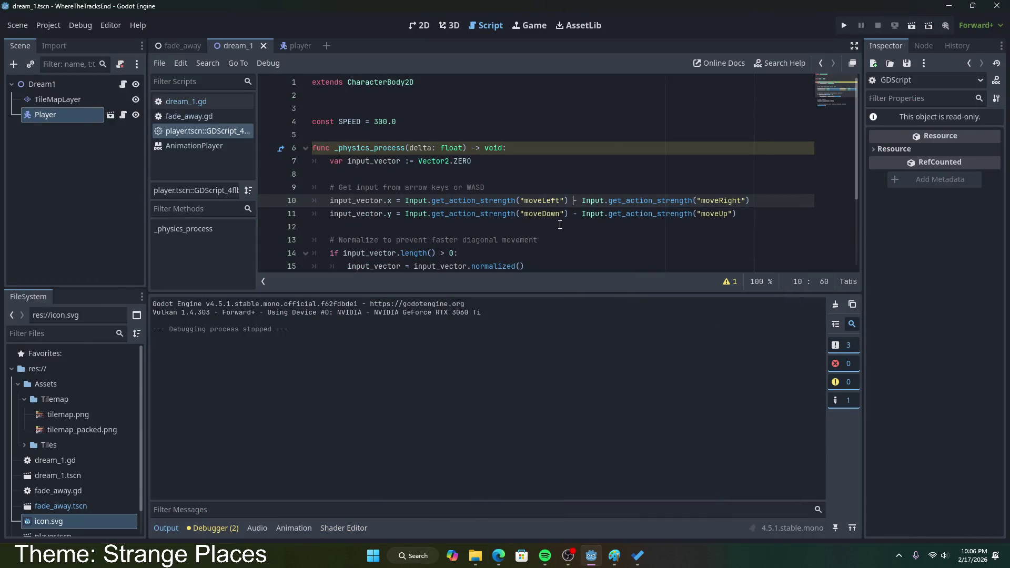
# - Select moveLeft on line 10 and test the player's WASD movement in the running scene
pyautogui.click(560, 223)
pyautogui.doubleClick(554, 202)
pyautogui.click(910, 25)
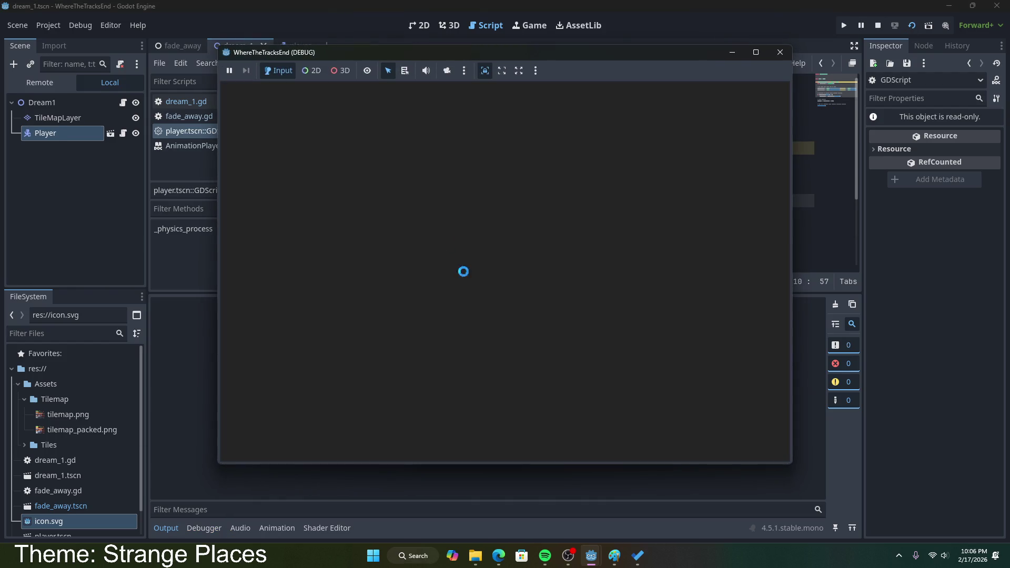
pyautogui.press('w')
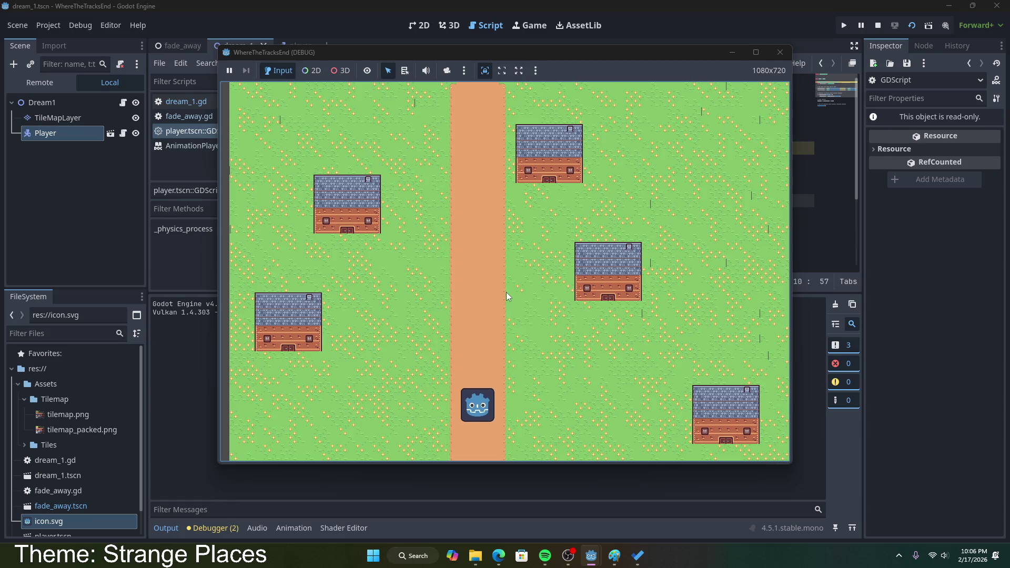
pyautogui.press('s')
pyautogui.press('d')
pyautogui.press('a')
pyautogui.press('d')
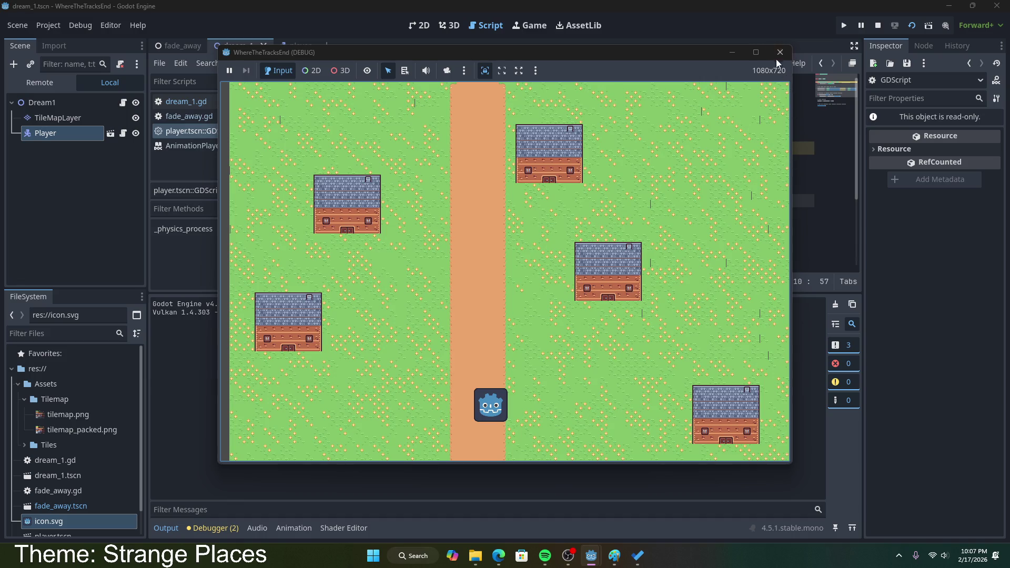
pyautogui.click(780, 52)
# - Swap line 10's action names so x is moveRight minus moveLeft, and rerun the scene
pyautogui.write('moveRighr") - Input.get_action_strength("moveRight")')
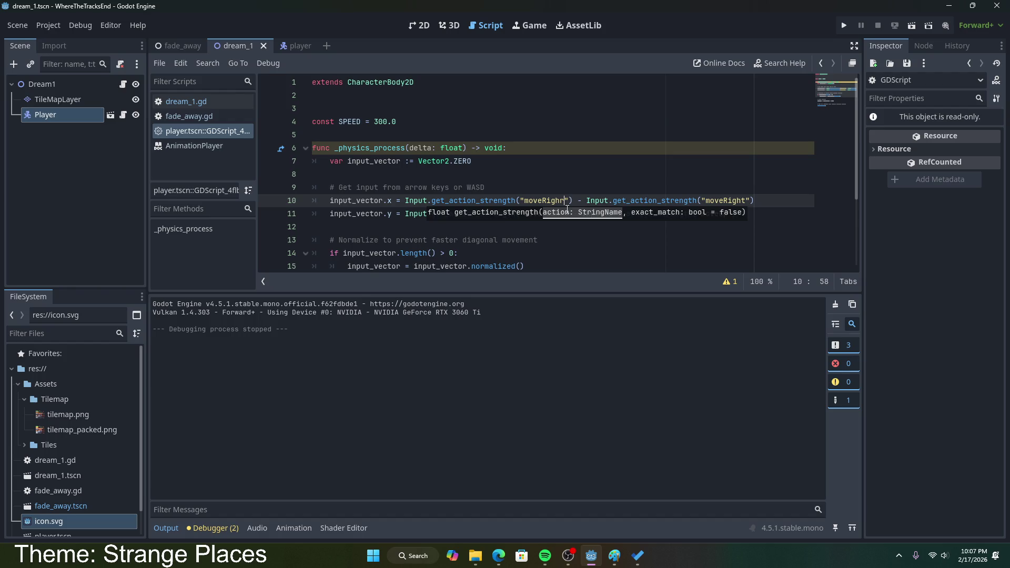
pyautogui.doubleClick(742, 200)
pyautogui.write('mob')
pyautogui.write('Left')
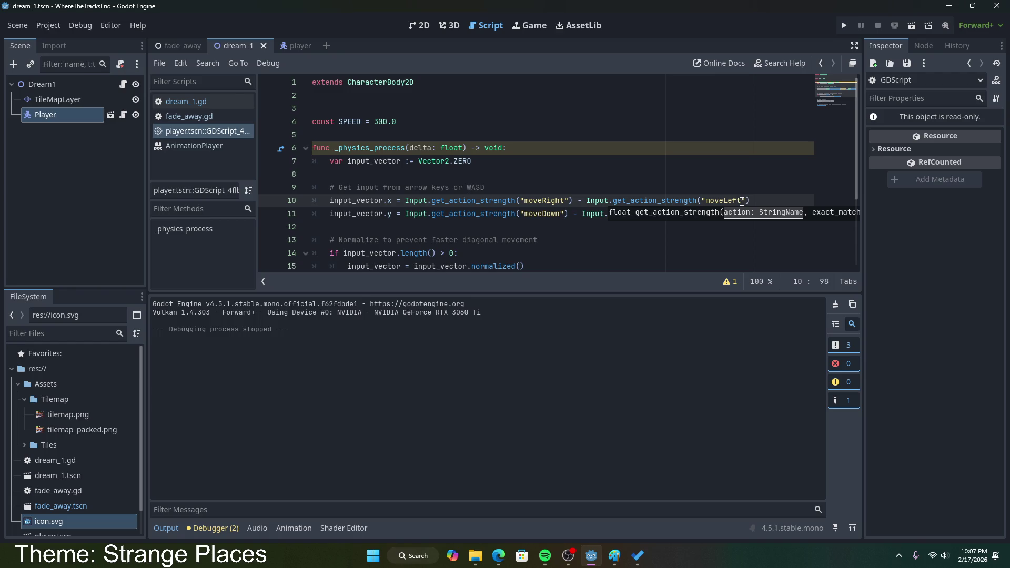
pyautogui.click(913, 30)
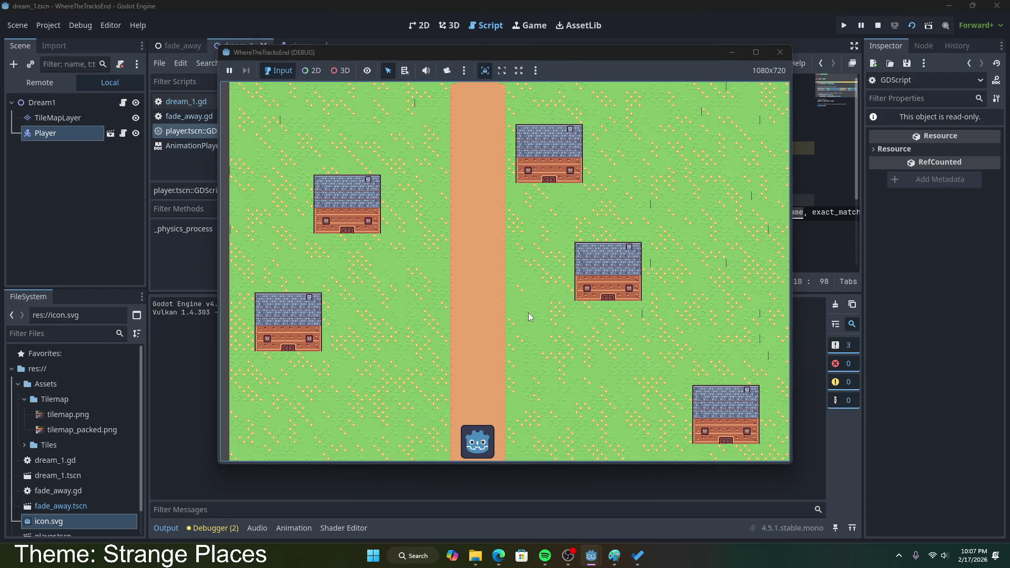
pyautogui.press('Up')
pyautogui.press('Down')
pyautogui.press('Left')
pyautogui.press('Right')
pyautogui.press('Up')
pyautogui.press('Left')
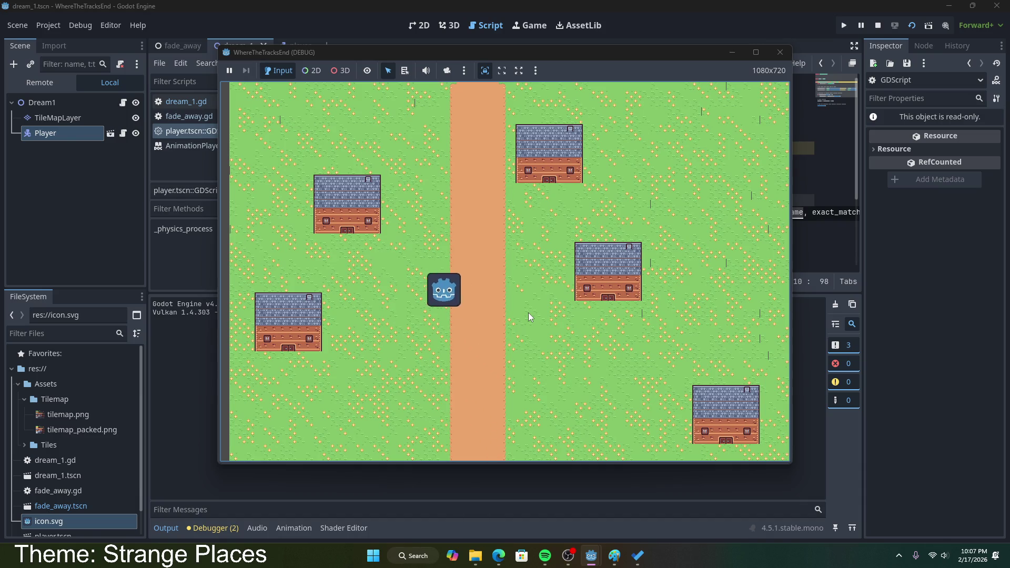
pyautogui.press('Up')
pyautogui.press('Left')
pyautogui.press('Down')
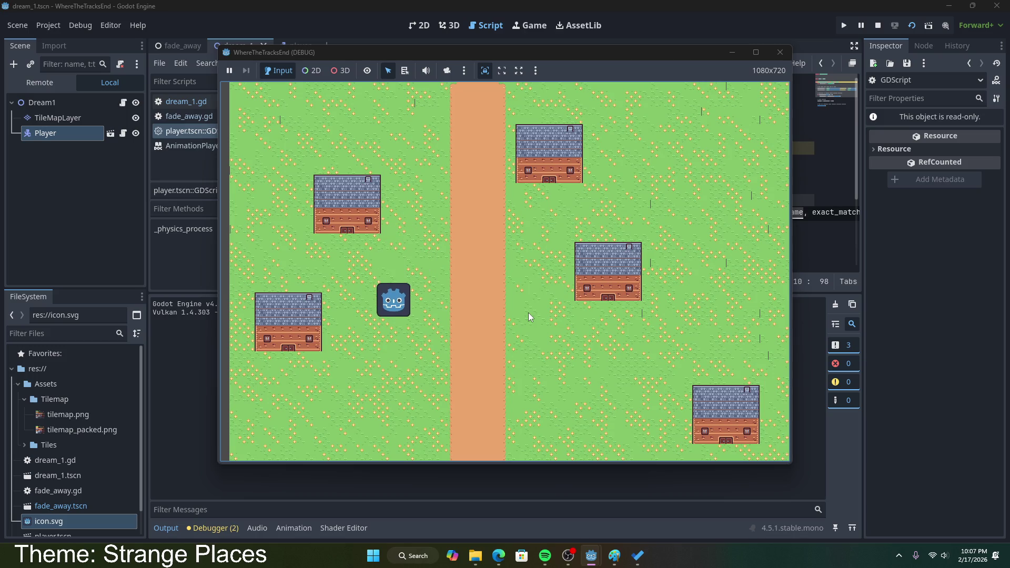
pyautogui.press('Right')
pyautogui.press('Up')
pyautogui.press('Left')
pyautogui.press('Left')
pyautogui.press('Up')
pyautogui.press('Down')
pyautogui.press('Right')
pyautogui.press('Up')
pyautogui.press('Left')
pyautogui.press('Left')
pyautogui.press('Down')
pyautogui.press('Right')
pyautogui.press('Down')
pyautogui.press('Left')
pyautogui.press('Up')
pyautogui.press('Left')
pyautogui.press('Right')
pyautogui.press('Down')
pyautogui.press('Right')
pyautogui.press('Down')
pyautogui.press('Up')
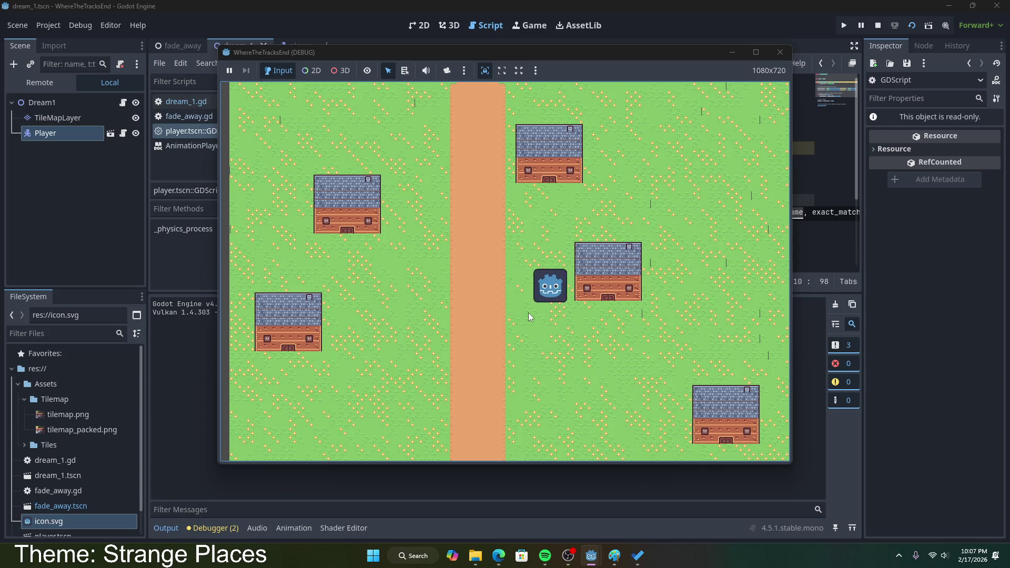
pyautogui.press('Up')
pyautogui.press('Left')
pyautogui.press('Down')
pyautogui.press('Right')
pyautogui.press('Right')
pyautogui.press('Up')
pyautogui.press('Left')
pyautogui.press('Down')
pyautogui.press('Left')
pyautogui.press('Down')
pyautogui.press('Right')
pyautogui.press('Up')
pyautogui.press('Left')
pyautogui.press('Up')
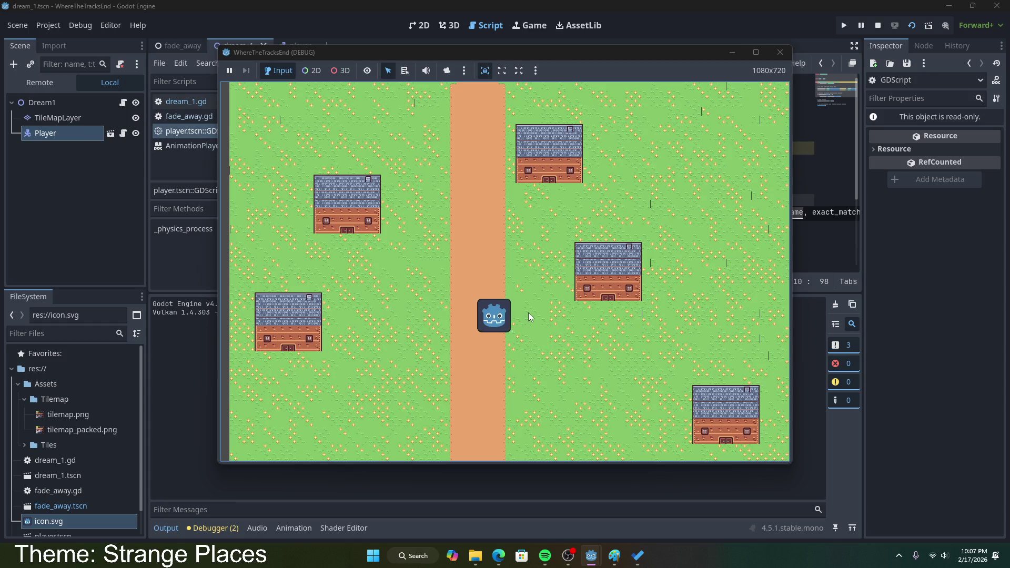
pyautogui.press('Left')
pyautogui.press('Up')
pyautogui.press('Right')
pyautogui.press('Down')
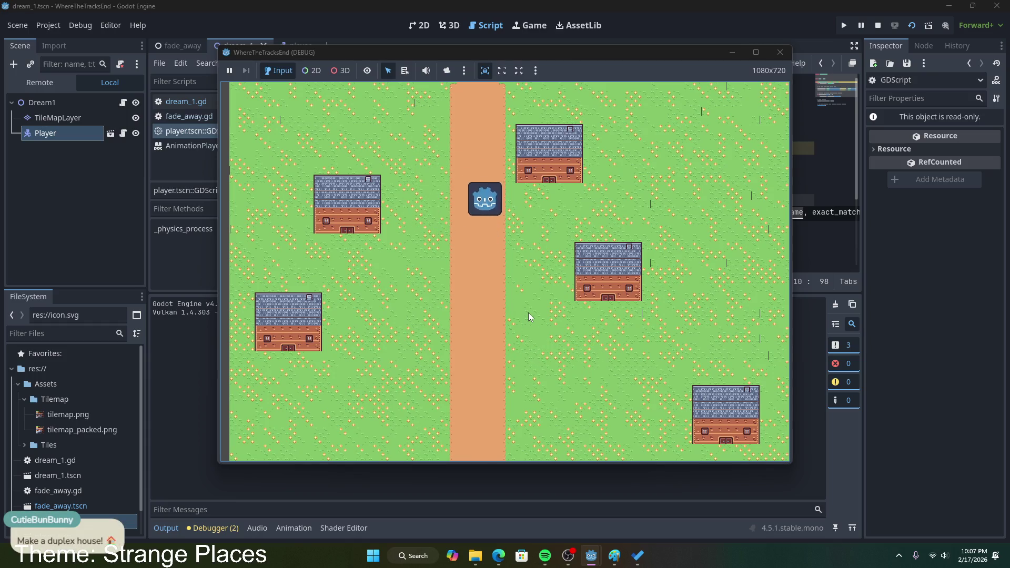
pyautogui.press('Right')
pyautogui.press('Left')
pyautogui.press('Up')
pyautogui.press('Left')
pyautogui.press('Right')
pyautogui.press('Right')
pyautogui.press('Up')
pyautogui.press('Left')
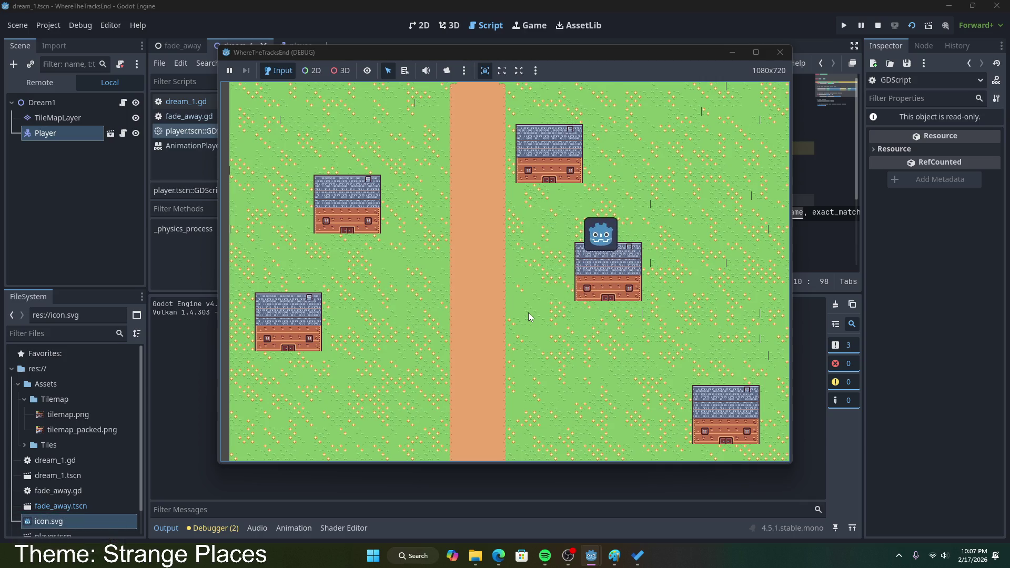
pyautogui.press('Down')
pyautogui.press('Down')
pyautogui.press('Left')
pyautogui.press('Right')
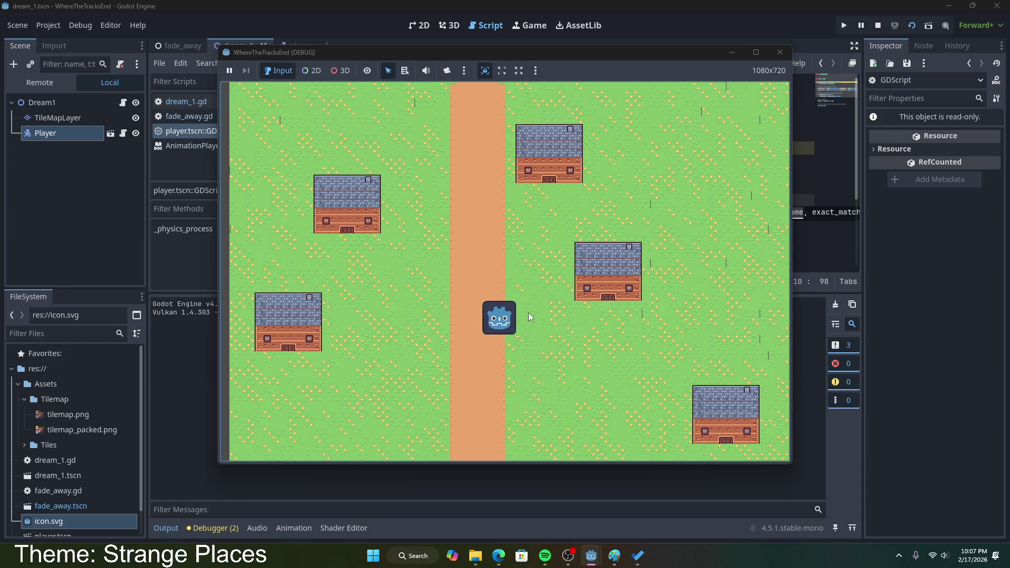
pyautogui.press('Down')
pyautogui.press('Left')
pyautogui.press('Up')
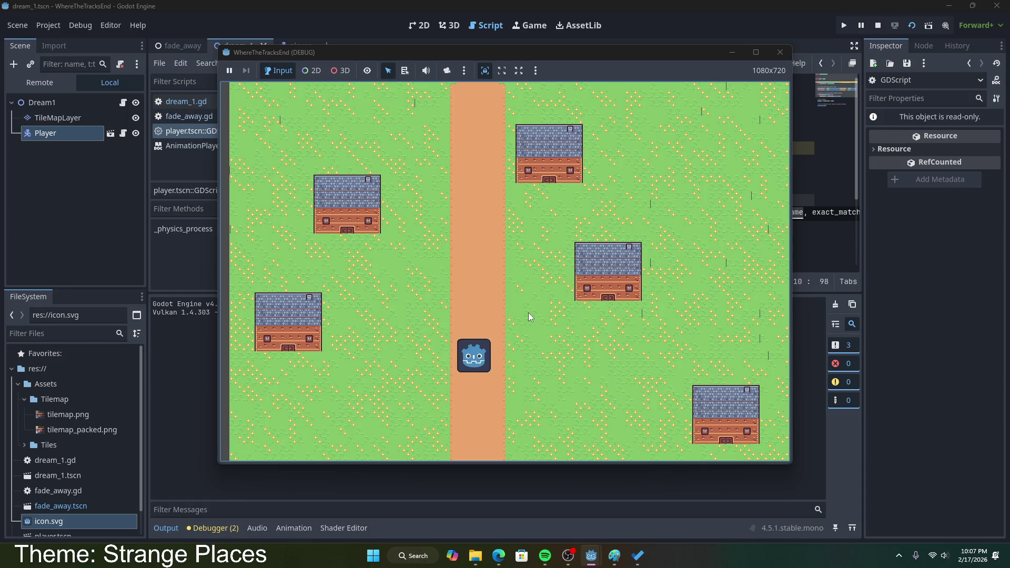
pyautogui.press('Right')
pyautogui.press('Up')
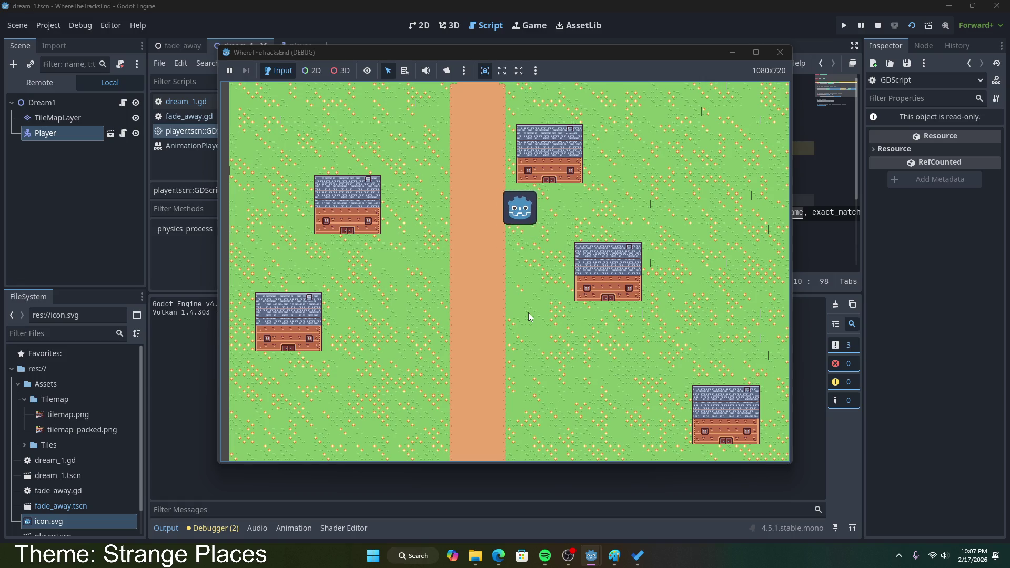
pyautogui.press('Left')
pyautogui.press('Down')
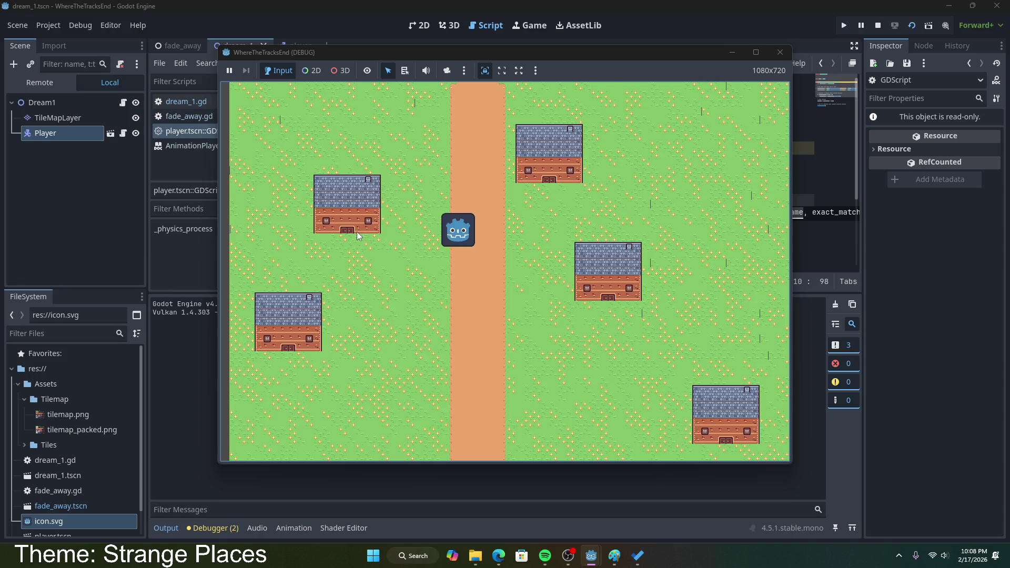
pyautogui.click(780, 52)
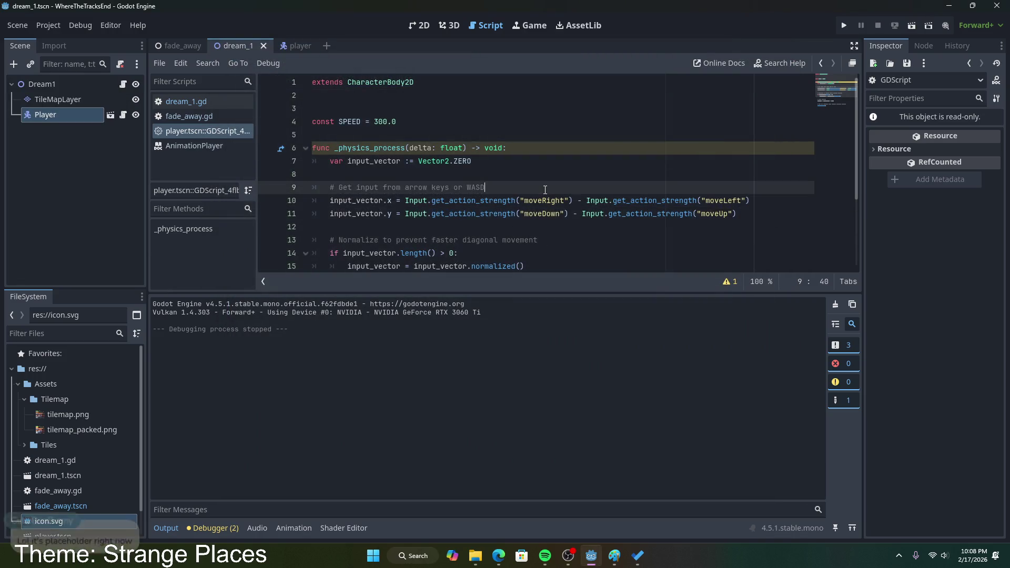
# - Add a CanvasLayer under the Dream1 root node and rename it UI
pyautogui.click(746, 213)
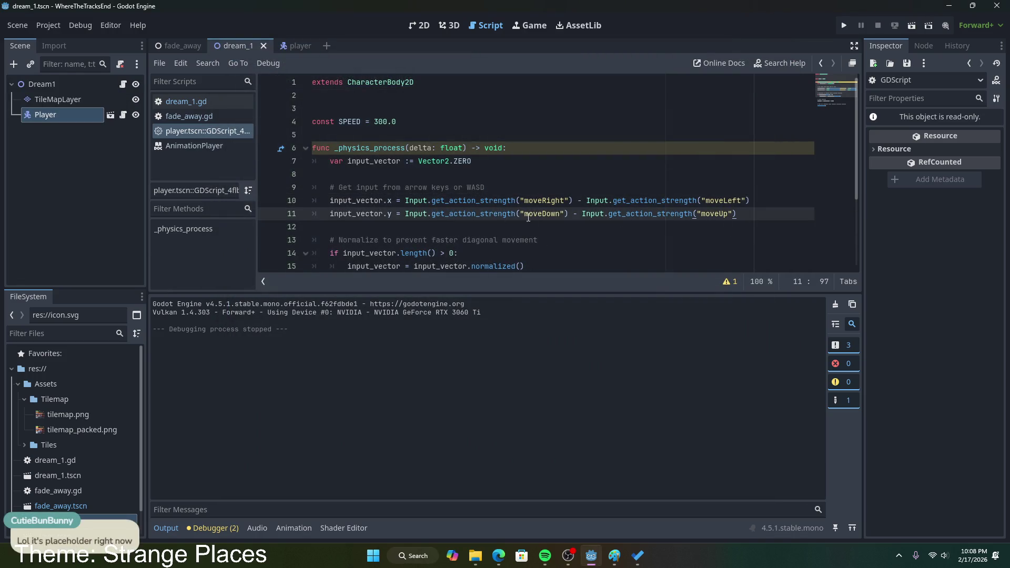
pyautogui.rightClick(67, 84)
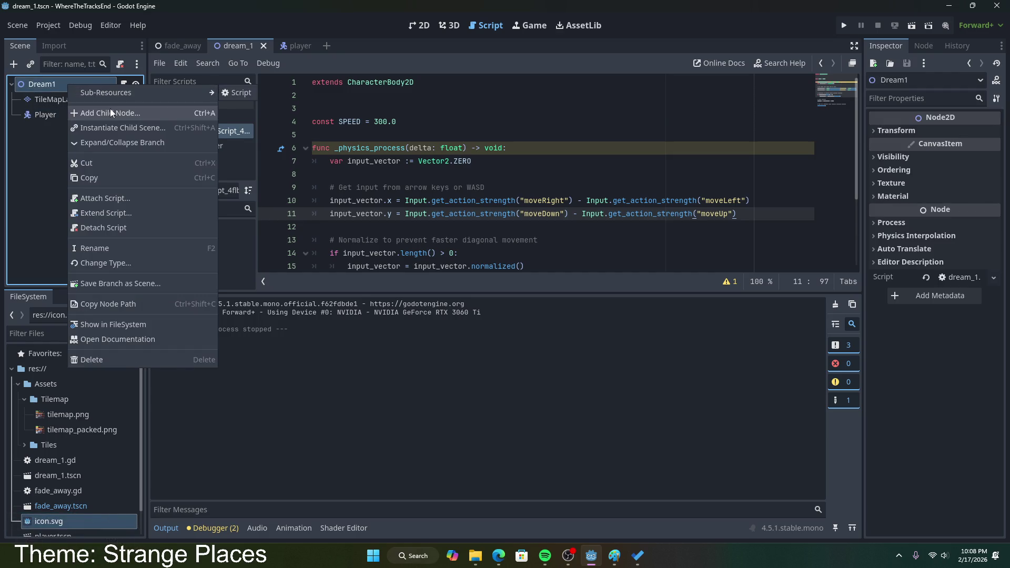
pyautogui.click(109, 112)
pyautogui.write('canvasl')
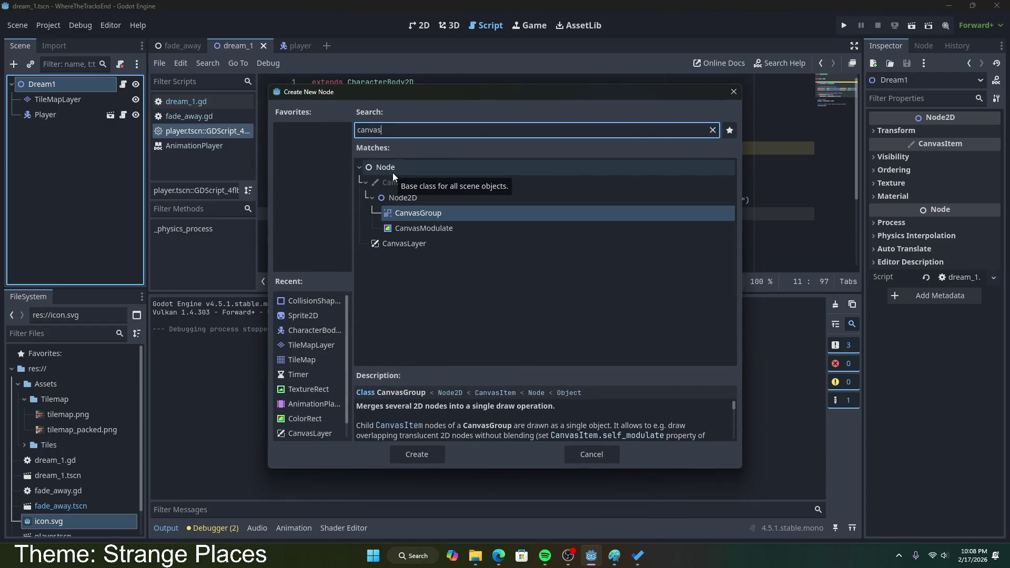
pyautogui.click(460, 184)
pyautogui.doubleClick(460, 186)
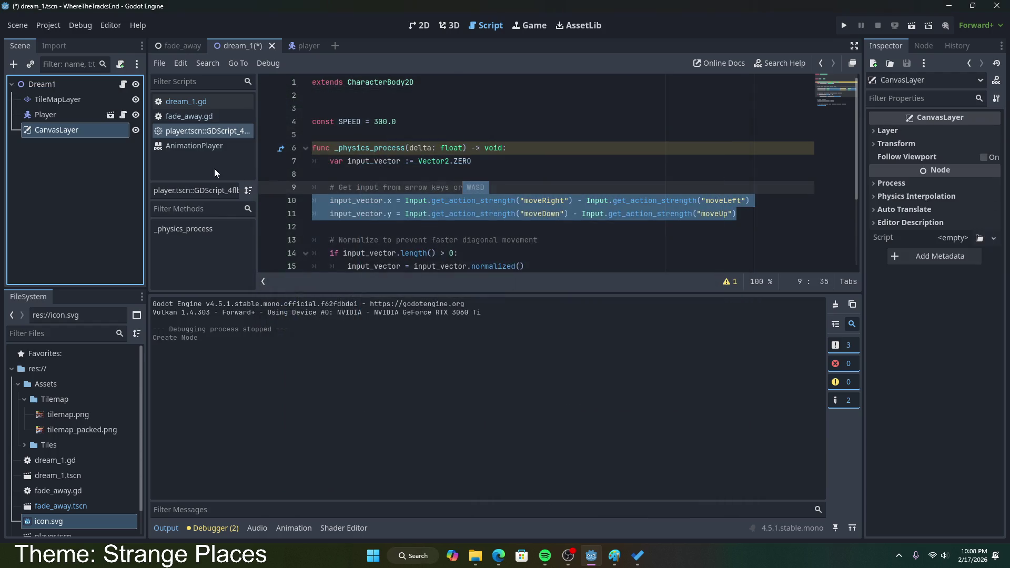
pyautogui.rightClick(101, 133)
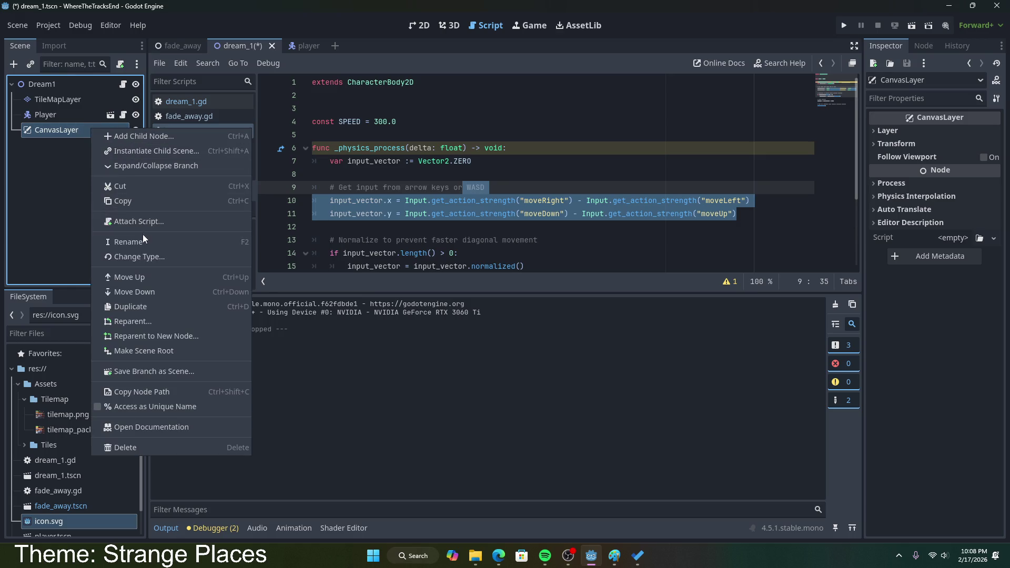
pyautogui.click(142, 241)
pyautogui.write('UI')
pyautogui.press('Return')
# - Start adding a child node under UI, trying searches for label, text and rect types
pyautogui.rightClick(87, 135)
pyautogui.click(101, 143)
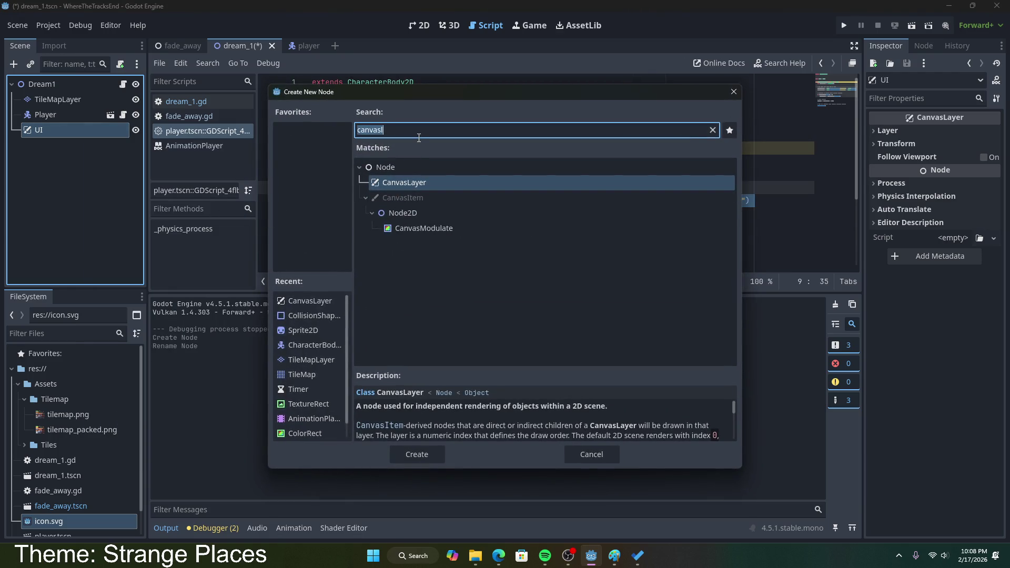
pyautogui.write('la')
pyautogui.press('BackSpace')
pyautogui.press('BackSpace')
pyautogui.write('tv')
pyautogui.press('BackSpace')
pyautogui.write('o')
pyautogui.press('BackSpace')
pyautogui.press('BackSpace')
pyautogui.write('te')
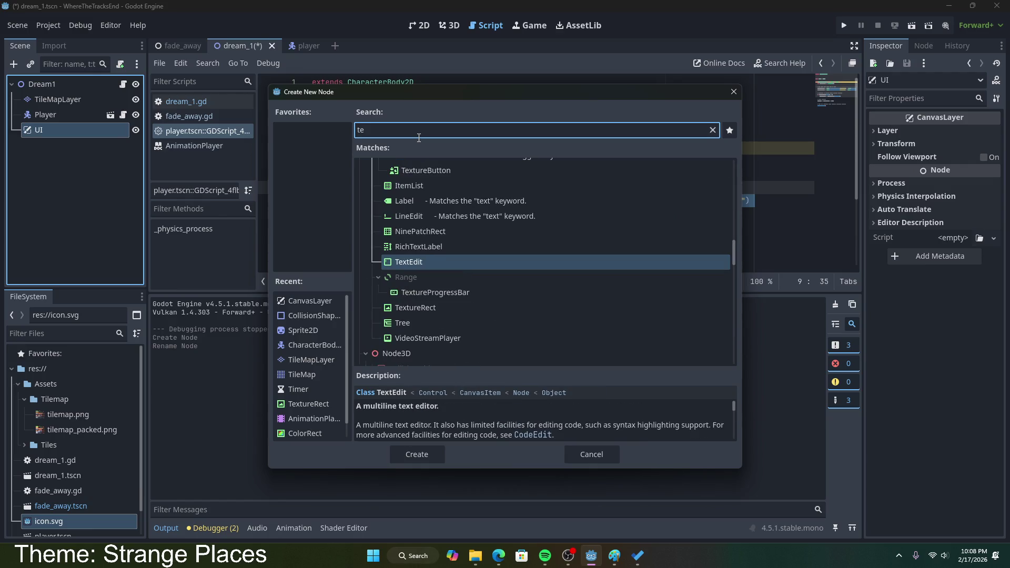
pyautogui.press('BackSpace')
pyautogui.press('BackSpace')
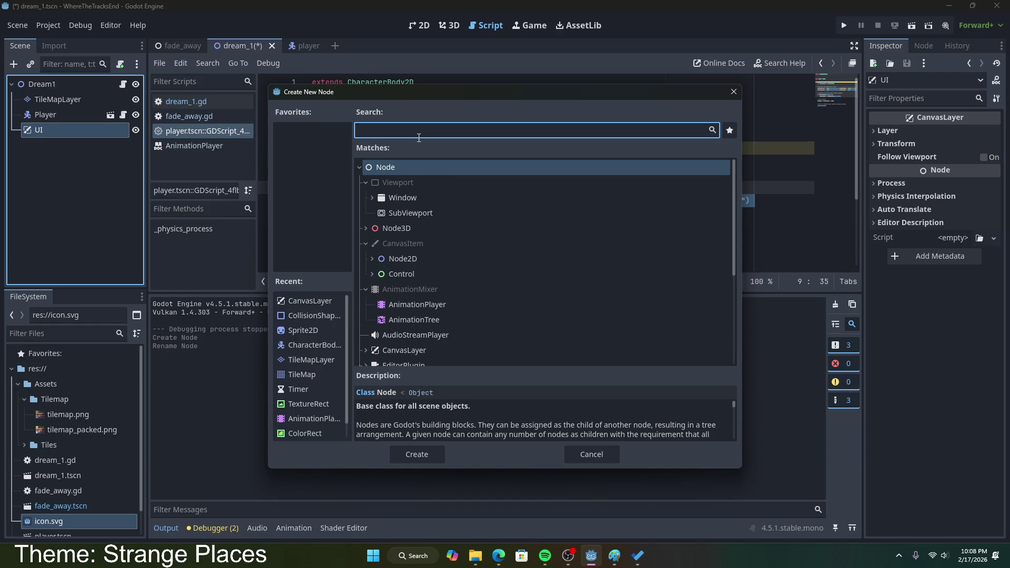
pyautogui.write('rect')
# - Search 'container' and create a PanelContainer node under UI
pyautogui.scroll(1, 494, 260)
pyautogui.scroll(3, 473, 245)
pyautogui.doubleClick(383, 137)
pyautogui.scroll(-4, 473, 263)
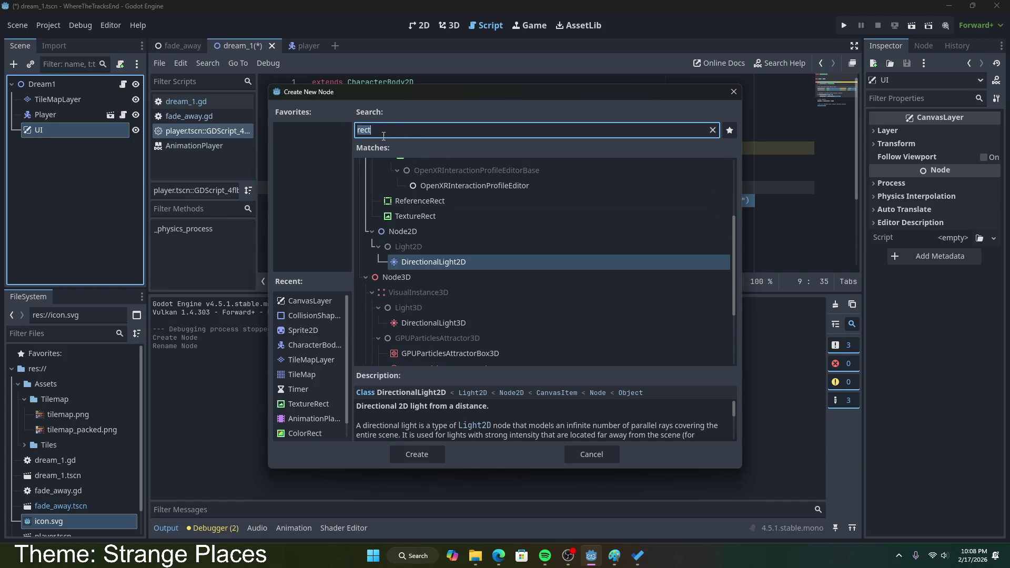
pyautogui.write('cont')
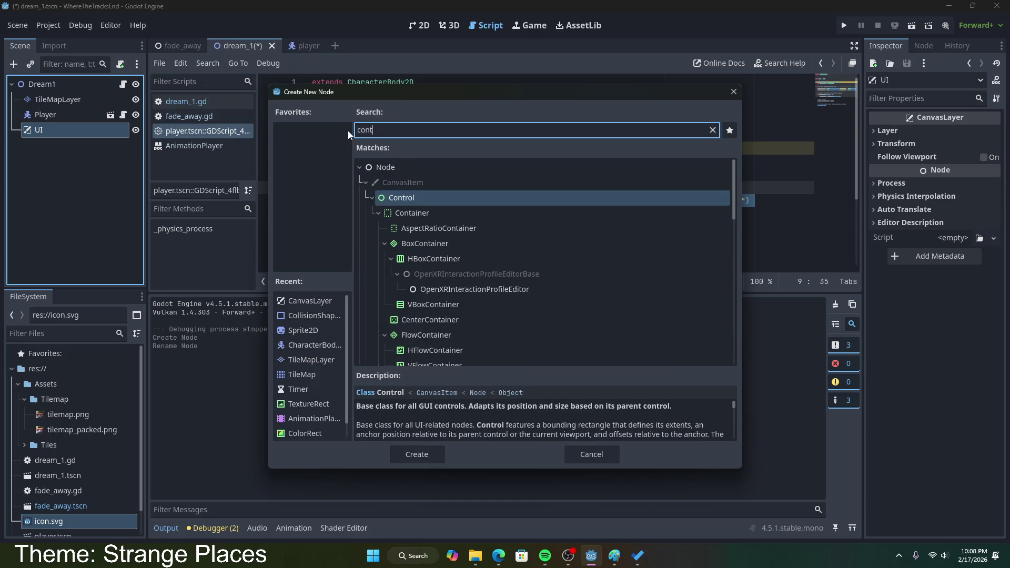
pyautogui.write('ainer')
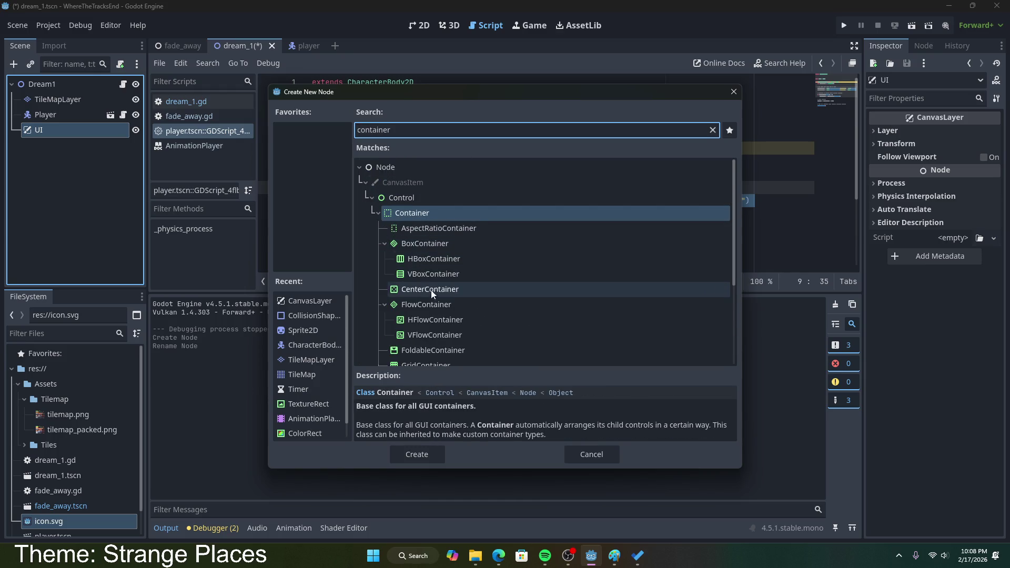
pyautogui.scroll(-5, 450, 291)
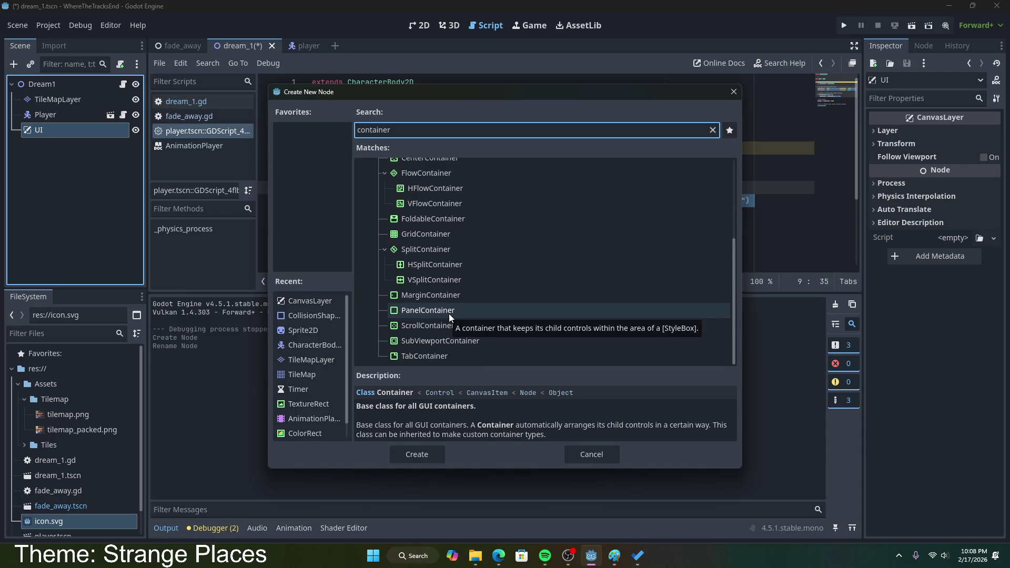
pyautogui.click(449, 311)
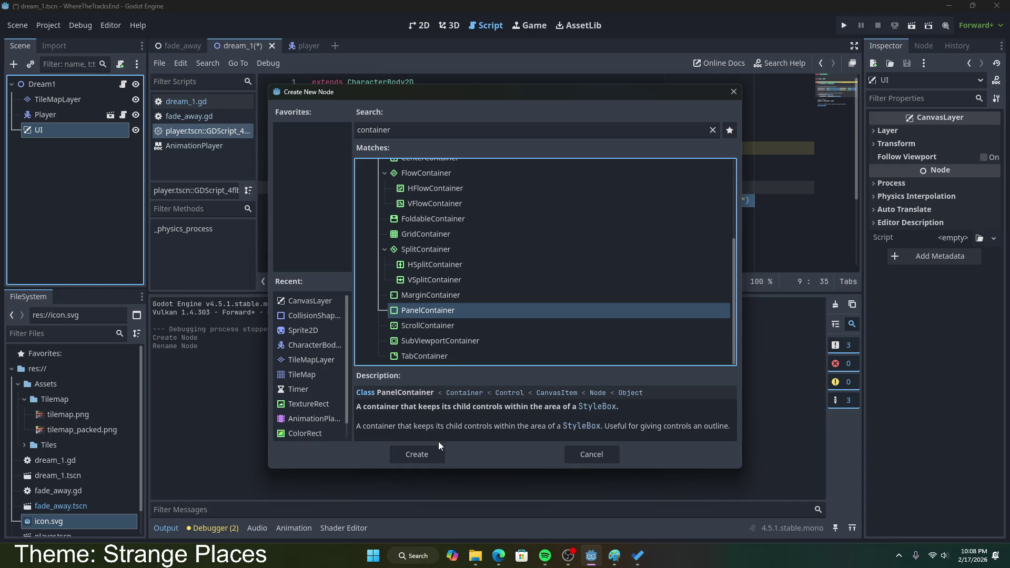
pyautogui.click(432, 453)
pyautogui.rightClick(85, 150)
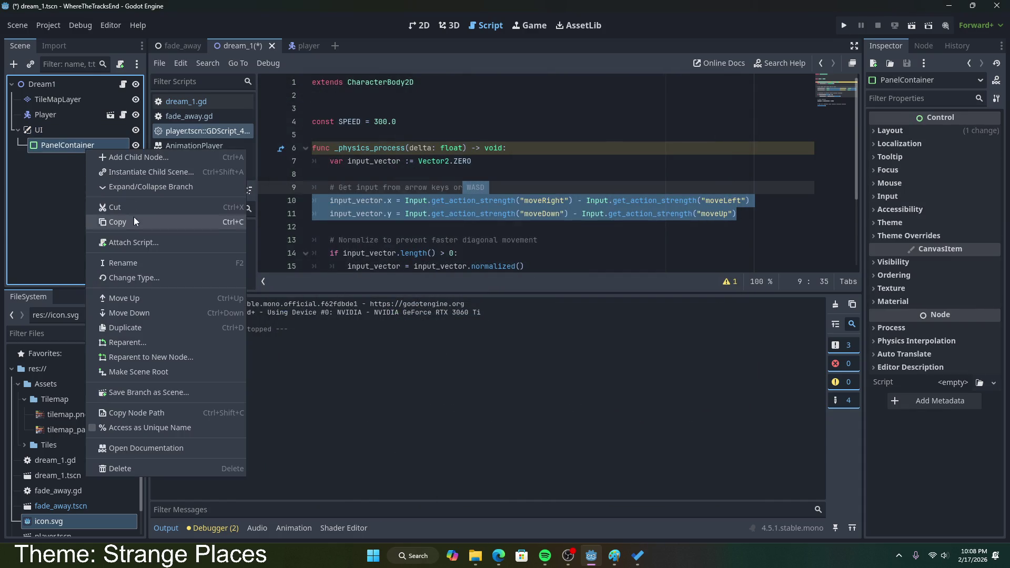
# - Add a Label under the PanelContainer, rename it Speech, and save the scene
pyautogui.click(56, 148)
pyautogui.rightClick(56, 148)
pyautogui.click(87, 157)
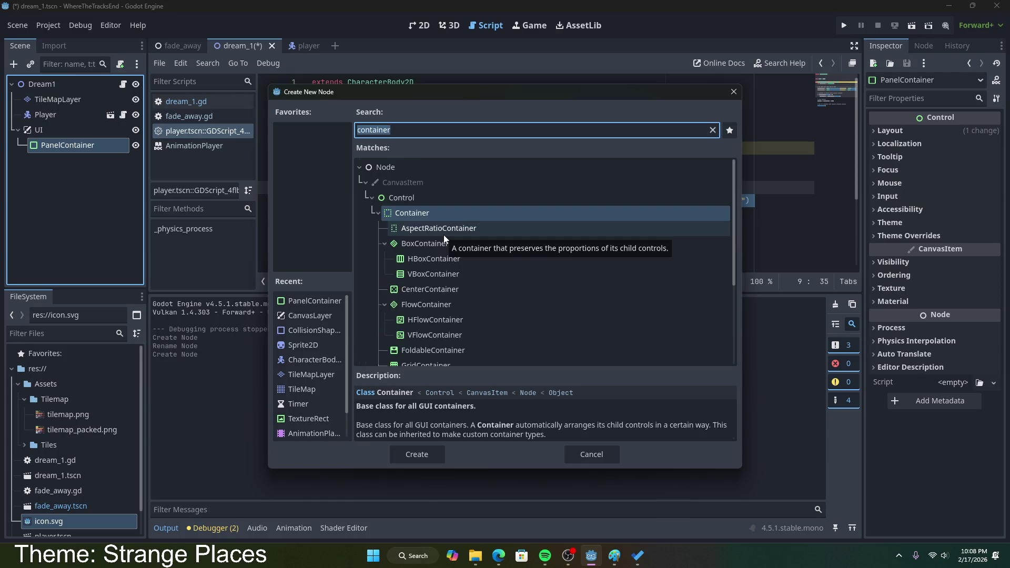
pyautogui.write('label')
pyautogui.click(415, 210)
pyautogui.click(427, 451)
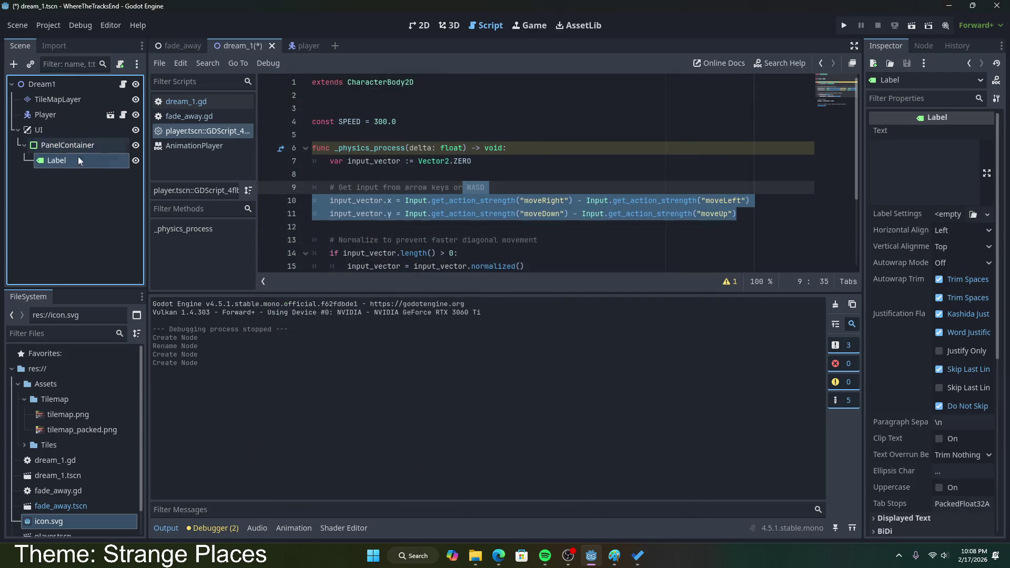
pyautogui.rightClick(88, 160)
pyautogui.click(143, 273)
pyautogui.write('Intro')
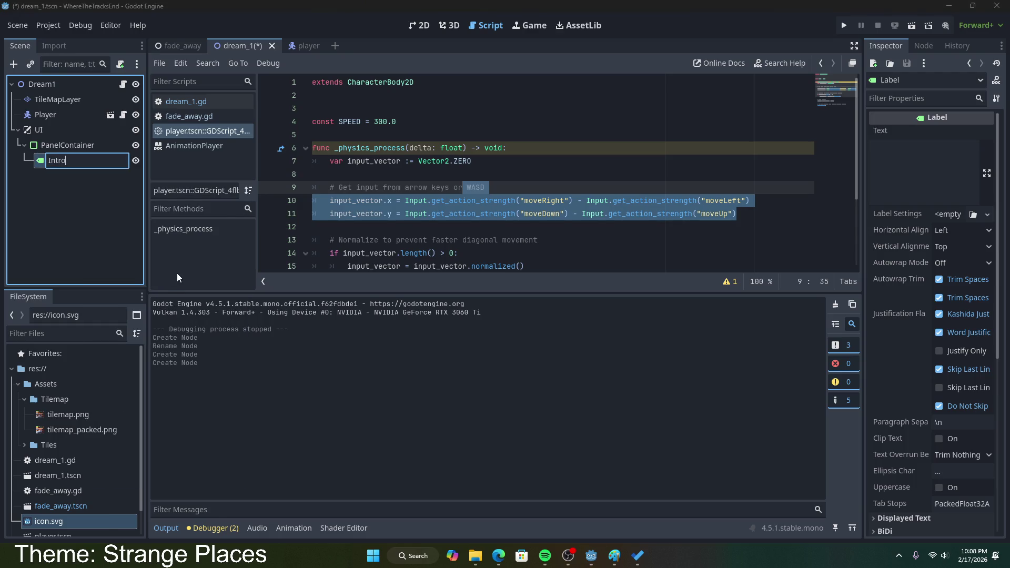
pyautogui.press('BackSpace')
pyautogui.press('BackSpace')
pyautogui.press('BackSpace')
pyautogui.write('Co')
pyautogui.write('Speech')
pyautogui.press('Return')
pyautogui.hotkey('ctrl', 's')
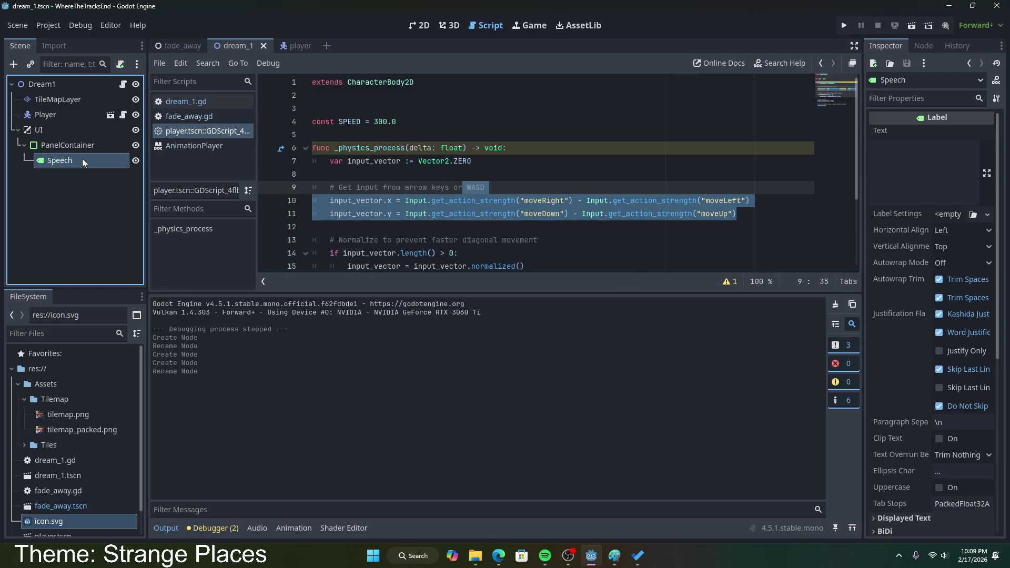
# - Set the Speech label's text to 'Where am I?' and save the scene
pyautogui.click(950, 163)
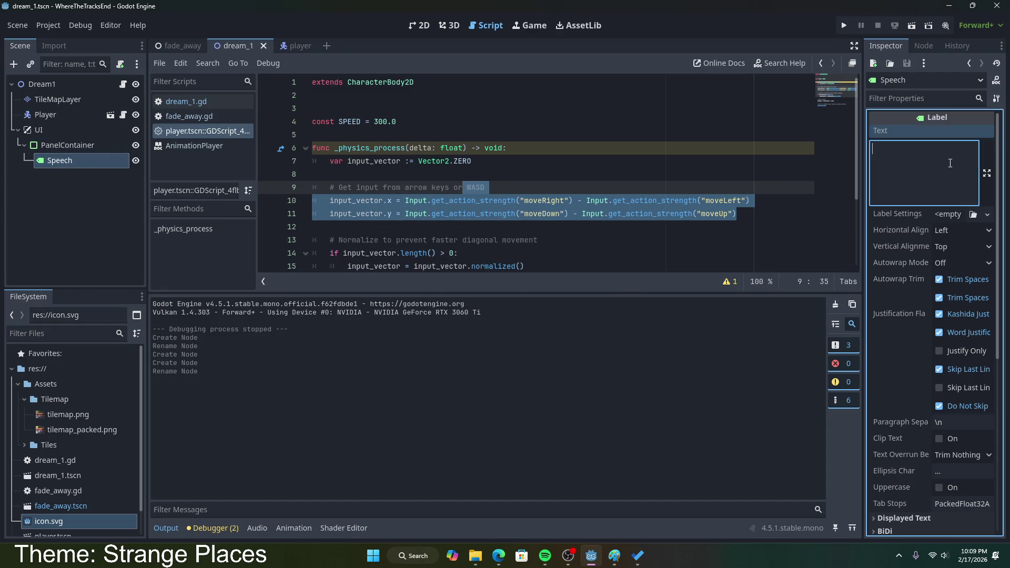
pyautogui.write('Where')
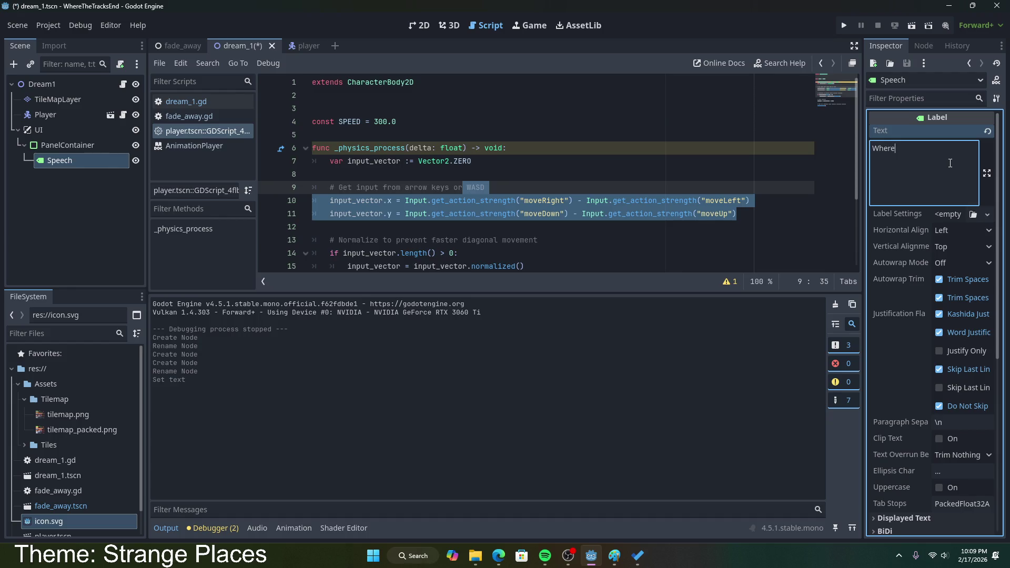
pyautogui.hotkey('ctrl', 's')
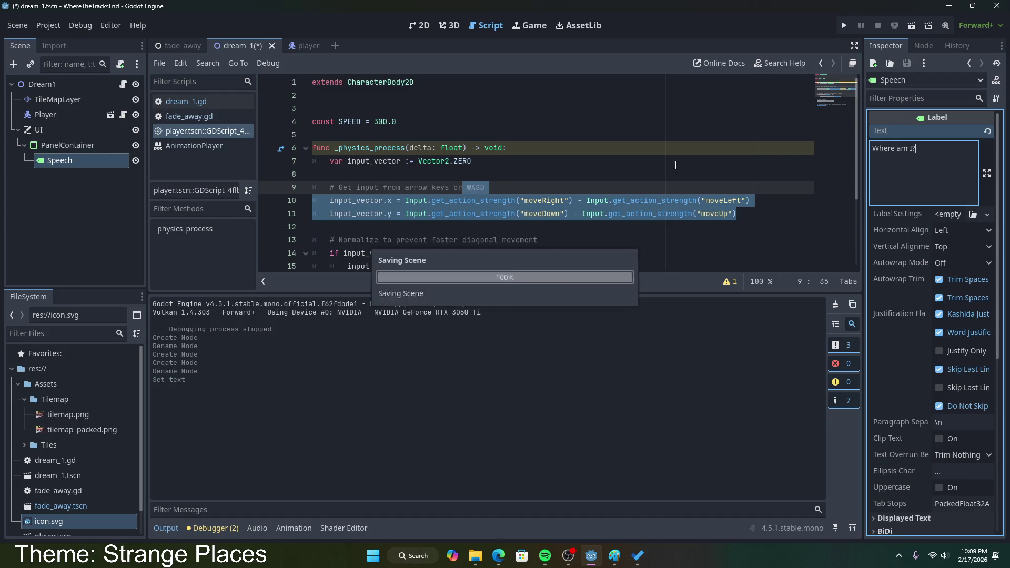
pyautogui.click(979, 217)
pyautogui.click(974, 217)
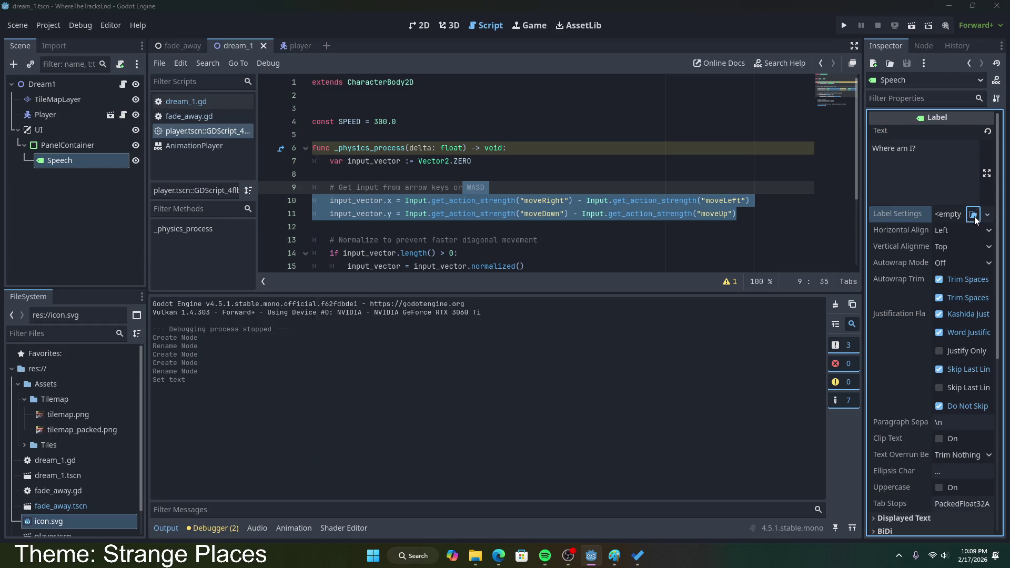
# - Give the Speech label a new LabelSettings resource
pyautogui.press('Escape')
pyautogui.click(987, 214)
pyautogui.click(962, 228)
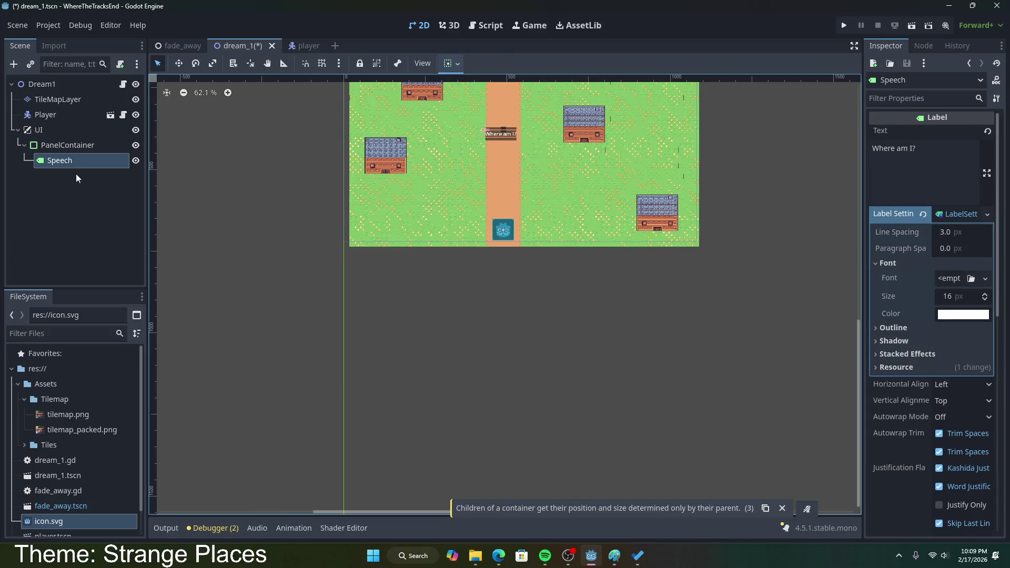
# - Move the 'Where am I?' panel just above-right of the player sprite
pyautogui.click(67, 145)
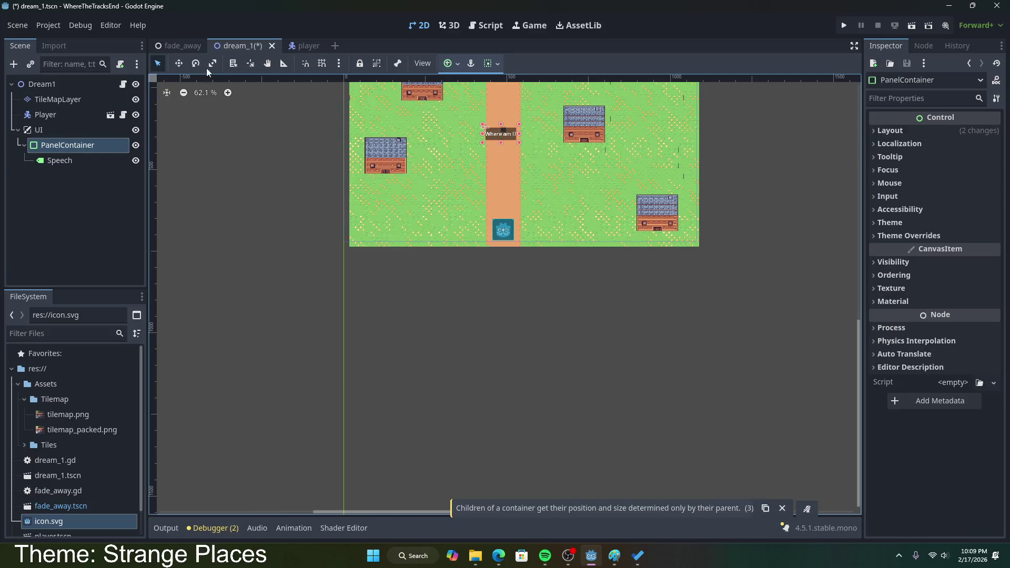
pyautogui.click(179, 63)
pyautogui.moveTo(507, 134)
pyautogui.mouseDown()
pyautogui.moveTo(544, 187)
pyautogui.moveTo(541, 210)
pyautogui.mouseUp()
pyautogui.scroll(10, 560, 221)
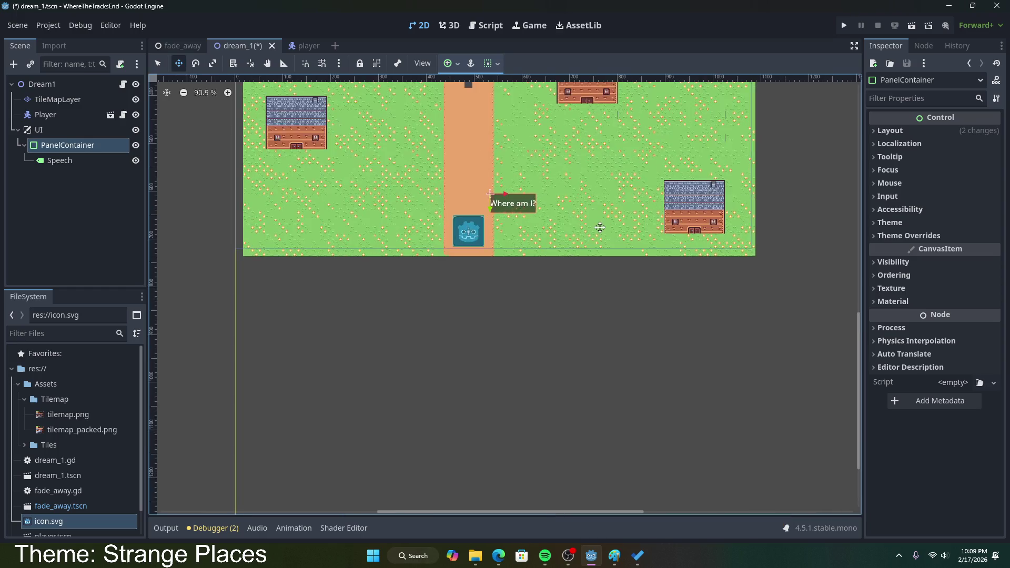
pyautogui.scroll(-2, 709, 327)
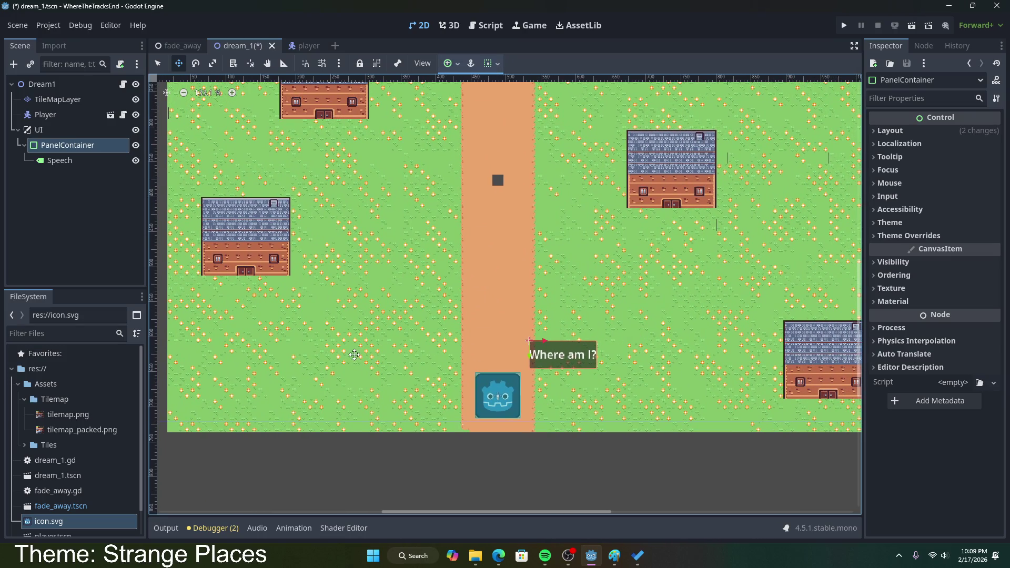
# - Select the Speech label, save the scene, and review its text in the Inspector
pyautogui.click(60, 161)
pyautogui.hotkey('ctrl', 's')
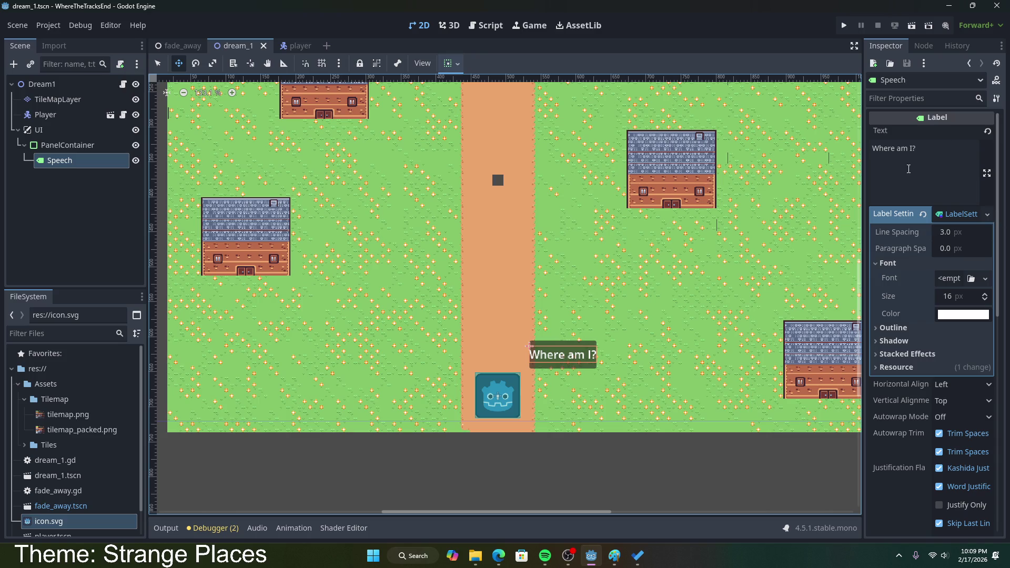
pyautogui.click(942, 157)
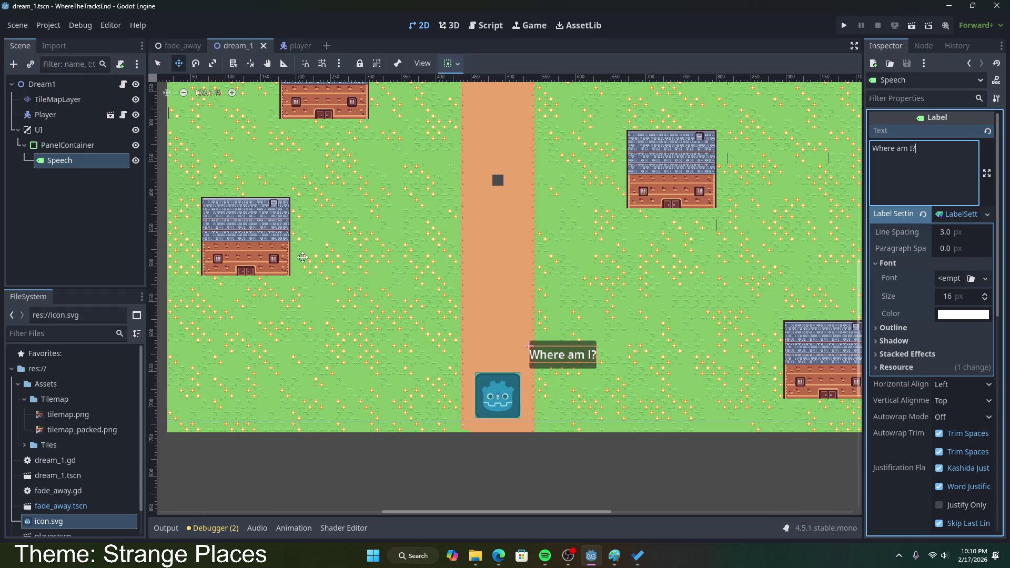
pyautogui.scroll(-4, 296, 247)
pyautogui.scroll(1, 489, 272)
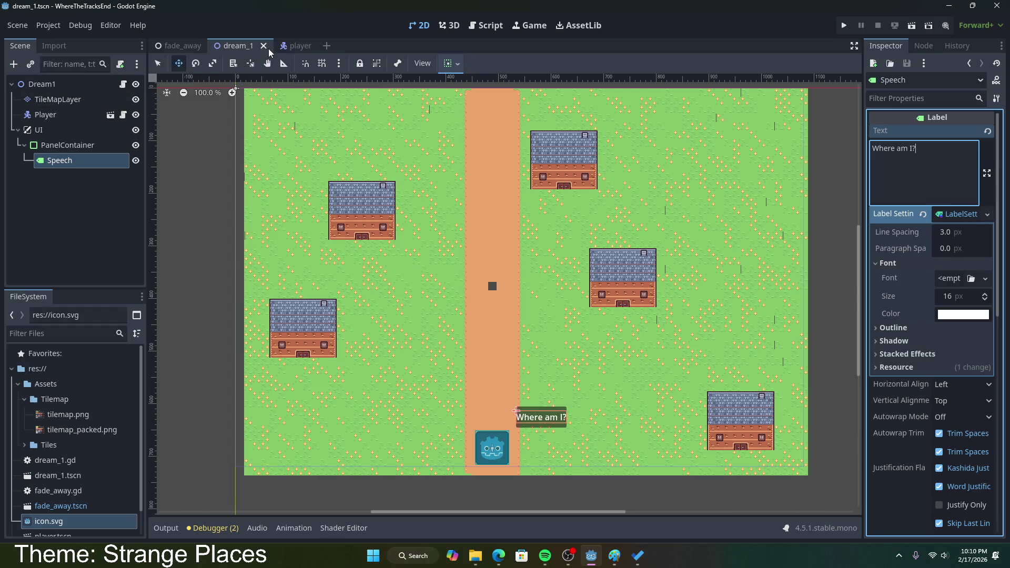
pyautogui.click(79, 99)
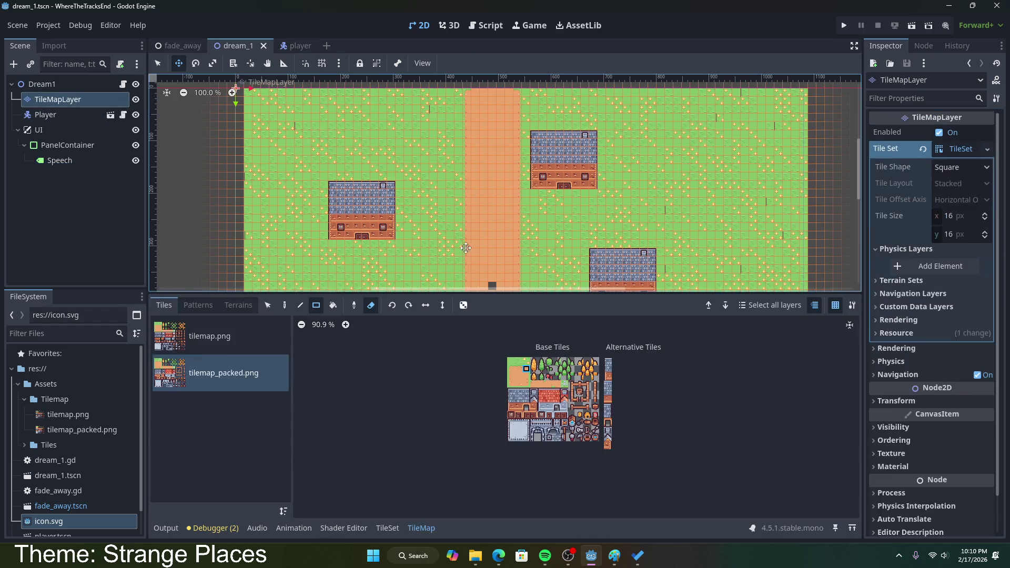
# - Erase the stray dark tile from the middle of the road and save the scene
pyautogui.click(520, 378)
pyautogui.scroll(-1, 494, 283)
pyautogui.scroll(-2, 491, 266)
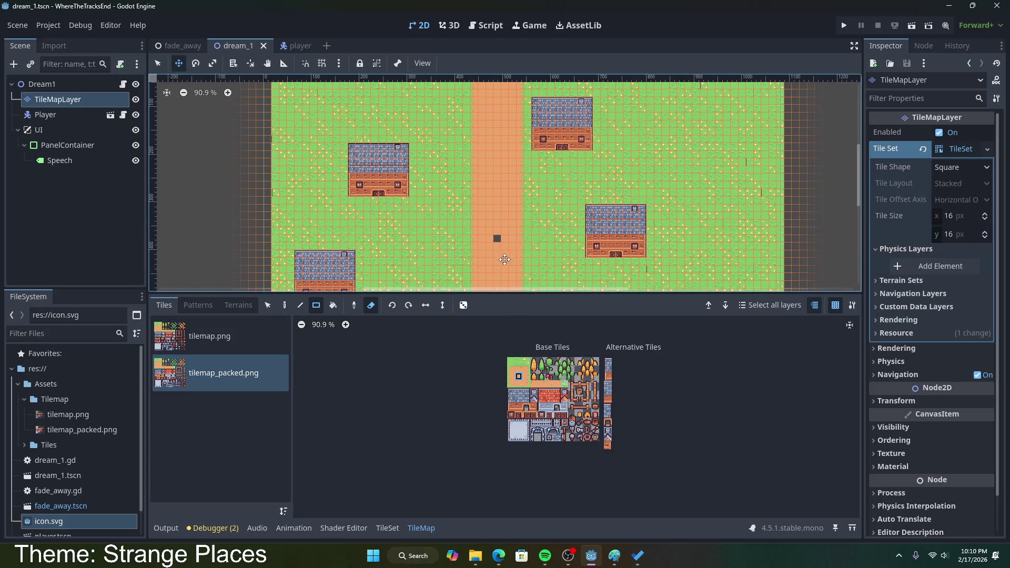
pyautogui.press('d')
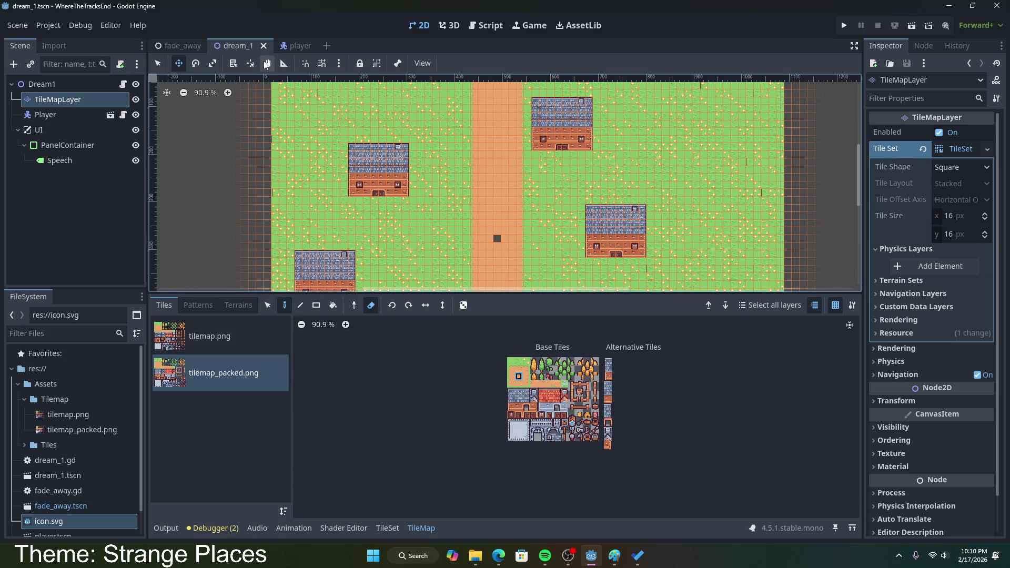
pyautogui.click(505, 254)
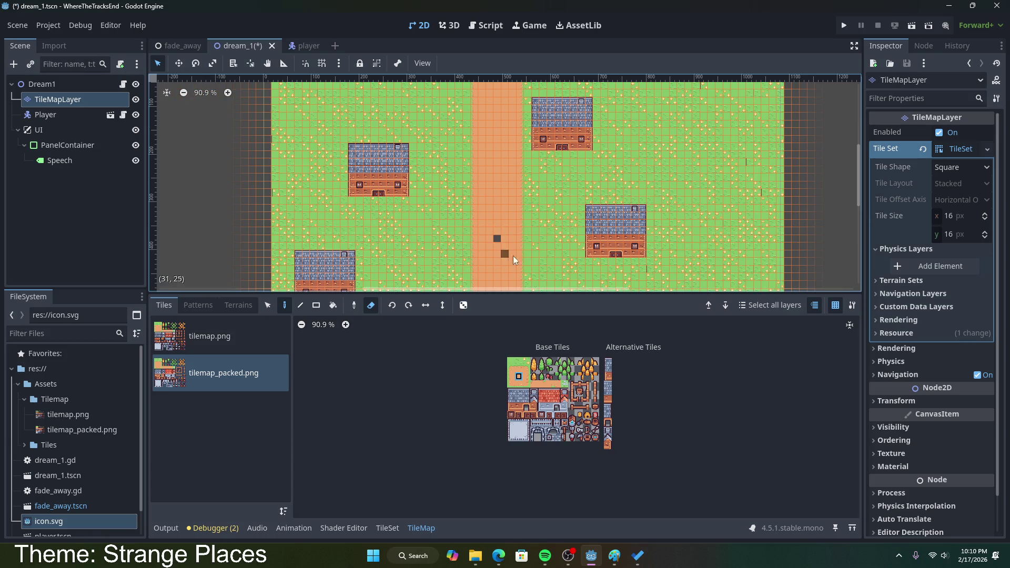
pyautogui.click(519, 376)
pyautogui.scroll(-2, 526, 158)
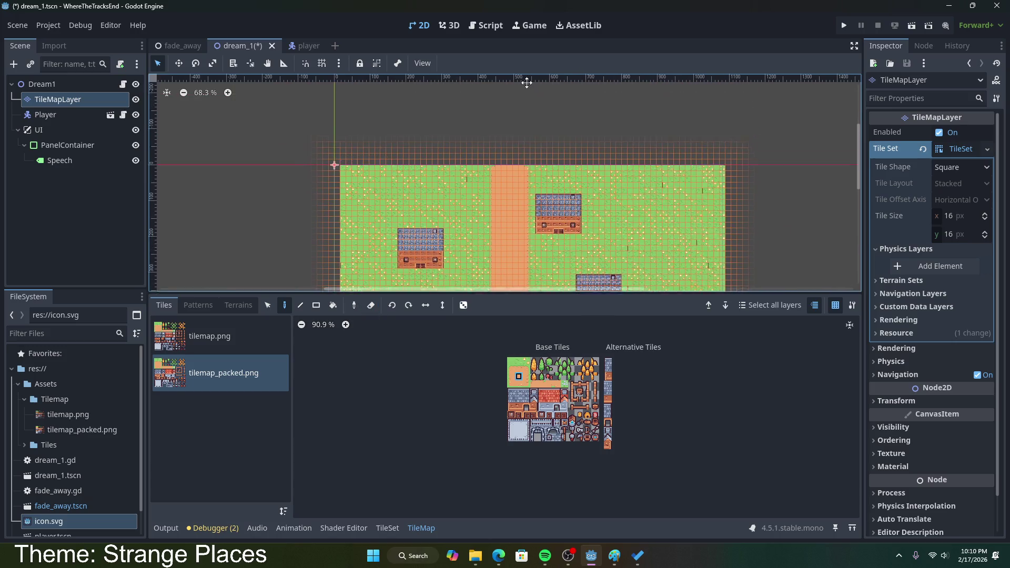
pyautogui.scroll(-3, 516, 158)
pyautogui.scroll(1, 501, 207)
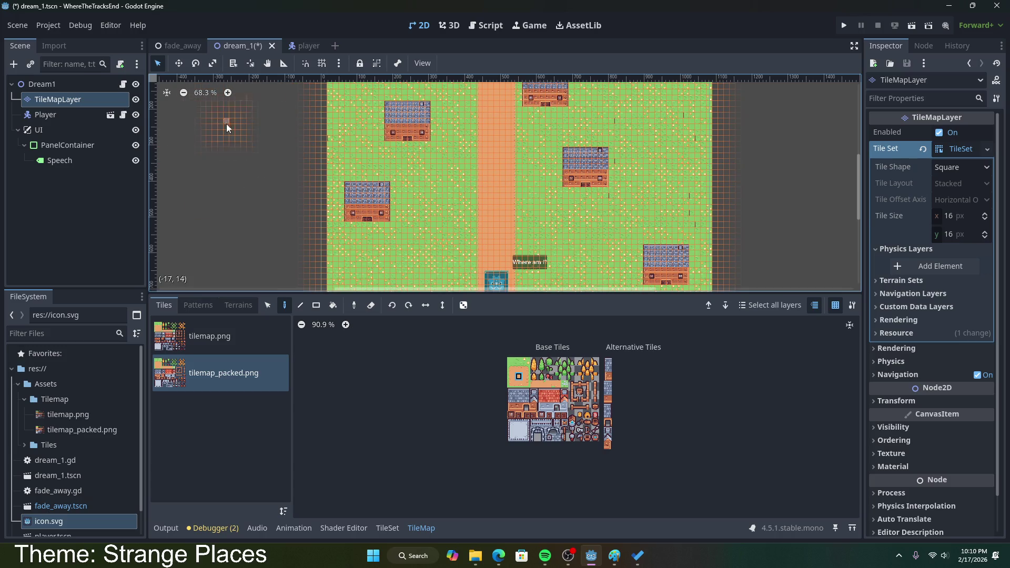
pyautogui.hotkey('ctrl', 's')
# - Select the Speech label and highlight its 'Where am I?' text in the Inspector
pyautogui.click(40, 84)
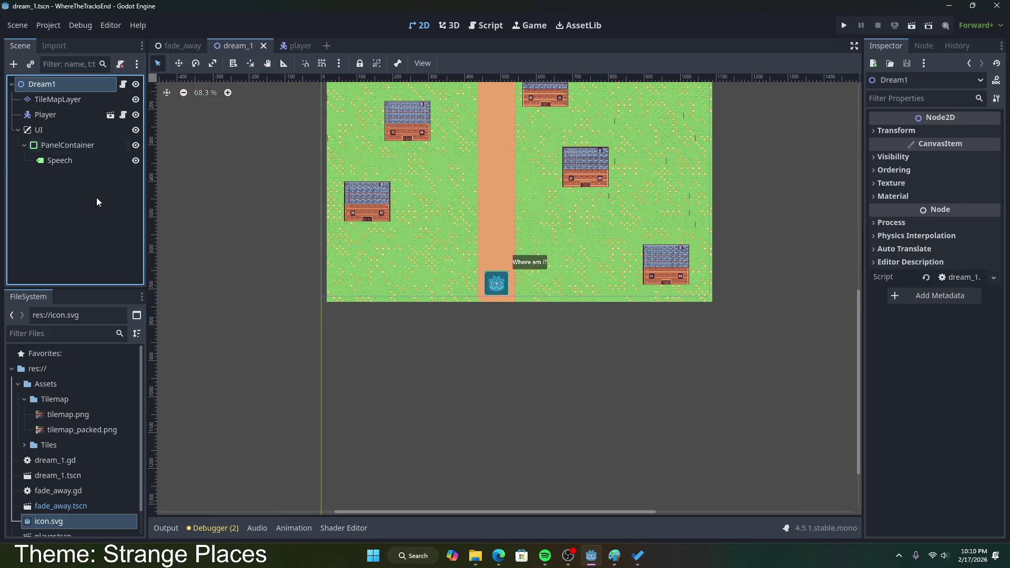
pyautogui.click(89, 160)
pyautogui.scroll(4, 419, 279)
pyautogui.scroll(-2, 447, 347)
pyautogui.moveTo(405, 322)
pyautogui.mouseDown()
pyautogui.moveTo(436, 379)
pyautogui.moveTo(417, 354)
pyautogui.mouseUp()
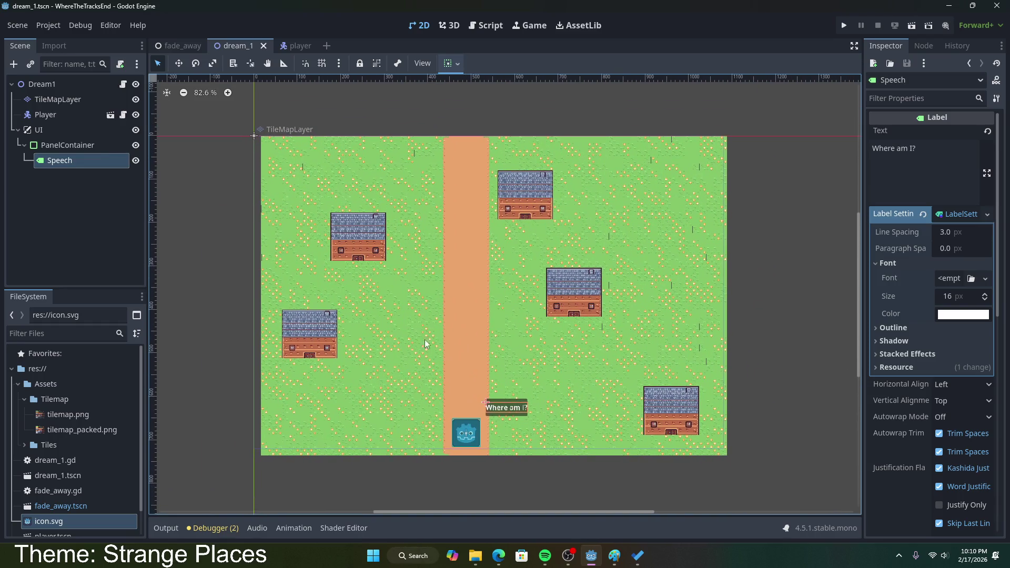
pyautogui.tripleClick(875, 151)
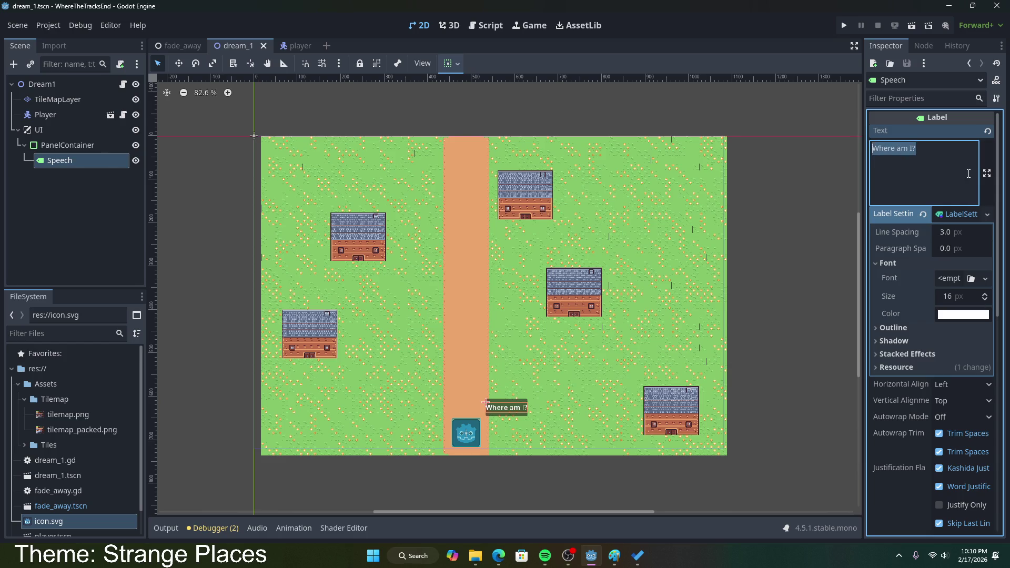
# - Enlarge and recentre the map view, then reselect the PanelContainer and Speech label
pyautogui.click(520, 397)
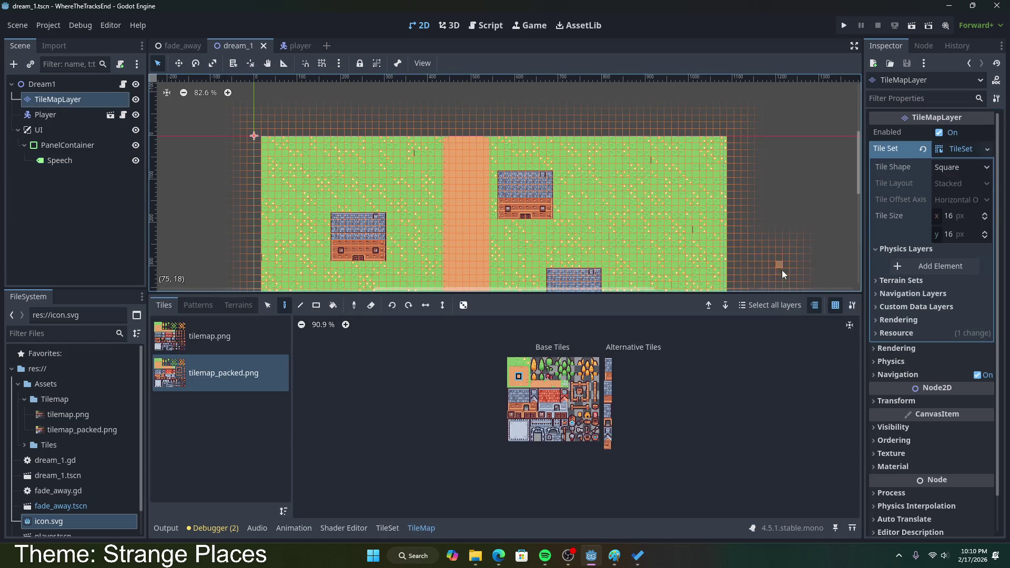
pyautogui.moveTo(804, 280); pyautogui.dragTo(960, 293)
pyautogui.scroll(-1, 832, 247)
pyautogui.moveTo(832, 247); pyautogui.dragTo(778, 199)
pyautogui.scroll(-2, 779, 199)
pyautogui.moveTo(680, 293); pyautogui.dragTo(680, 404)
pyautogui.moveTo(846, 334); pyautogui.dragTo(776, 362)
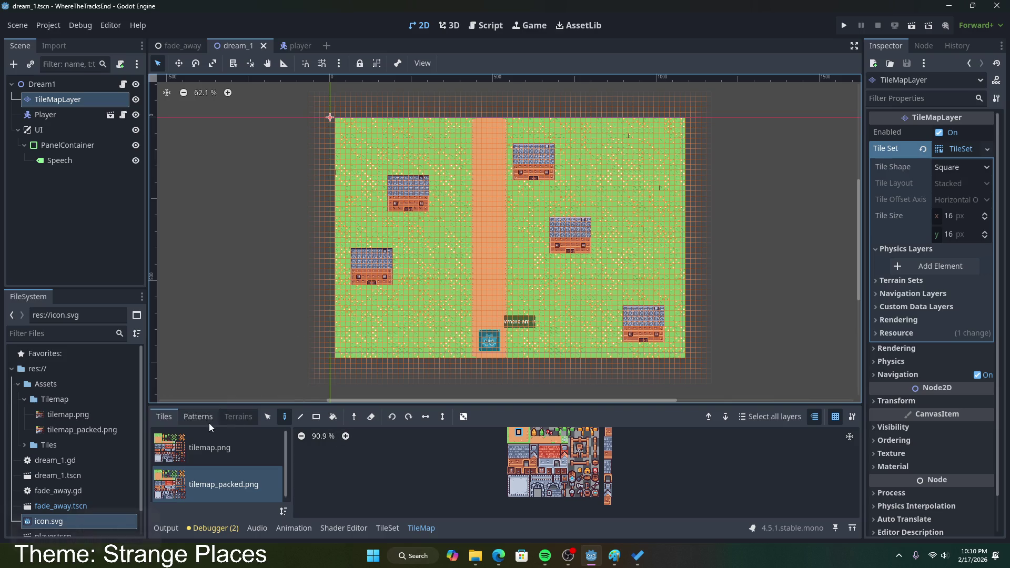
pyautogui.click(68, 144)
pyautogui.click(63, 160)
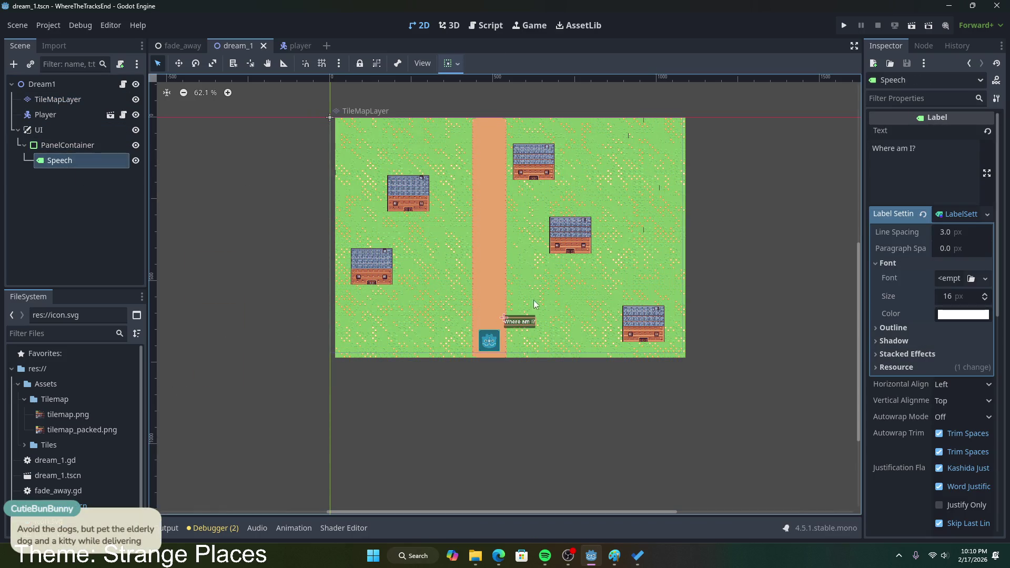
pyautogui.scroll(2, 572, 323)
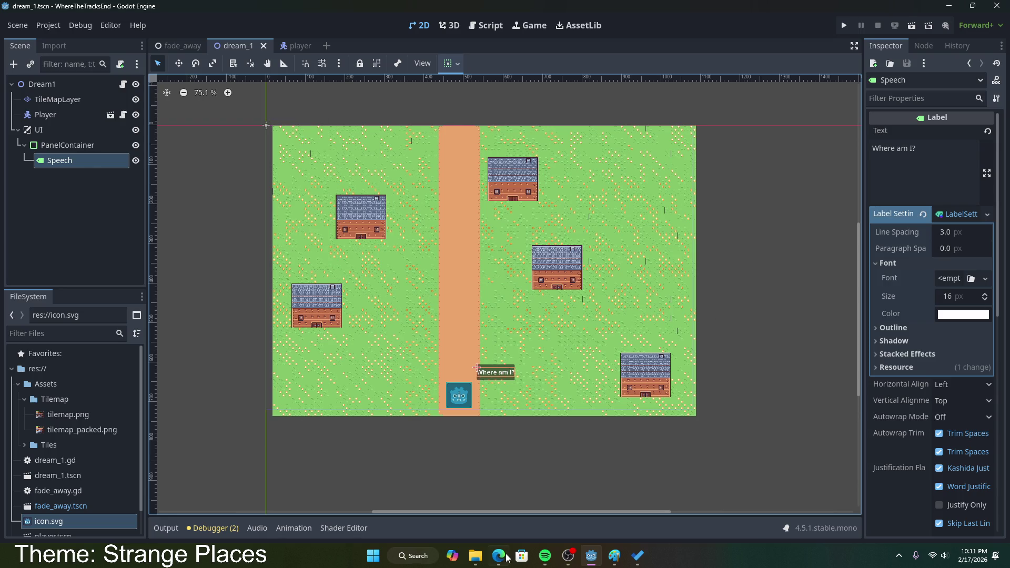
pyautogui.hotkey('alt', 'Tab')
# - Search Kenney's full asset list for 'animal' with the 2D filter applied
pyautogui.click(142, 11)
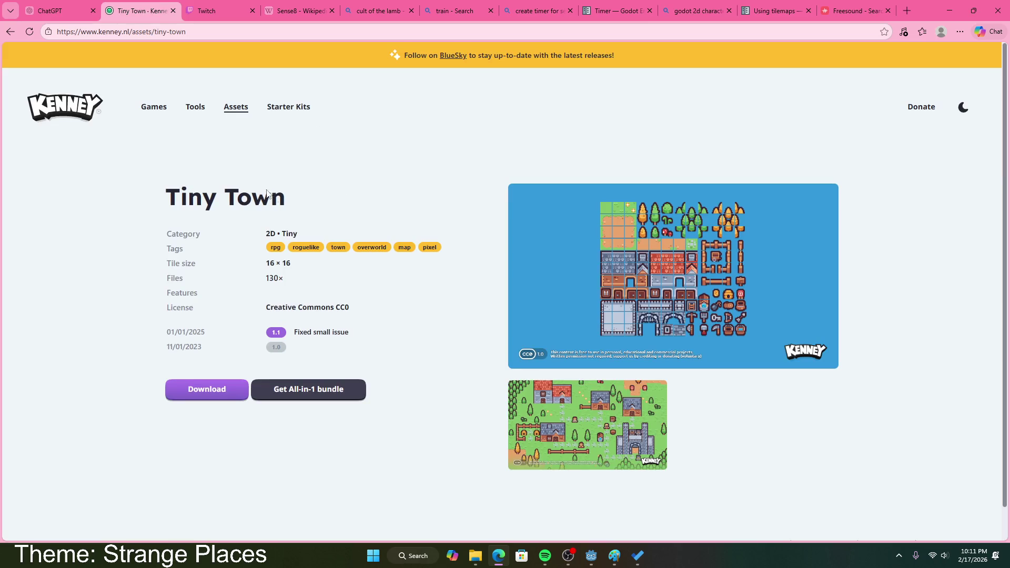
pyautogui.click(237, 109)
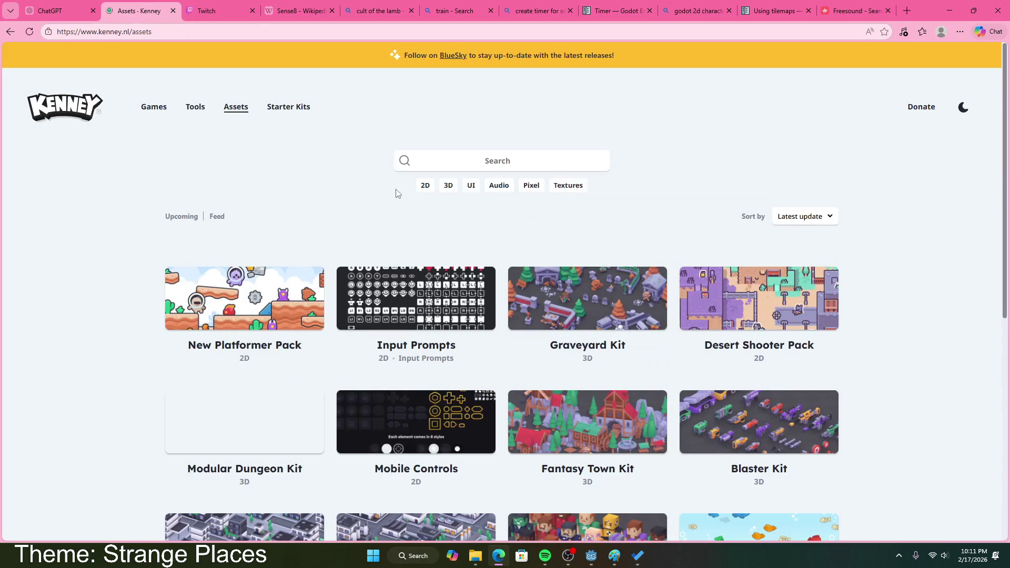
pyautogui.click(458, 154)
pyautogui.write('animals')
pyautogui.press('Return')
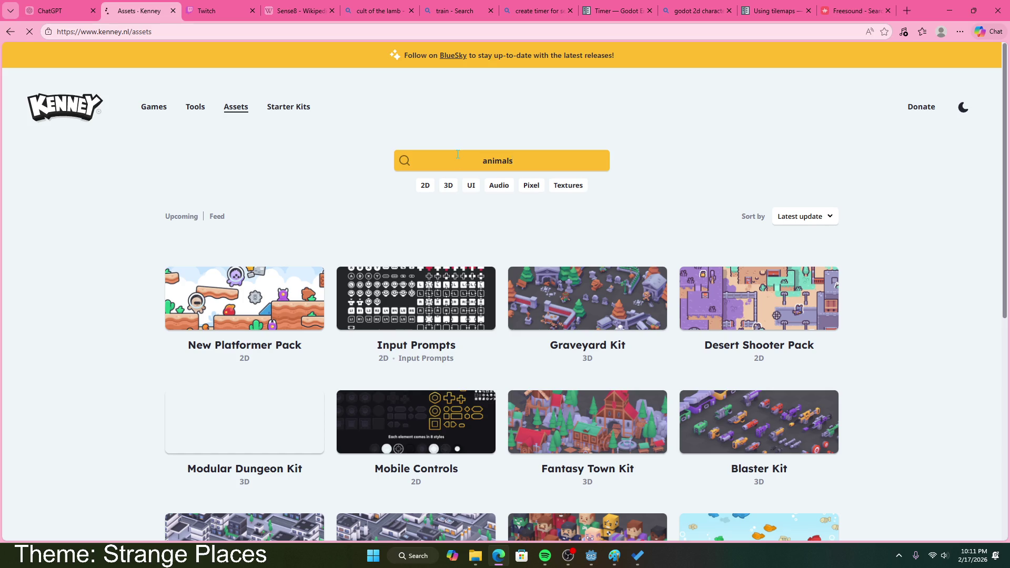
pyautogui.click(429, 192)
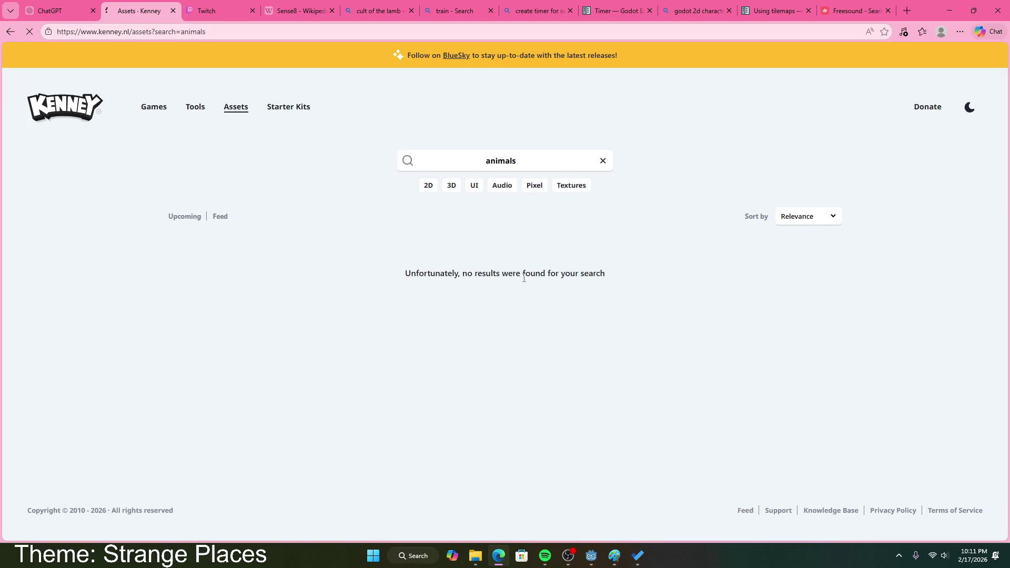
pyautogui.click(536, 164)
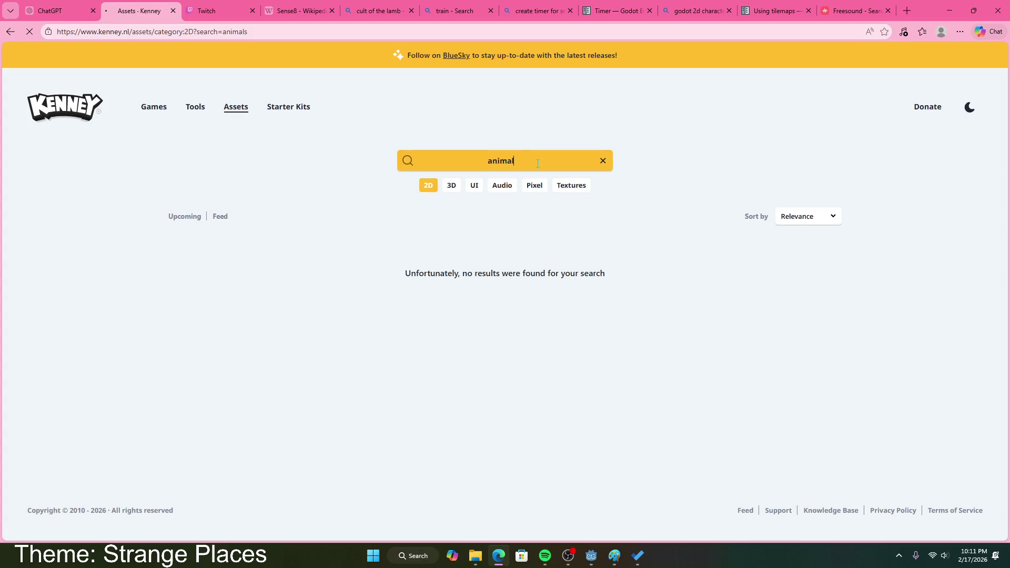
pyautogui.press('Return')
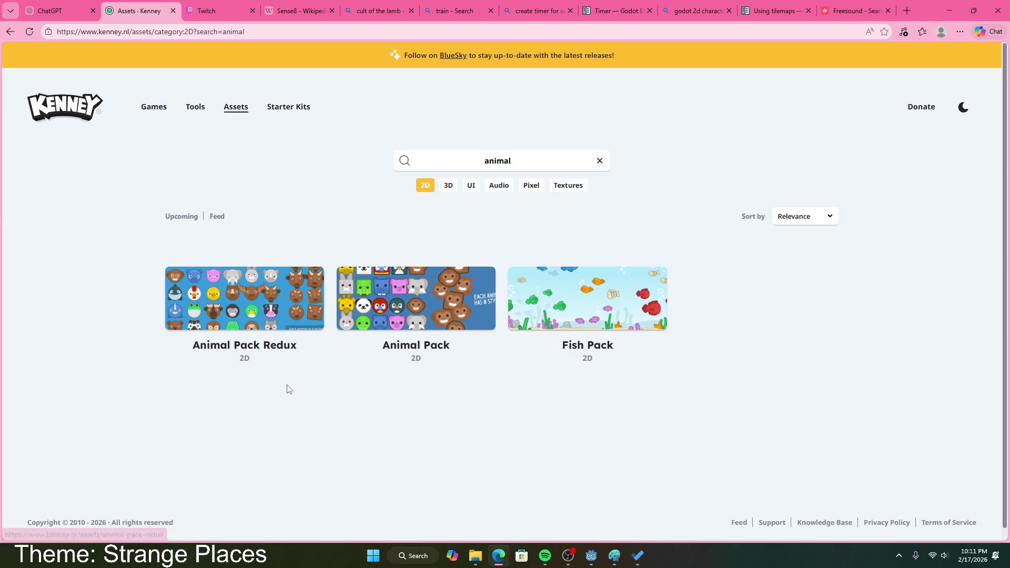
# - Compare Animal Pack Redux with Animal Pack, then start downloading Animal Pack Redux
pyautogui.click(232, 294)
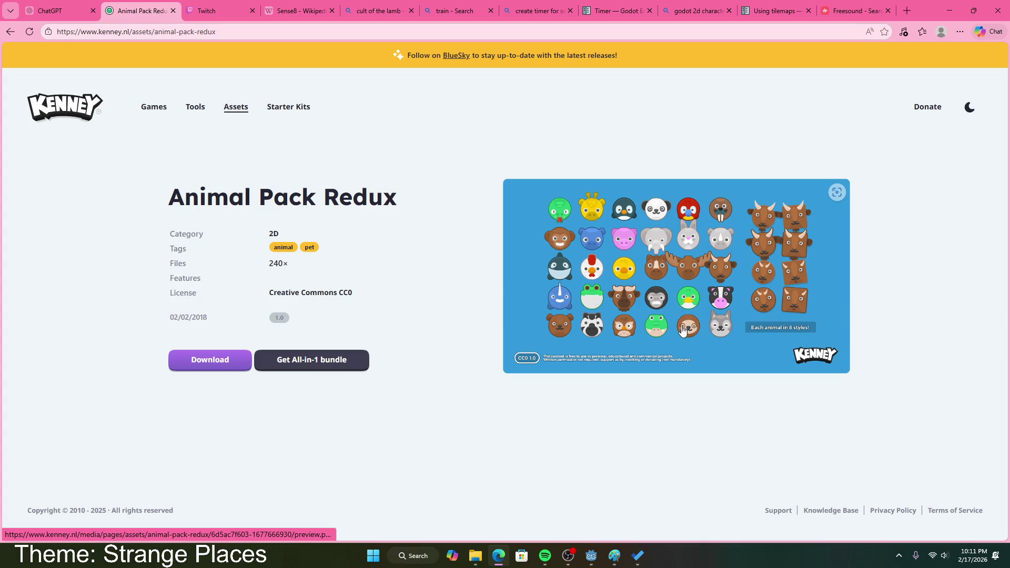
pyautogui.click(10, 31)
pyautogui.click(400, 315)
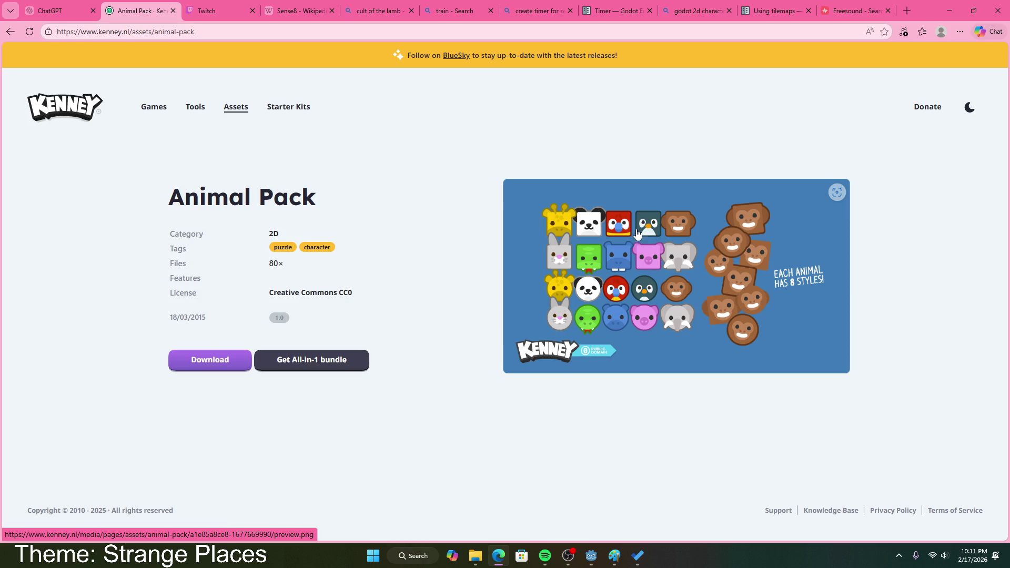
pyautogui.click(10, 31)
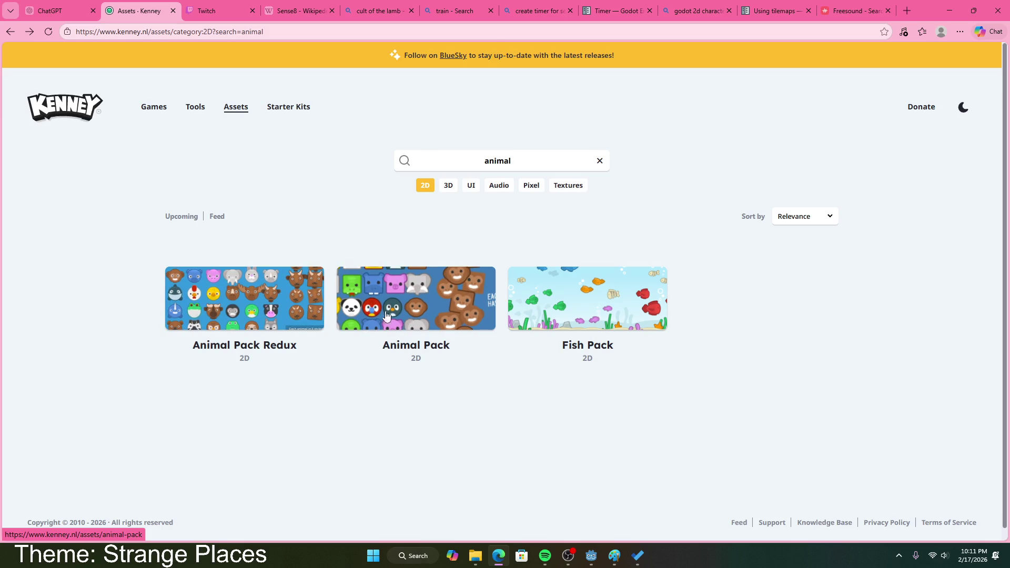
pyautogui.click(253, 303)
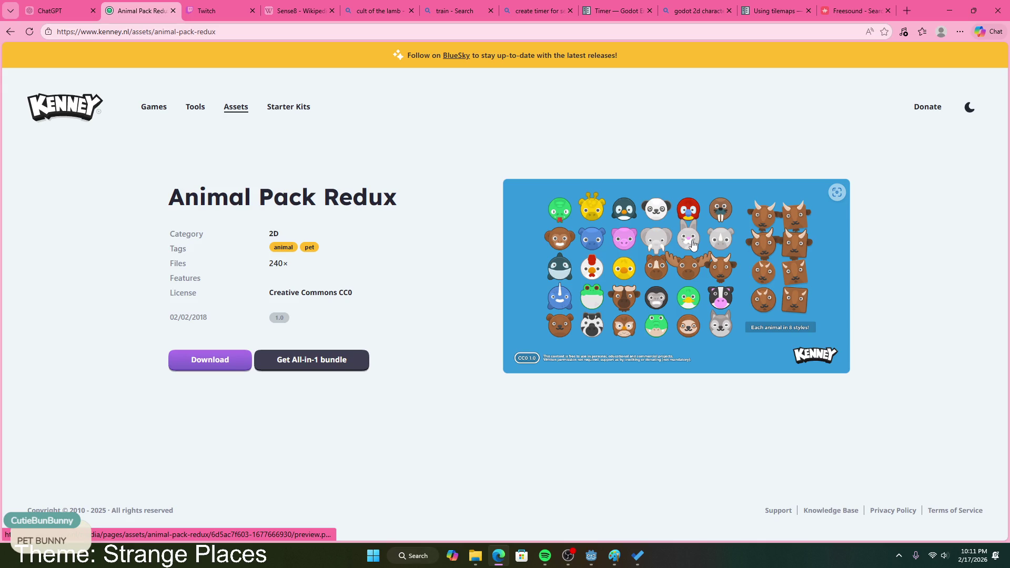
pyautogui.click(213, 359)
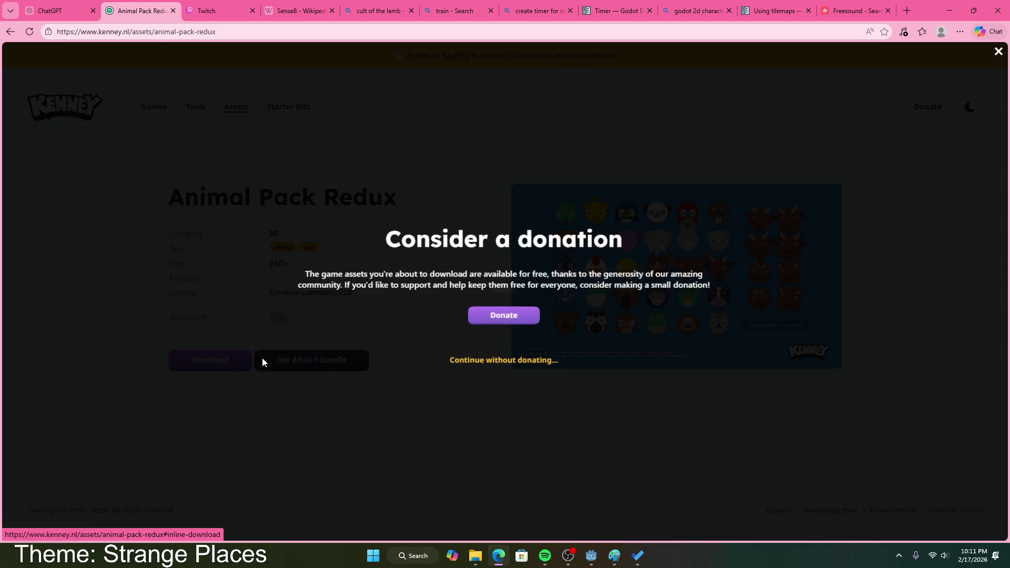
# - Skip the donation, download kenney_animal-pack-redux.zip and show it in its folder
pyautogui.click(499, 352)
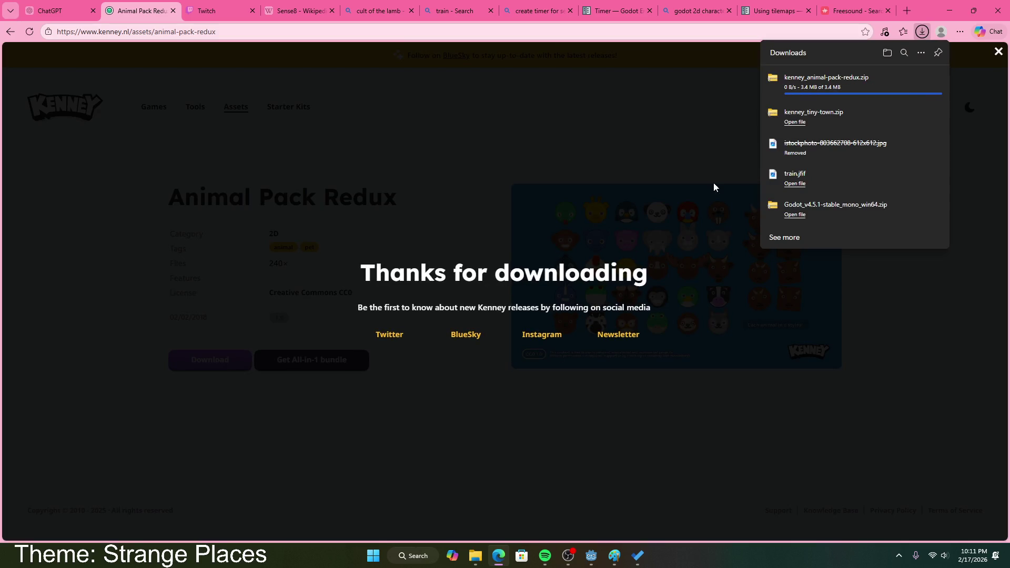
pyautogui.click(920, 79)
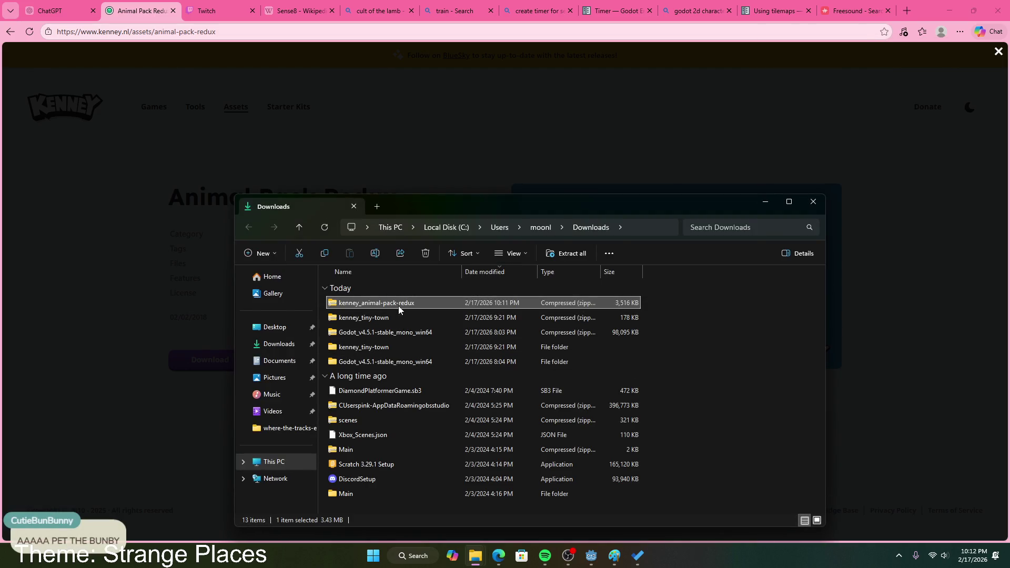
# - Extract the animal pack zip and copy its PNG, Spritesheet and Vector folders
pyautogui.rightClick(399, 305)
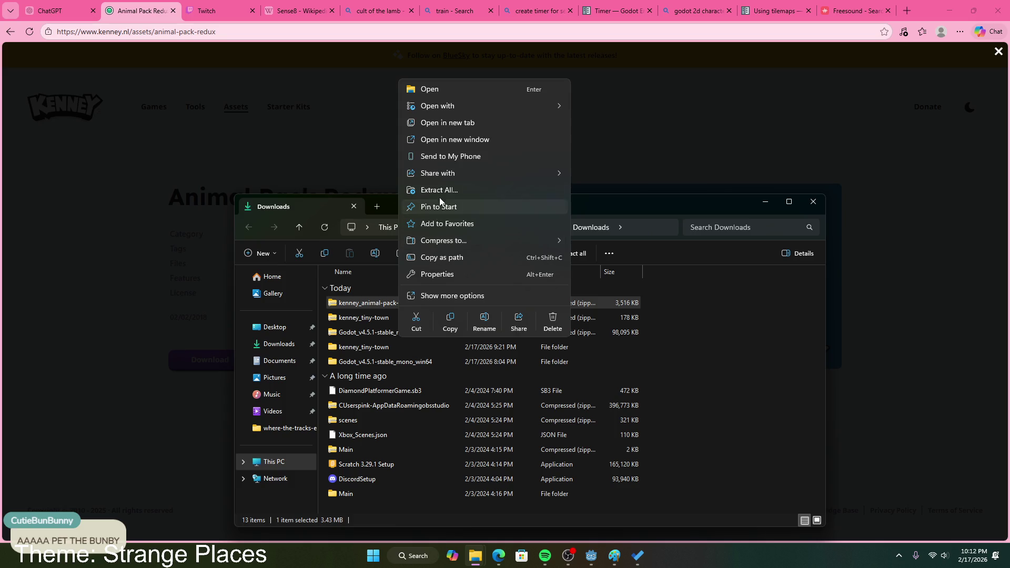
pyautogui.click(439, 190)
pyautogui.click(595, 378)
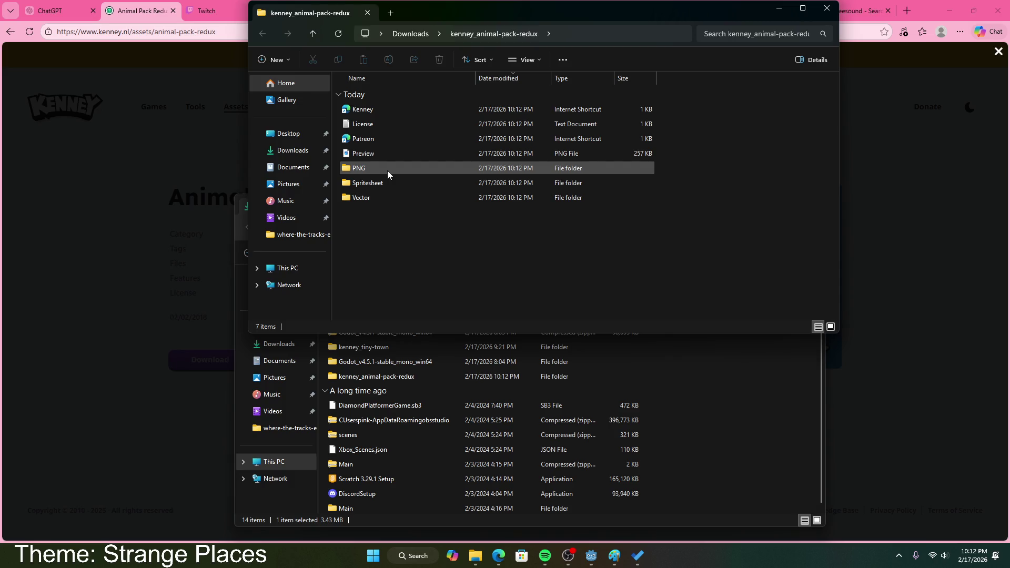
pyautogui.click(387, 170)
pyautogui.keyDown('shift'); pyautogui.click(386, 199); pyautogui.keyUp('shift')
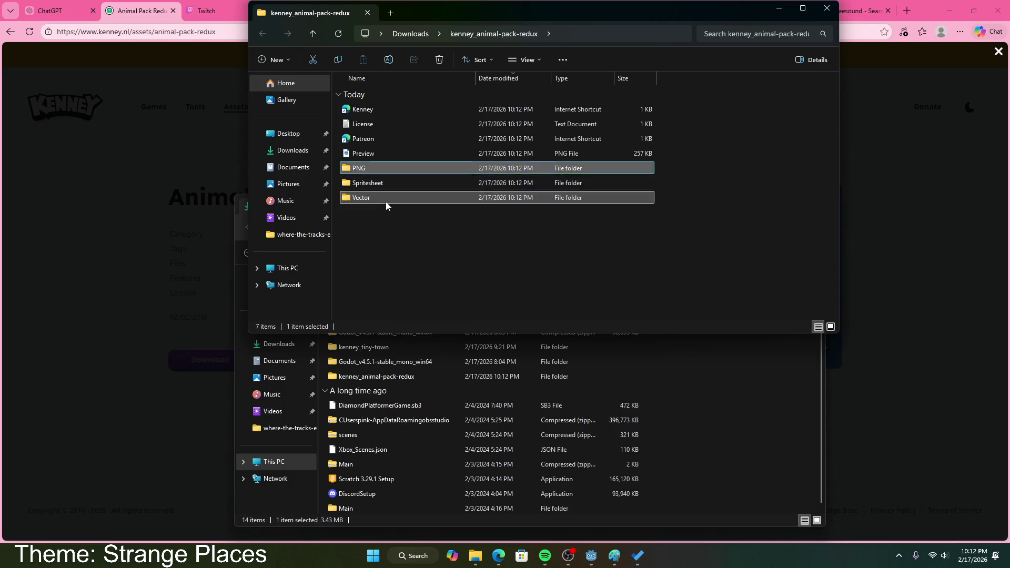
pyautogui.hotkey('ctrl', 'c')
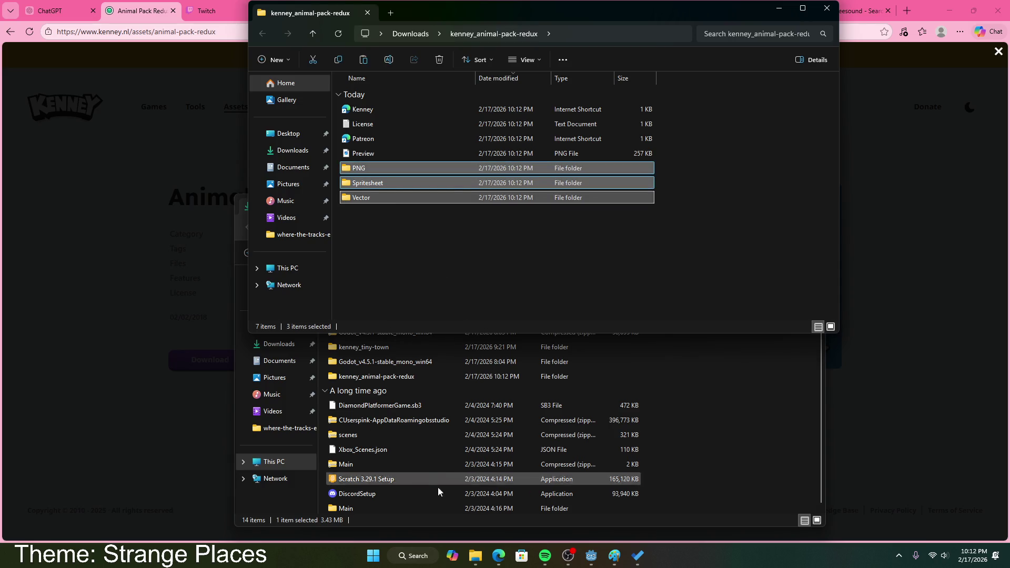
# - Paste the three folders into Documents > where-the-tracks-end > Assets
pyautogui.click(293, 167)
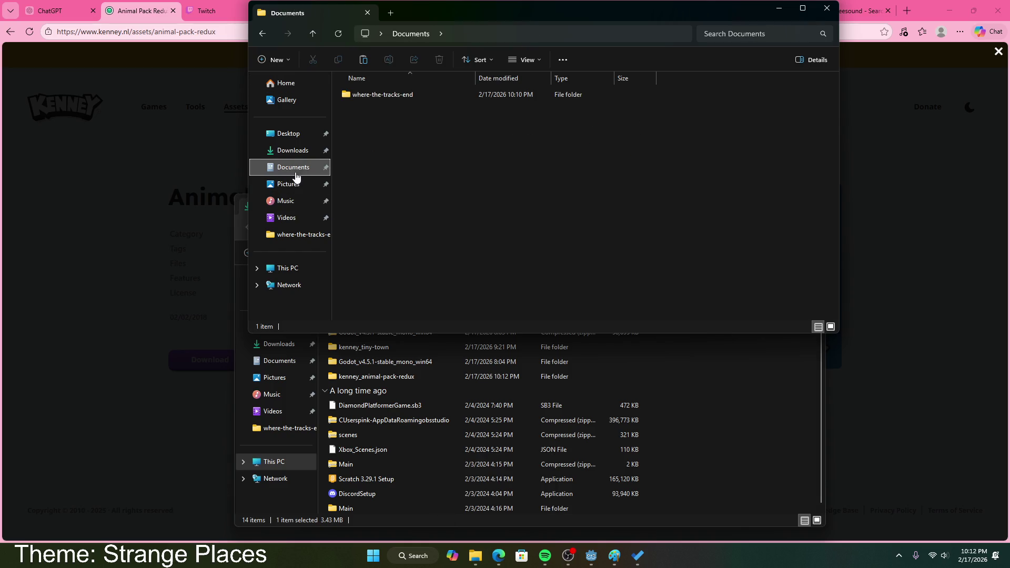
pyautogui.doubleClick(363, 95)
pyautogui.doubleClick(384, 124)
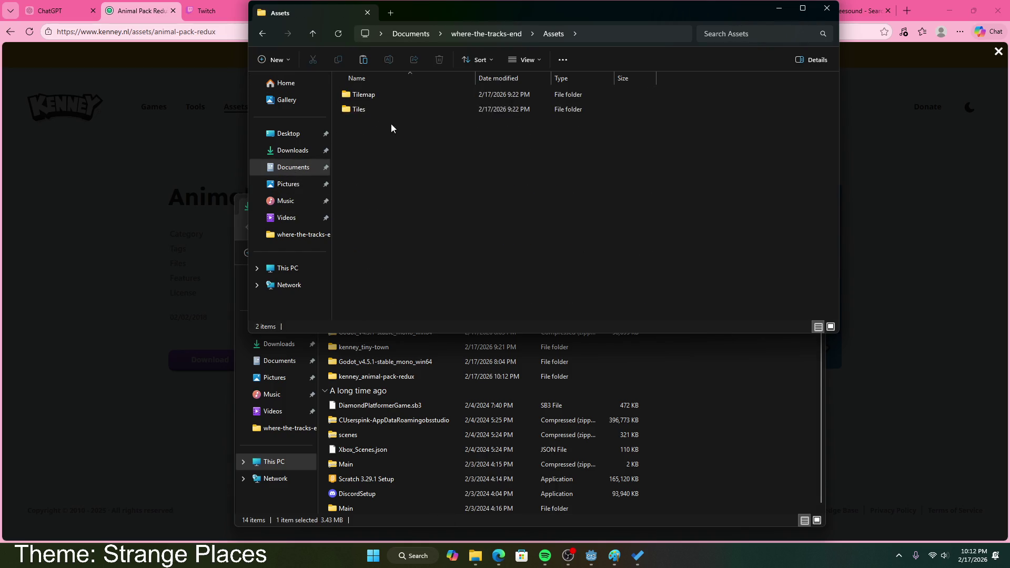
pyautogui.hotkey('ctrl', 'v')
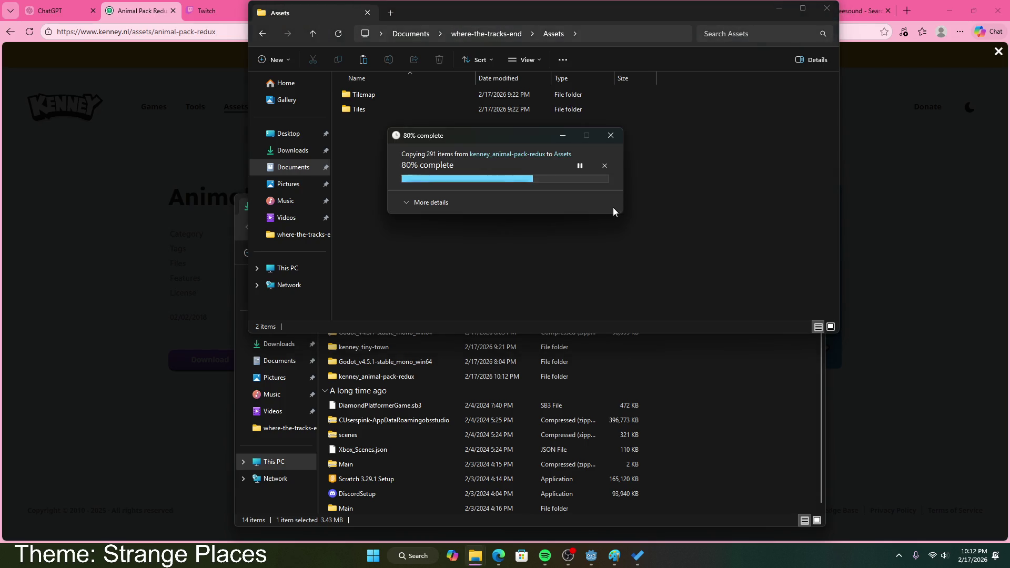
# - Browse the Square, Square without details and Round animal images in the PNG folder
pyautogui.doubleClick(371, 98)
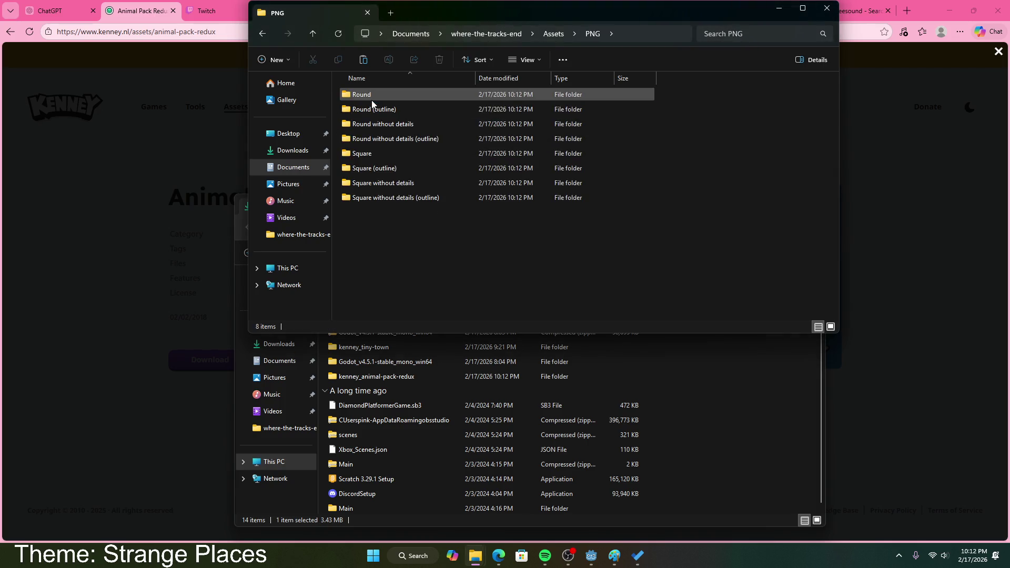
pyautogui.doubleClick(377, 154)
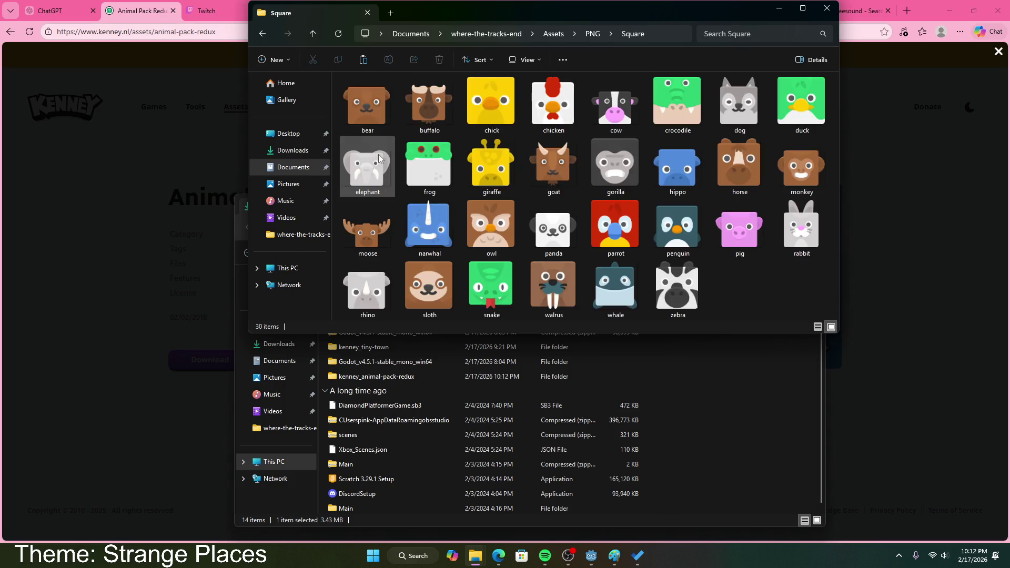
pyautogui.click(262, 34)
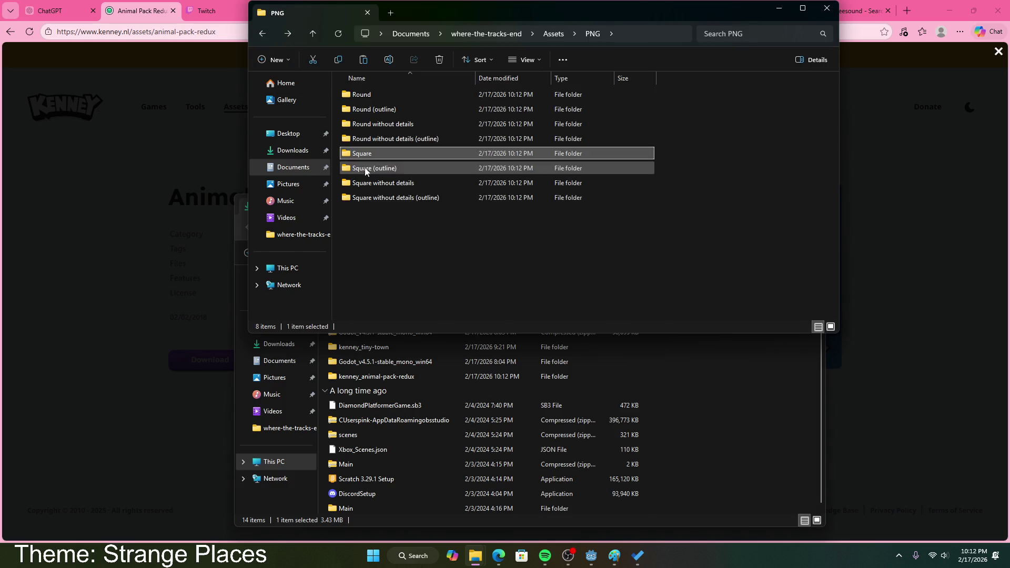
pyautogui.doubleClick(382, 183)
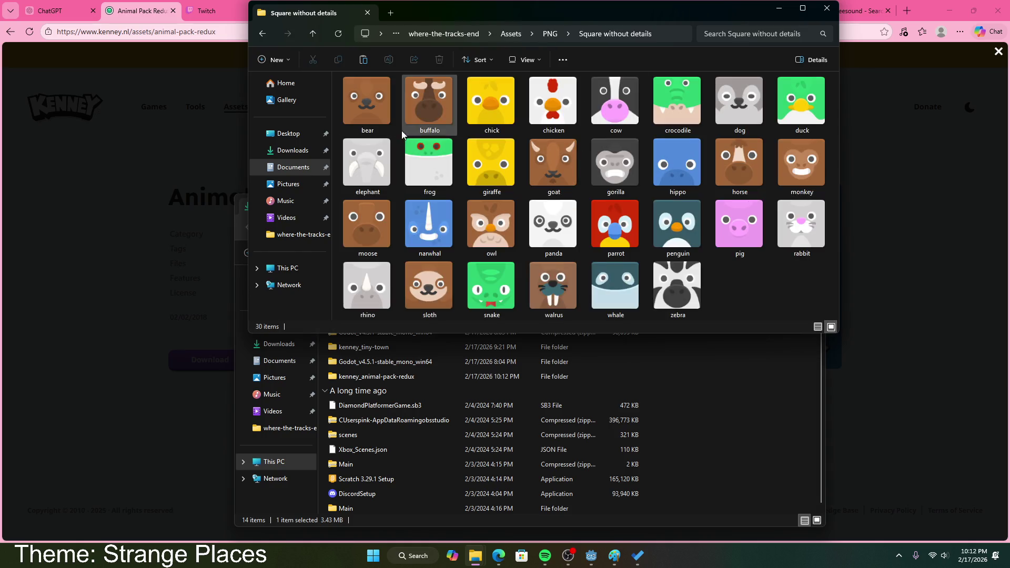
pyautogui.click(263, 34)
pyautogui.doubleClick(379, 100)
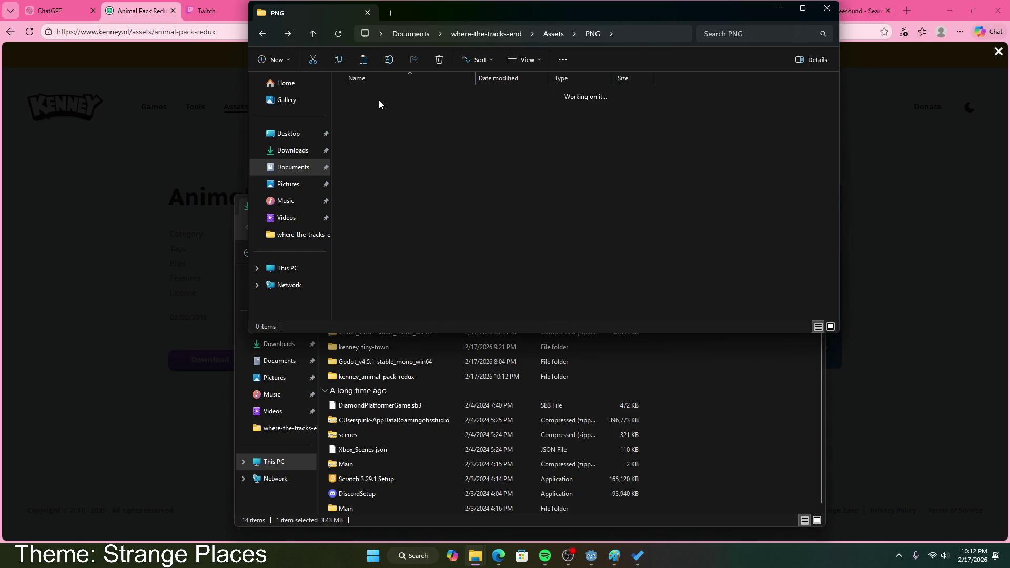
pyautogui.click(263, 34)
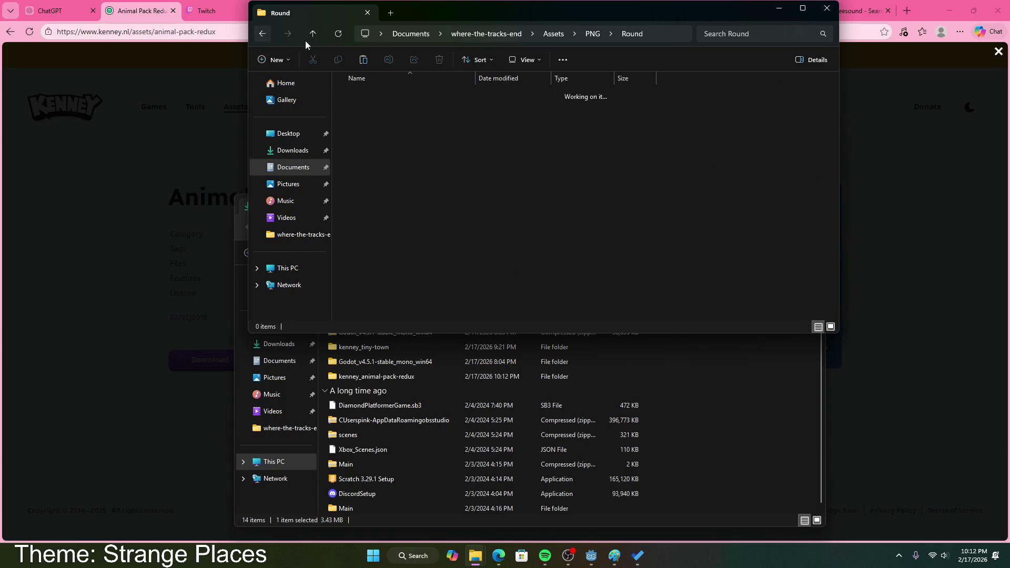
# - Look through the Spritesheet and Vector folders, then close both Explorer windows
pyautogui.click(567, 35)
pyautogui.doubleClick(381, 109)
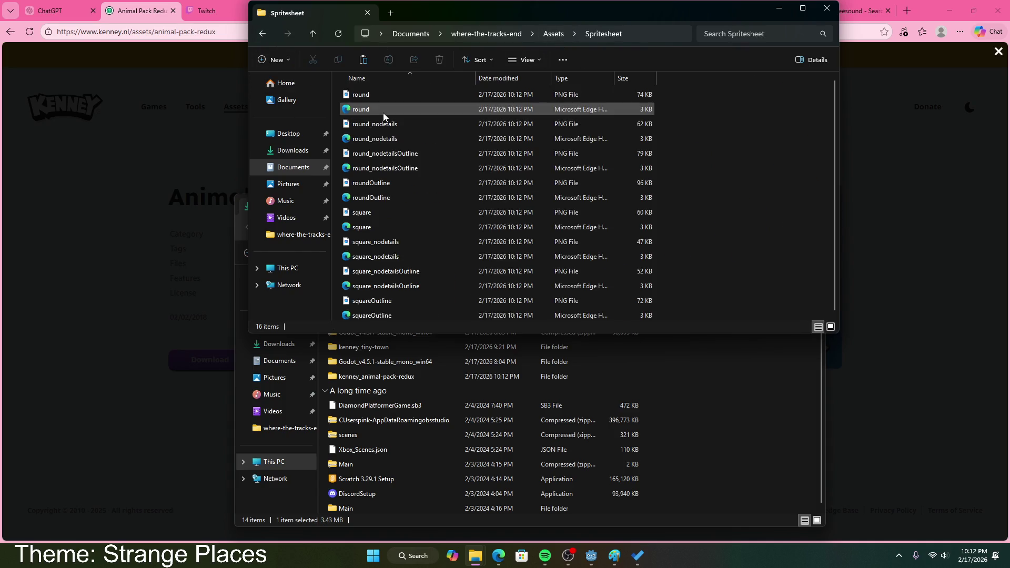
pyautogui.click(262, 33)
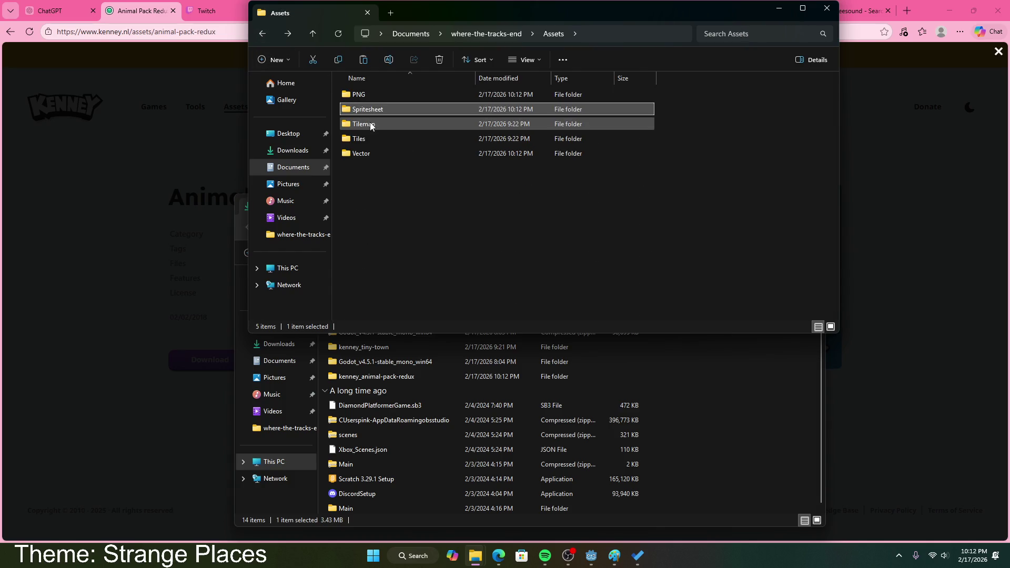
pyautogui.doubleClick(373, 153)
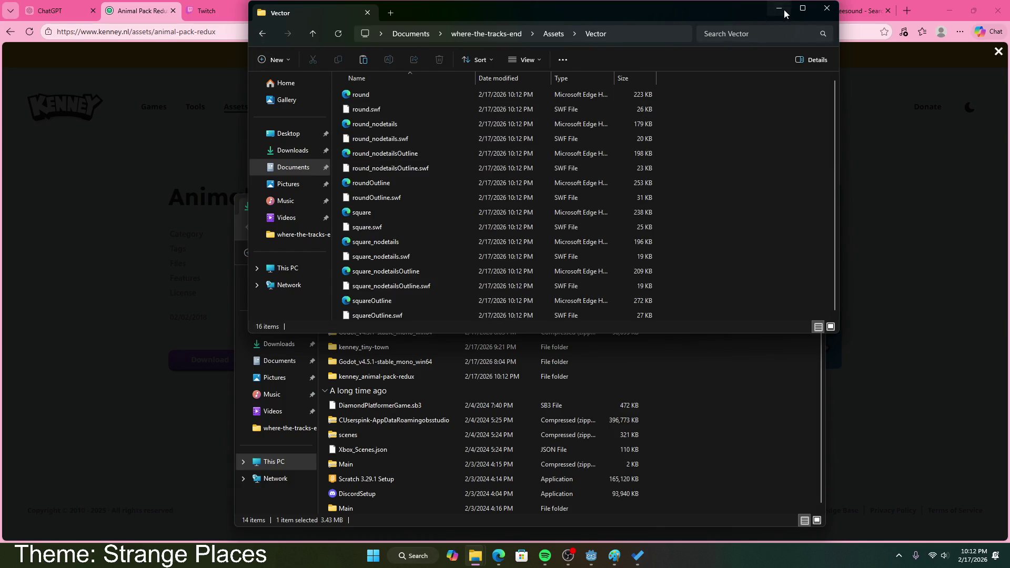
pyautogui.click(779, 8)
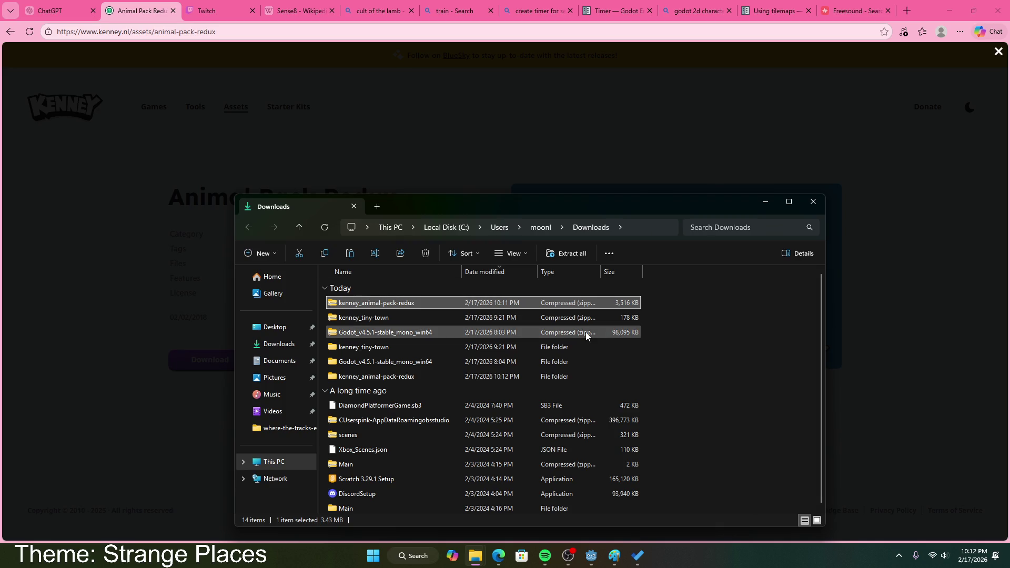
pyautogui.click(813, 201)
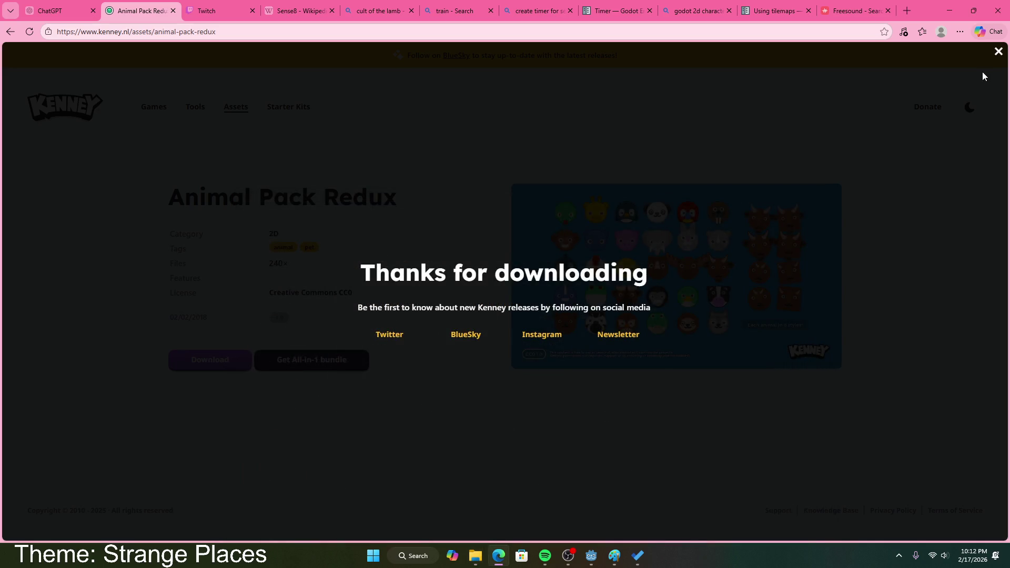
# - Dismiss Kenney's 'Thanks for downloading' overlay and return to the Godot editor
pyautogui.click(980, 73)
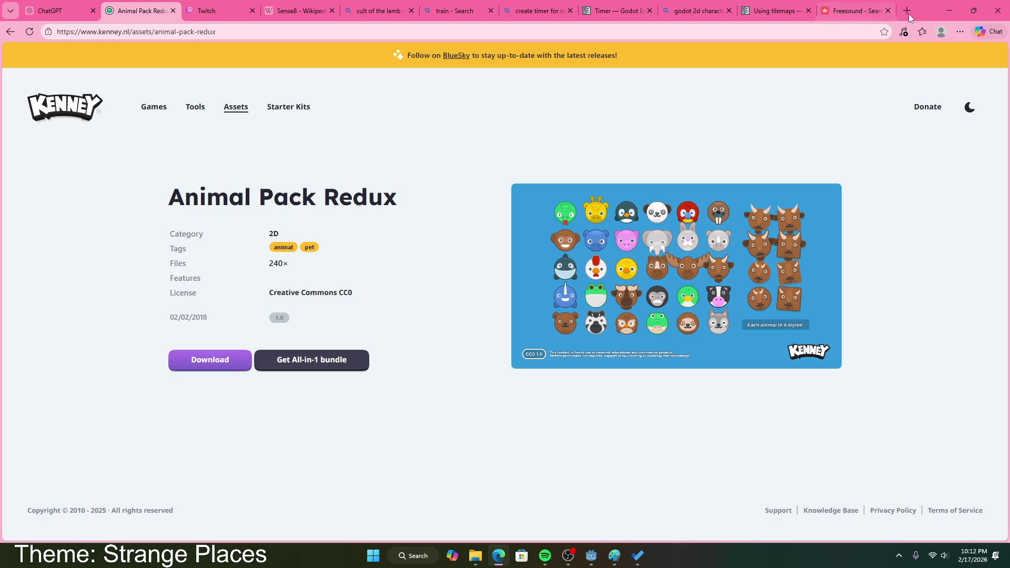
pyautogui.click(594, 561)
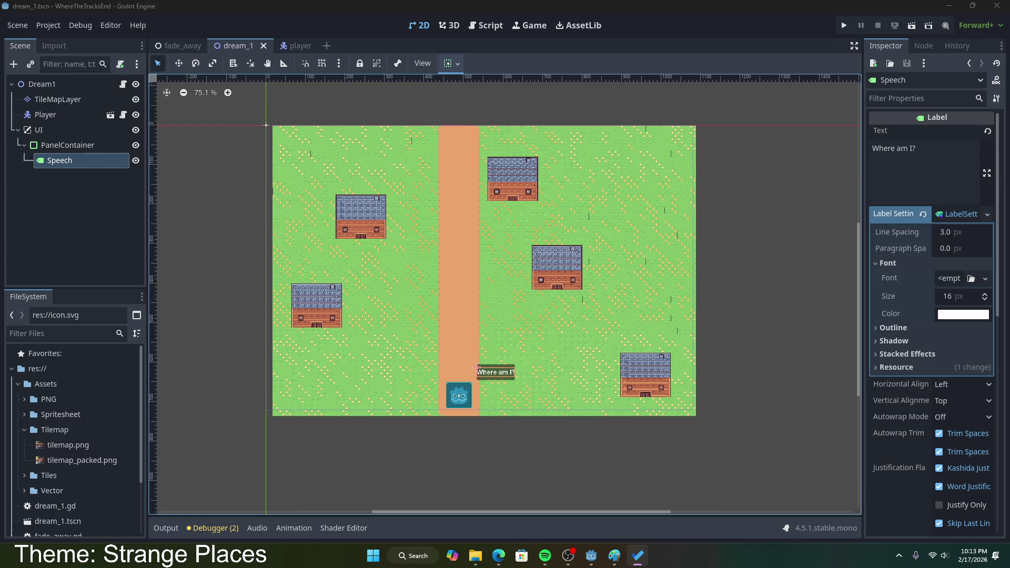
# - Glance at the Animal Pack Redux page in Edge, then return to Godot
pyautogui.hotkey('alt', 'Tab')
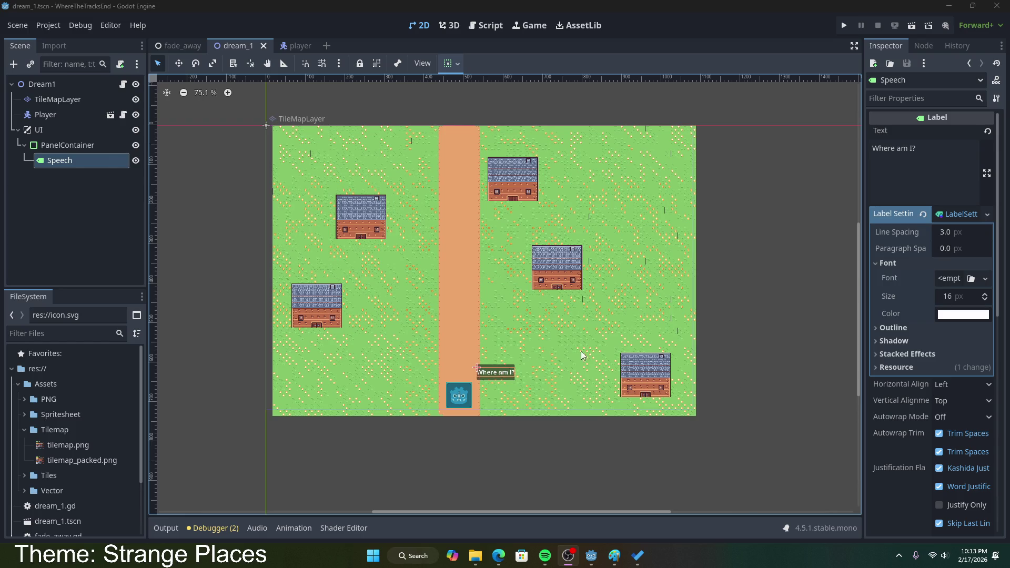
pyautogui.click(504, 557)
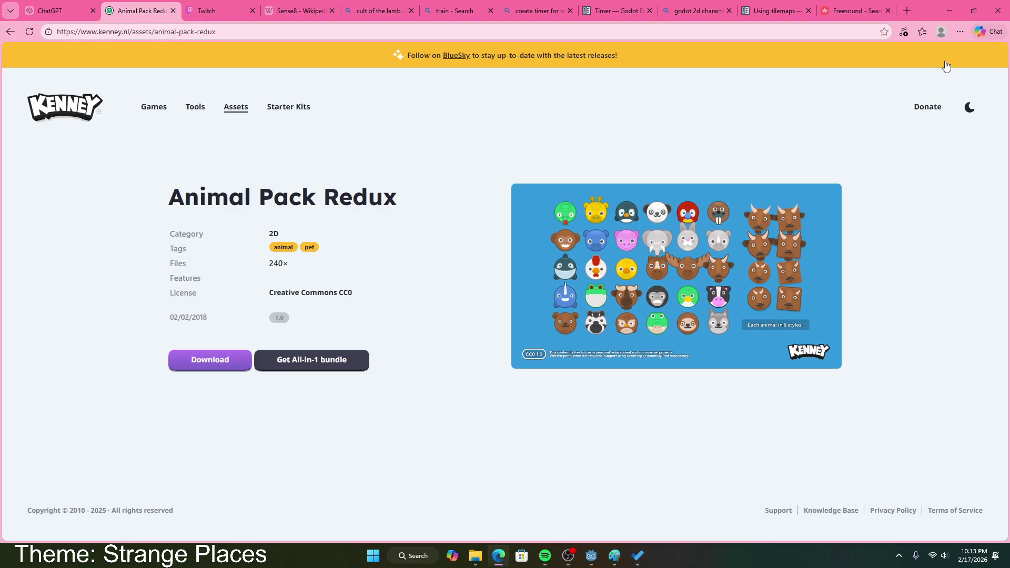
pyautogui.doubleClick(931, 15)
pyautogui.click(931, 15)
# - Zoom out to view the whole town map and create a new empty scene
pyautogui.scroll(4, 469, 406)
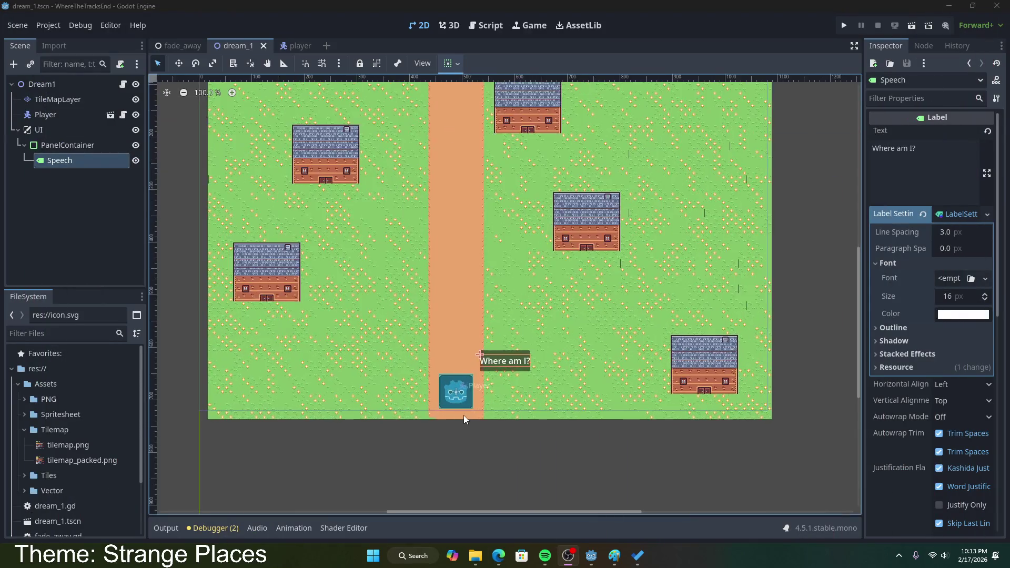
pyautogui.scroll(2, 390, 394)
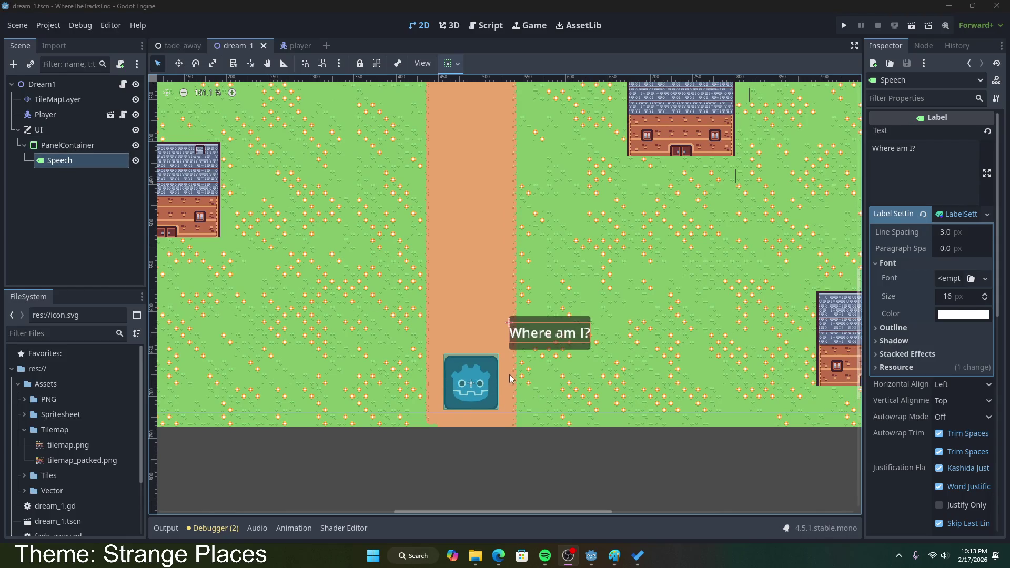
pyautogui.scroll(-7, 529, 288)
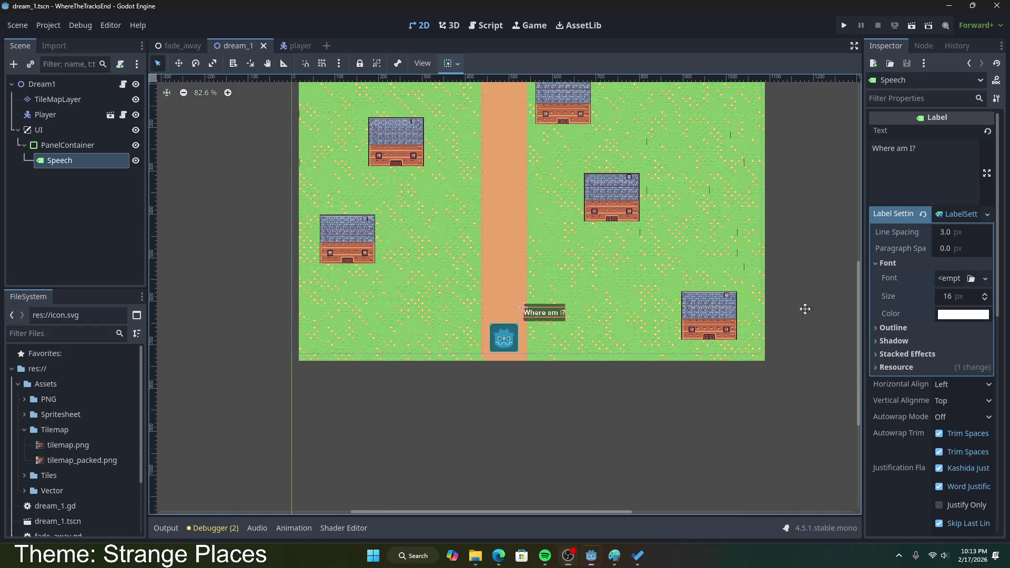
pyautogui.moveTo(802, 308); pyautogui.dragTo(794, 410)
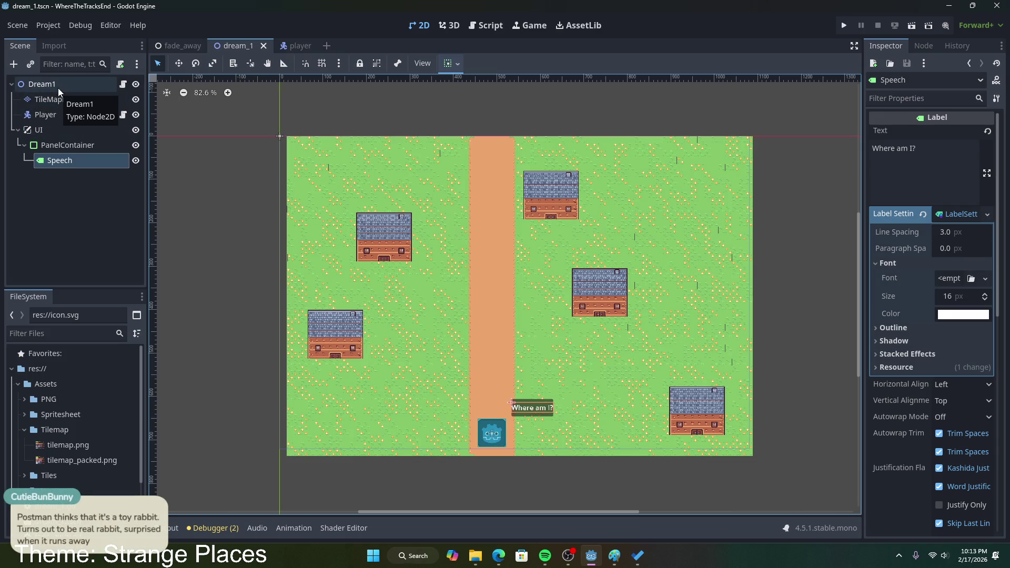
pyautogui.click(327, 46)
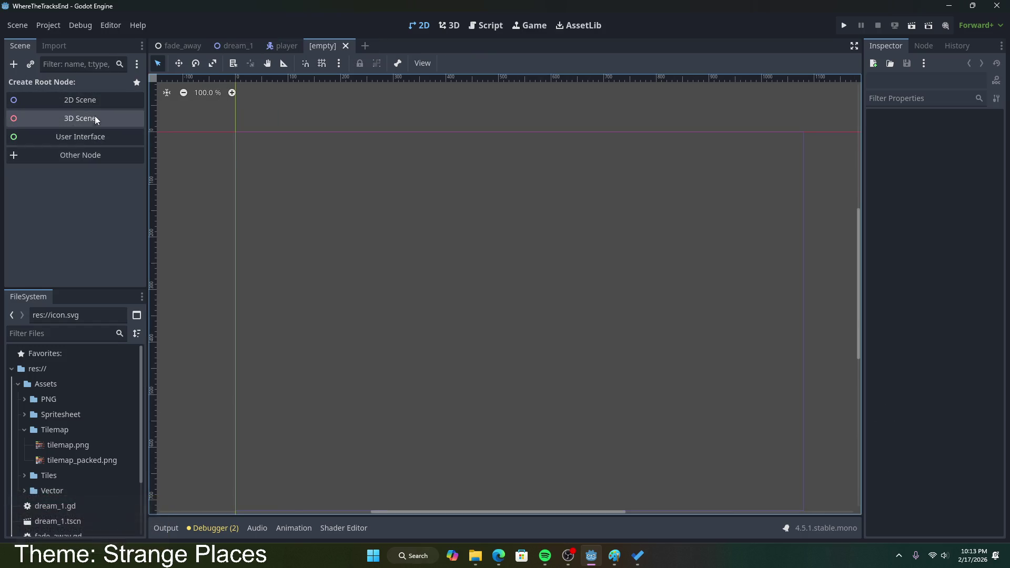
# - Give the new scene a 2D root renamed Letter and save it as letter.tscn
pyautogui.click(95, 100)
pyautogui.rightClick(93, 88)
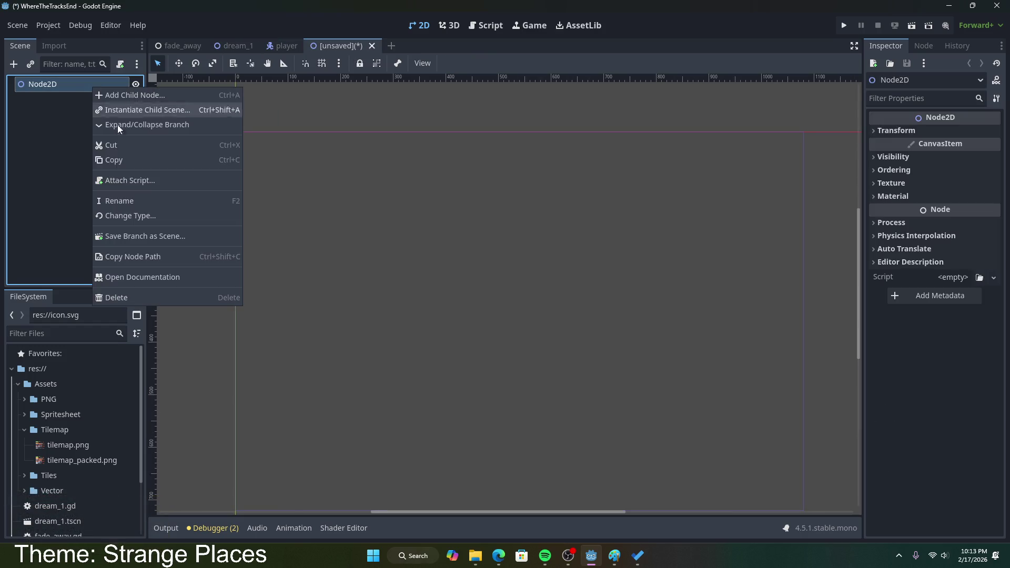
pyautogui.click(134, 203)
pyautogui.write('Letter')
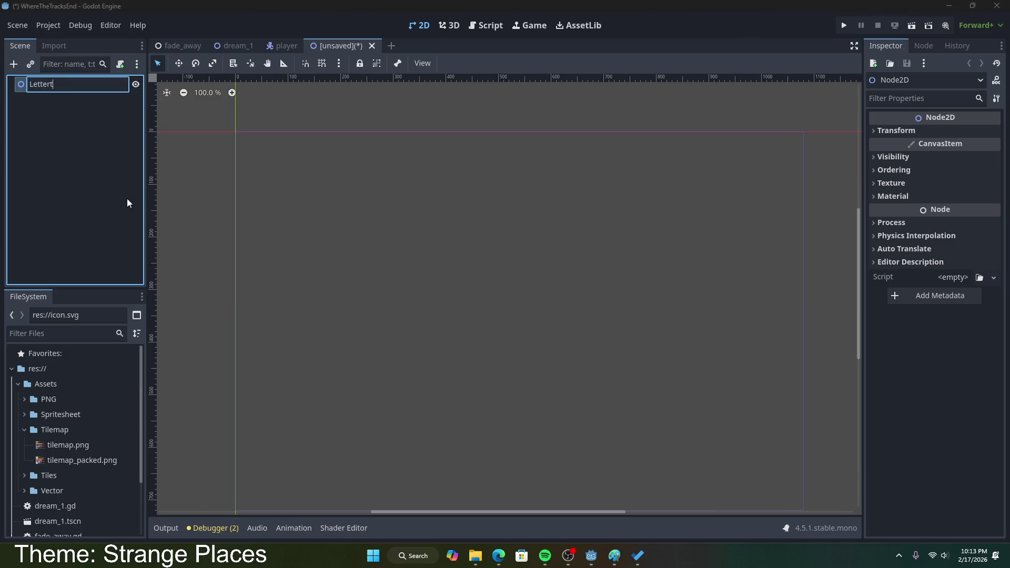
pyautogui.press('Return')
pyautogui.hotkey('ctrl', 's')
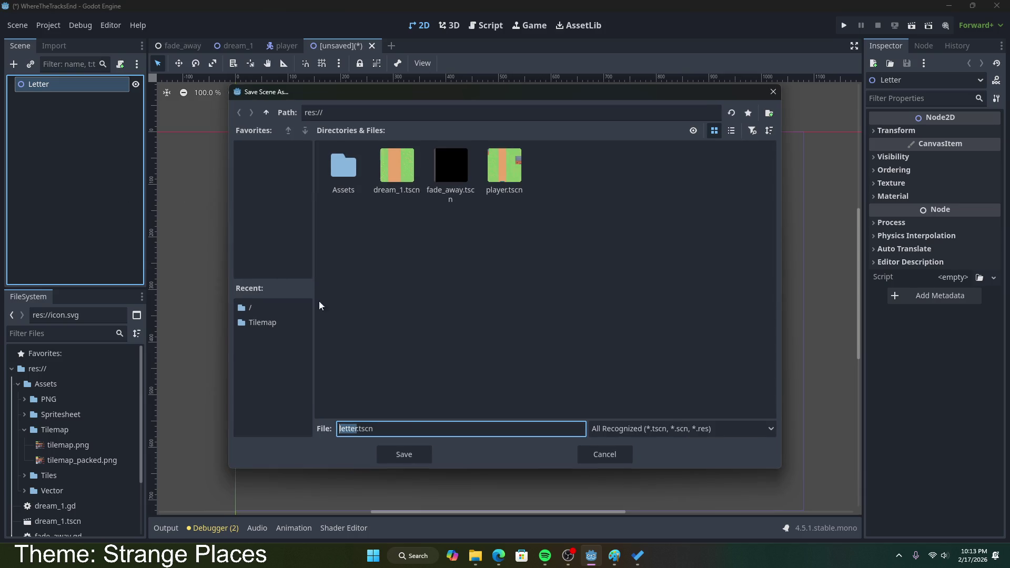
pyautogui.click(402, 453)
# - Add a Sprite2D child node under the Letter root
pyautogui.rightClick(53, 93)
pyautogui.click(52, 95)
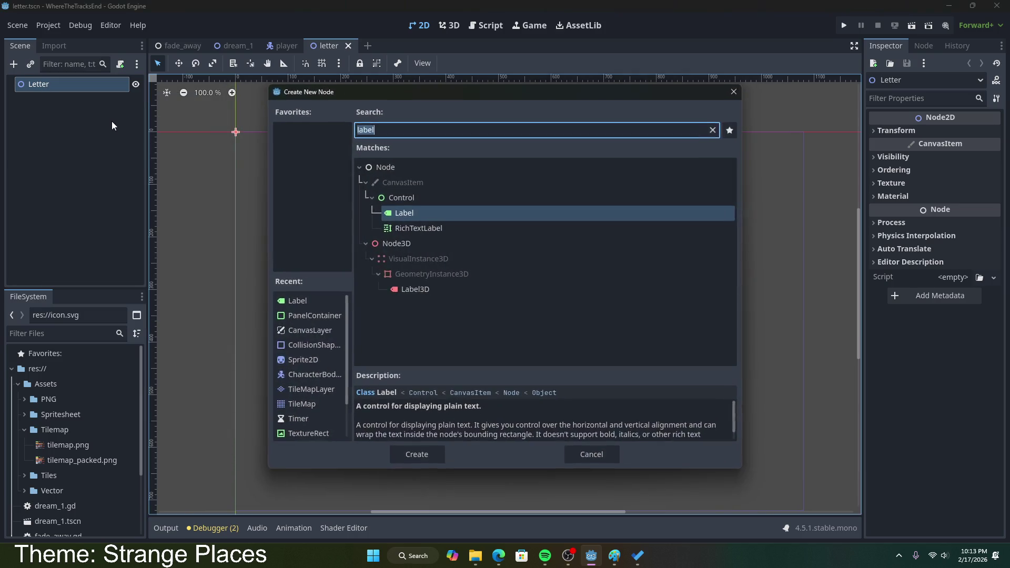
pyautogui.write('sprite')
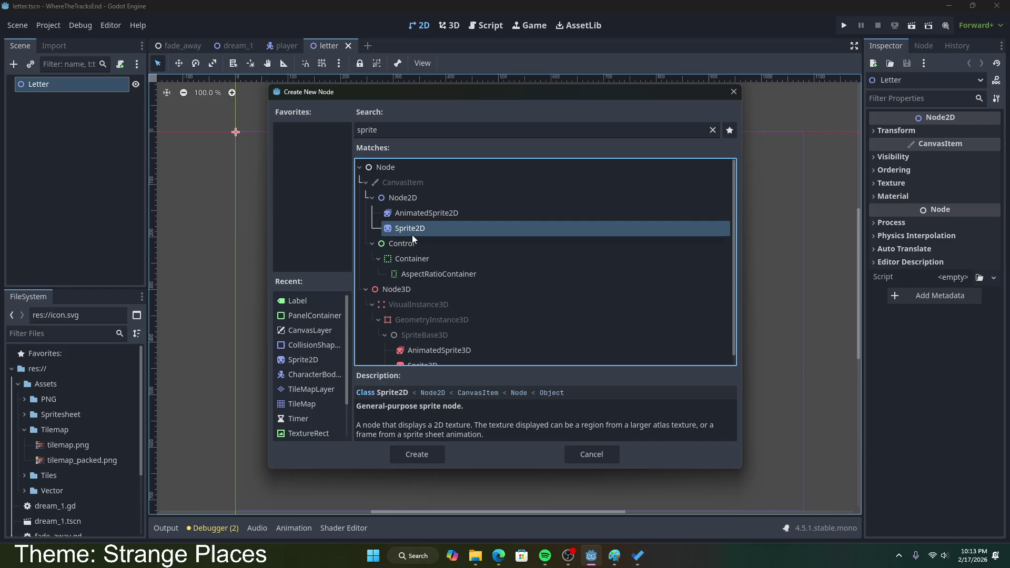
pyautogui.doubleClick(412, 230)
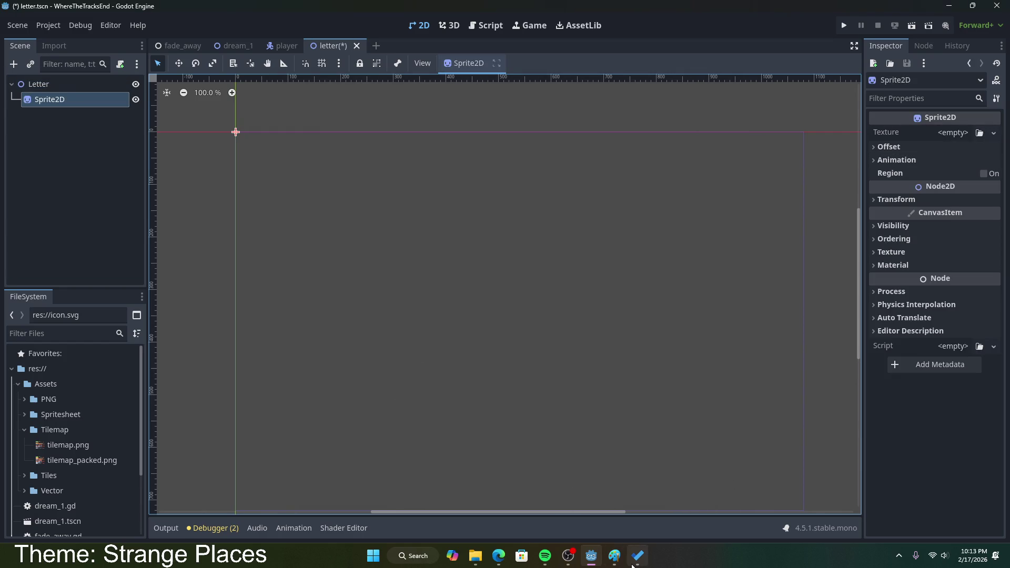
pyautogui.click(615, 556)
# - Resize Paint's canvas to 16 × 16 pixels in Image properties
pyautogui.click(146, 74)
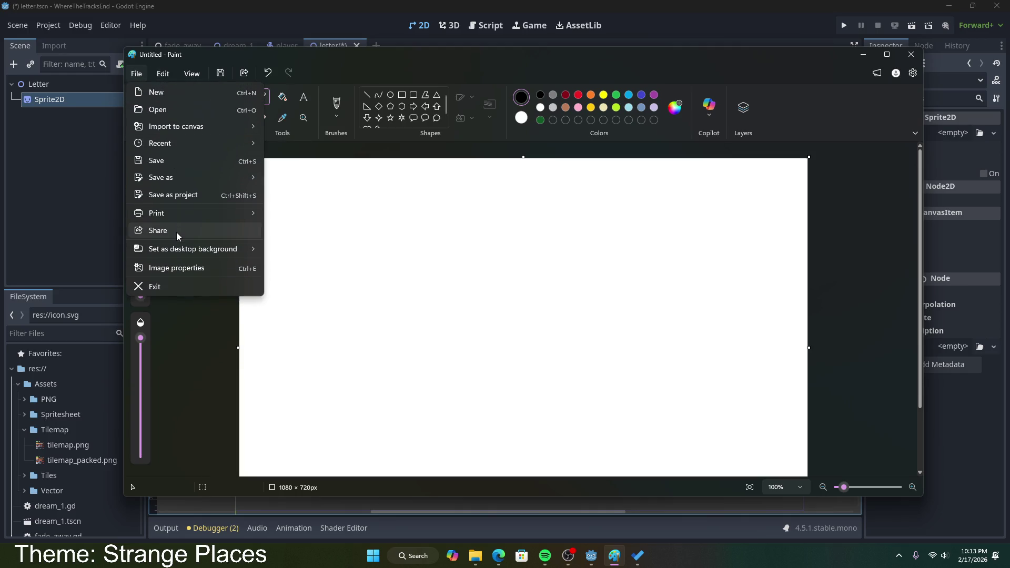
pyautogui.click(188, 269)
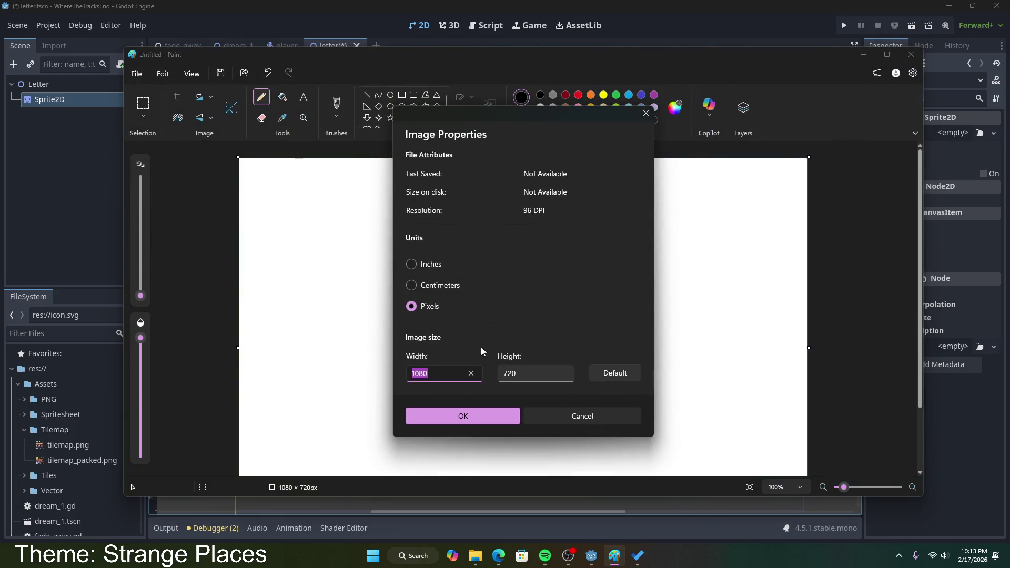
pyautogui.write('16')
pyautogui.press('Tab')
pyautogui.write('16')
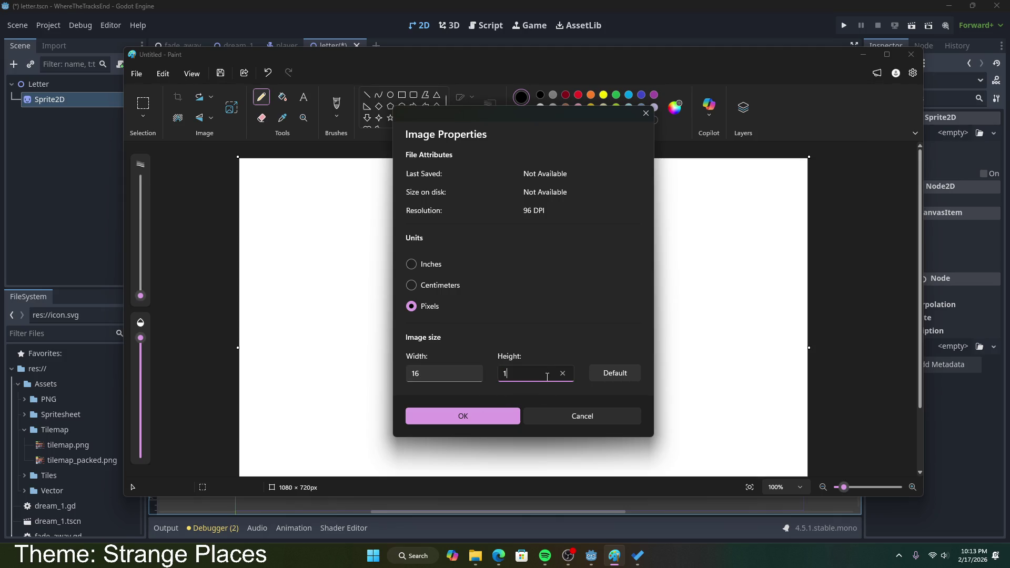
pyautogui.click(489, 415)
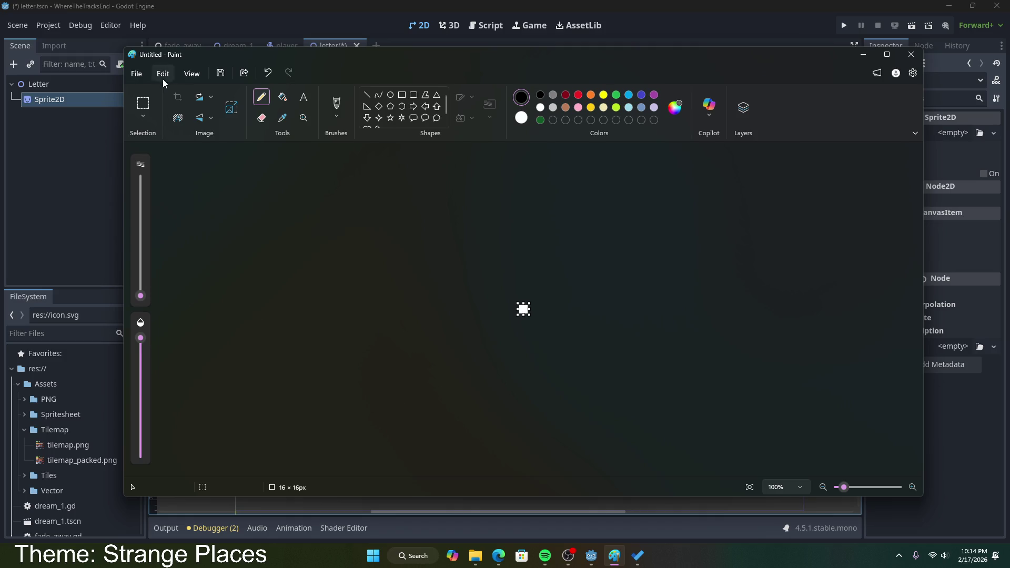
# - Zoom to 1000%, test the pencil with black pixels, then undo them all
pyautogui.moveTo(843, 488); pyautogui.dragTo(897, 487)
pyautogui.click(505, 242)
pyautogui.click(521, 269)
pyautogui.click(504, 248)
pyautogui.click(510, 232)
pyautogui.click(523, 249)
pyautogui.click(531, 258)
pyautogui.click(510, 253)
pyautogui.click(542, 263)
pyautogui.click(537, 237)
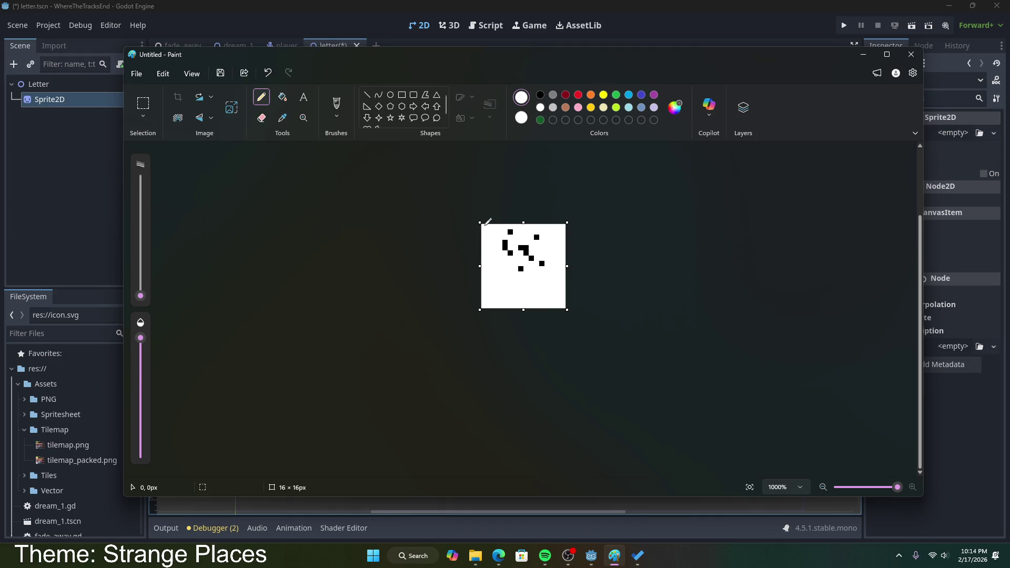
pyautogui.hotkey('ctrl', 'z')
pyautogui.hotkey('ctrl', 'z')
pyautogui.hotkey('ctrl', 'z')
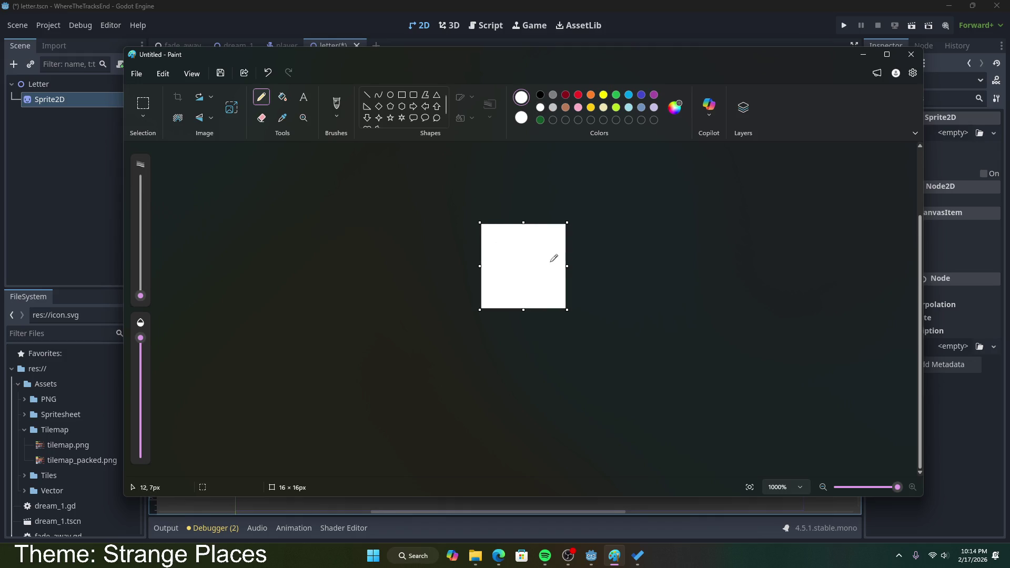
pyautogui.click(552, 95)
pyautogui.moveTo(484, 227)
pyautogui.mouseDown()
pyautogui.moveTo(534, 257)
pyautogui.moveTo(547, 257)
pyautogui.moveTo(537, 258)
pyautogui.moveTo(564, 226)
pyautogui.mouseUp()
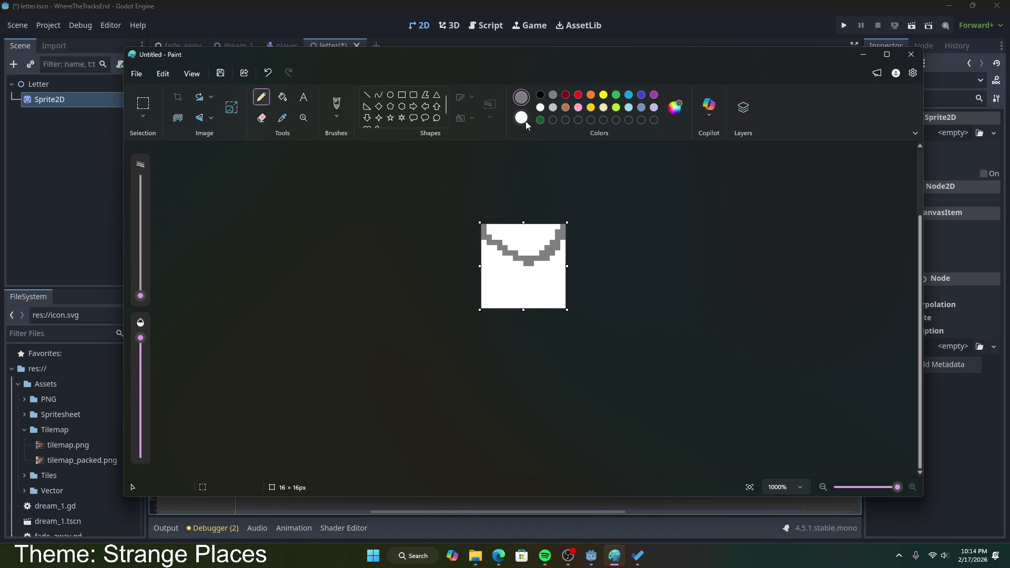
pyautogui.click(539, 108)
pyautogui.moveTo(564, 240); pyautogui.dragTo(537, 260)
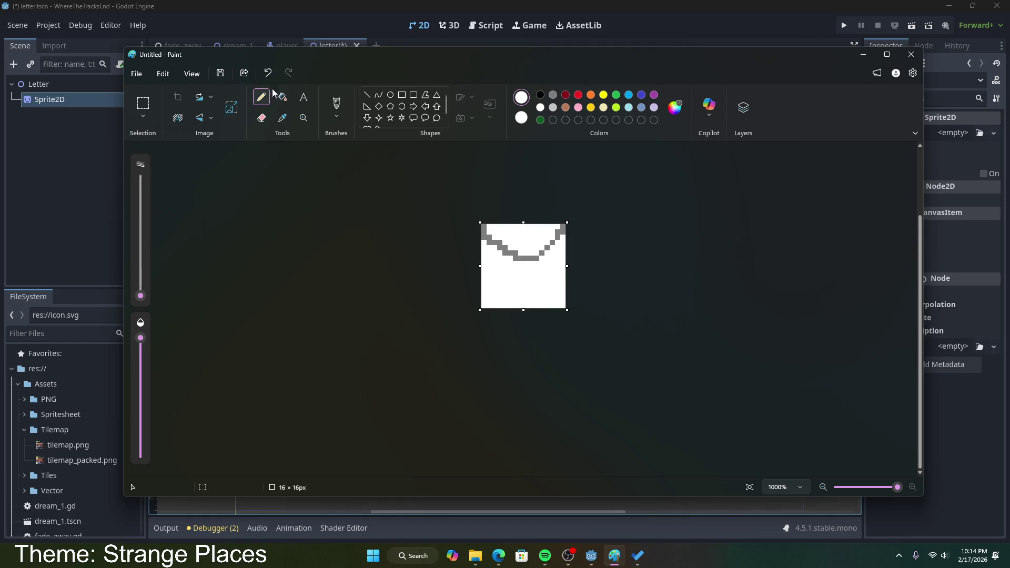
pyautogui.click(553, 108)
pyautogui.moveTo(542, 247); pyautogui.dragTo(548, 241)
pyautogui.click(540, 108)
pyautogui.click(552, 95)
pyautogui.click(262, 118)
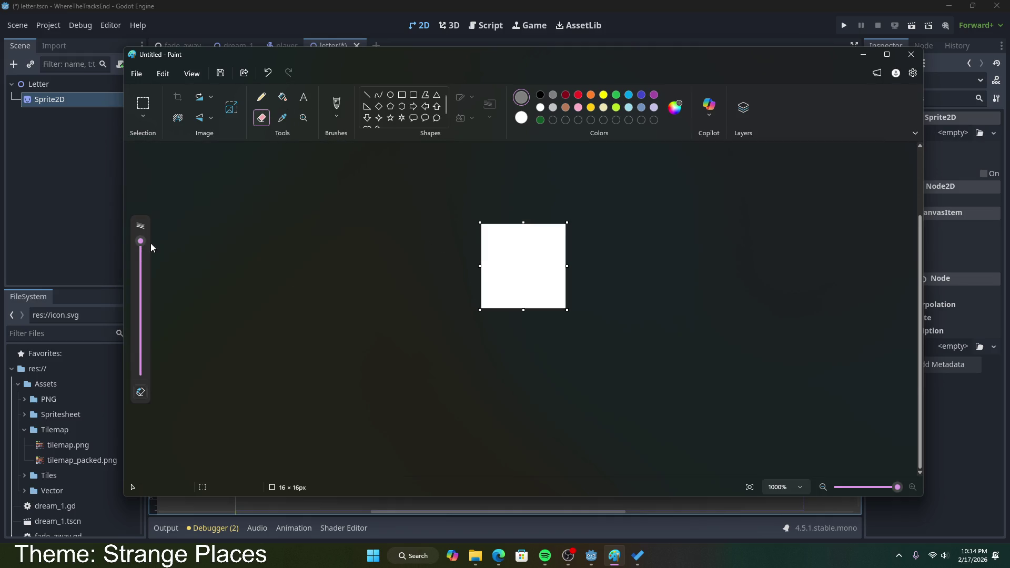
pyautogui.moveTo(141, 242); pyautogui.dragTo(140, 363)
pyautogui.click(524, 119)
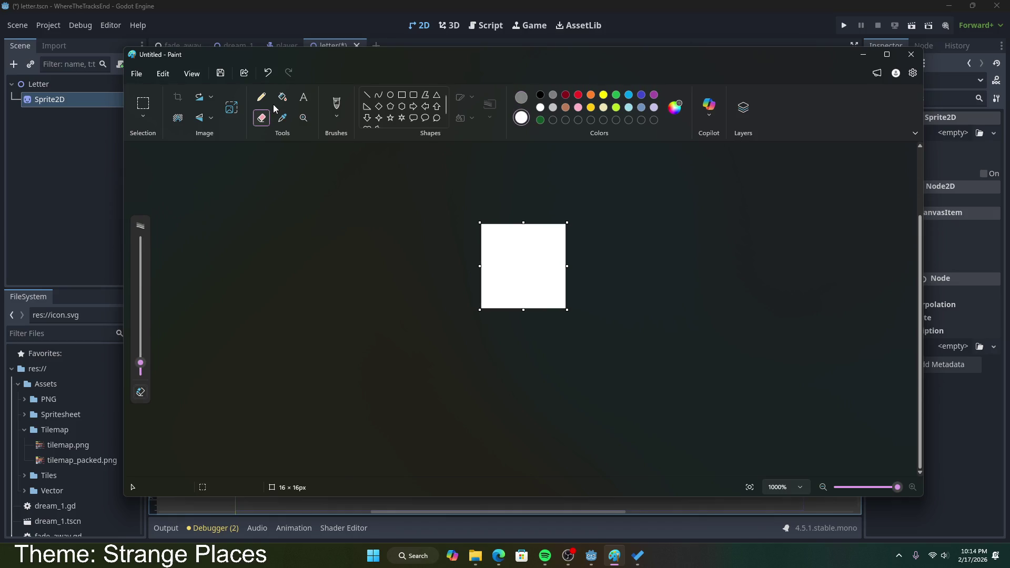
# - Fill the whole canvas grey and choose orange as the drawing colour
pyautogui.click(282, 97)
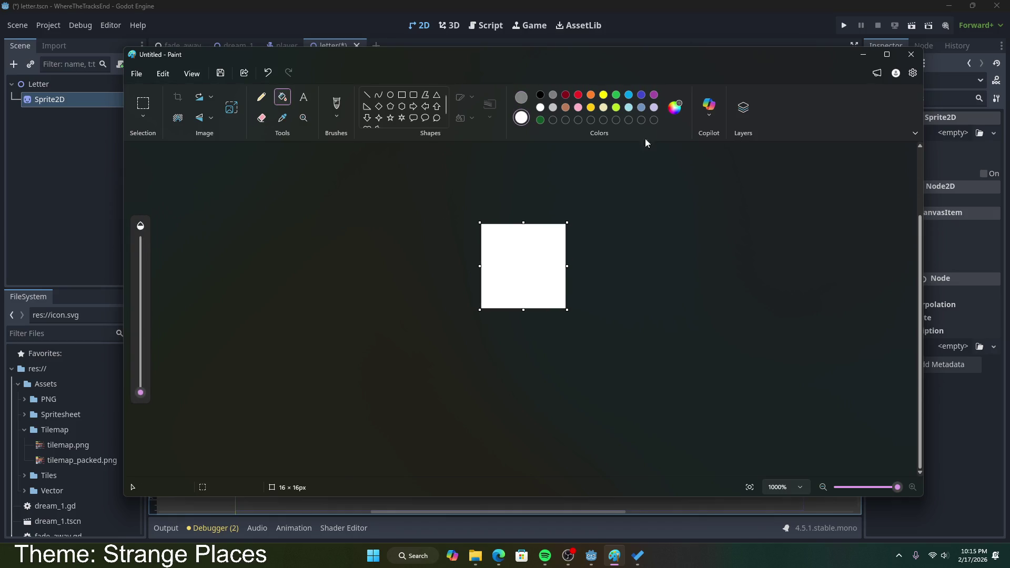
pyautogui.click(553, 94)
pyautogui.click(525, 270)
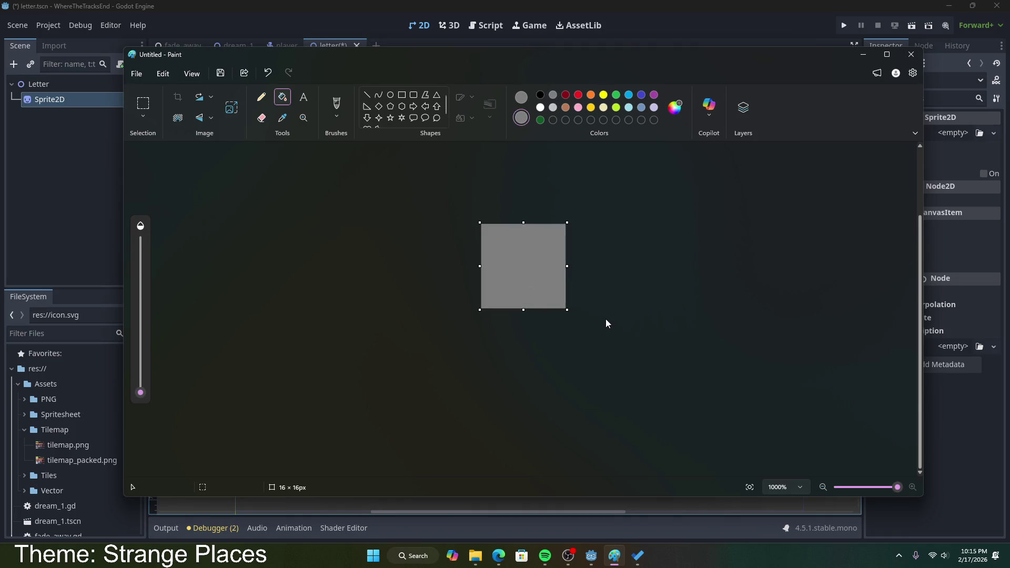
pyautogui.click(554, 107)
pyautogui.click(541, 96)
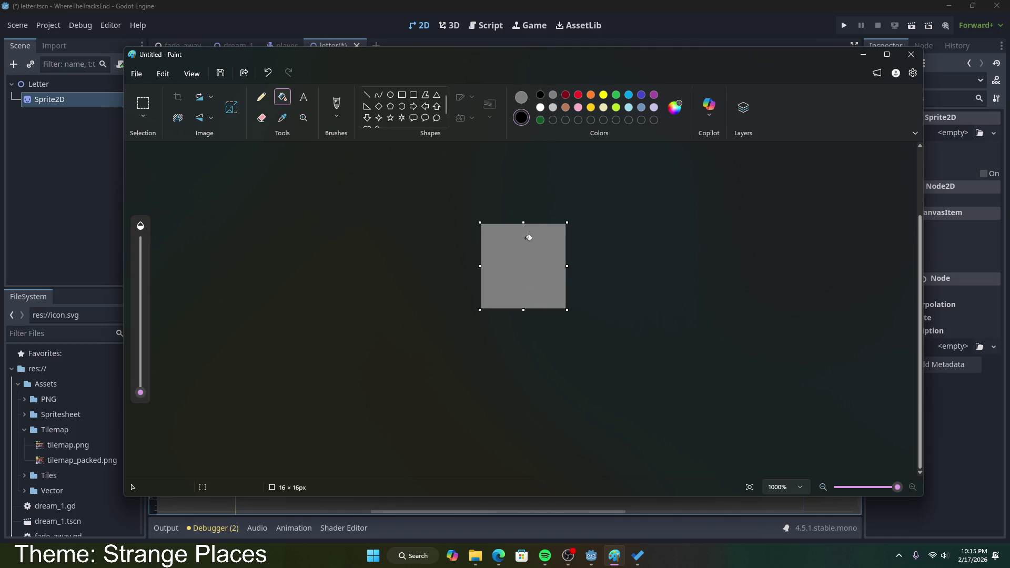
pyautogui.click(603, 95)
pyautogui.click(591, 94)
# - Pencil an orange V-shaped flap outline with corner strips across the envelope
pyautogui.click(261, 97)
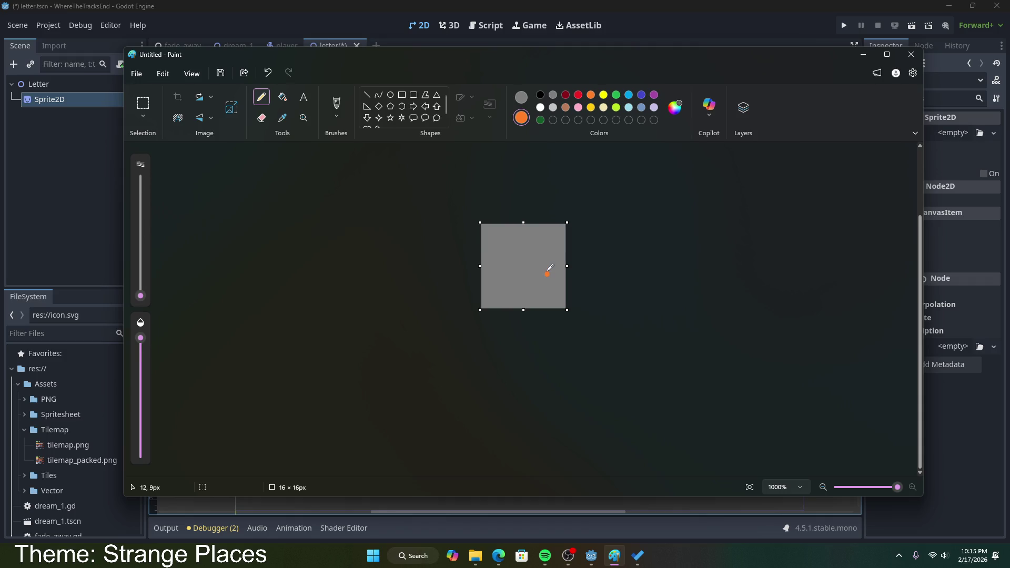
pyautogui.moveTo(484, 227); pyautogui.dragTo(483, 232)
pyautogui.moveTo(563, 227); pyautogui.dragTo(563, 232)
pyautogui.click(484, 237)
pyautogui.moveTo(489, 237); pyautogui.dragTo(495, 243)
pyautogui.moveTo(526, 258); pyautogui.dragTo(538, 257)
pyautogui.moveTo(548, 247); pyautogui.dragTo(542, 253)
pyautogui.click(535, 251)
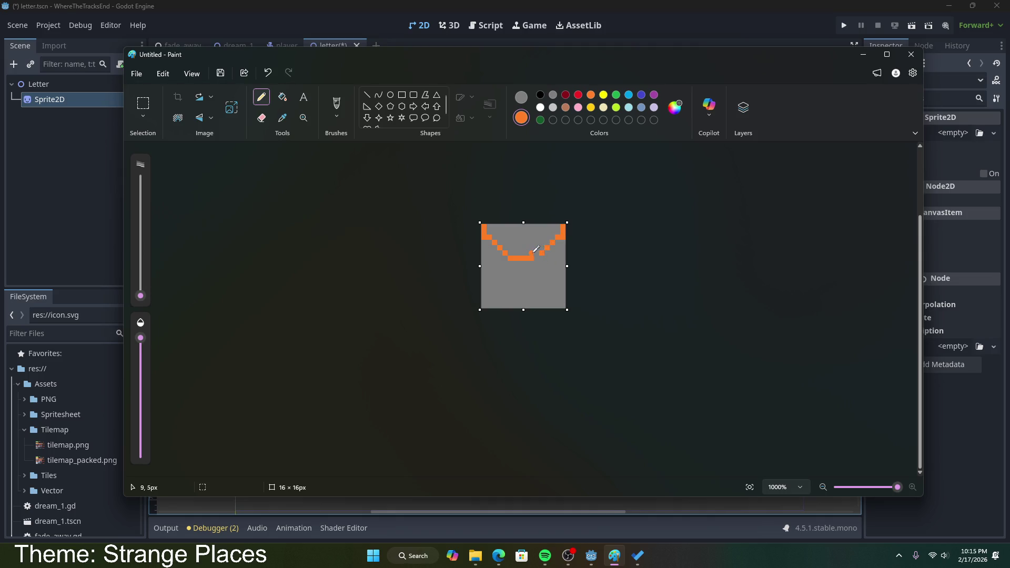
pyautogui.moveTo(516, 249)
pyautogui.mouseDown()
pyautogui.moveTo(548, 251)
pyautogui.moveTo(536, 258)
pyautogui.mouseUp()
# - Fill the areas above and below the flap line white
pyautogui.click(549, 104)
pyautogui.click(283, 96)
pyautogui.click(540, 107)
pyautogui.click(550, 273)
pyautogui.click(552, 230)
# - Recolour all the orange flap pixels grey and start saving the drawing as envelope
pyautogui.click(553, 95)
pyautogui.click(486, 234)
pyautogui.click(495, 242)
pyautogui.click(501, 246)
pyautogui.click(522, 252)
pyautogui.click(557, 241)
pyautogui.click(562, 232)
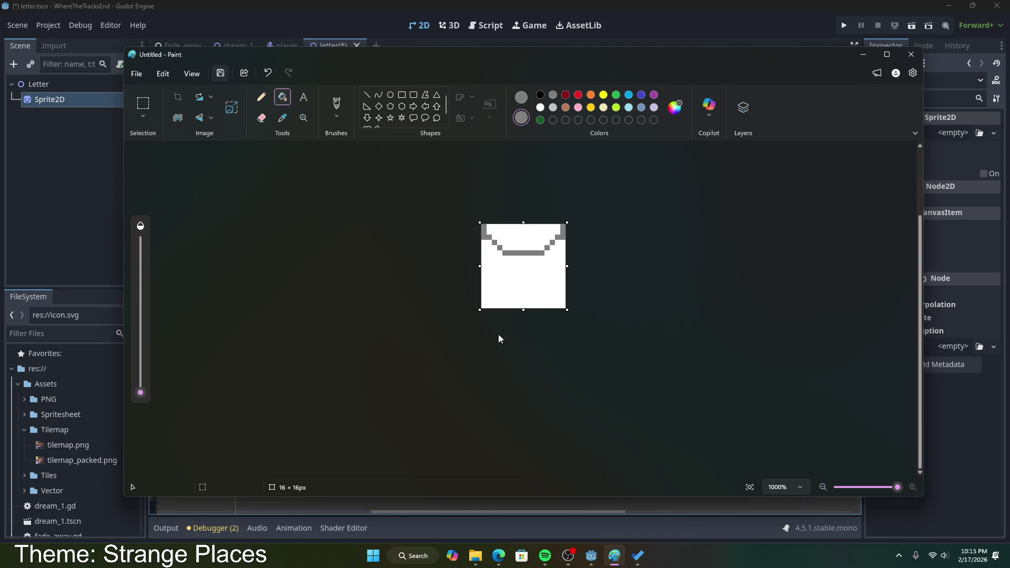
pyautogui.hotkey('ctrl', 's')
pyautogui.write('envelope')
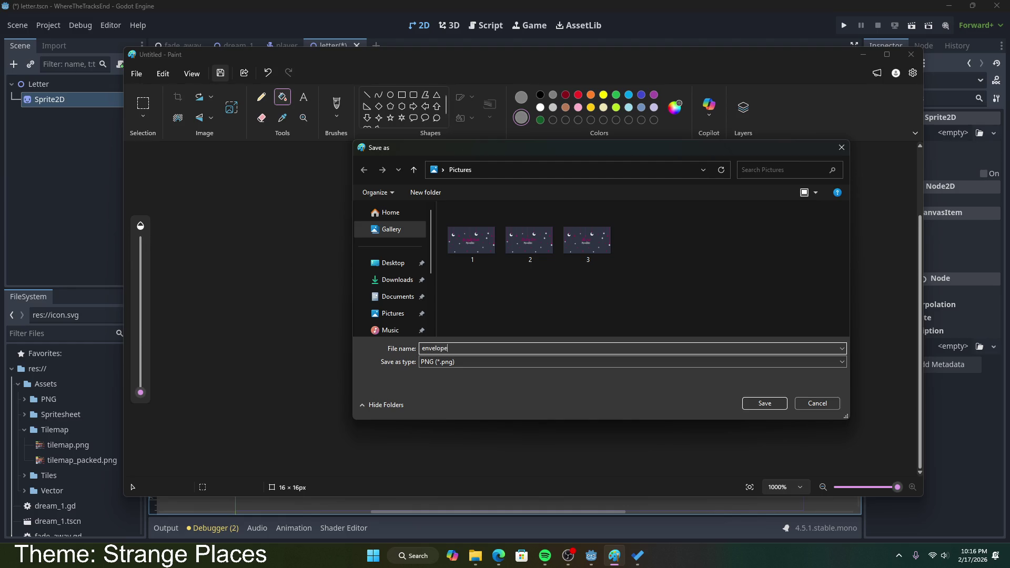
# - Save envelope as a PNG, pencil grey edges around it, and close Paint
pyautogui.click(764, 406)
pyautogui.click(520, 97)
pyautogui.click(261, 96)
pyautogui.moveTo(484, 238)
pyautogui.mouseDown()
pyautogui.moveTo(487, 301)
pyautogui.moveTo(565, 305)
pyautogui.moveTo(572, 247)
pyautogui.moveTo(562, 276)
pyautogui.mouseUp()
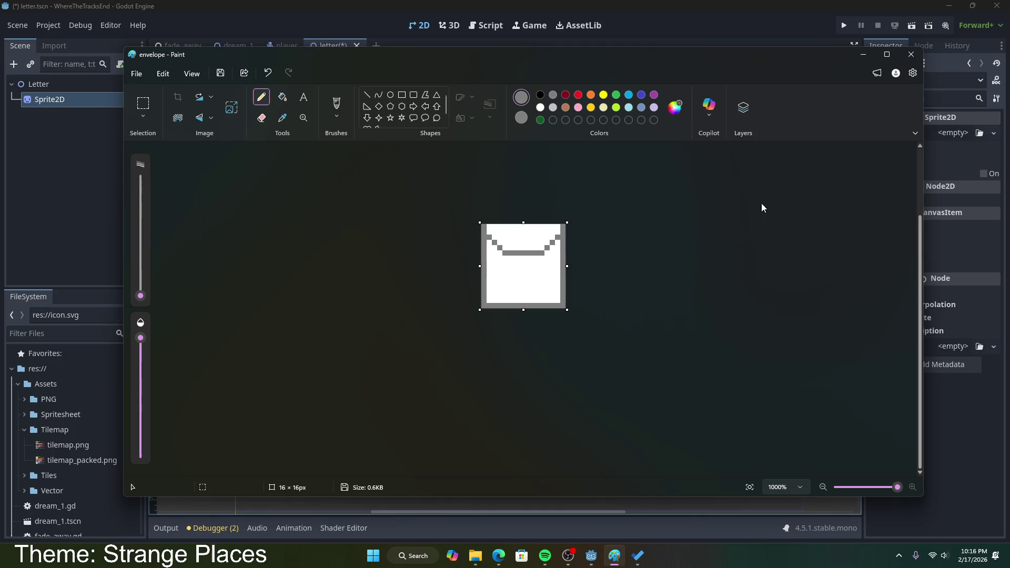
pyautogui.click(905, 59)
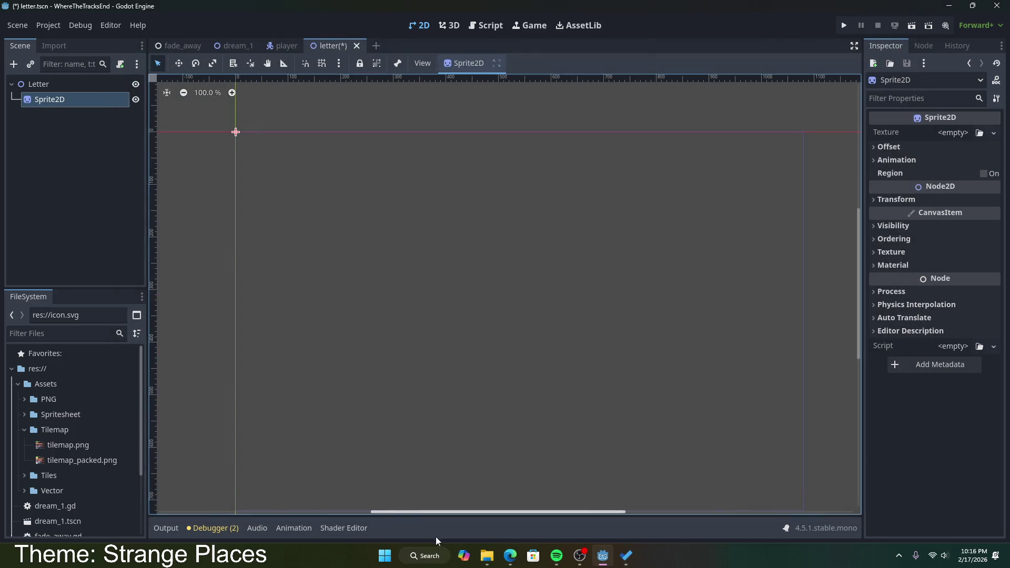
# - Open res:// in File Explorer and paste envelope.png from Pictures into the project folder
pyautogui.rightClick(46, 368)
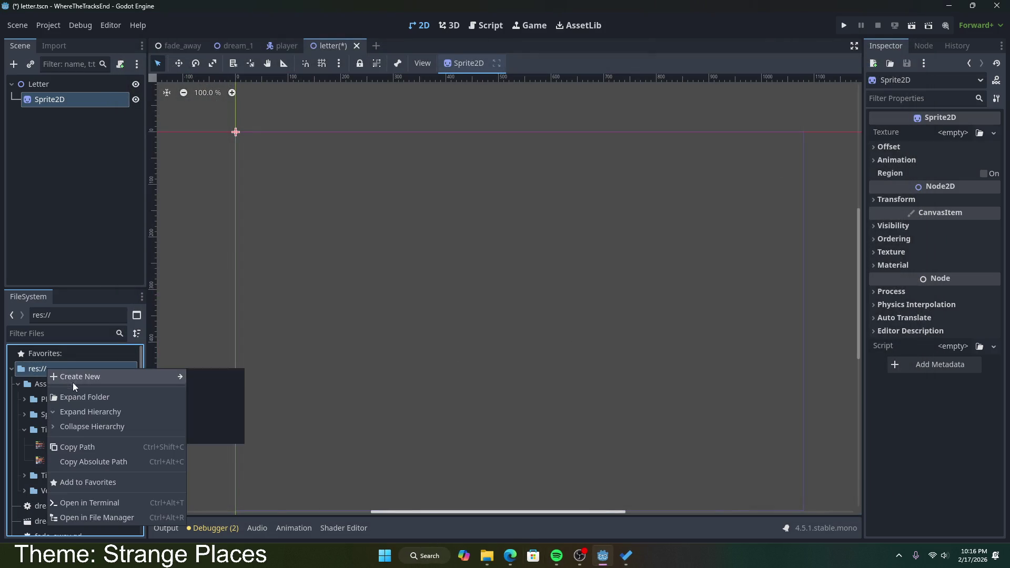
pyautogui.click(486, 556)
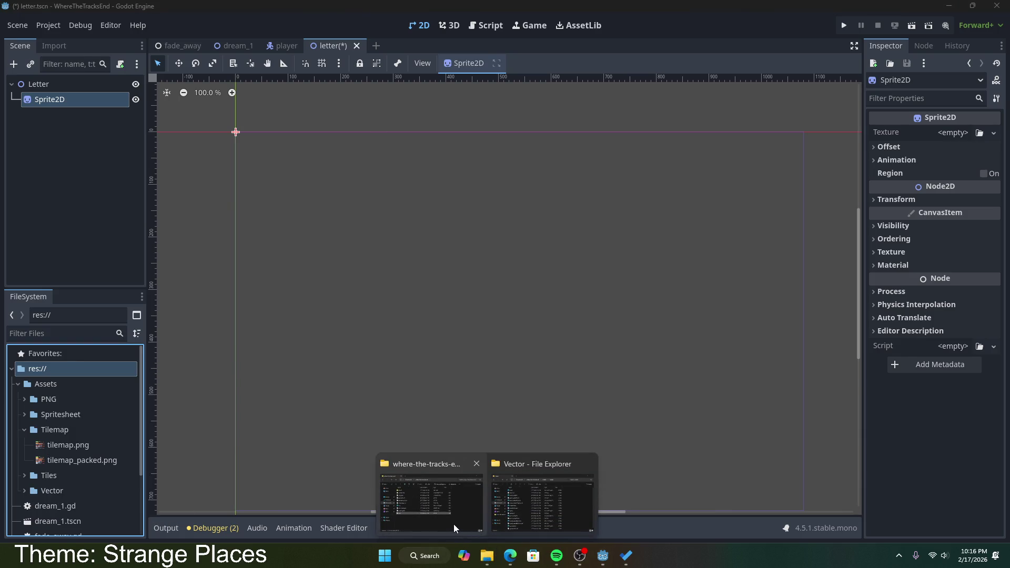
pyautogui.click(454, 524)
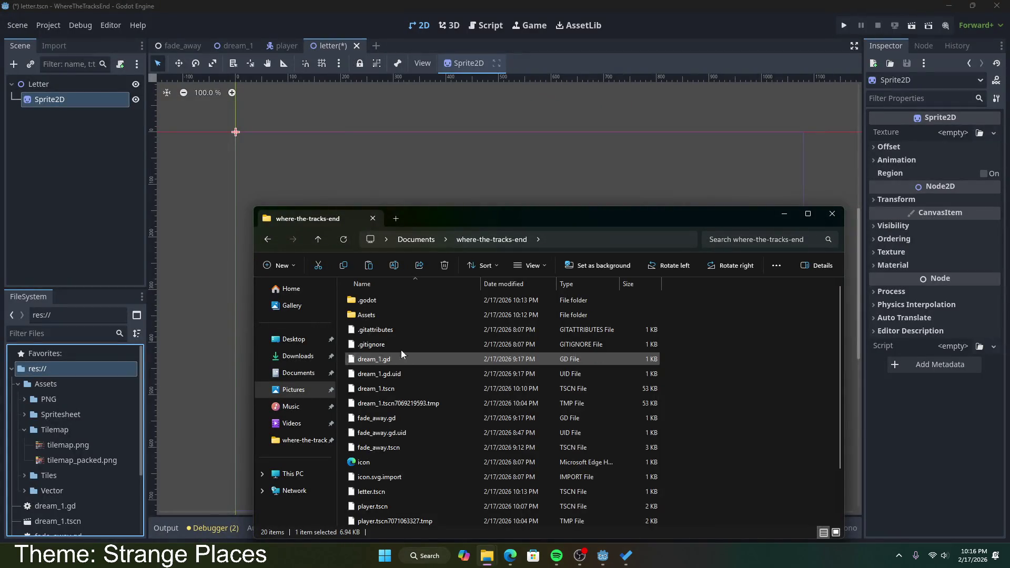
pyautogui.click(294, 389)
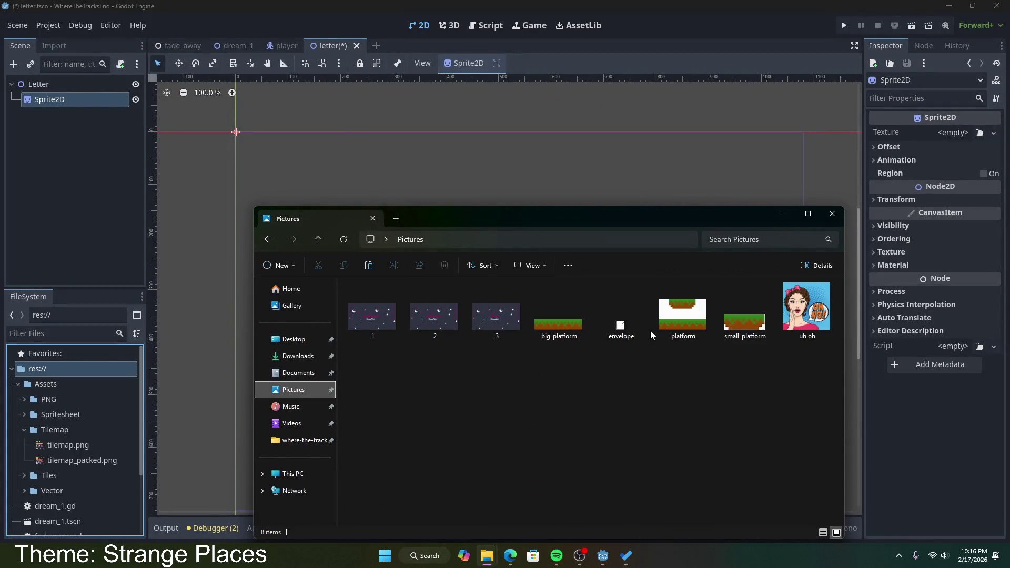
pyautogui.click(622, 330)
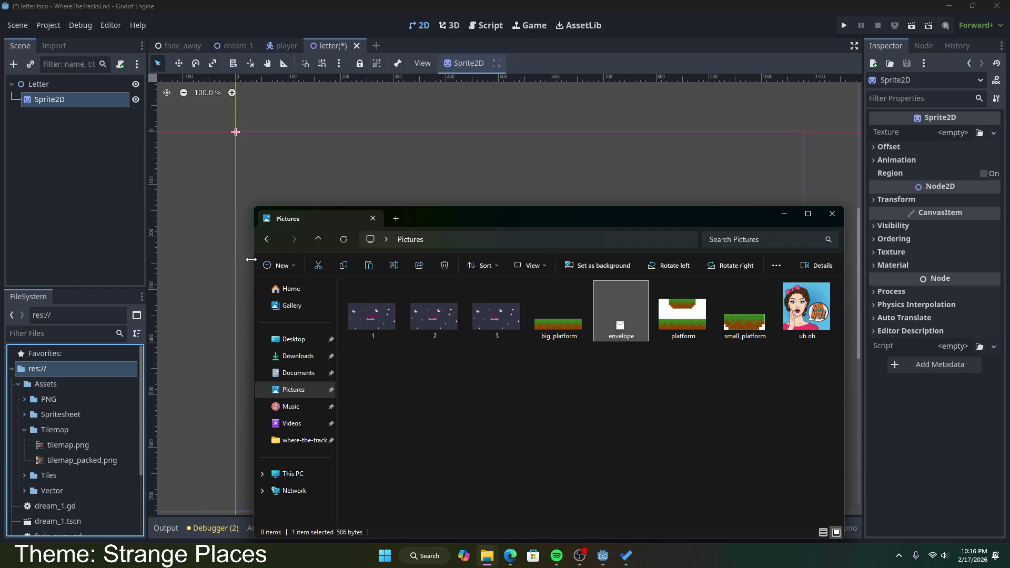
pyautogui.click(268, 240)
pyautogui.hotkey('ctrl', 'v')
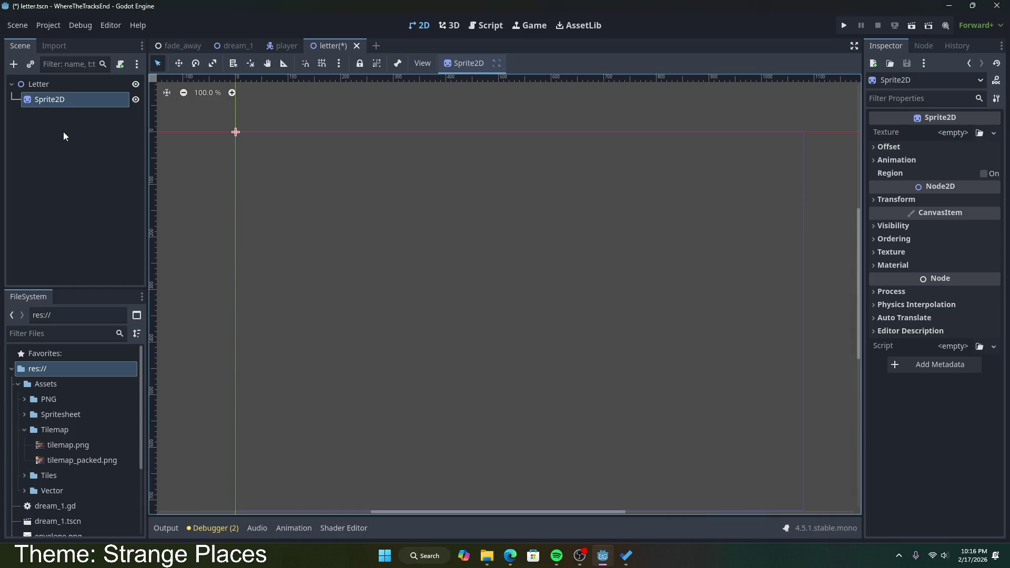
# - Drop envelope.png into the Sprite2D's Texture slot and save letter.tscn
pyautogui.click(968, 132)
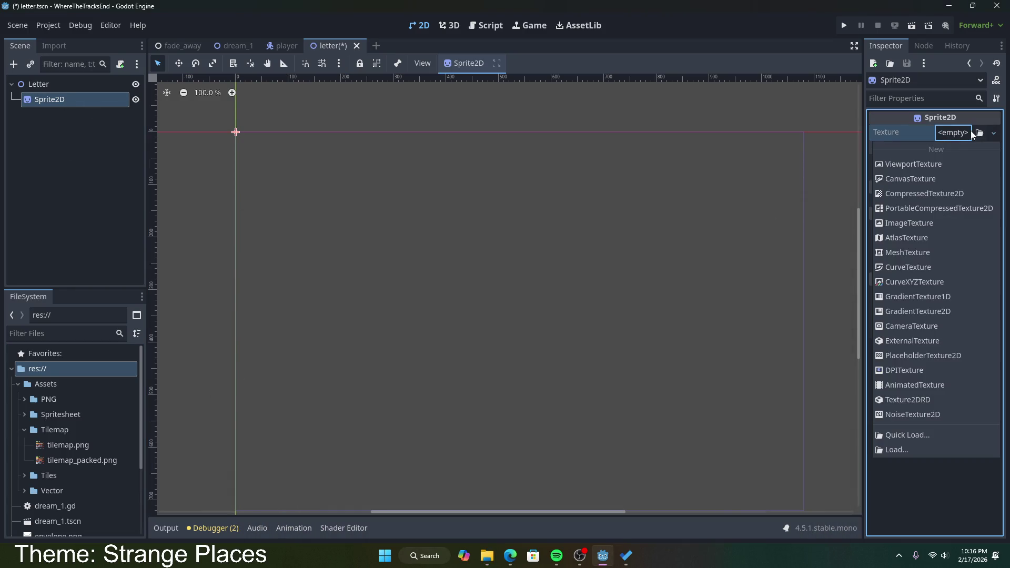
pyautogui.click(151, 440)
pyautogui.scroll(-3, 86, 452)
pyautogui.scroll(3, 69, 476)
pyautogui.moveTo(62, 480)
pyautogui.mouseDown()
pyautogui.moveTo(370, 401)
pyautogui.moveTo(966, 138)
pyautogui.mouseUp()
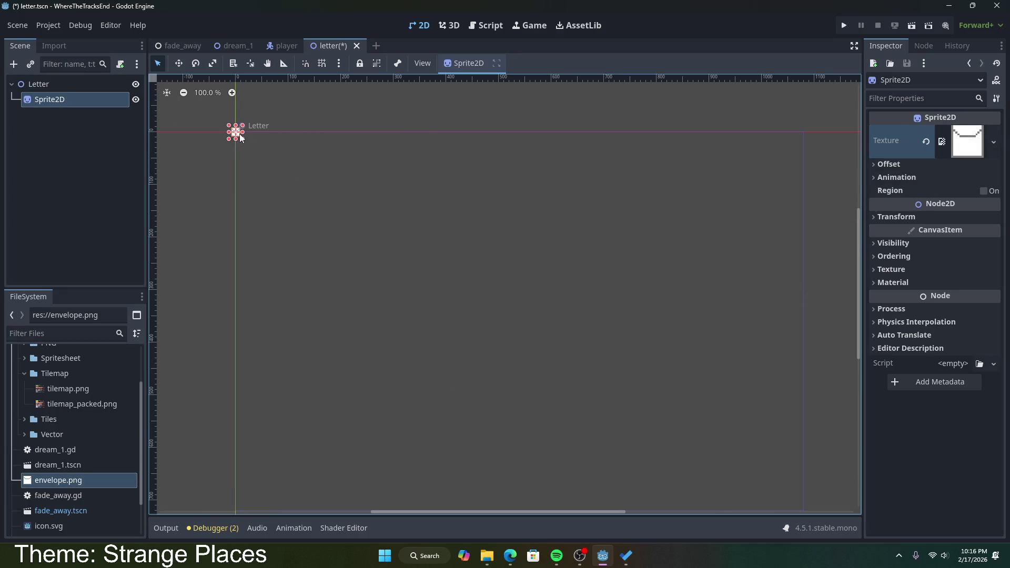
pyautogui.hotkey('ctrl', 's')
# - Zoom and pan the viewport to centre on the envelope sprite
pyautogui.scroll(5, 280, 170)
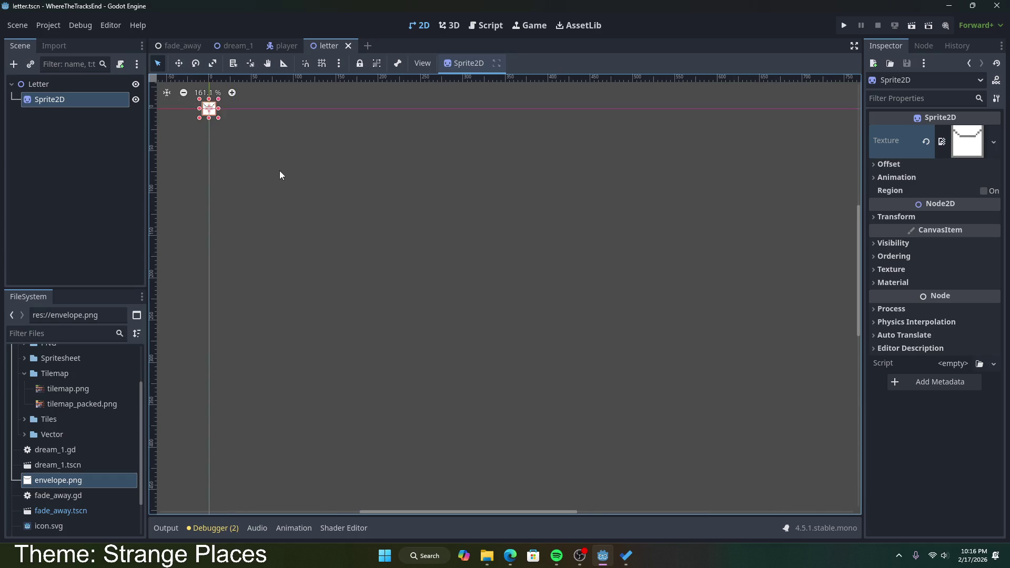
pyautogui.scroll(6, 525, 304)
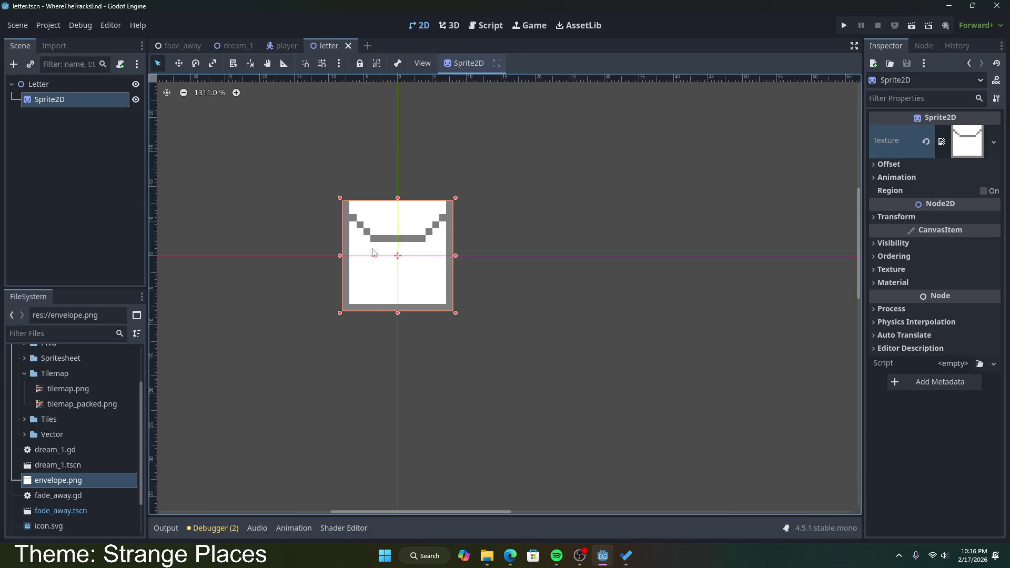
pyautogui.scroll(-2, 485, 298)
pyautogui.moveTo(562, 333)
pyautogui.mouseDown()
pyautogui.moveTo(652, 372)
pyautogui.moveTo(573, 280)
pyautogui.moveTo(692, 368)
pyautogui.moveTo(444, 271)
pyautogui.mouseUp()
pyautogui.scroll(-3, 605, 315)
pyautogui.scroll(-4, 445, 271)
pyautogui.moveTo(584, 318)
pyautogui.mouseDown()
pyautogui.moveTo(480, 253)
pyautogui.moveTo(514, 277)
pyautogui.mouseUp()
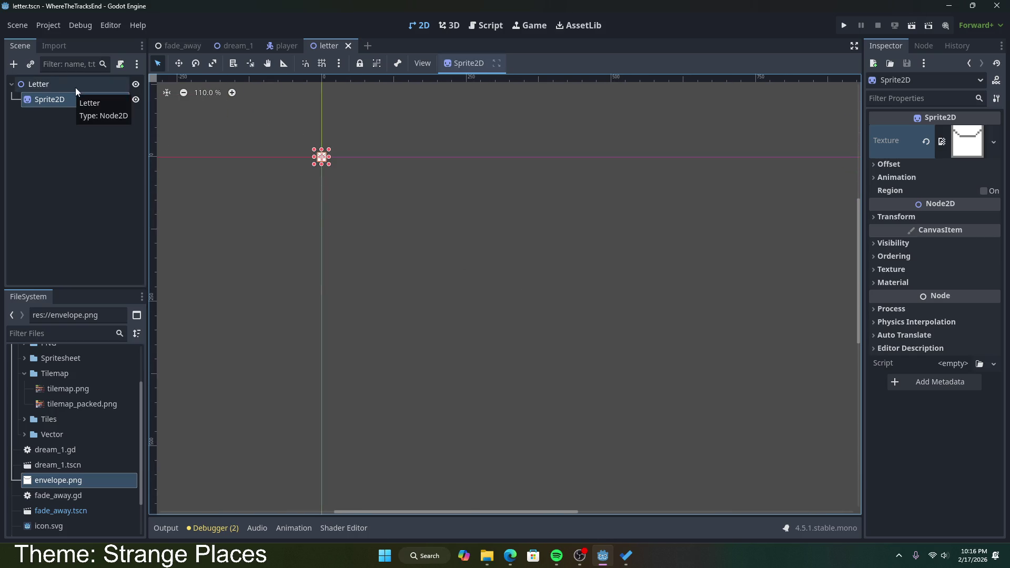
# - Select the Letter root, then switch to dream_1 and bring up Dream1's context menu
pyautogui.moveTo(269, 39)
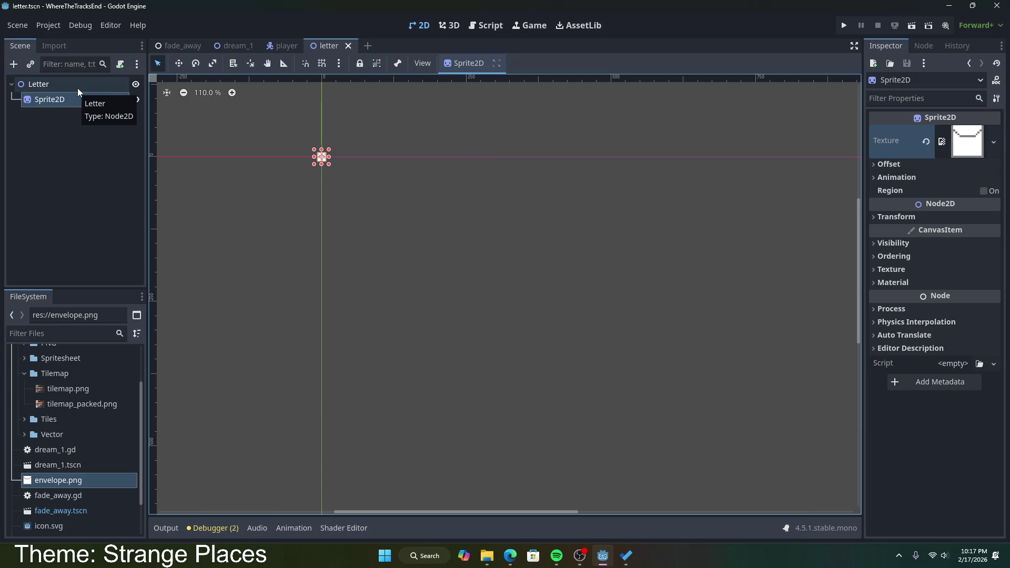
pyautogui.click(109, 84)
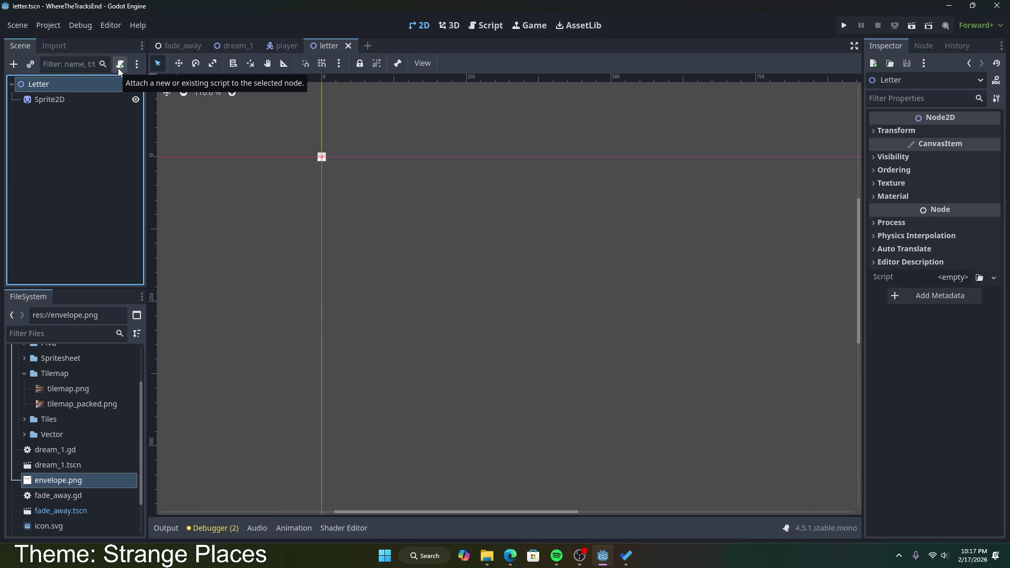
pyautogui.click(230, 52)
pyautogui.rightClick(90, 85)
# - Instance letter.tscn as a child of Dream1
pyautogui.click(116, 106)
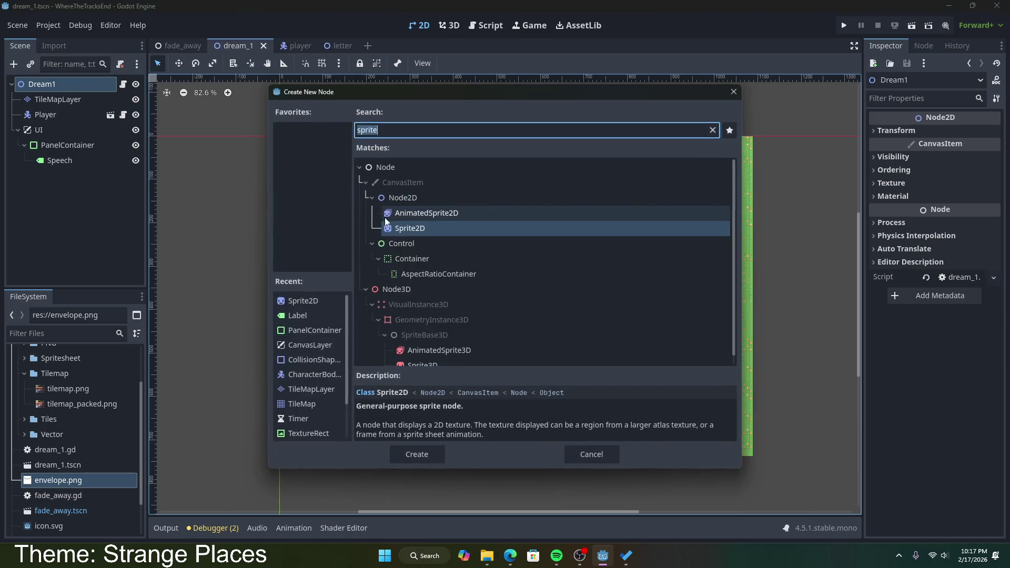
pyautogui.click(587, 454)
pyautogui.rightClick(56, 83)
pyautogui.click(101, 126)
pyautogui.doubleClick(364, 175)
# - Move the Letter instance from the origin to just above the player
pyautogui.click(42, 177)
pyautogui.scroll(7, 478, 405)
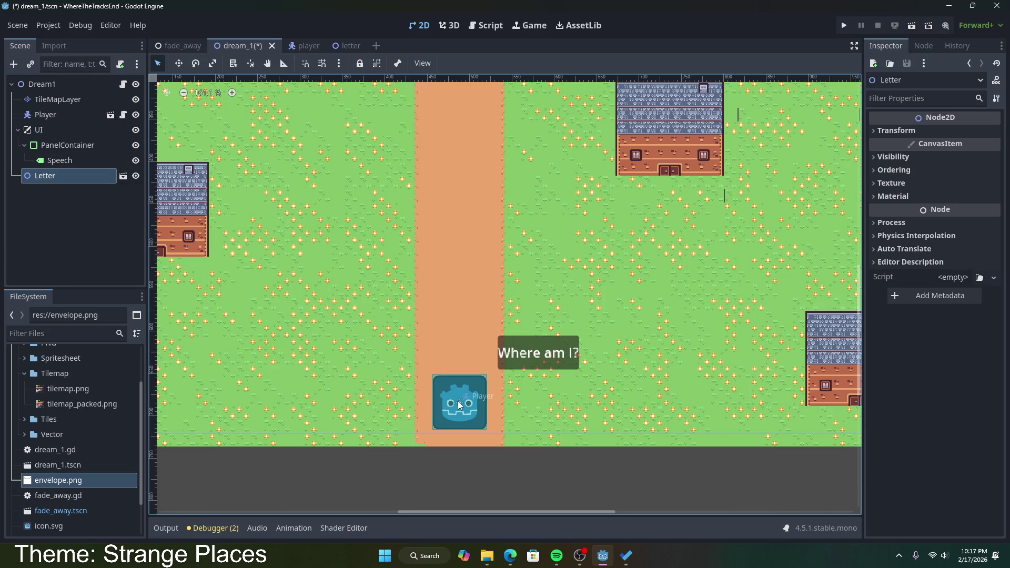
pyautogui.click(74, 163)
pyautogui.click(72, 175)
pyautogui.click(69, 165)
pyautogui.click(69, 177)
pyautogui.scroll(-9, 342, 274)
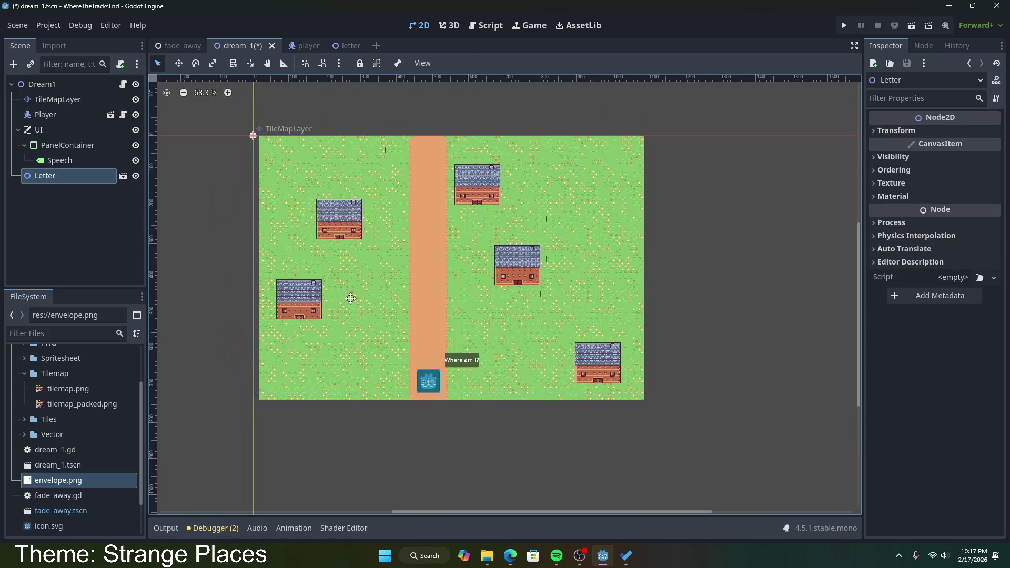
pyautogui.moveTo(247, 143)
pyautogui.mouseDown()
pyautogui.moveTo(287, 134)
pyautogui.moveTo(418, 368)
pyautogui.mouseUp()
pyautogui.scroll(4, 399, 360)
pyautogui.scroll(6, 394, 360)
pyautogui.moveTo(428, 319); pyautogui.dragTo(437, 332)
# - Duplicate the letter as Letter2 and Letter3, offset Letter3 beside them, and reopen letter.tscn
pyautogui.scroll(-2, 539, 387)
pyautogui.click(518, 446)
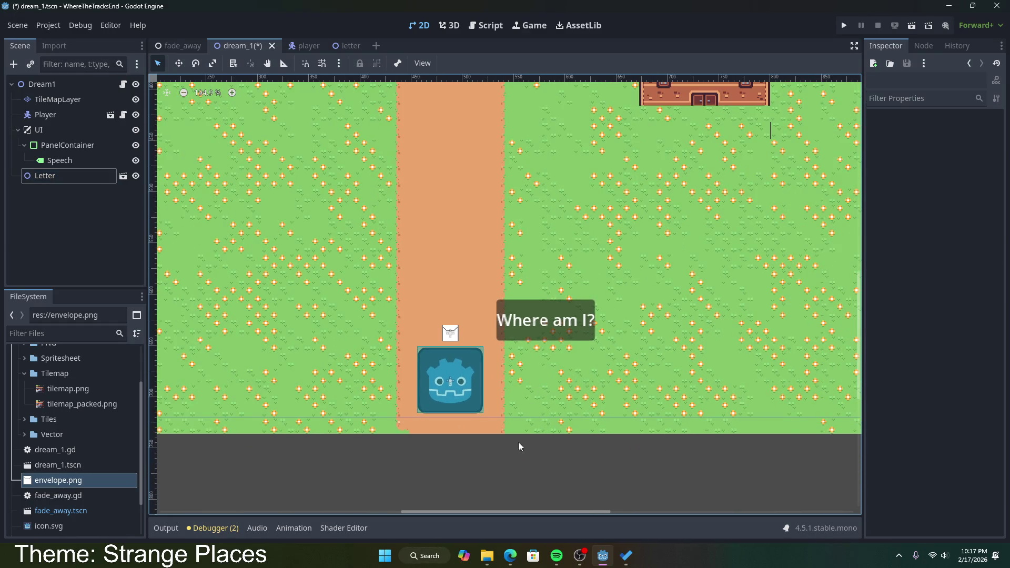
pyautogui.scroll(-7, 526, 445)
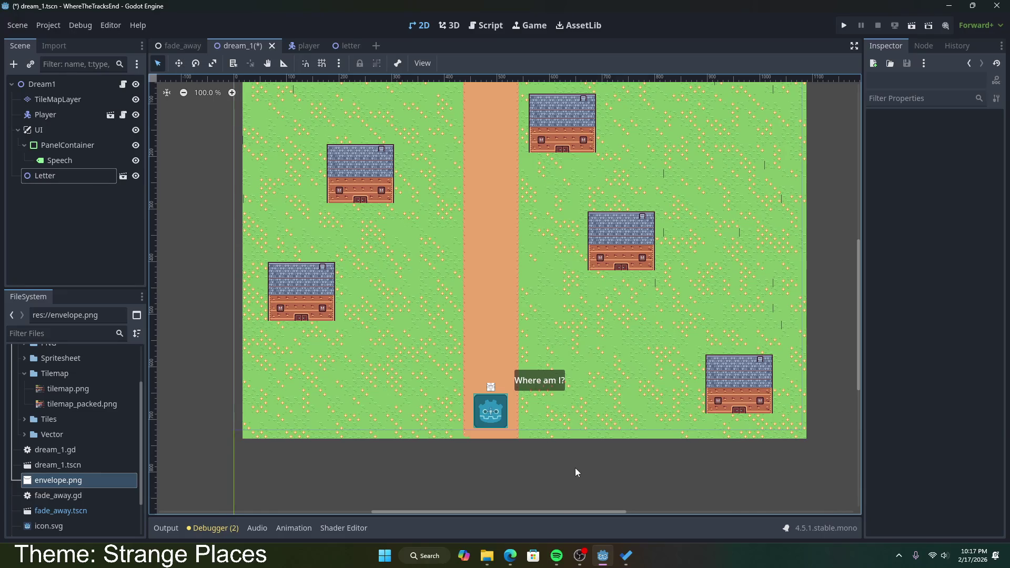
pyautogui.scroll(6, 545, 457)
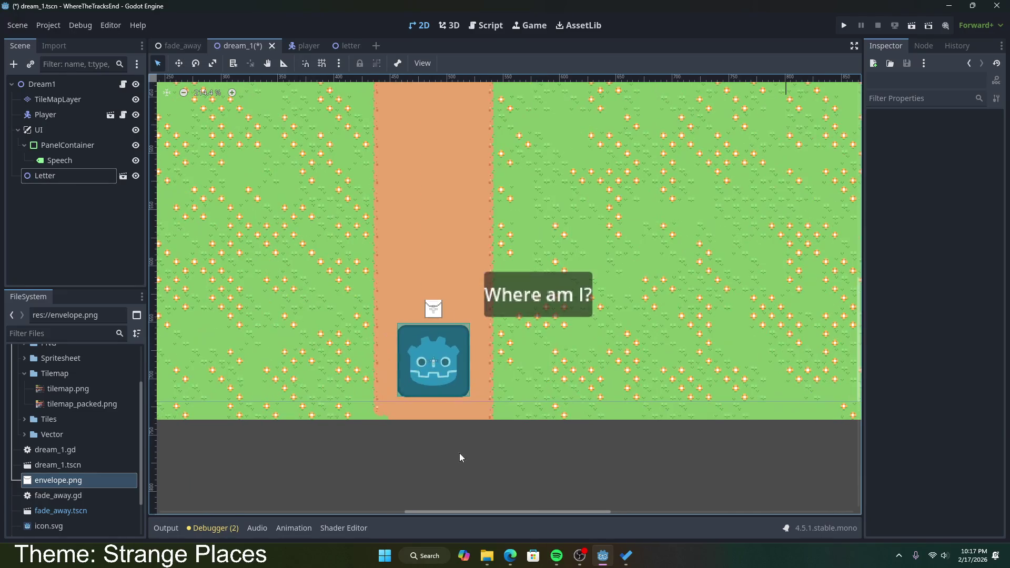
pyautogui.moveTo(478, 458)
pyautogui.mouseDown()
pyautogui.moveTo(515, 466)
pyautogui.moveTo(561, 93)
pyautogui.mouseUp()
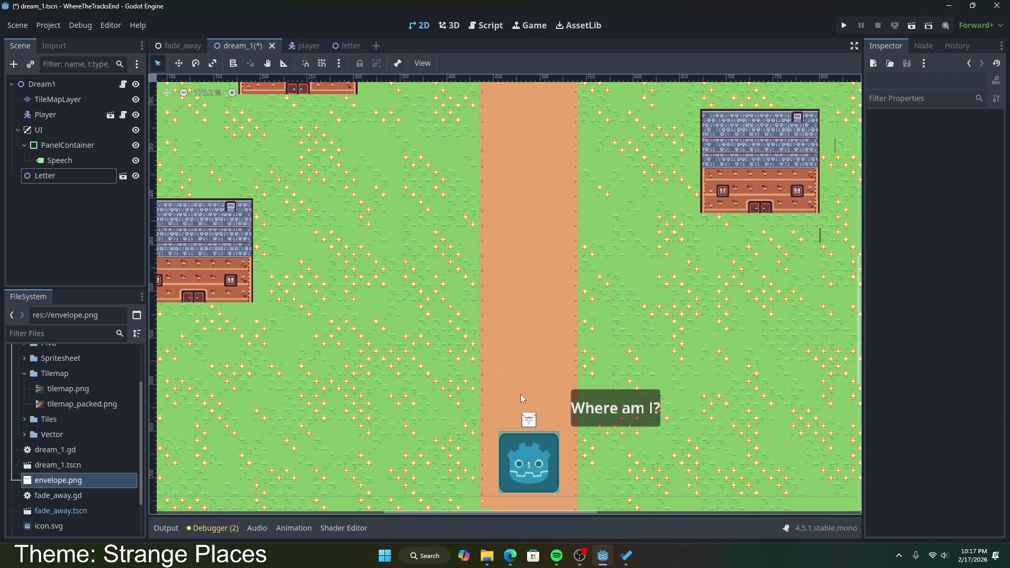
pyautogui.click(82, 176)
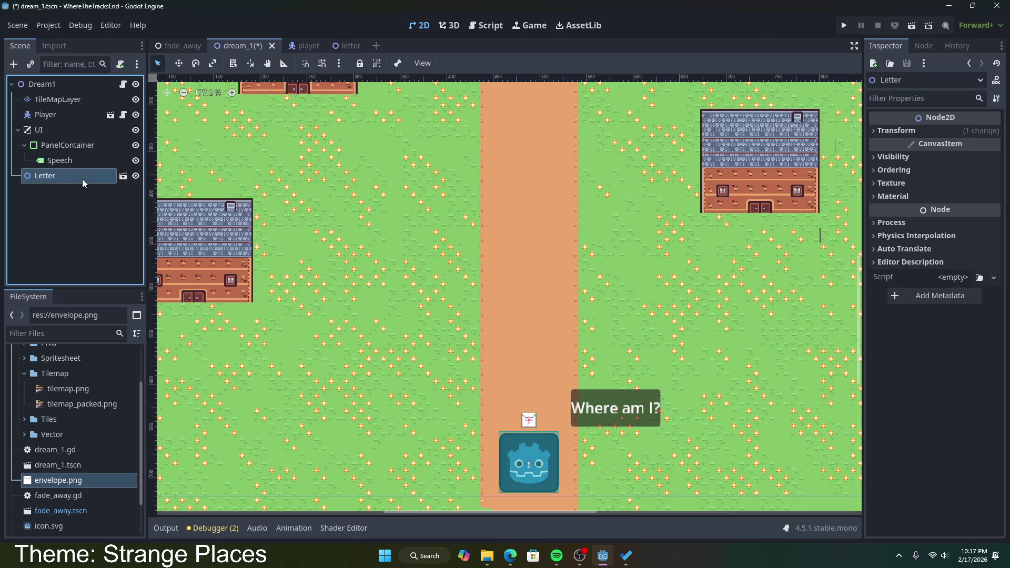
pyautogui.moveTo(85, 172); pyautogui.dragTo(536, 437)
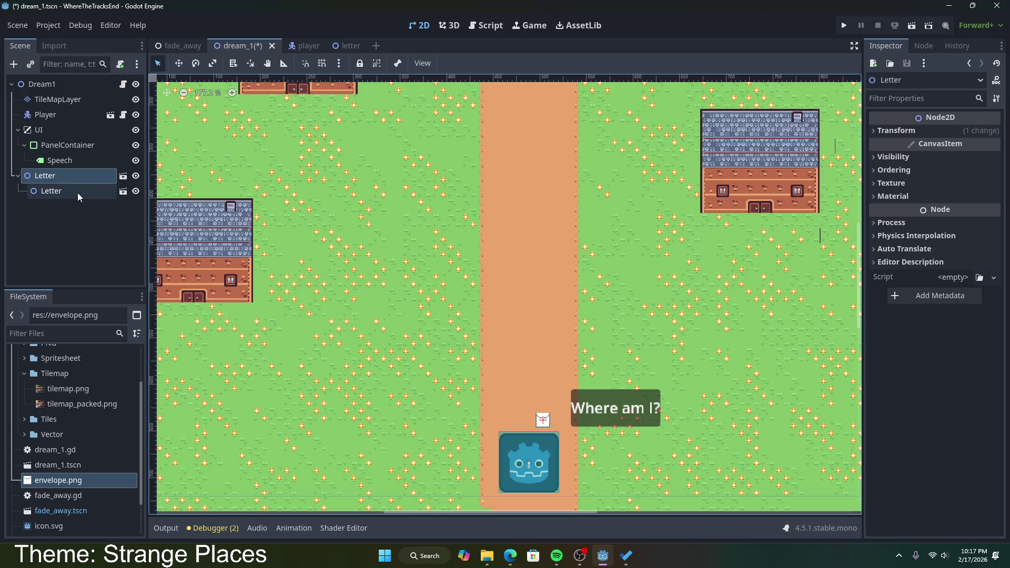
pyautogui.hotkey('ctrl', 'z')
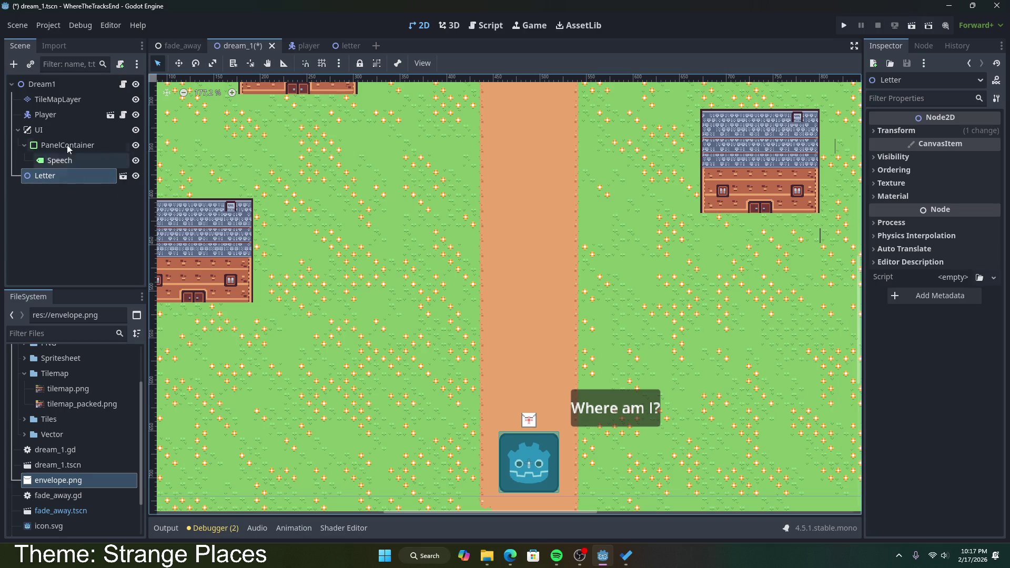
pyautogui.moveTo(46, 175); pyautogui.dragTo(50, 84)
pyautogui.hotkey('ctrl', 'd')
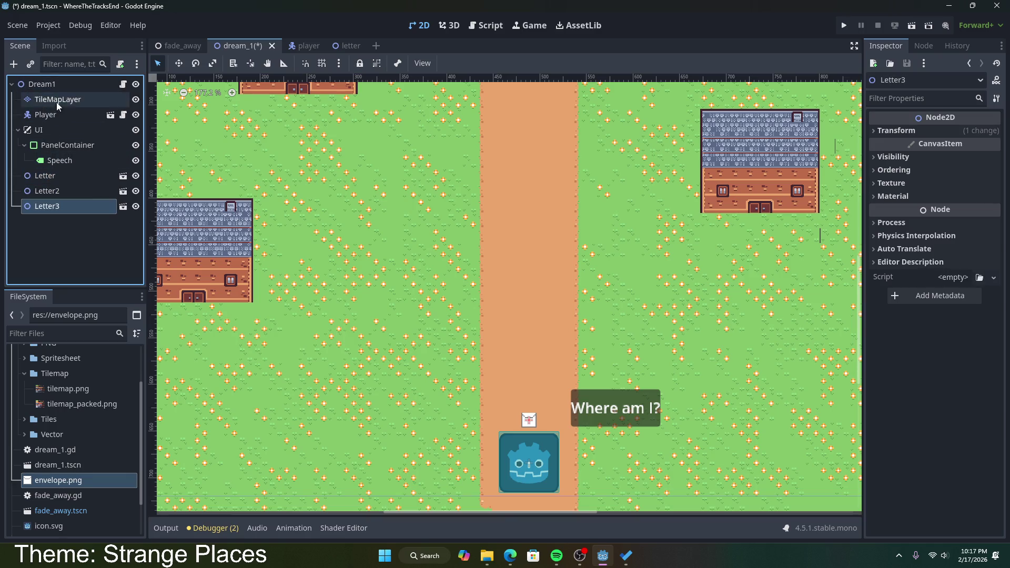
pyautogui.moveTo(529, 422); pyautogui.dragTo(511, 422)
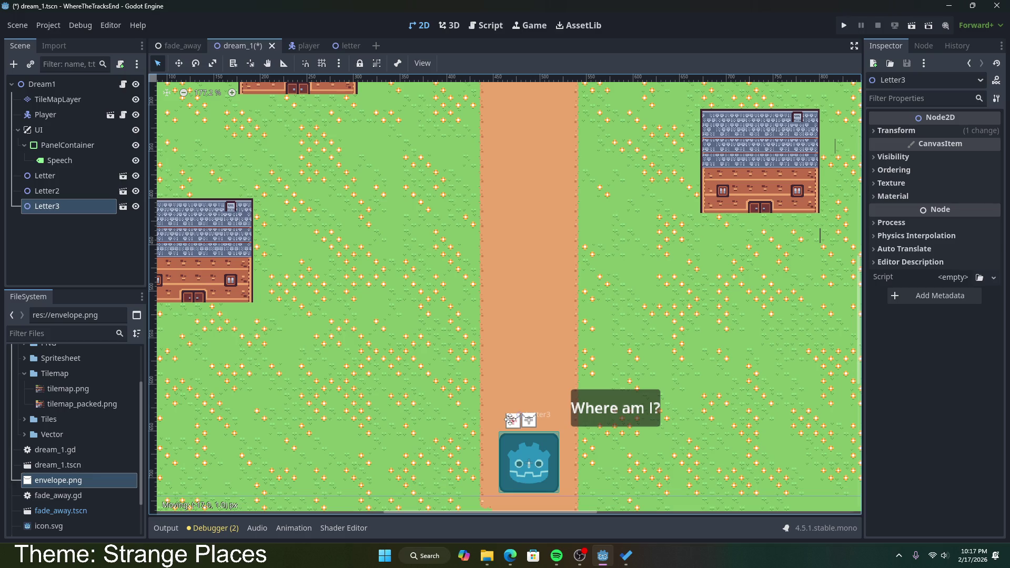
pyautogui.doubleClick(529, 421)
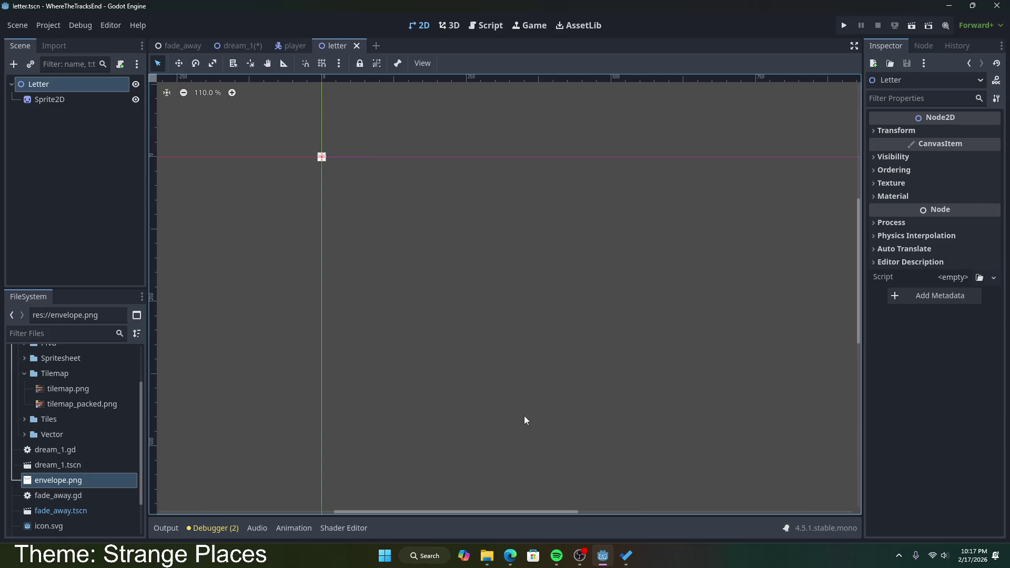
# - Back in dream_1, nudge Letter2's envelope slightly right and save the scene
pyautogui.click(238, 46)
pyautogui.moveTo(529, 421)
pyautogui.mouseDown()
pyautogui.moveTo(861, 489)
pyautogui.moveTo(836, 500)
pyautogui.moveTo(547, 419)
pyautogui.mouseUp()
pyautogui.hotkey('ctrl', 's')
# - Shift the town map view and open a fresh empty scene tab
pyautogui.scroll(-4, 572, 374)
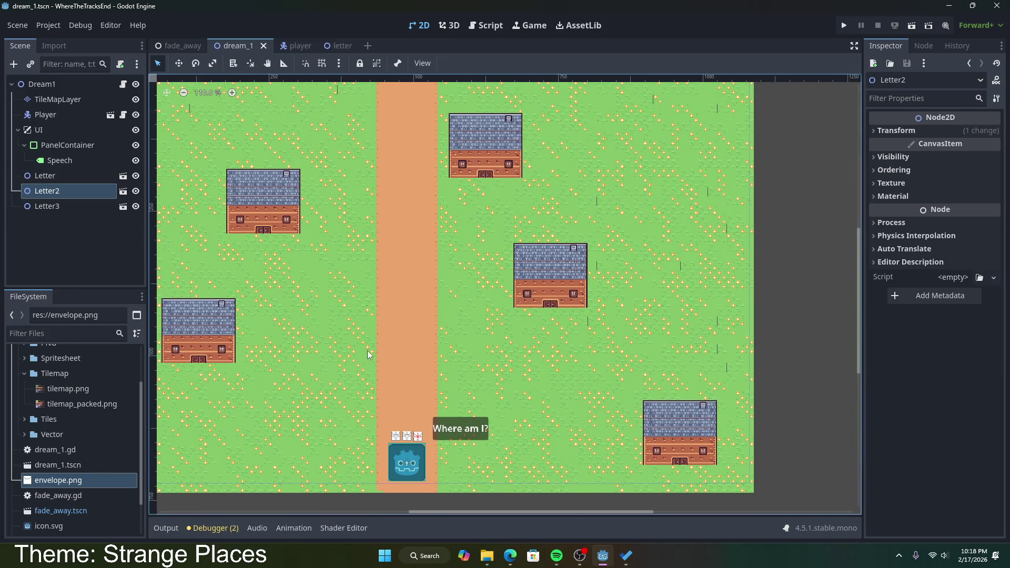
pyautogui.moveTo(367, 350); pyautogui.dragTo(461, 385)
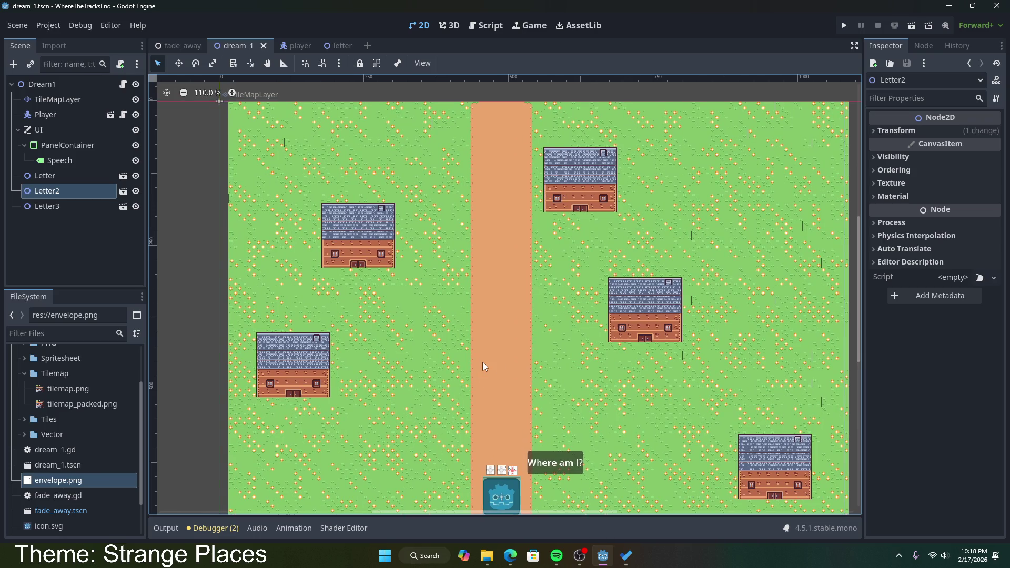
pyautogui.scroll(2, 499, 396)
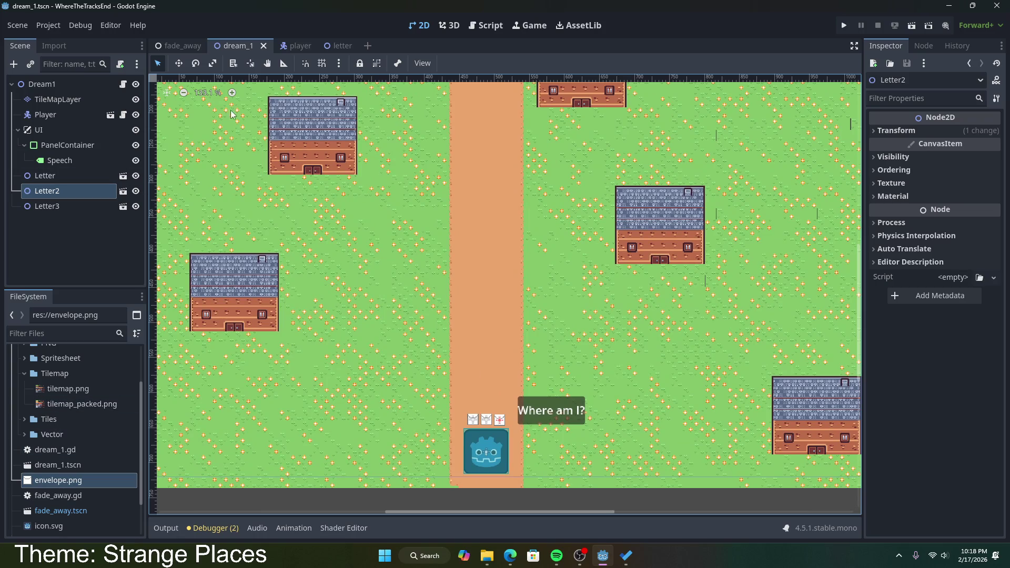
pyautogui.click(367, 46)
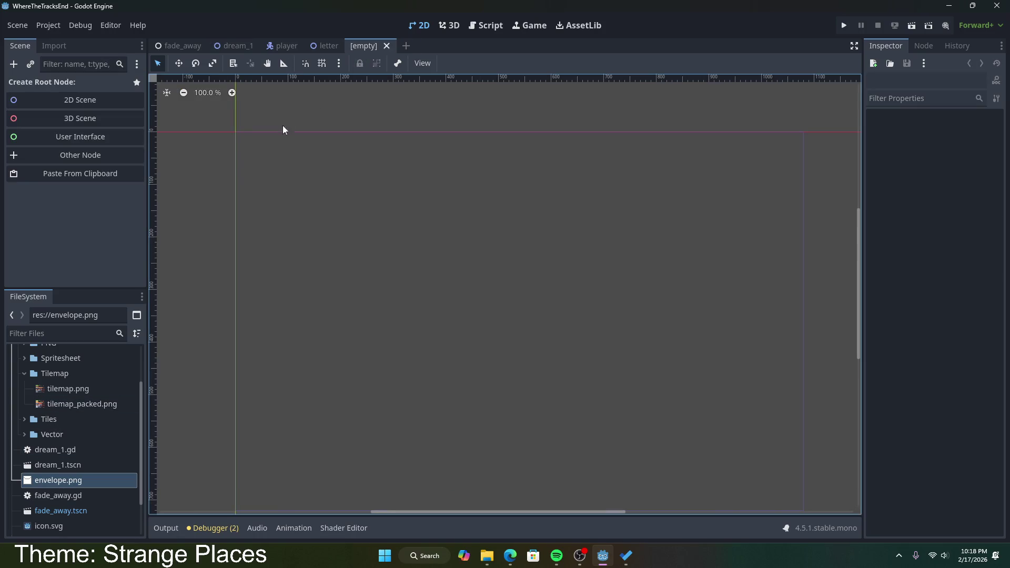
# - Create a 2D scene with its root renamed Bunny and a Sprite2D child
pyautogui.click(83, 106)
pyautogui.doubleClick(102, 83)
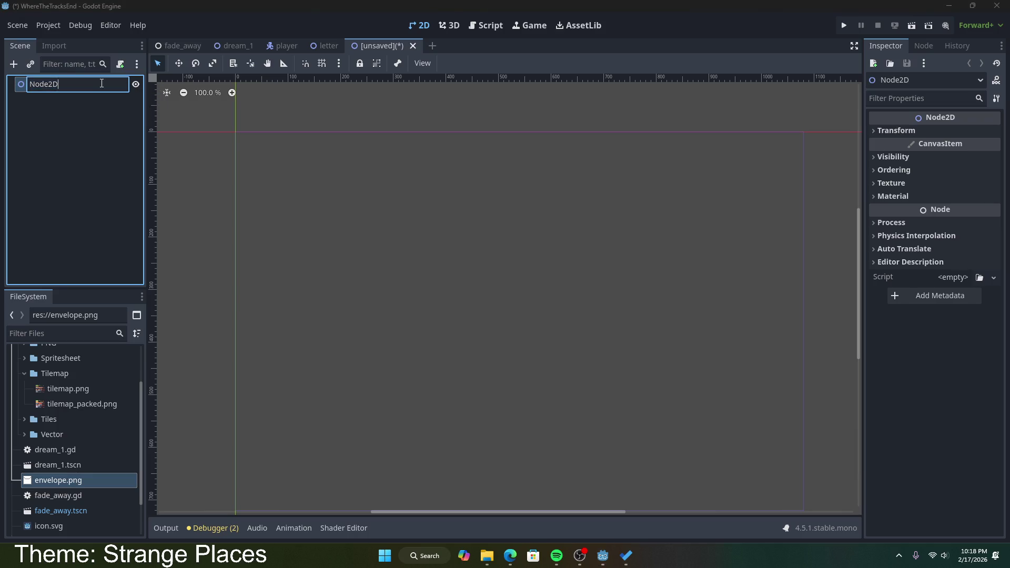
pyautogui.write('Bunny')
pyautogui.press('Return')
pyautogui.rightClick(72, 90)
pyautogui.click(85, 98)
pyautogui.write('spr')
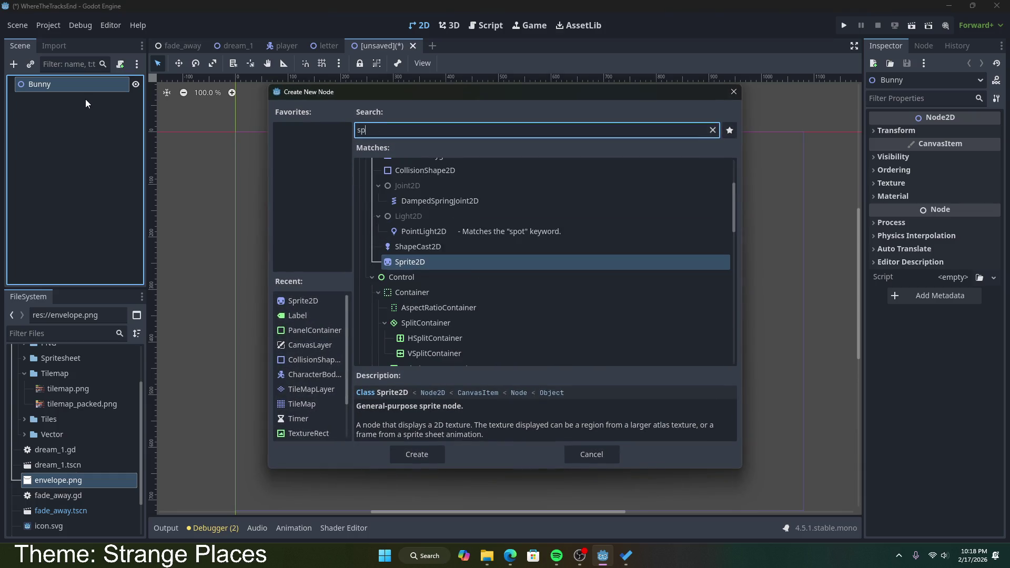
pyautogui.doubleClick(418, 261)
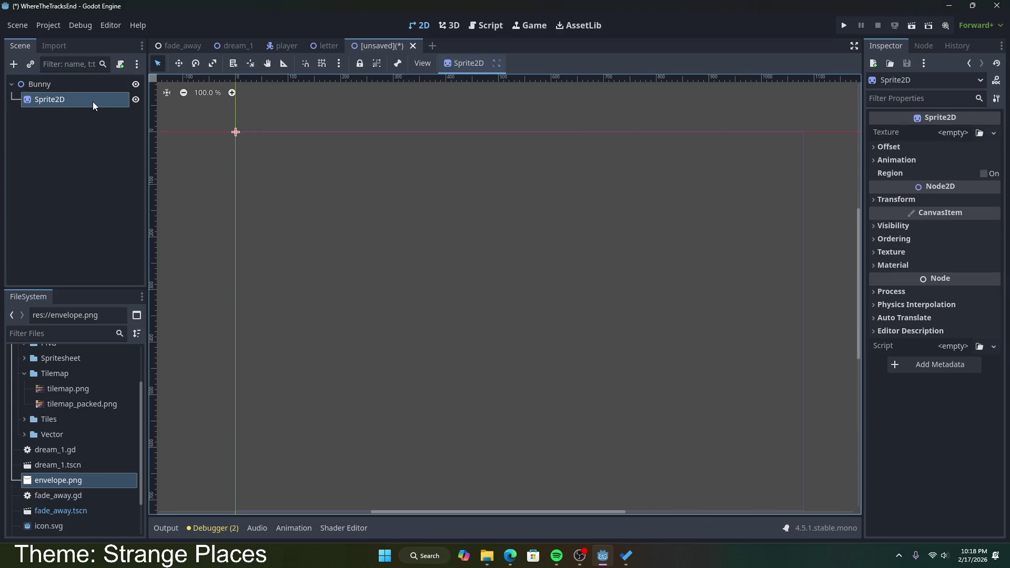
# - Assign round.png from the Spritesheet folder as the Sprite2D texture
pyautogui.scroll(-3, 90, 453)
pyautogui.scroll(4, 95, 454)
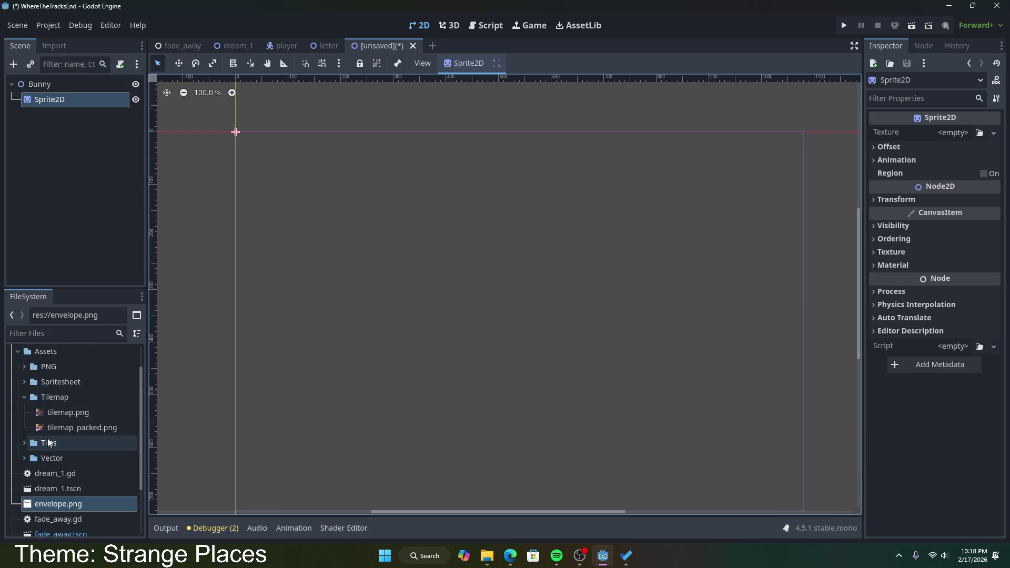
pyautogui.click(23, 384)
pyautogui.click(68, 399)
pyautogui.moveTo(68, 399)
pyautogui.mouseDown()
pyautogui.moveTo(889, 134)
pyautogui.moveTo(955, 132)
pyautogui.mouseUp()
# - Enable the Sprite2D's Region option and open the region editor
pyautogui.click(937, 146)
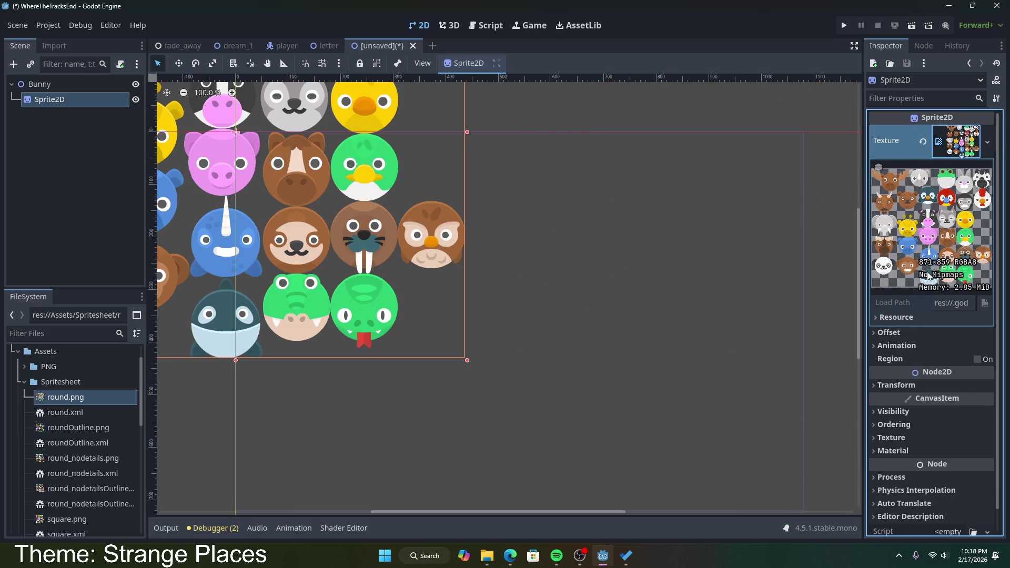
pyautogui.click(888, 320)
pyautogui.click(884, 316)
pyautogui.click(881, 347)
pyautogui.click(880, 348)
pyautogui.click(976, 360)
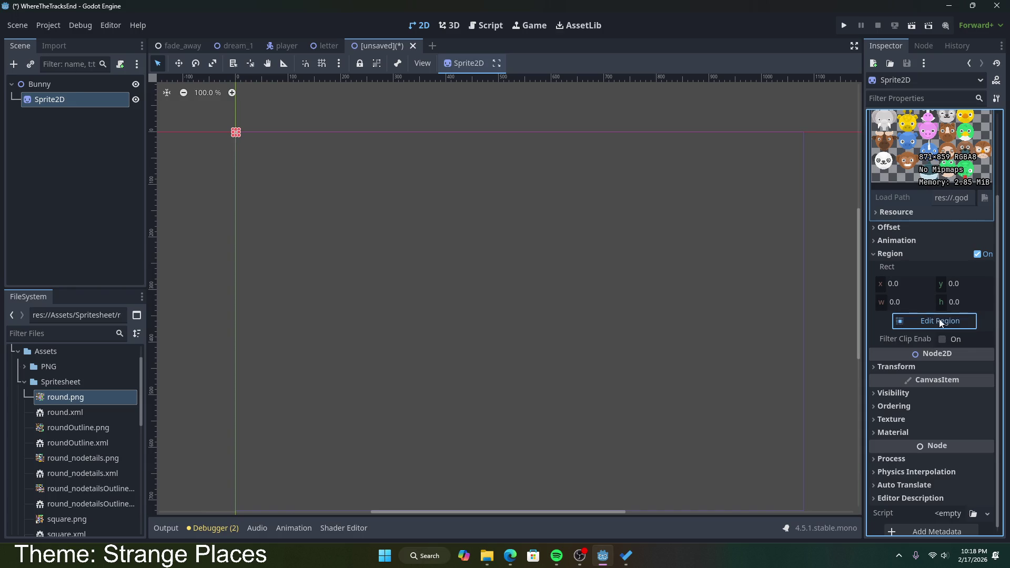
pyautogui.click(939, 319)
# - Drag the region box tightly around the grey bunny face in round.png
pyautogui.scroll(-4, 597, 304)
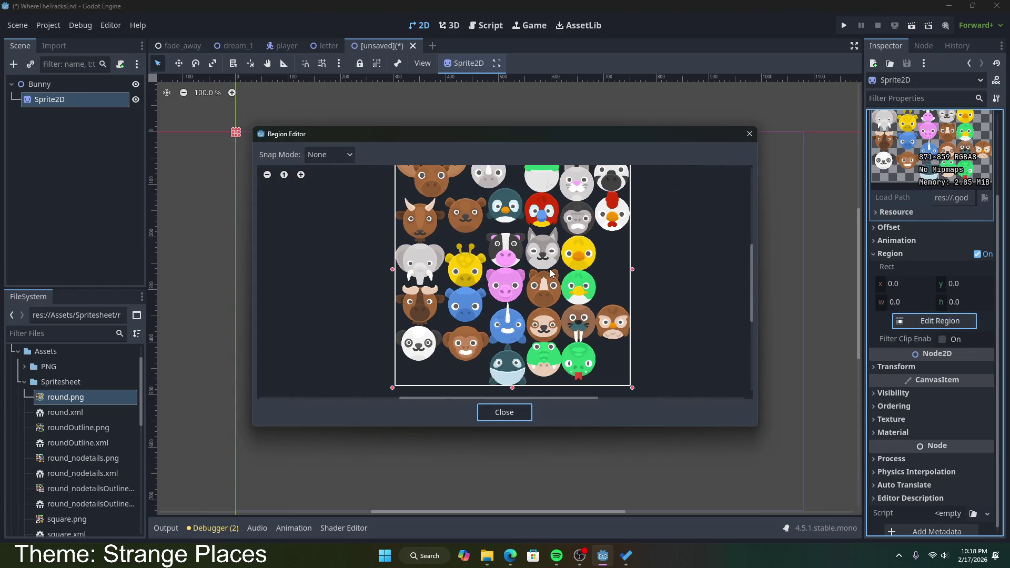
pyautogui.scroll(4, 541, 330)
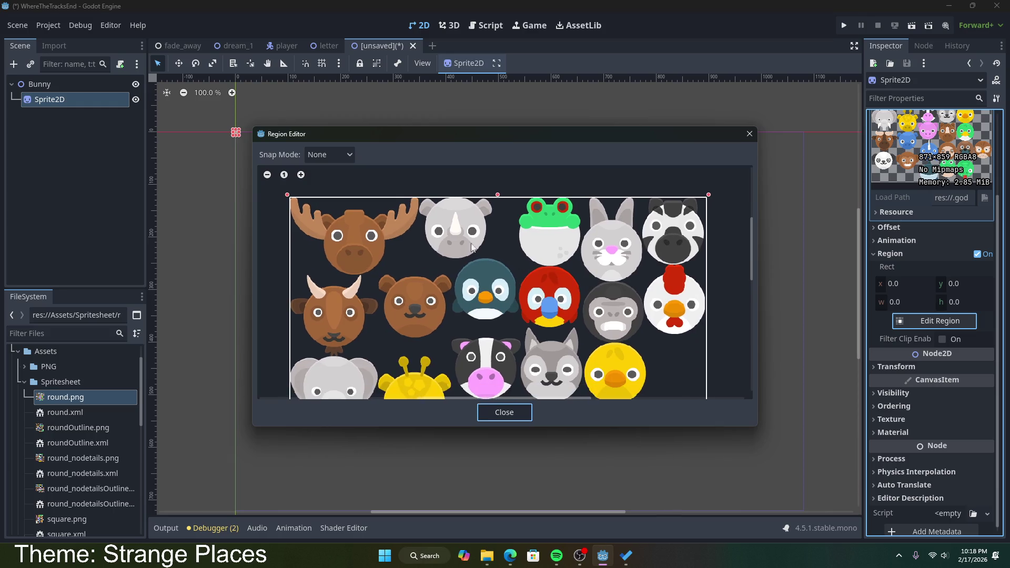
pyautogui.moveTo(290, 200); pyautogui.dragTo(581, 201)
pyautogui.moveTo(709, 195); pyautogui.dragTo(644, 200)
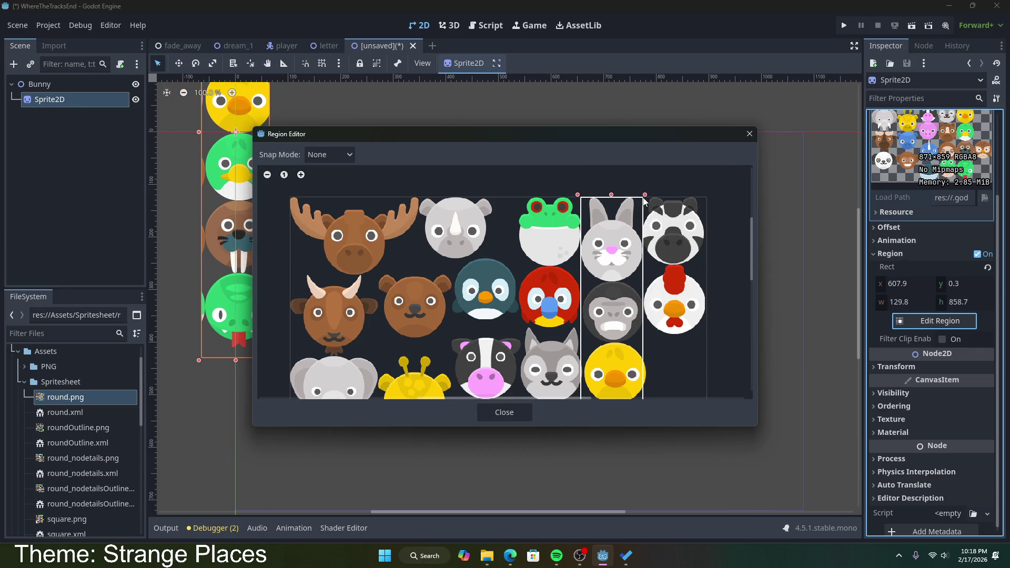
pyautogui.scroll(-2, 644, 201)
pyautogui.scroll(-3, 653, 314)
pyautogui.moveTo(641, 371); pyautogui.dragTo(634, 189)
pyautogui.scroll(-1, 642, 235)
pyautogui.scroll(3, 632, 323)
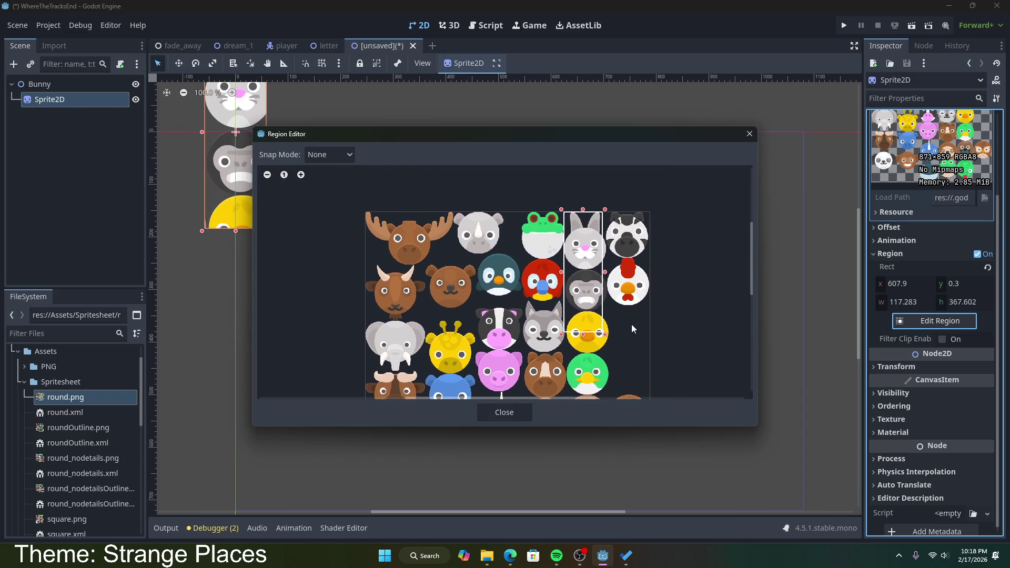
pyautogui.scroll(2, 618, 301)
pyautogui.moveTo(595, 356); pyautogui.dragTo(600, 270)
pyautogui.scroll(2, 612, 246)
pyautogui.scroll(2, 606, 324)
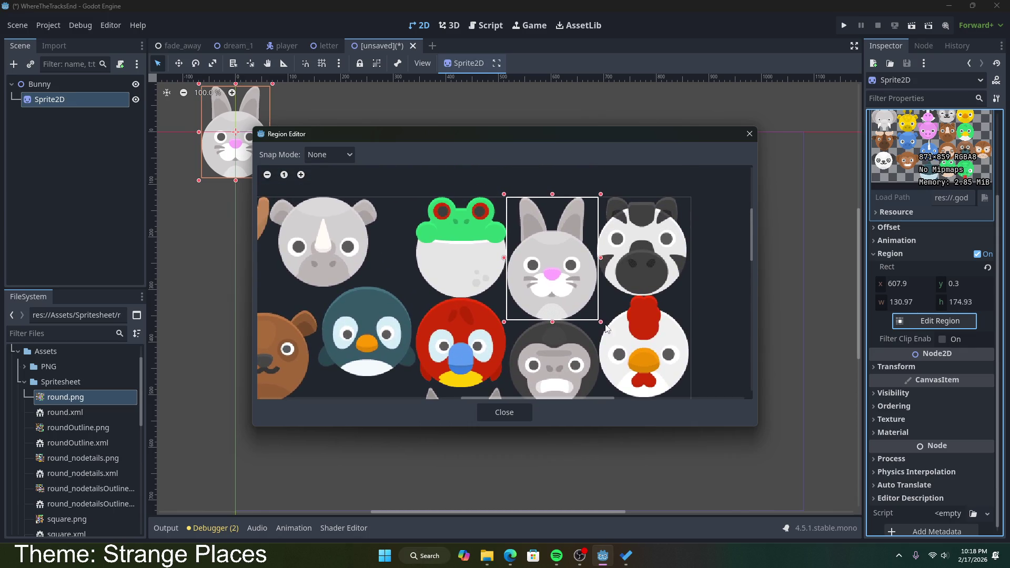
pyautogui.moveTo(602, 323); pyautogui.dragTo(598, 324)
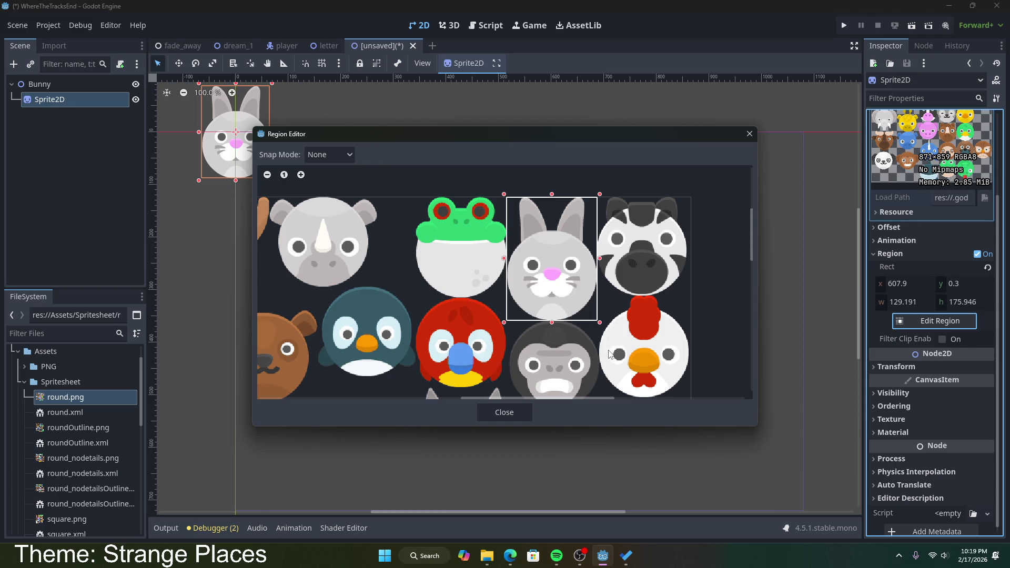
# - Close the region editor and save the scene as bunny.tscn
pyautogui.moveTo(468, 135)
pyautogui.mouseDown()
pyautogui.moveTo(542, 184)
pyautogui.moveTo(514, 135)
pyautogui.mouseUp()
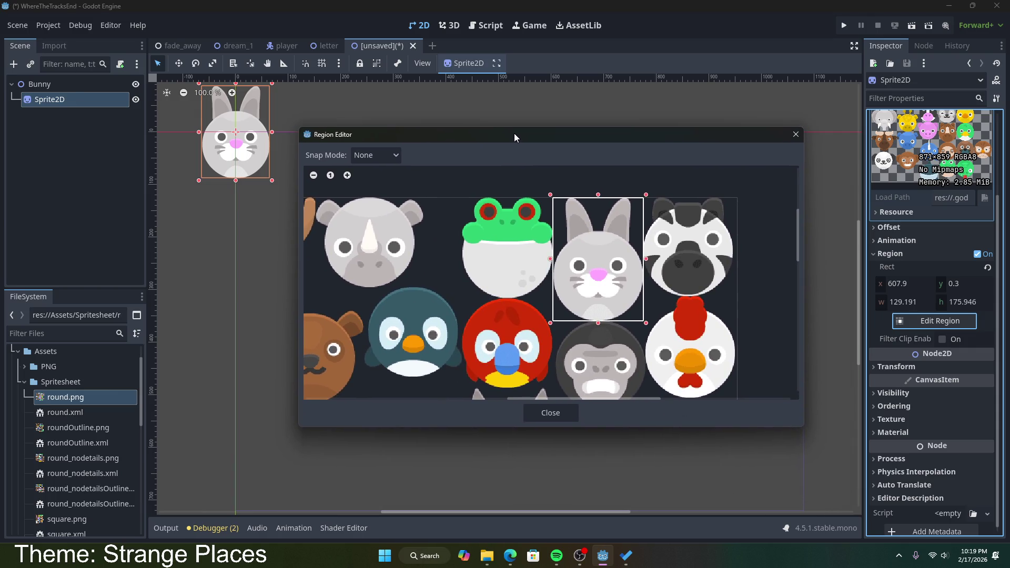
pyautogui.click(558, 415)
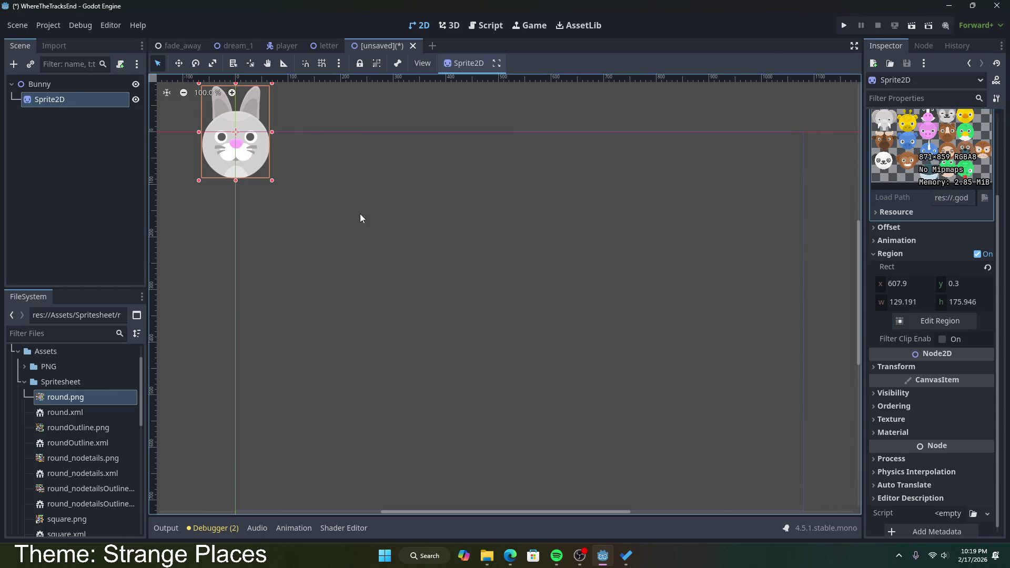
pyautogui.hotkey('ctrl', 's')
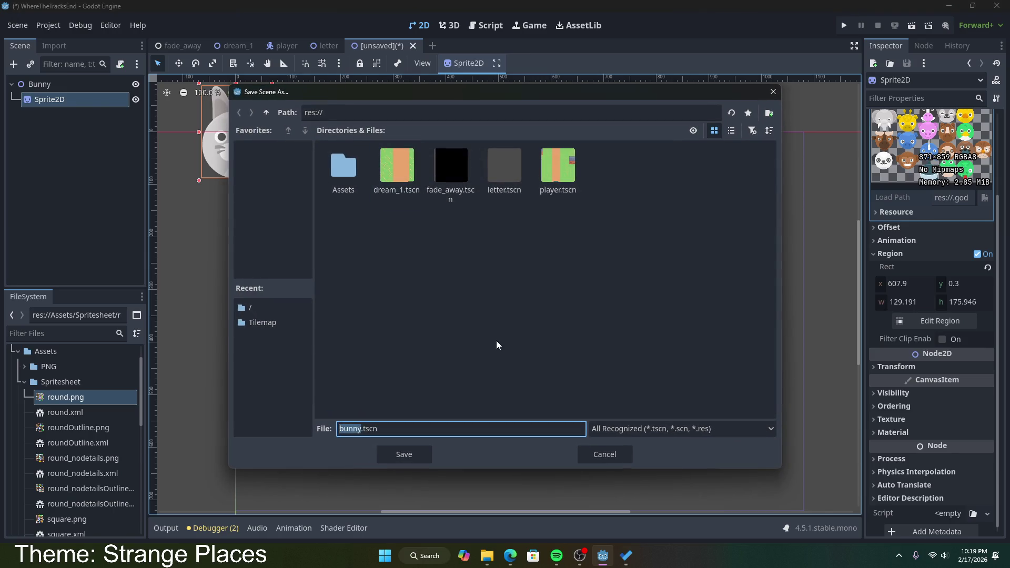
pyautogui.click(420, 460)
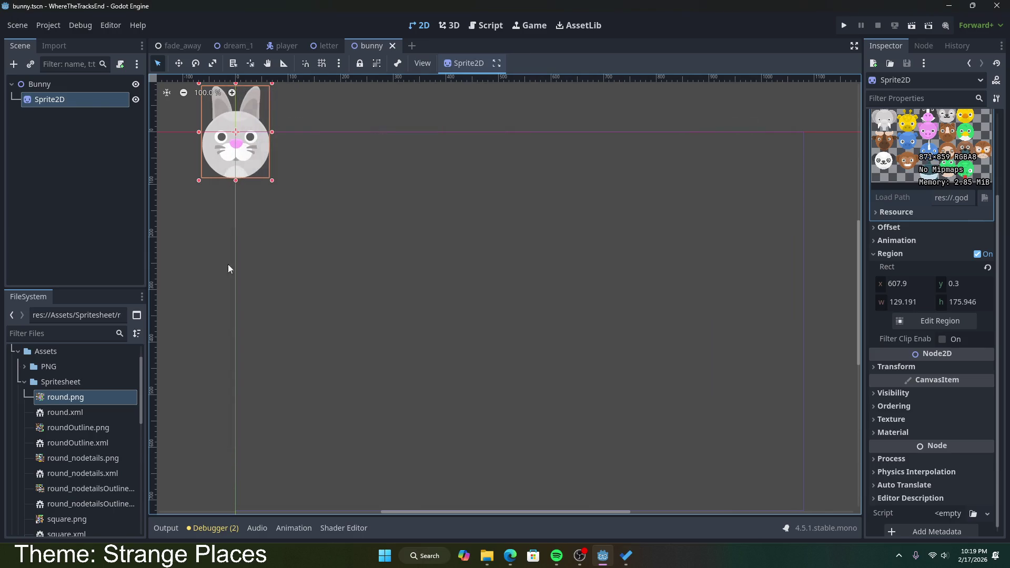
# - Add a CollisionShape2D child under the Bunny root
pyautogui.rightClick(72, 84)
pyautogui.click(90, 92)
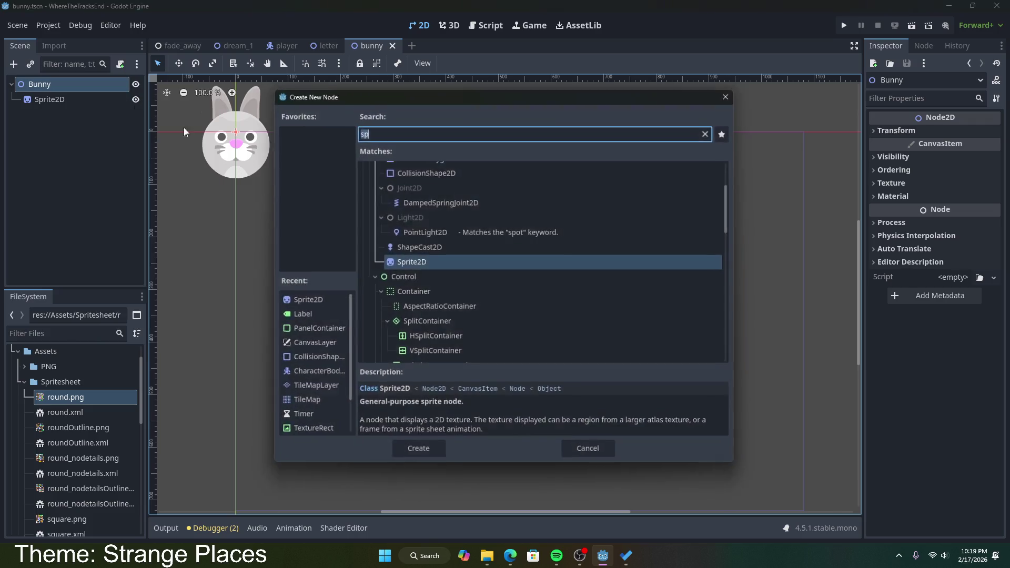
pyautogui.write('colli')
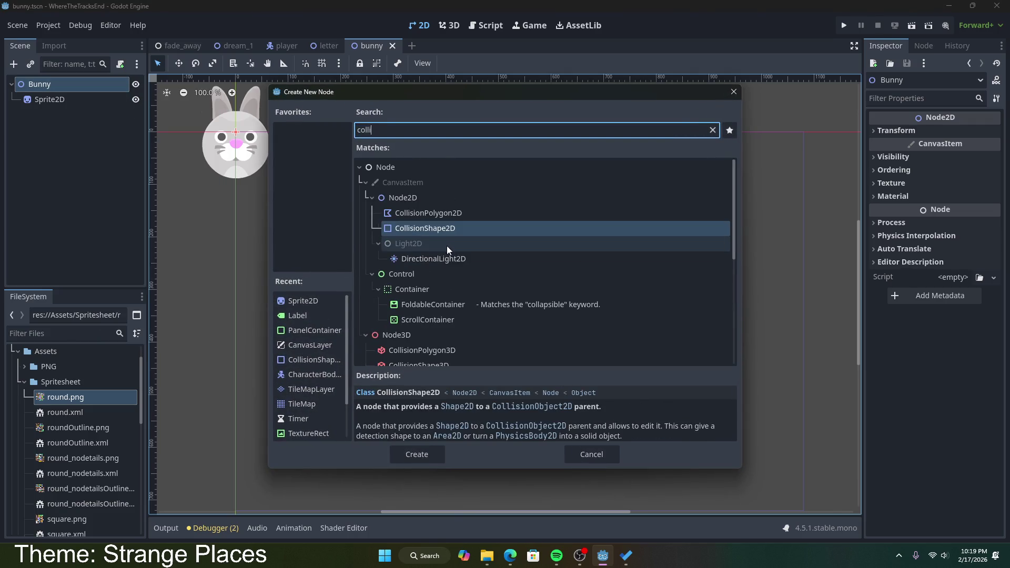
pyautogui.doubleClick(455, 232)
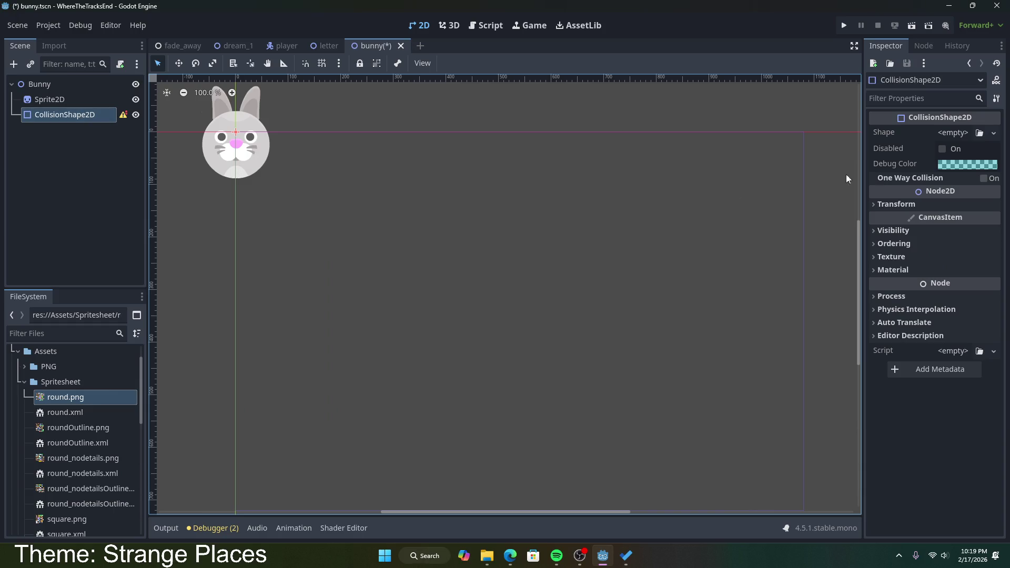
# - Give the collision node a CircleShape2D sized over the bunny's face, about 64 px radius
pyautogui.click(993, 133)
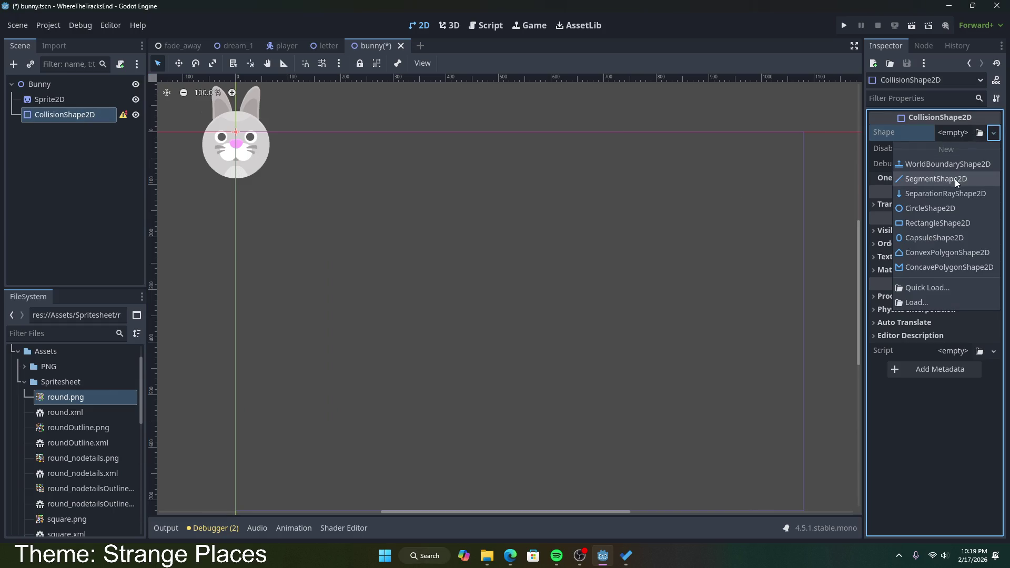
pyautogui.click(941, 238)
pyautogui.moveTo(267, 146)
pyautogui.mouseDown()
pyautogui.moveTo(406, 255)
pyautogui.moveTo(388, 248)
pyautogui.moveTo(424, 260)
pyautogui.mouseUp()
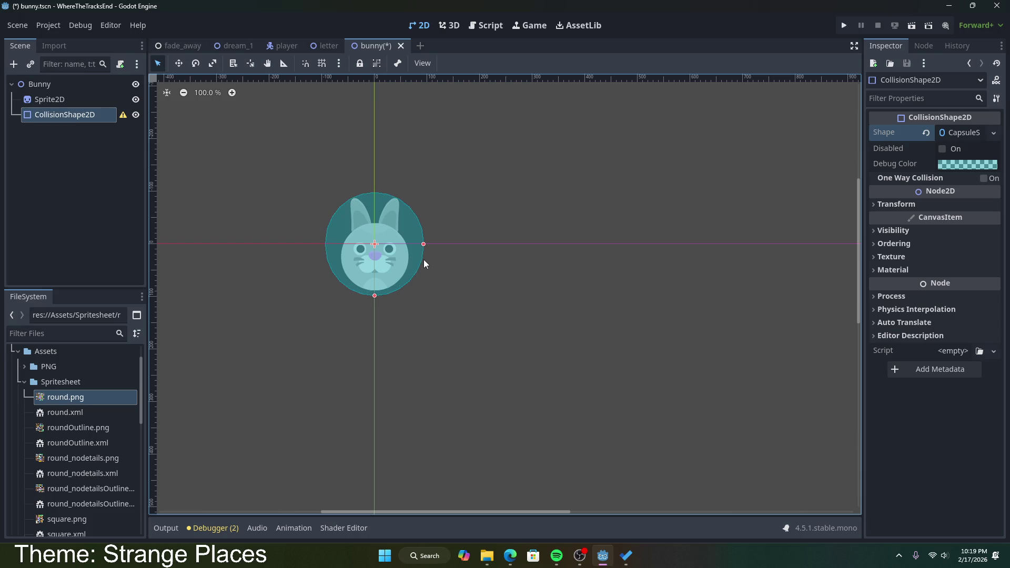
pyautogui.hotkey('ctrl', 'z')
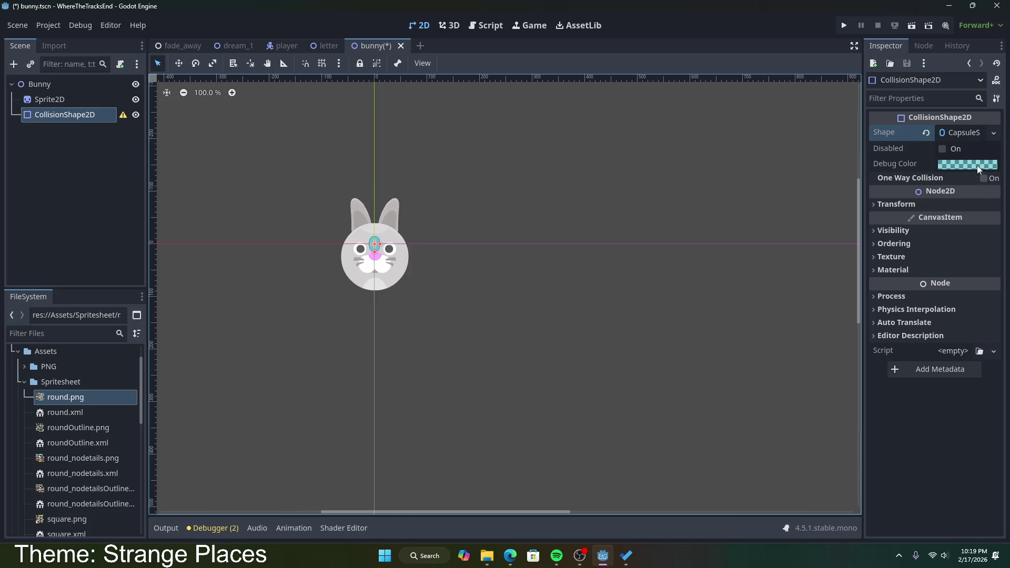
pyautogui.click(984, 134)
pyautogui.click(993, 132)
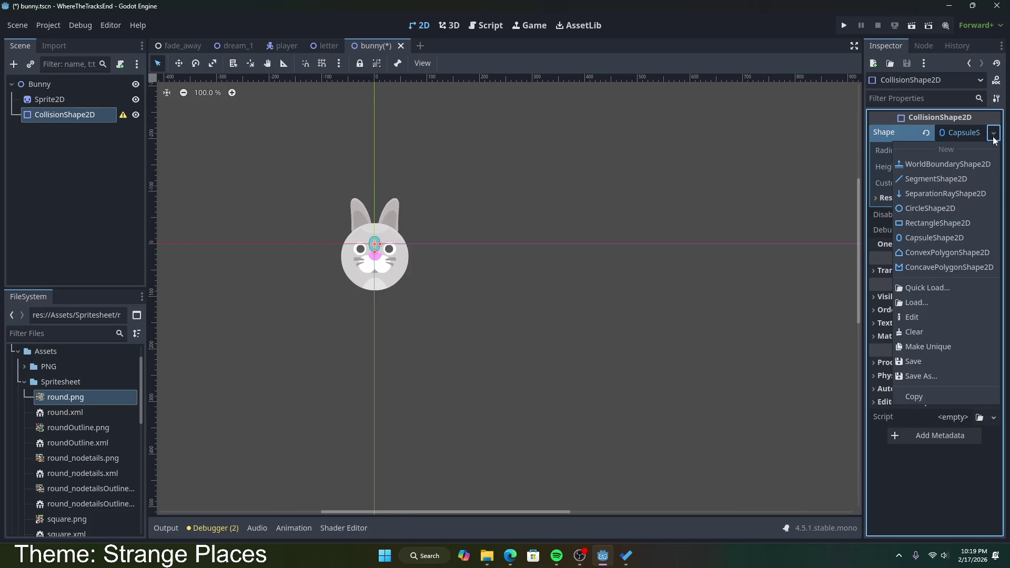
pyautogui.click(937, 215)
pyautogui.moveTo(378, 245)
pyautogui.mouseDown()
pyautogui.moveTo(414, 244)
pyautogui.moveTo(387, 250)
pyautogui.moveTo(403, 257)
pyautogui.mouseUp()
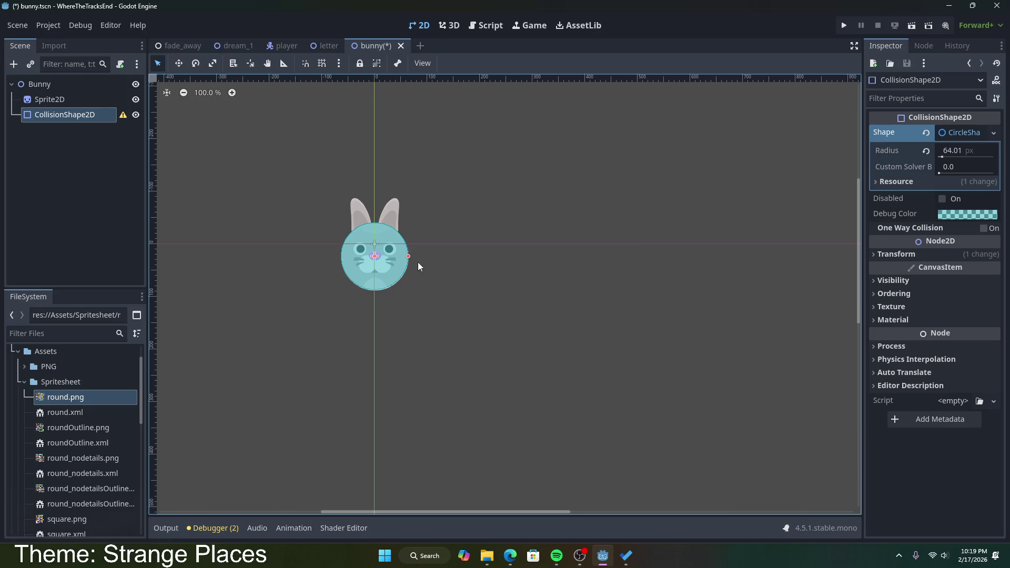
# - Save bunny.tscn and deselect the collision shape
pyautogui.hotkey('ctrl', 's')
pyautogui.click(521, 245)
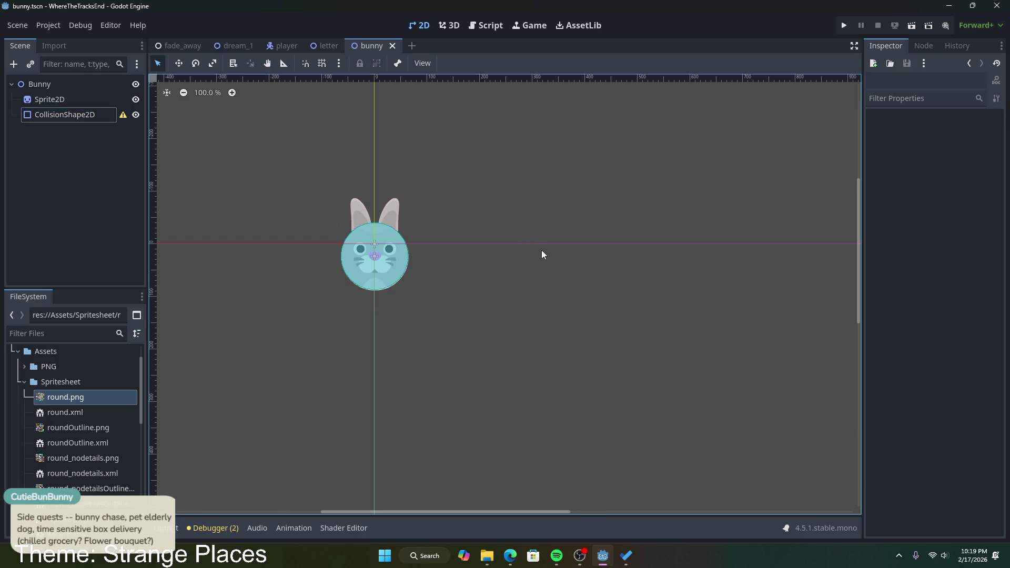
pyautogui.hotkey('alt', 'Tab')
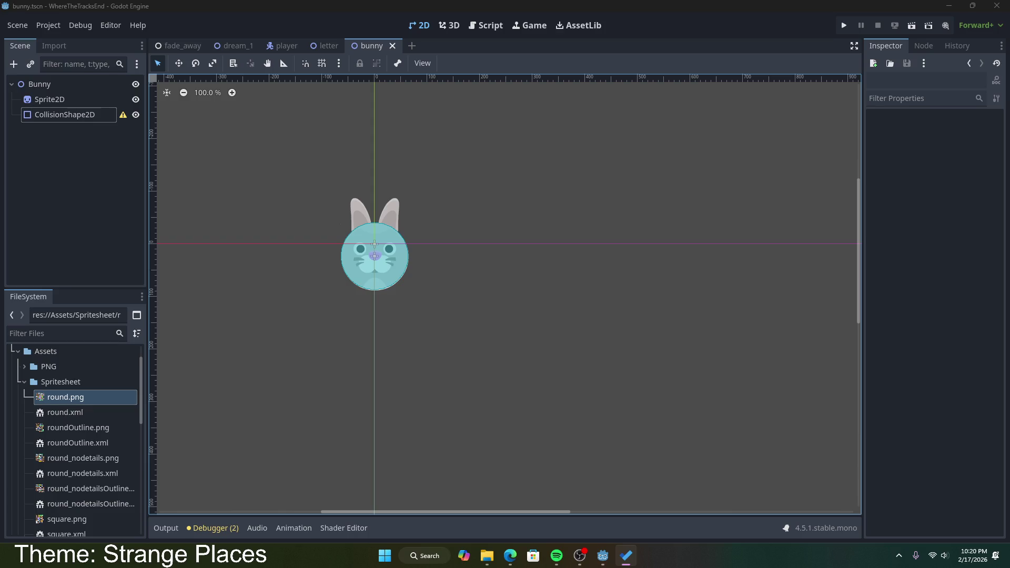
# - Back in Godot, inspect the Bunny's collision shape and select the Bunny root node
pyautogui.click(580, 555)
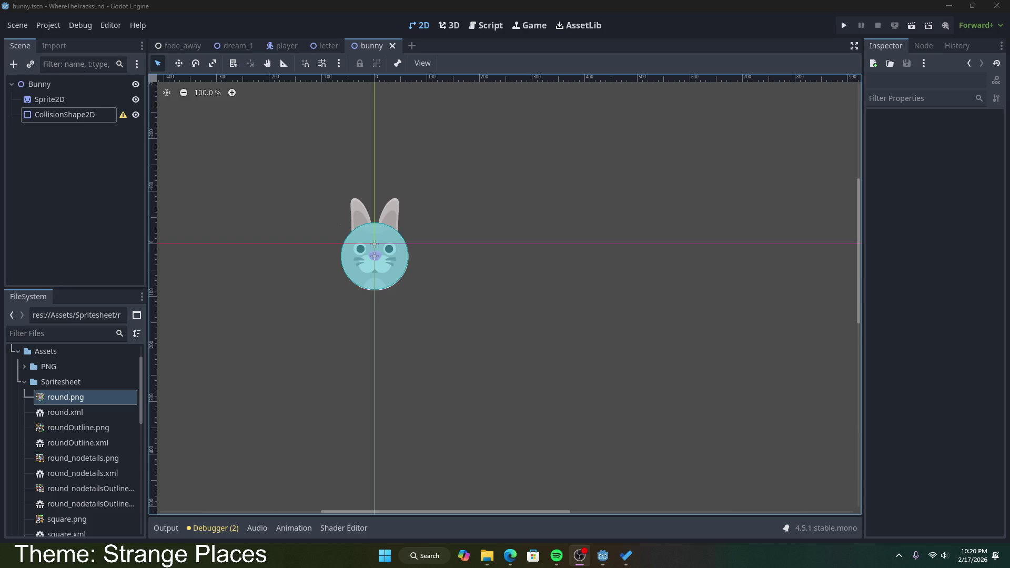
pyautogui.click(460, 219)
pyautogui.click(87, 113)
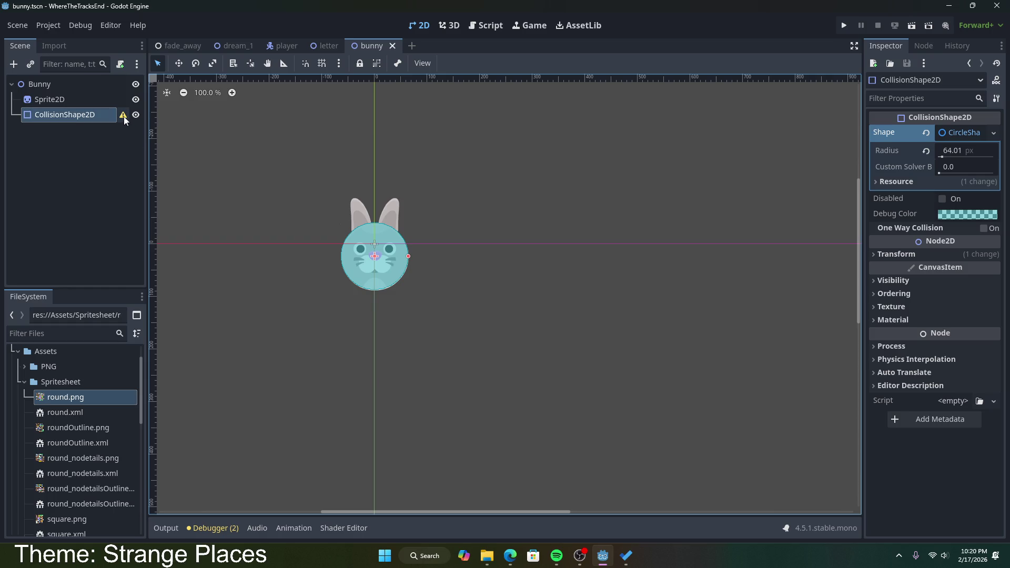
pyautogui.moveTo(124, 118)
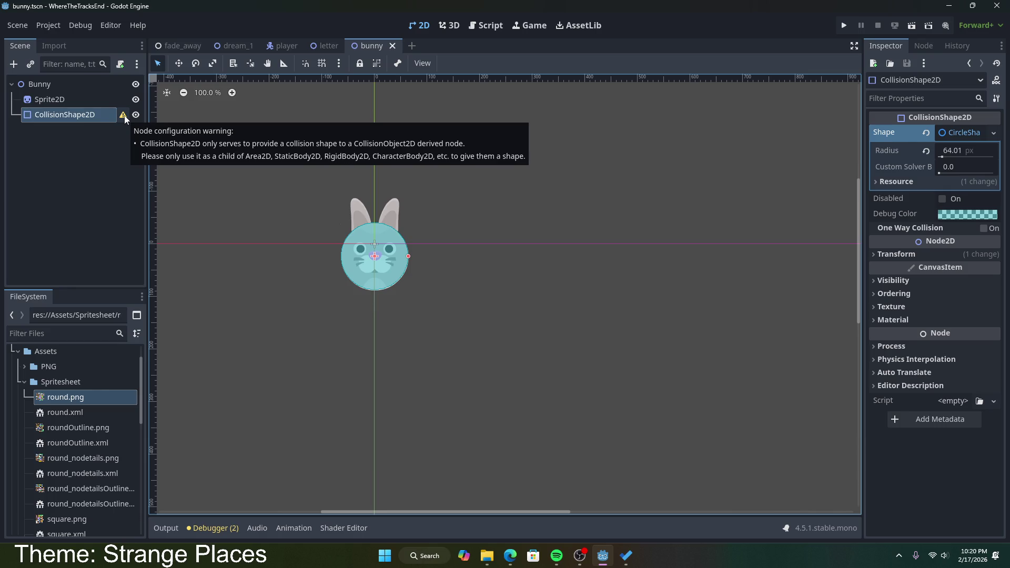
pyautogui.click(87, 87)
pyautogui.rightClick(88, 87)
pyautogui.click(47, 99)
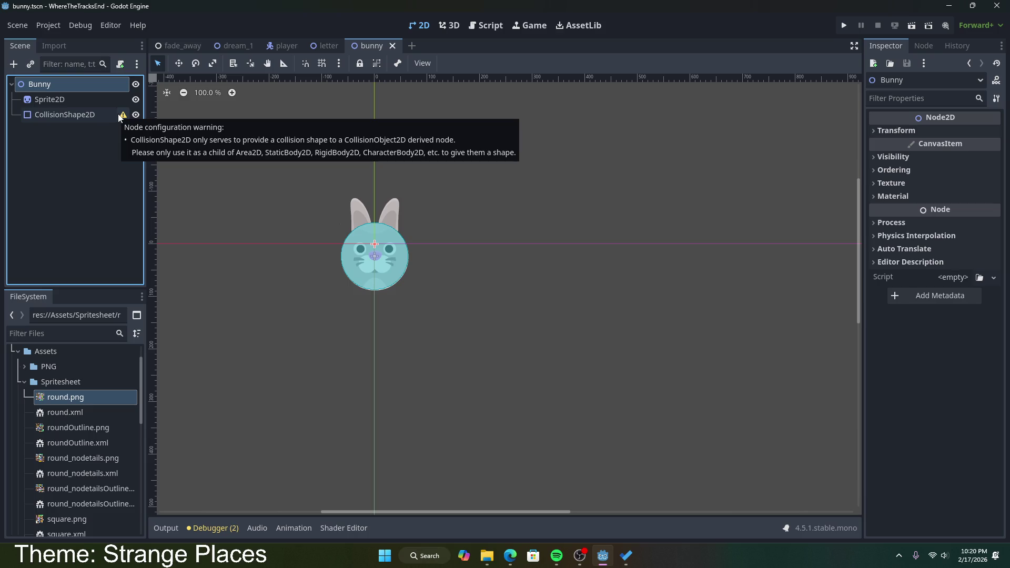
# - Change the Bunny node's type from Node2D to CharacterBody2D, save, and recheck the collision shape
pyautogui.rightClick(85, 87)
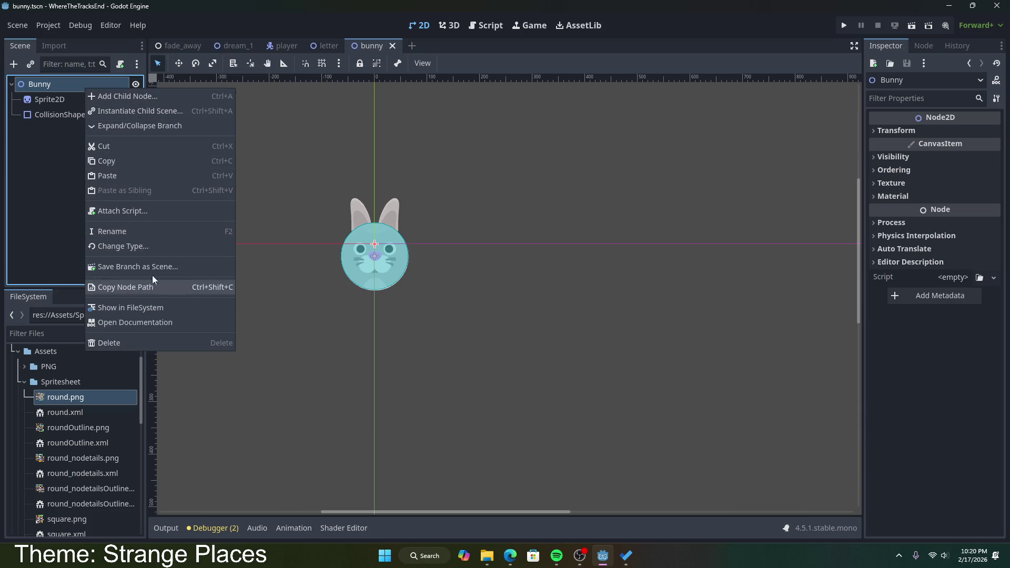
pyautogui.click(152, 247)
pyautogui.moveTo(391, 135); pyautogui.dragTo(331, 128)
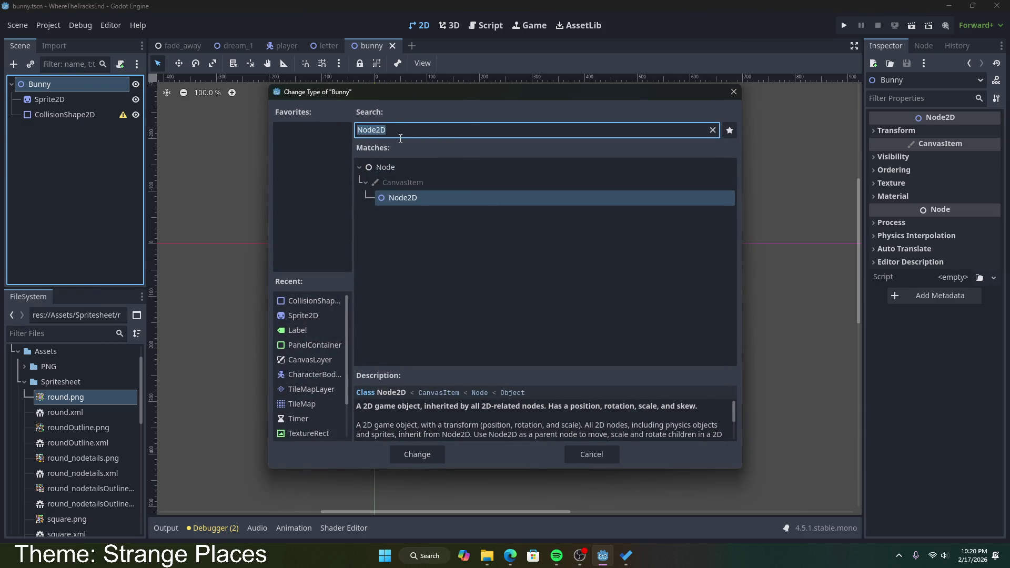
pyautogui.write('charac')
pyautogui.click(463, 248)
pyautogui.scroll(-1, 491, 420)
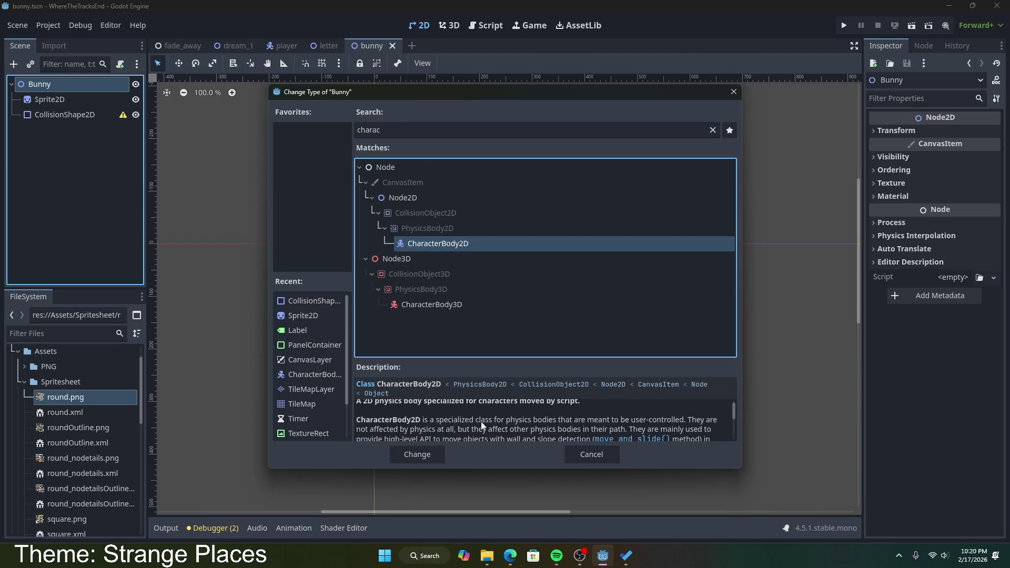
pyautogui.scroll(-1, 482, 421)
pyautogui.scroll(-1, 465, 427)
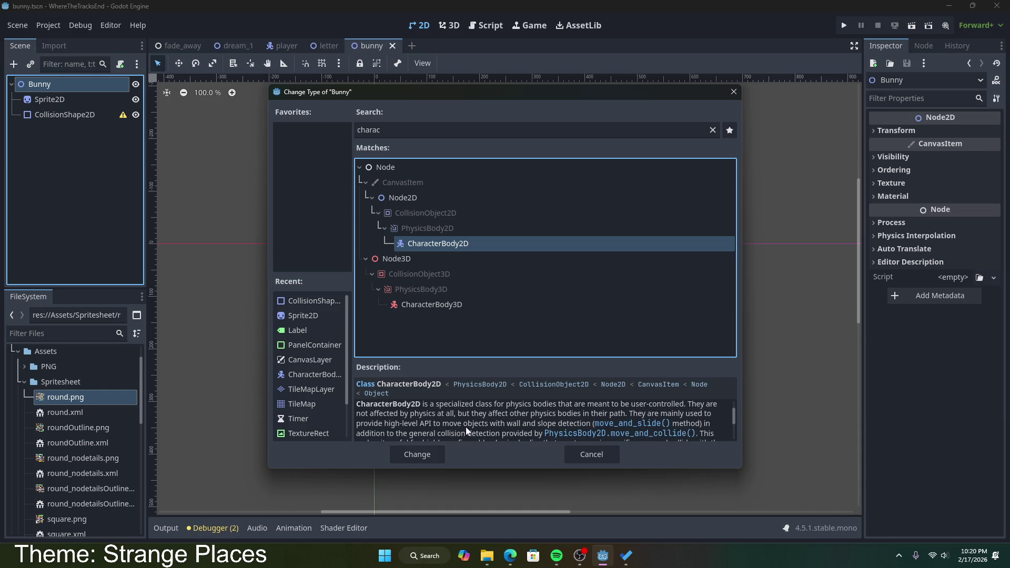
pyautogui.scroll(-2, 466, 427)
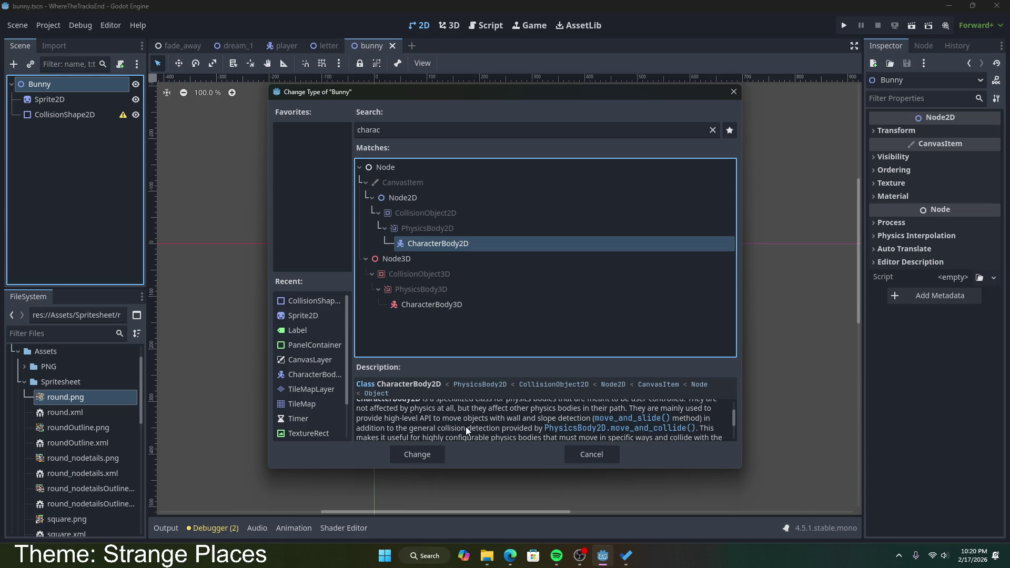
pyautogui.click(430, 453)
pyautogui.hotkey('ctrl', 's')
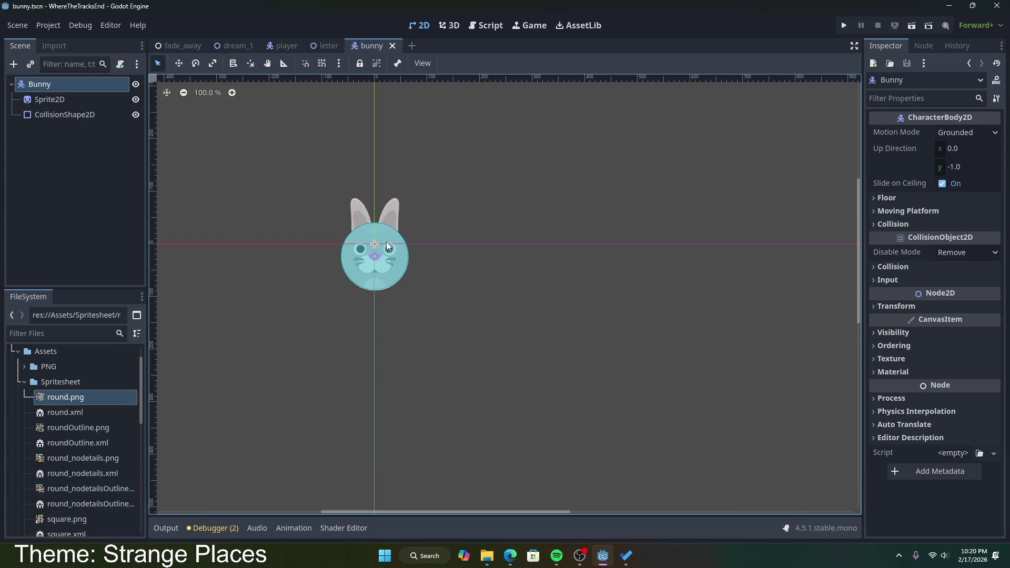
pyautogui.click(371, 262)
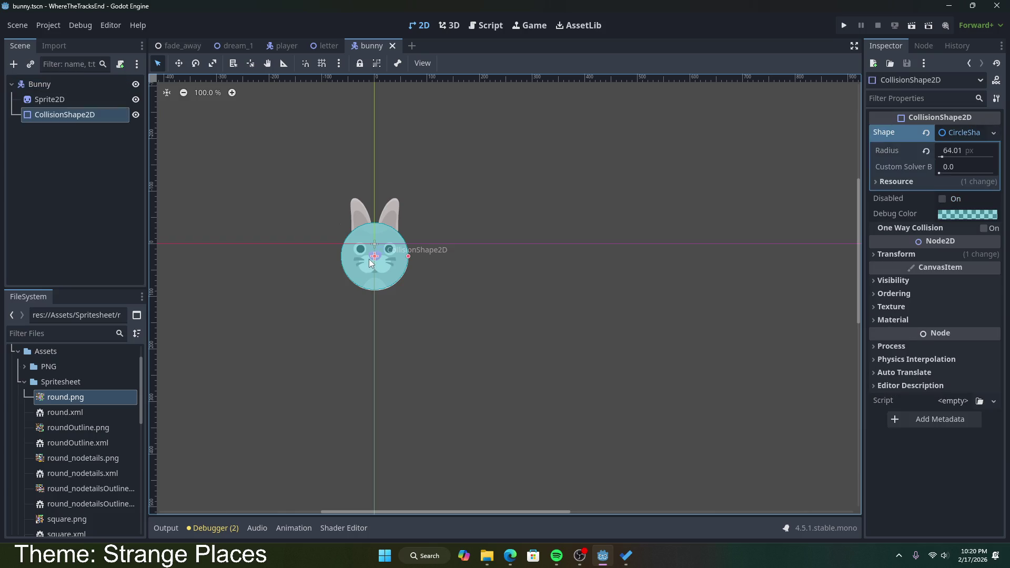
pyautogui.moveTo(371, 262); pyautogui.dragTo(371, 263)
pyautogui.click(526, 276)
pyautogui.hotkey('ctrl', 's')
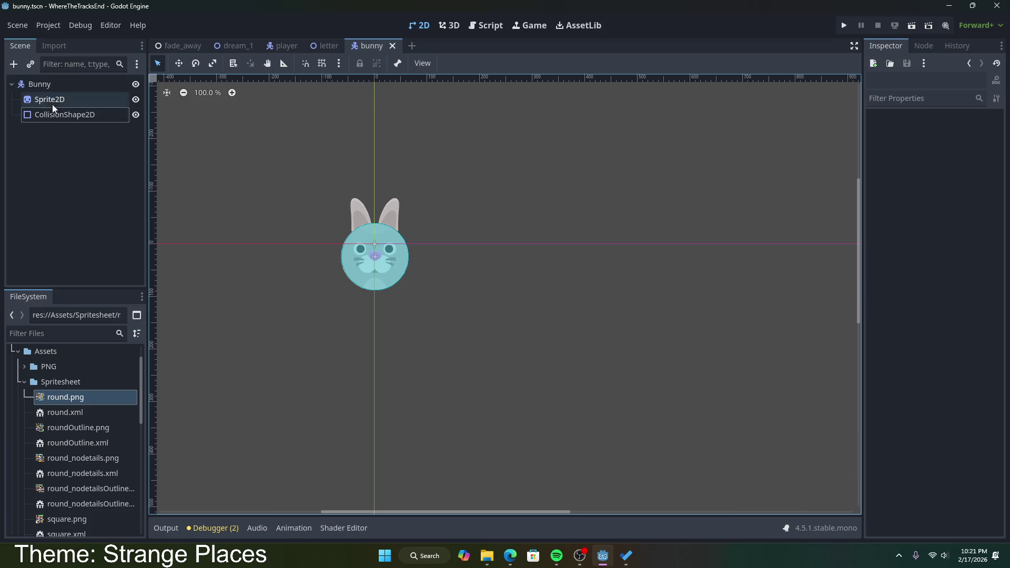
pyautogui.scroll(-3, 100, 395)
pyautogui.scroll(-3, 99, 390)
pyautogui.scroll(7, 100, 389)
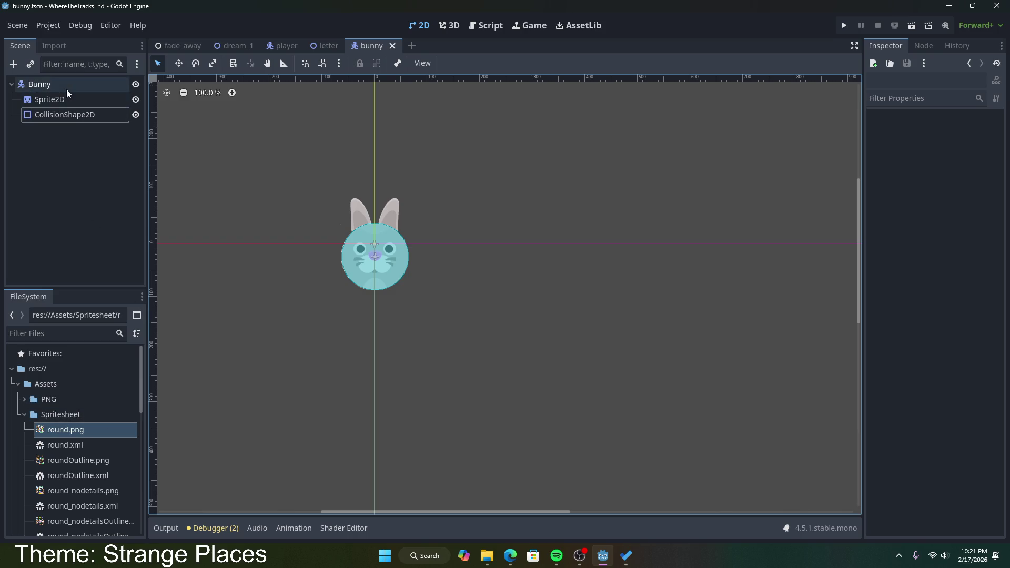
pyautogui.rightClick(116, 86)
# - Attach a new file-based bunny.gd script to Bunny, without the movement template
pyautogui.click(120, 66)
pyautogui.click(120, 66)
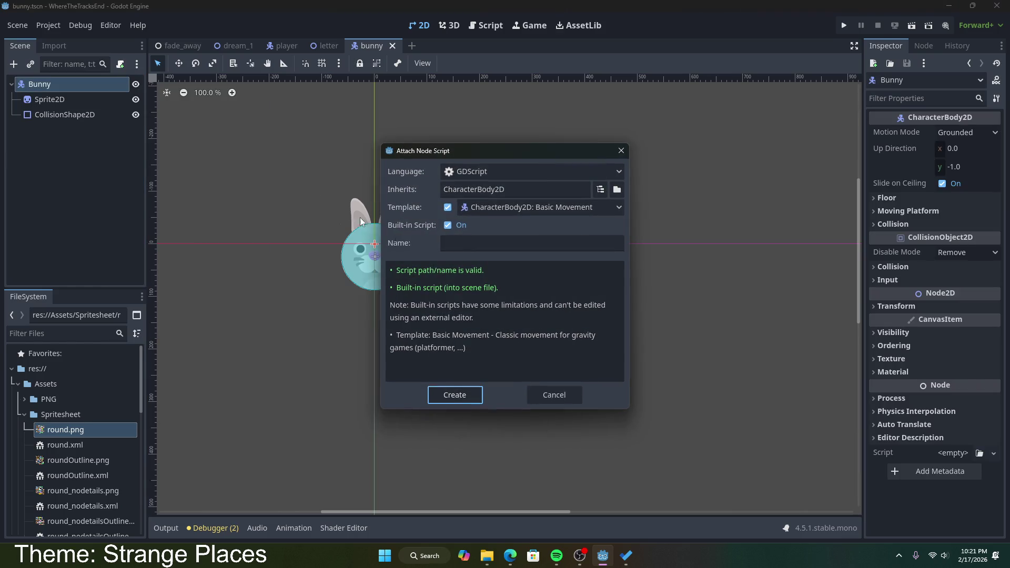
pyautogui.click(449, 209)
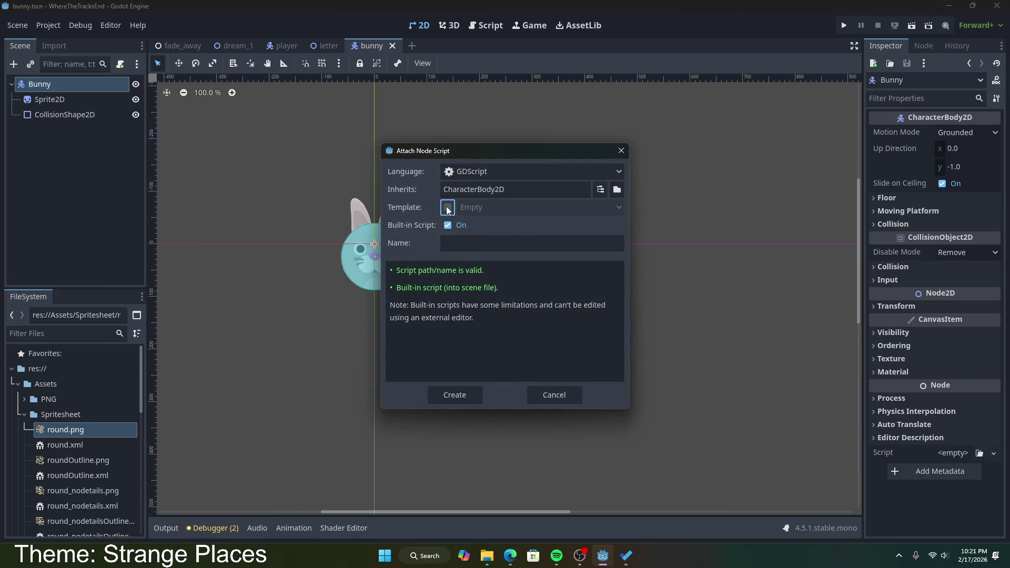
pyautogui.click(449, 210)
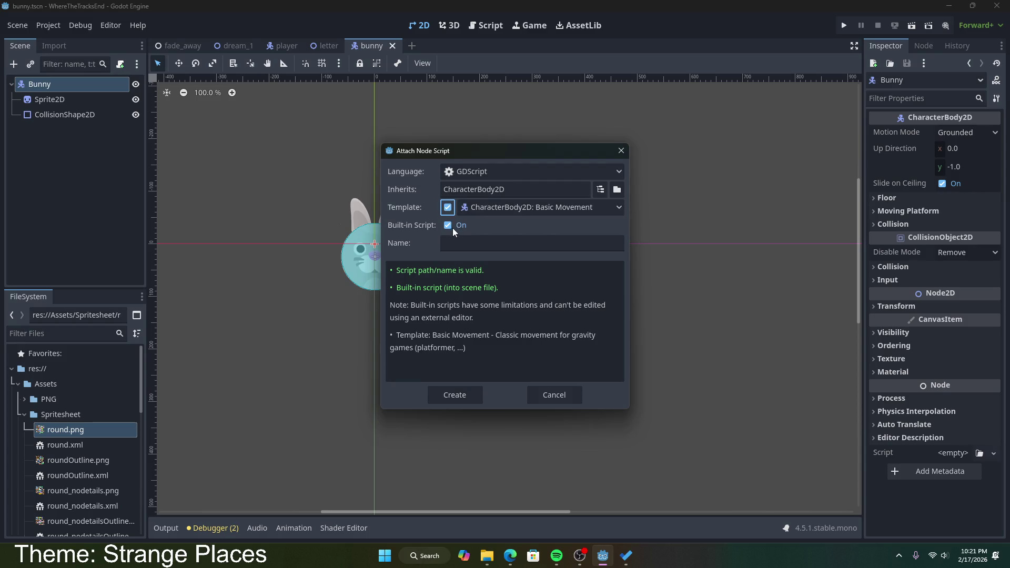
pyautogui.click(452, 228)
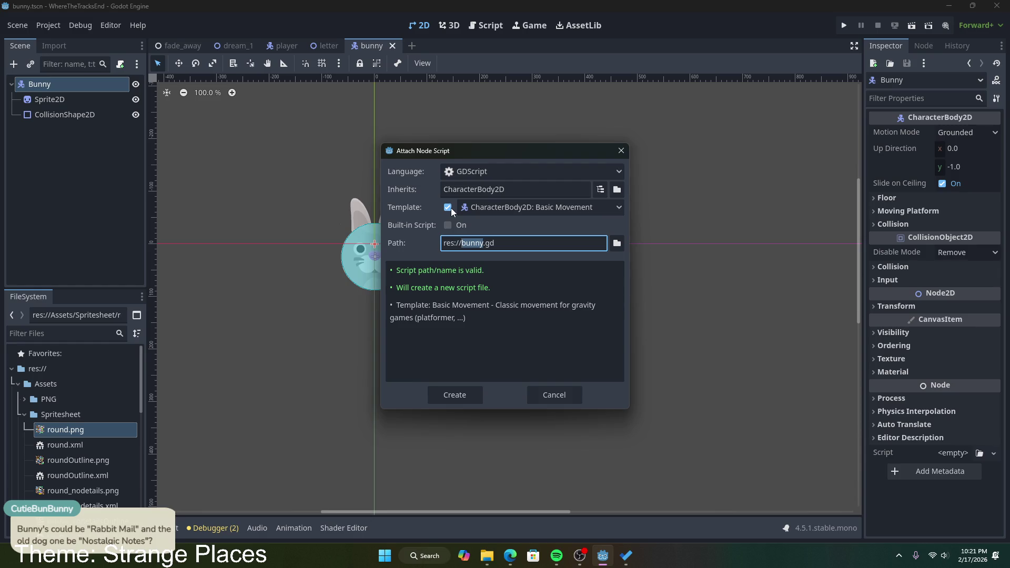
pyautogui.click(450, 208)
pyautogui.click(472, 397)
# - Save bunny.gd containing only 'extends CharacterBody2D', then switch to other windows
pyautogui.click(360, 185)
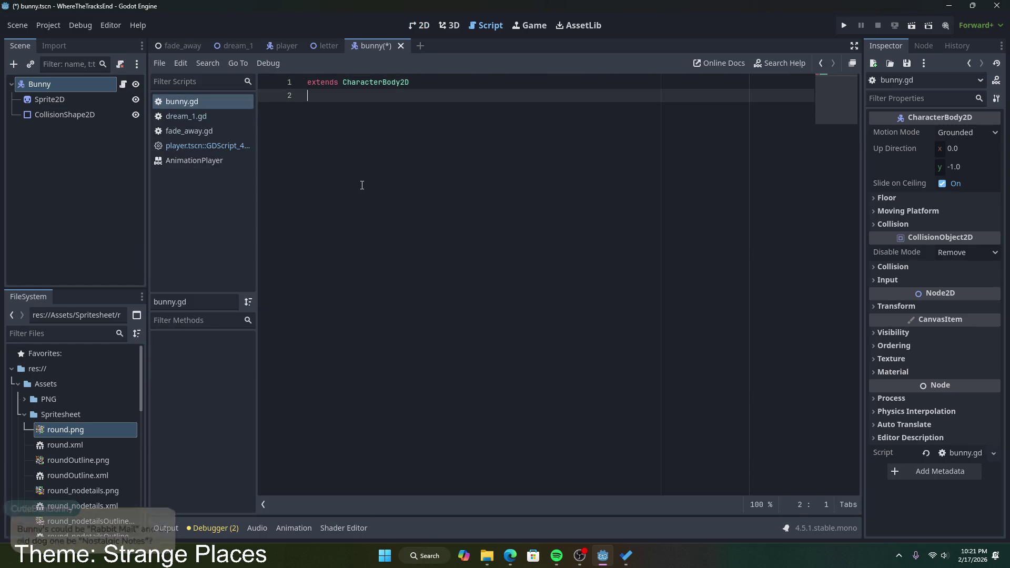
pyautogui.press('Return')
pyautogui.write('#')
pyautogui.press('BackSpace')
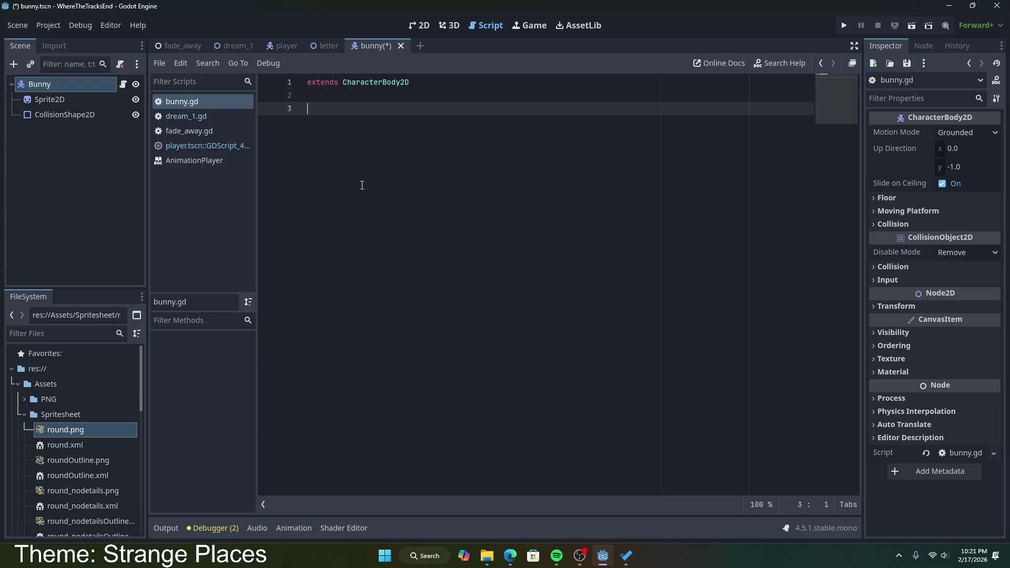
pyautogui.hotkey('ctrl', 's')
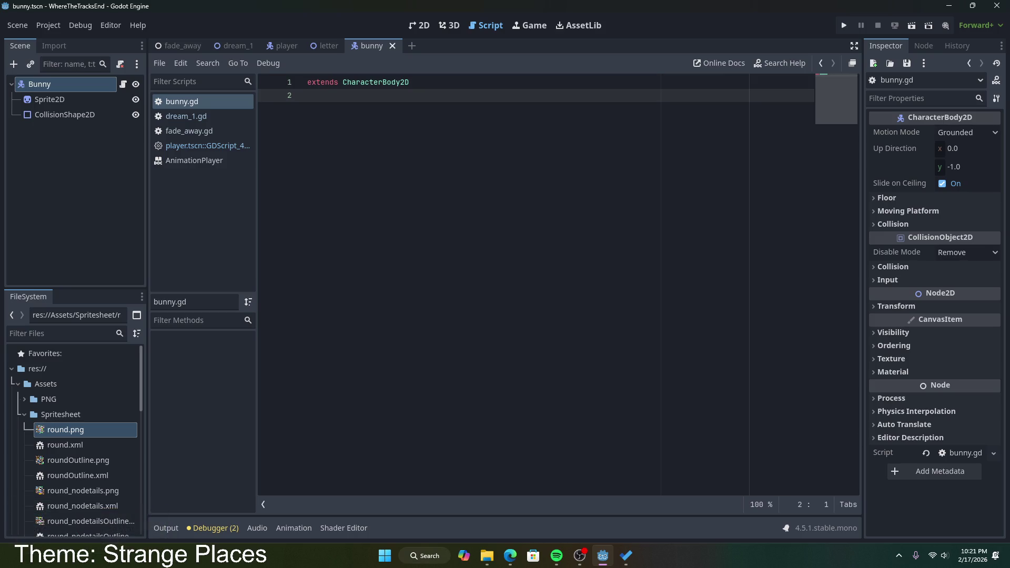
pyautogui.hotkey('alt', 'Tab')
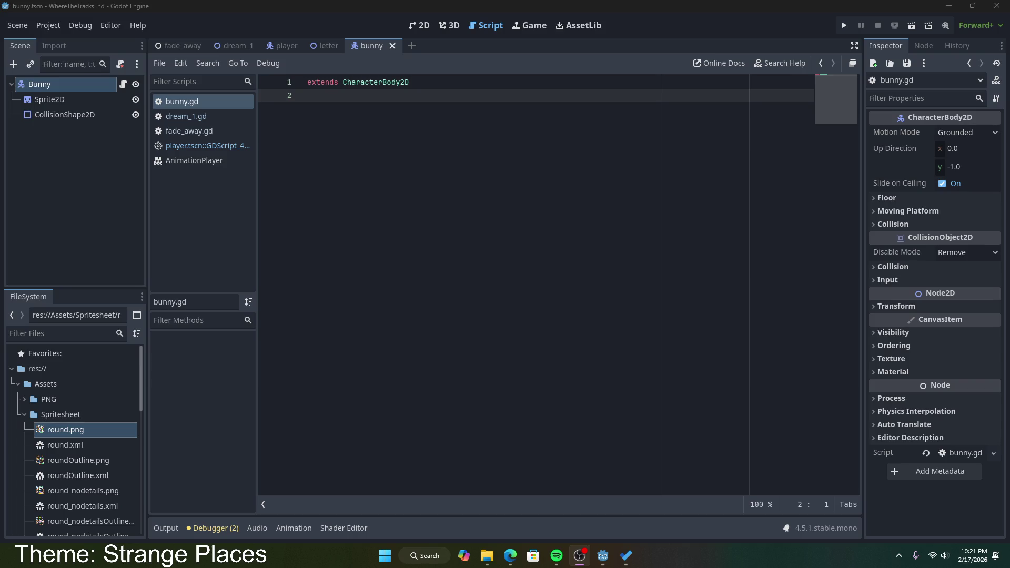
pyautogui.hotkey('alt', 'Tab')
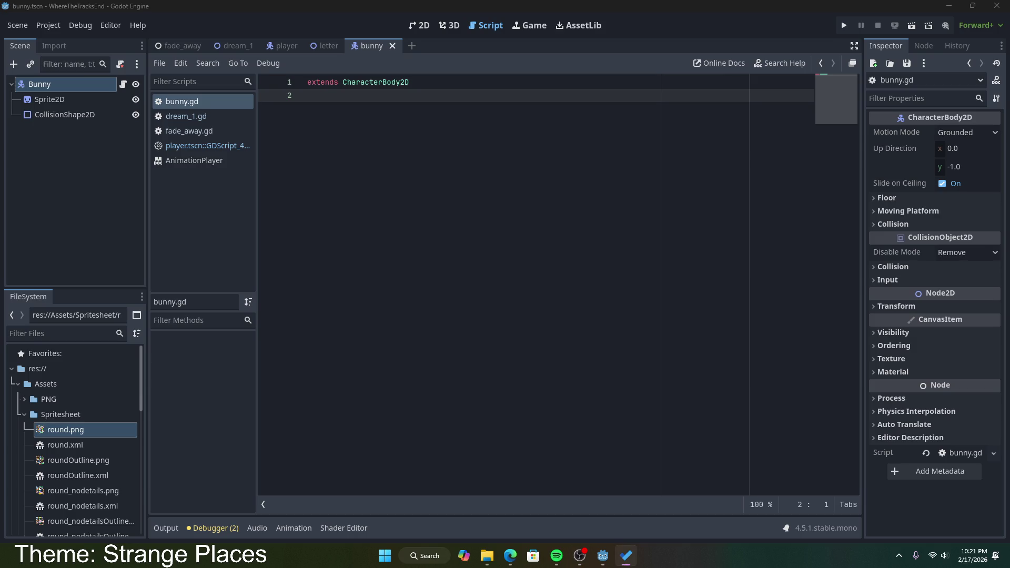
pyautogui.hotkey('alt', 'Tab')
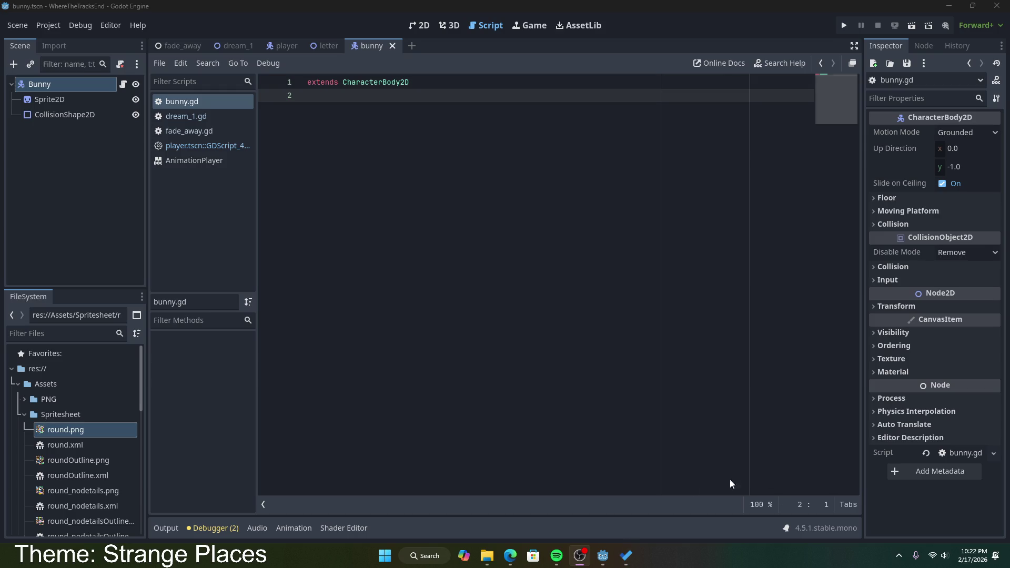
# - View the dream_1 village map in 2D and select its Speech label
pyautogui.click(601, 559)
pyautogui.click(229, 47)
pyautogui.click(419, 25)
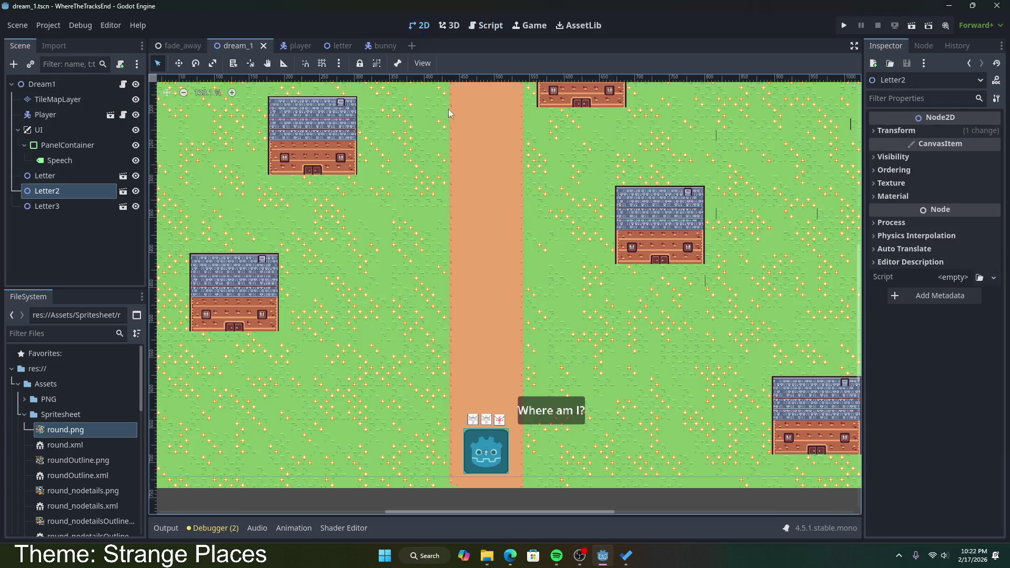
pyautogui.click(540, 400)
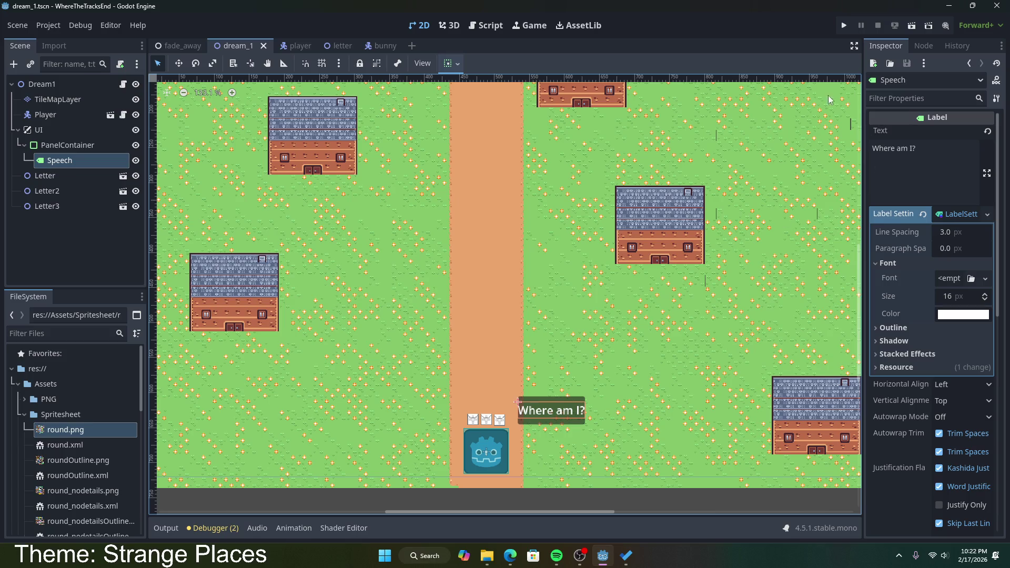
# - Check the Kenney Animal Pack page, then return to Godot's bunny scene
pyautogui.moveTo(511, 556)
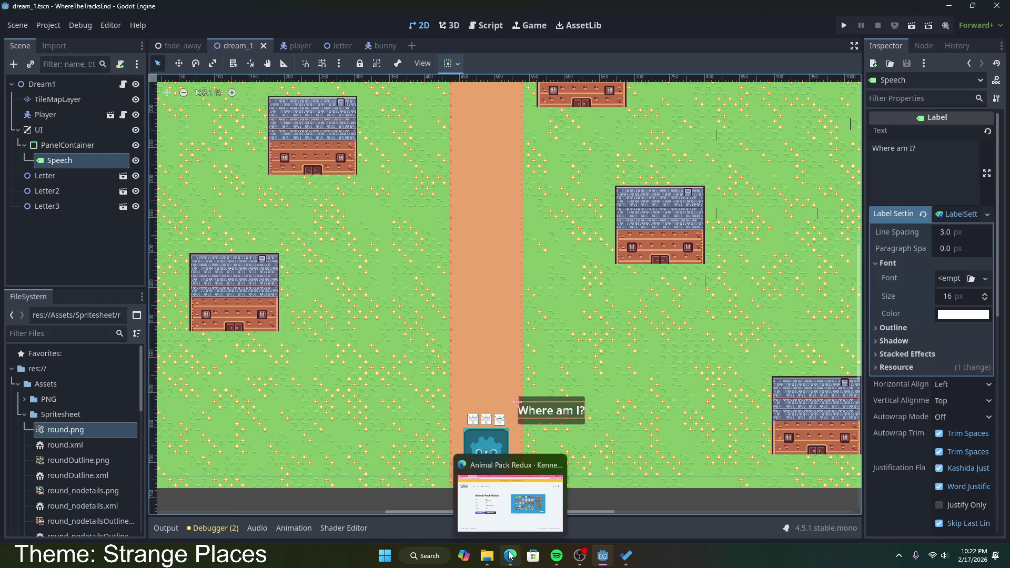
pyautogui.click(511, 556)
pyautogui.click(510, 556)
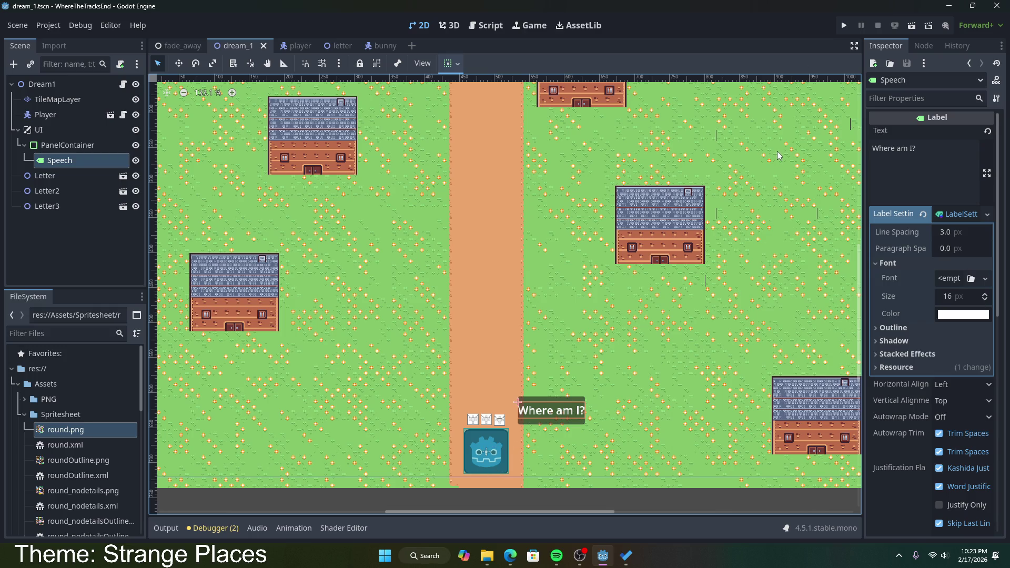
pyautogui.scroll(-3, 529, 359)
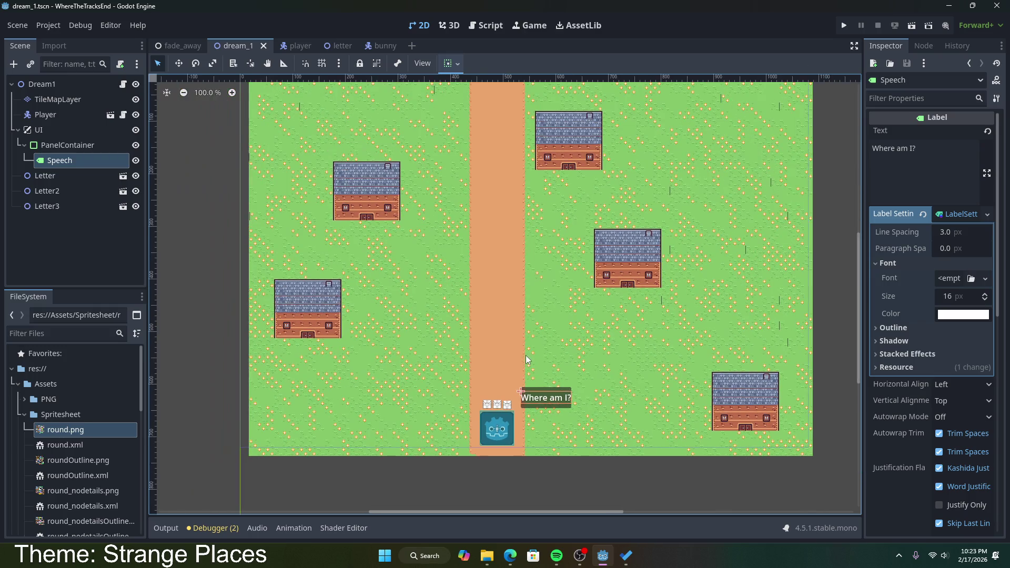
pyautogui.scroll(1, 520, 378)
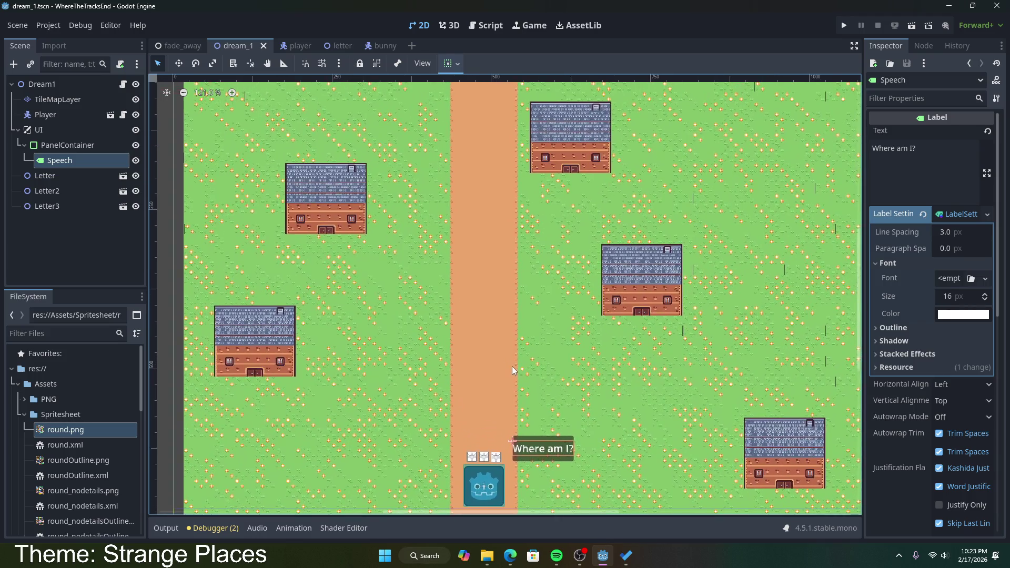
pyautogui.scroll(-1, 512, 367)
pyautogui.click(383, 46)
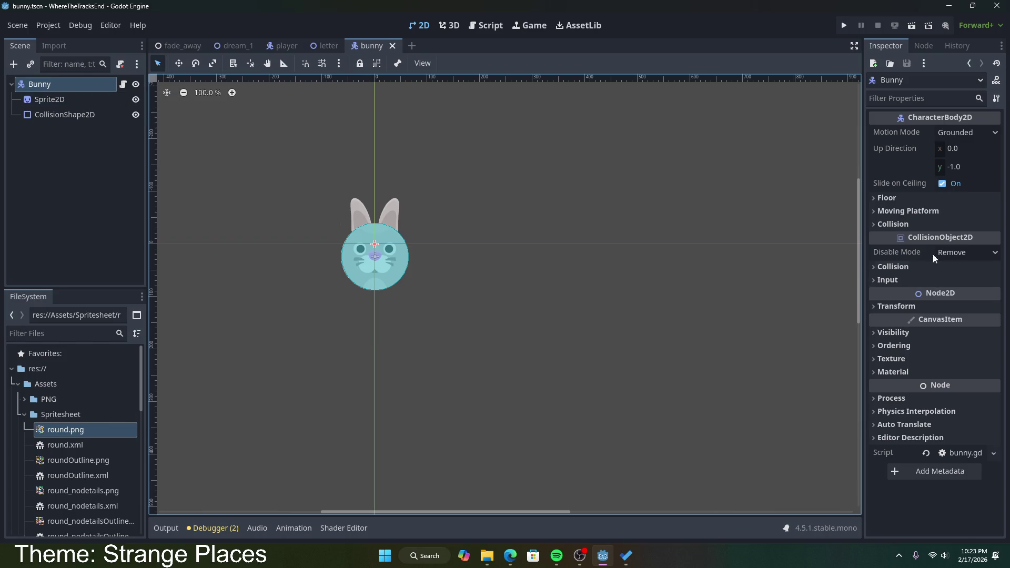
# - Set the Bunny's transform scale to 0.5 and save the bunny scene
pyautogui.click(896, 306)
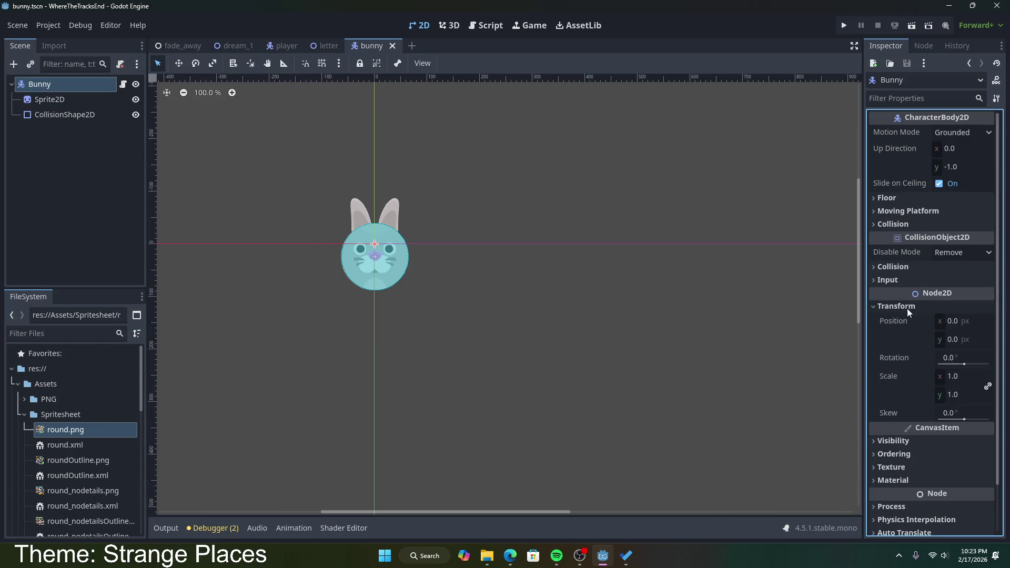
pyautogui.click(961, 380)
pyautogui.write('0.5')
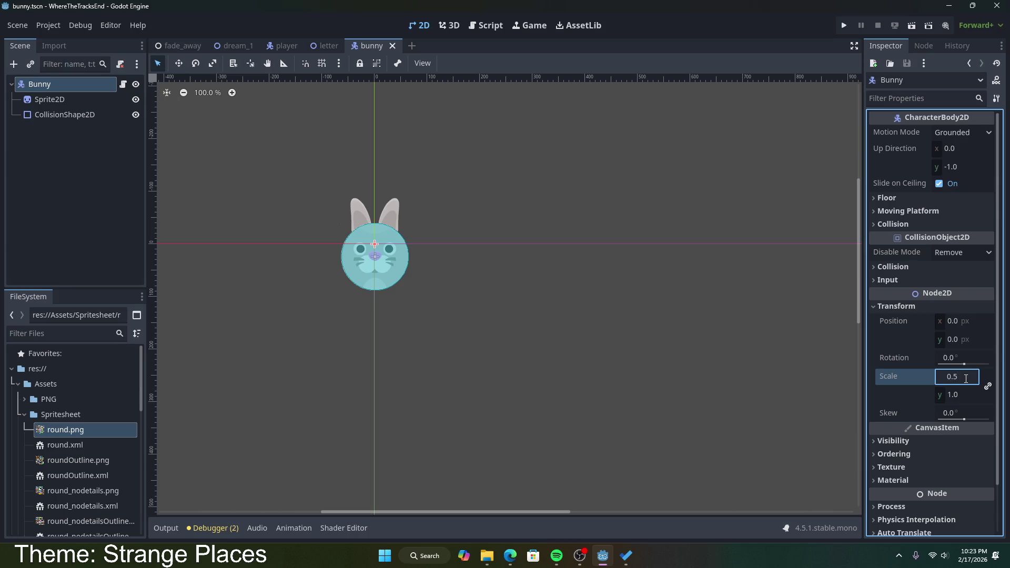
pyautogui.press('Return')
pyautogui.hotkey('ctrl', 's')
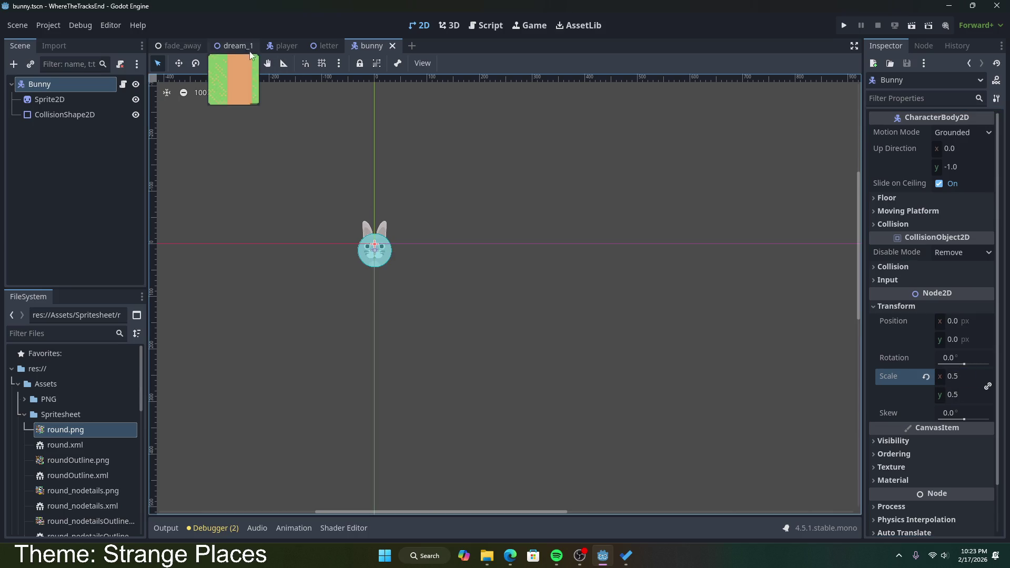
# - Instantiate bunny.tscn as a child of Dream1 and save the village scene
pyautogui.click(235, 46)
pyautogui.rightClick(74, 84)
pyautogui.click(109, 124)
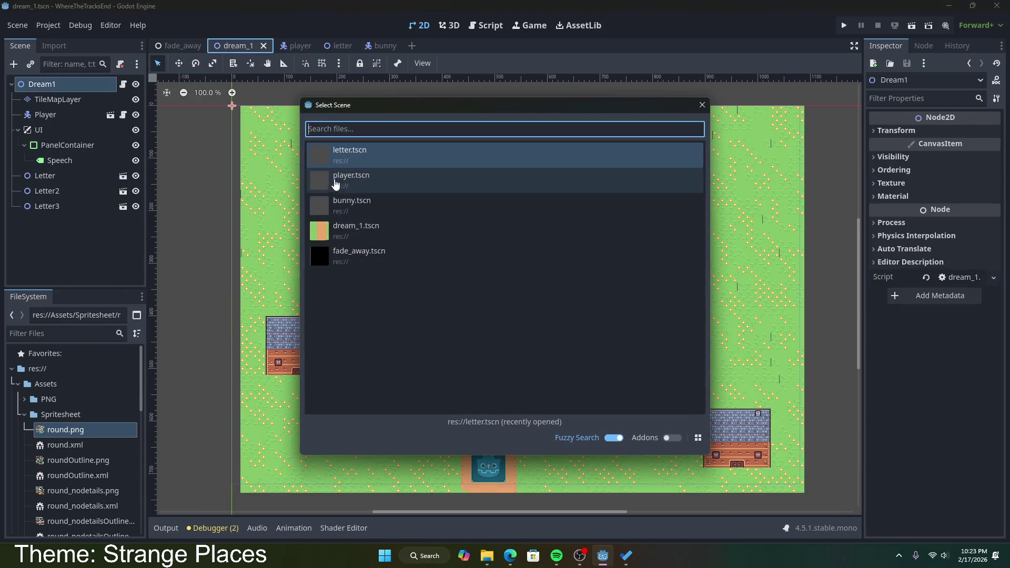
pyautogui.doubleClick(366, 200)
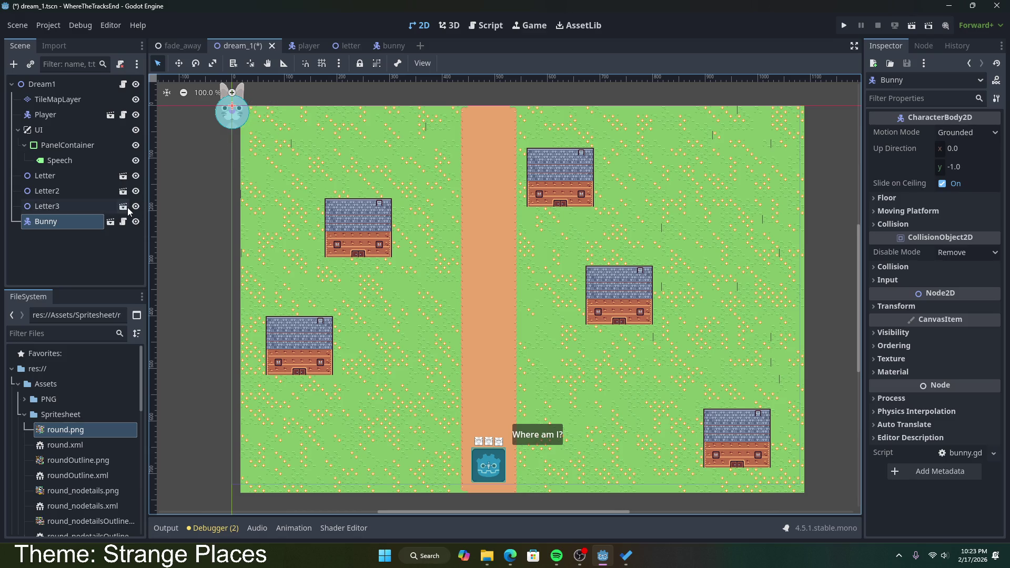
pyautogui.hotkey('ctrl', 's')
# - Reduce the Bunny's scale further to 0.25 and save the bunny scene
pyautogui.click(382, 47)
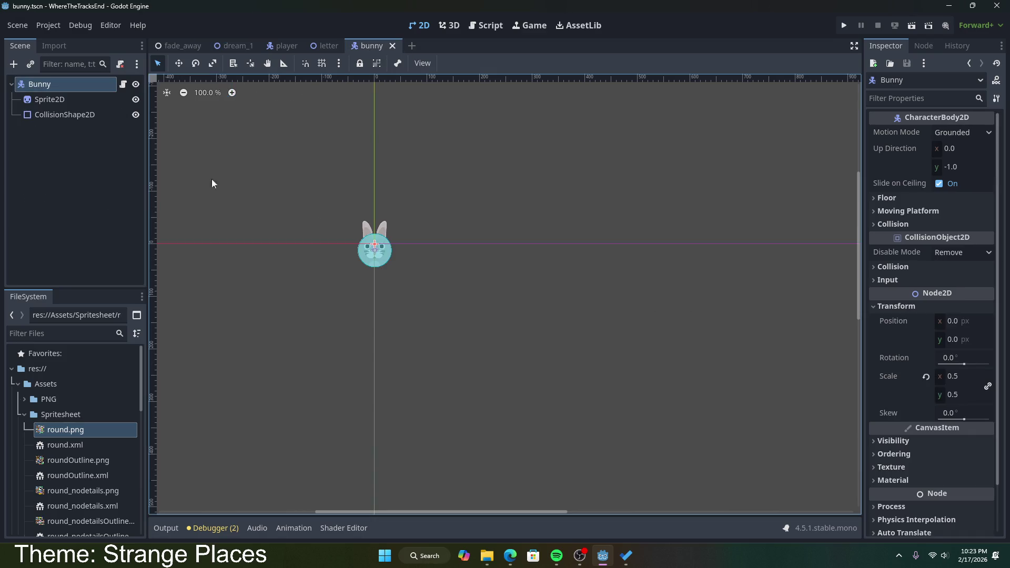
pyautogui.click(962, 376)
pyautogui.write('0.25')
pyautogui.press('Return')
pyautogui.hotkey('ctrl', 's')
# - Drag the Bunny instance beside the left house by the road and save dream_1
pyautogui.click(232, 46)
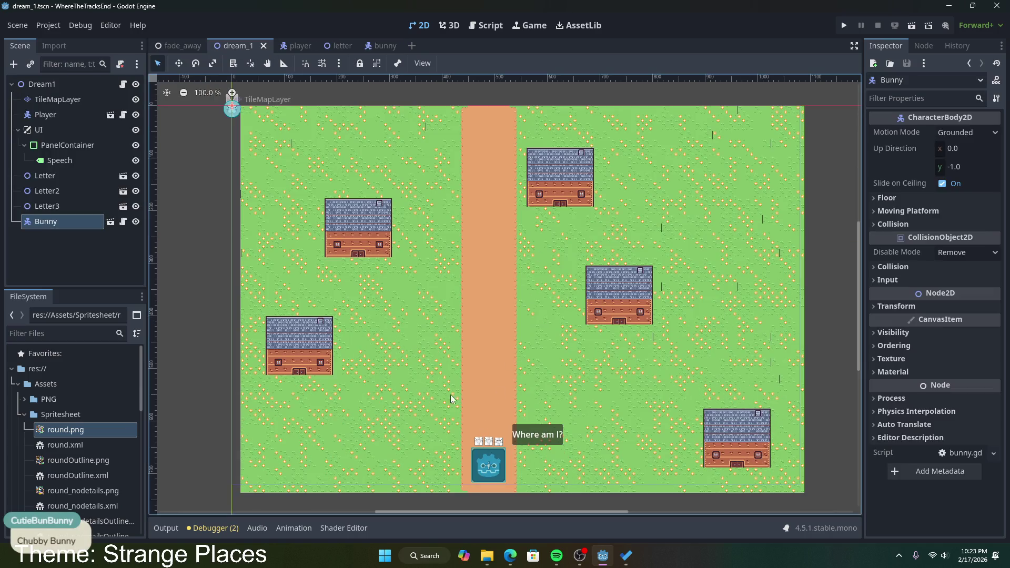
pyautogui.moveTo(237, 111)
pyautogui.mouseDown()
pyautogui.moveTo(404, 213)
pyautogui.moveTo(441, 269)
pyautogui.mouseUp()
pyautogui.click(838, 273)
pyautogui.scroll(2, 751, 292)
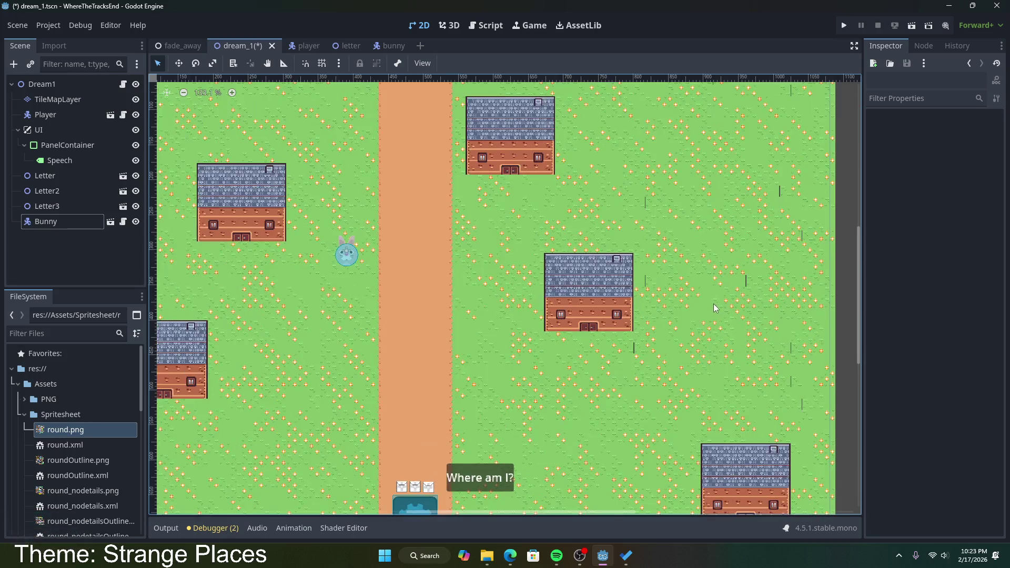
pyautogui.scroll(-2, 838, 298)
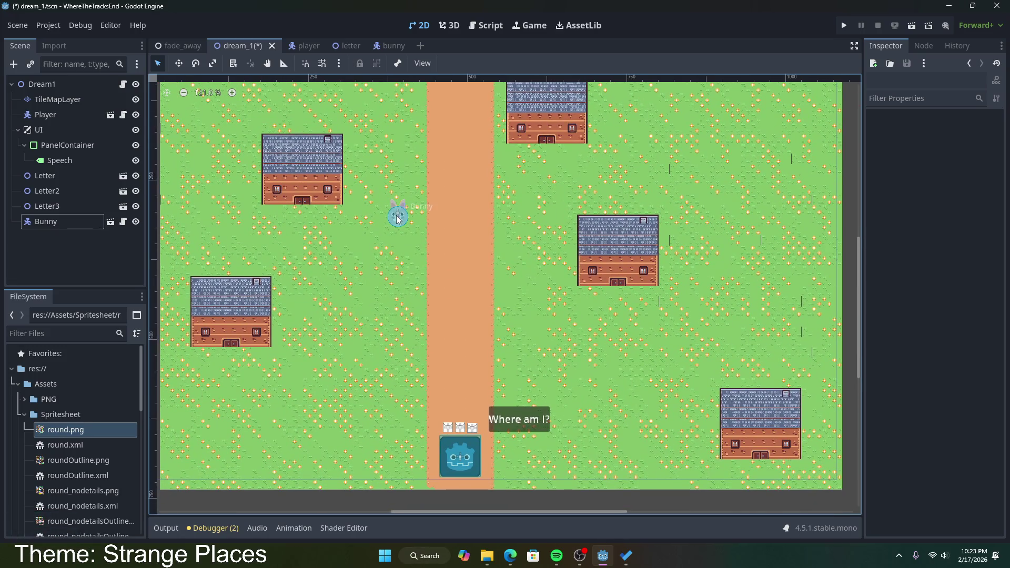
pyautogui.scroll(-2, 441, 235)
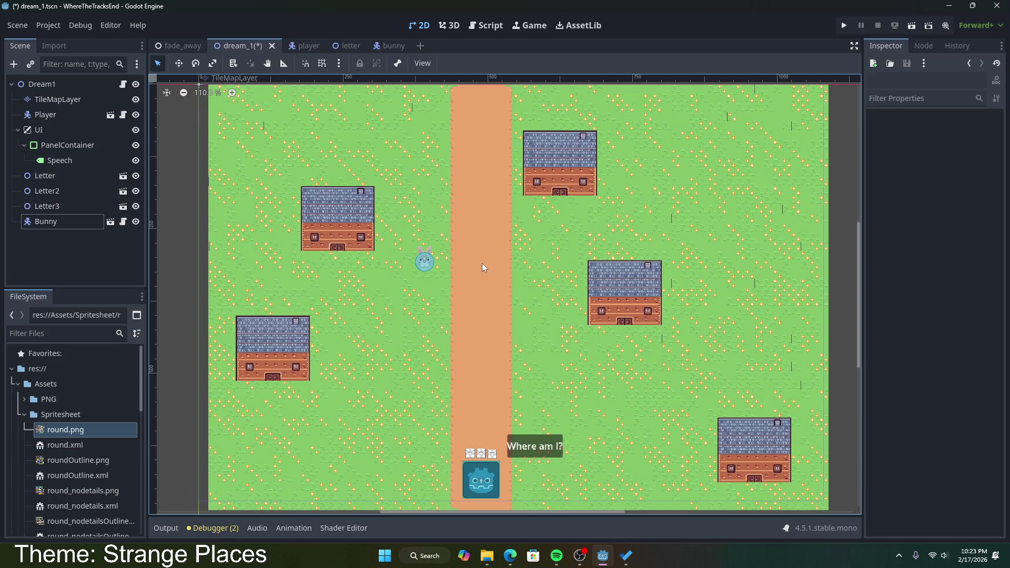
pyautogui.scroll(1, 491, 253)
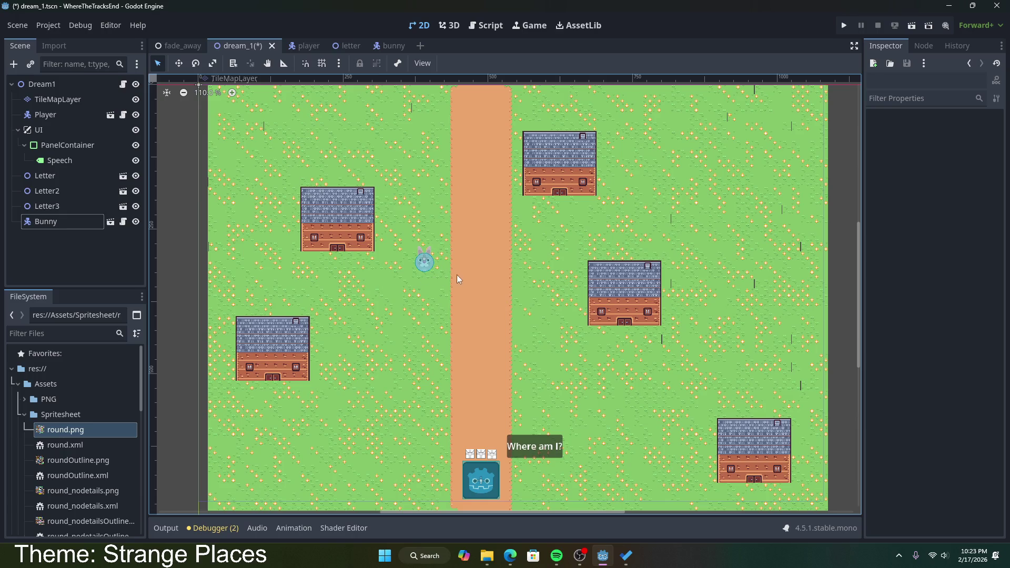
pyautogui.scroll(-1, 525, 318)
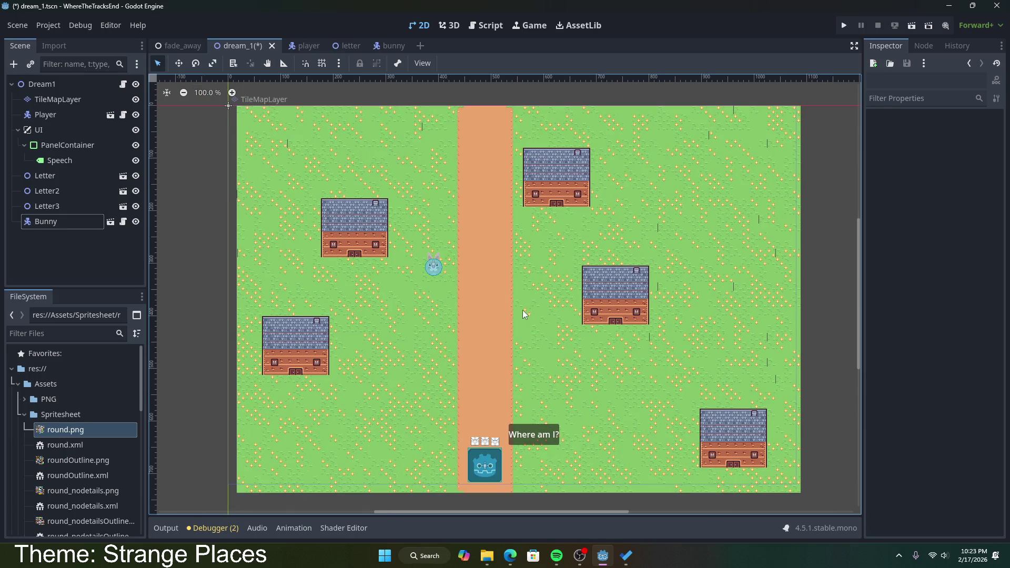
pyautogui.hotkey('ctrl', 's')
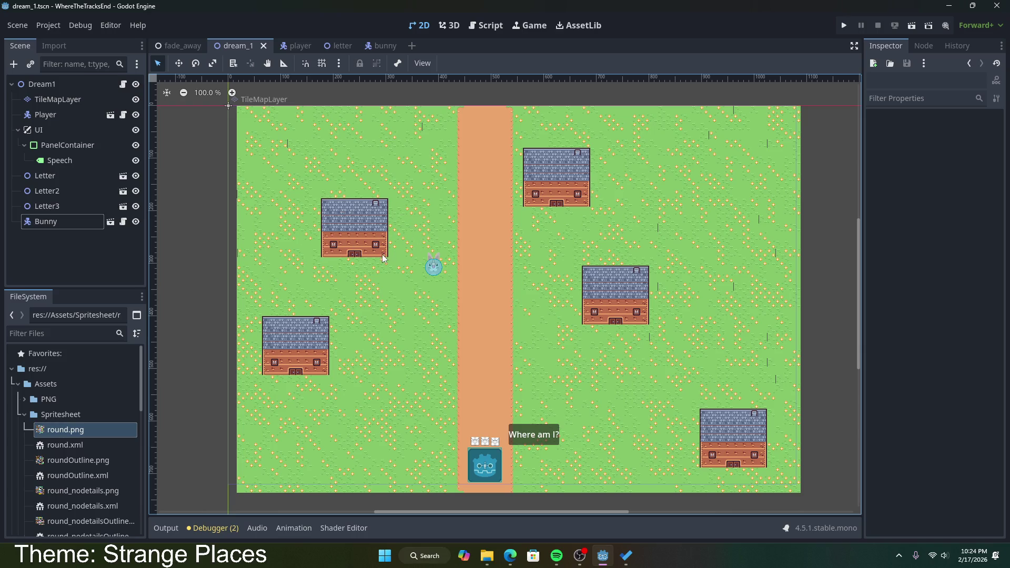
# - After checking the village's Letter2, tile map and Dream1 nodes, open the Bunny's bunny.gd script
pyautogui.click(495, 444)
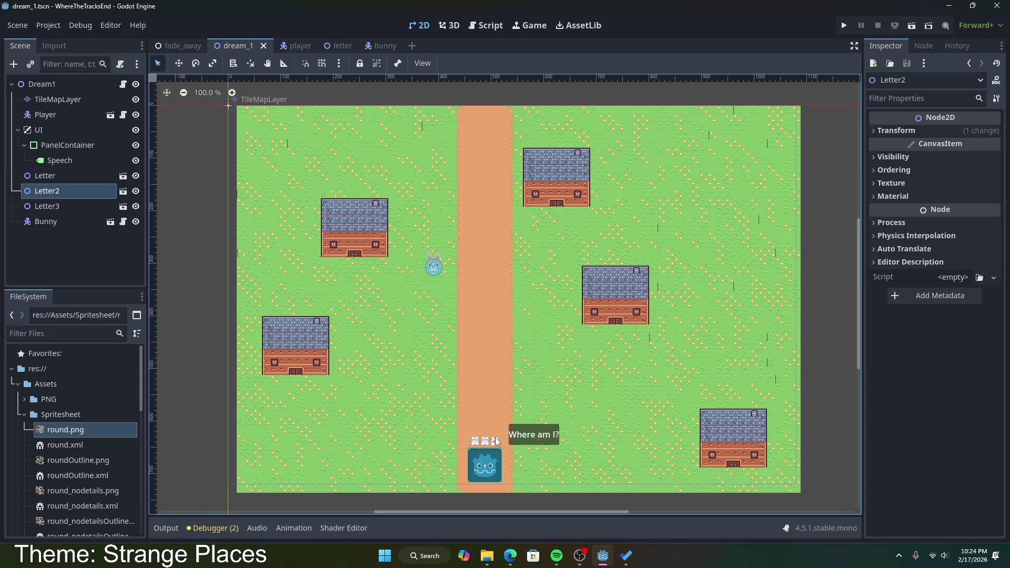
pyautogui.click(450, 406)
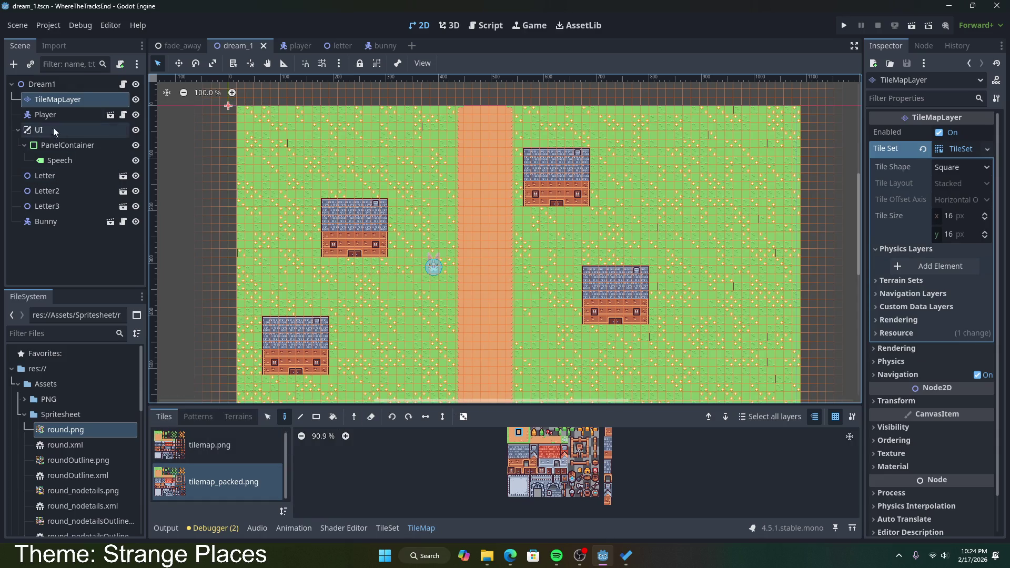
pyautogui.click(45, 85)
pyautogui.click(383, 46)
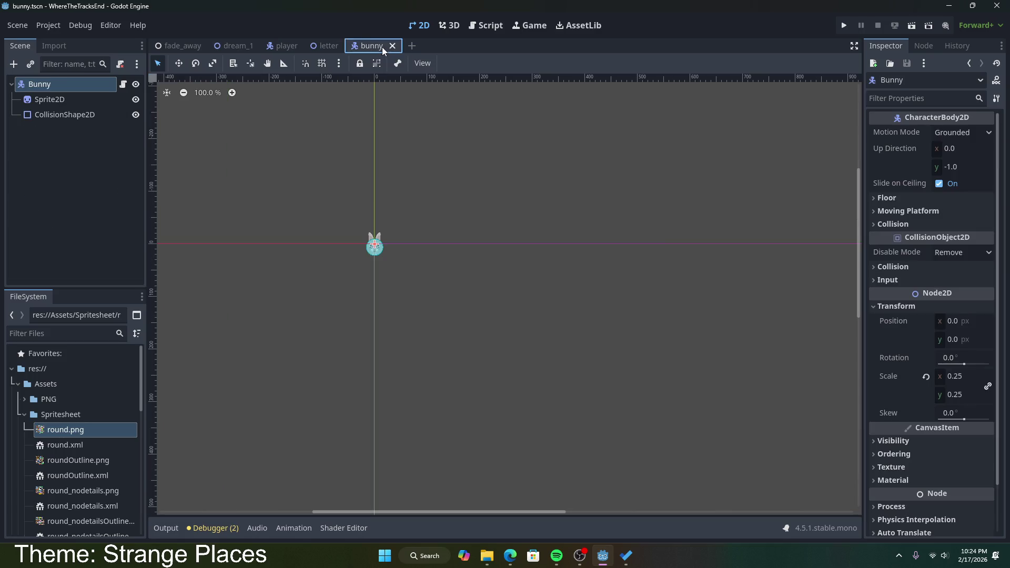
pyautogui.click(122, 84)
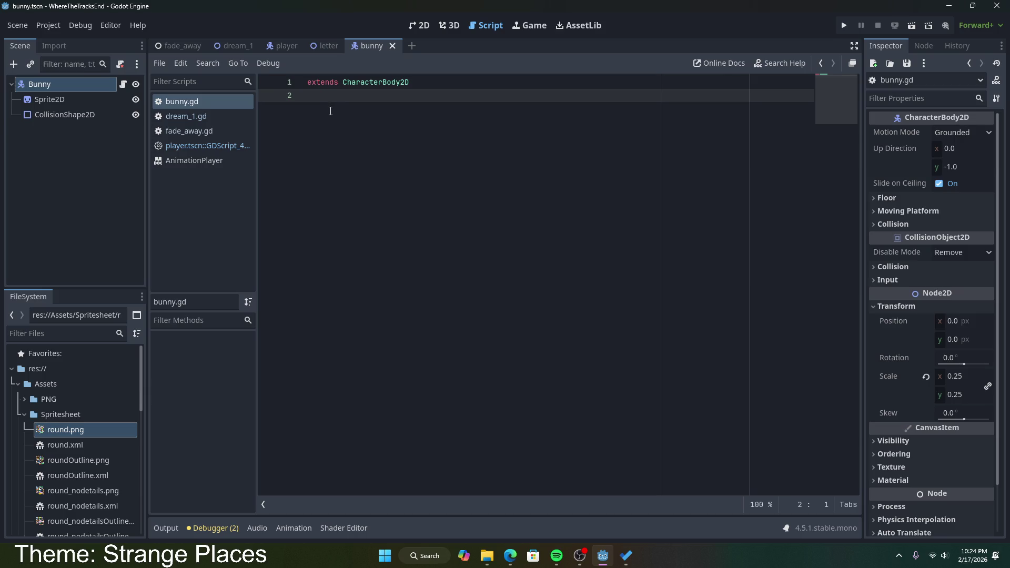